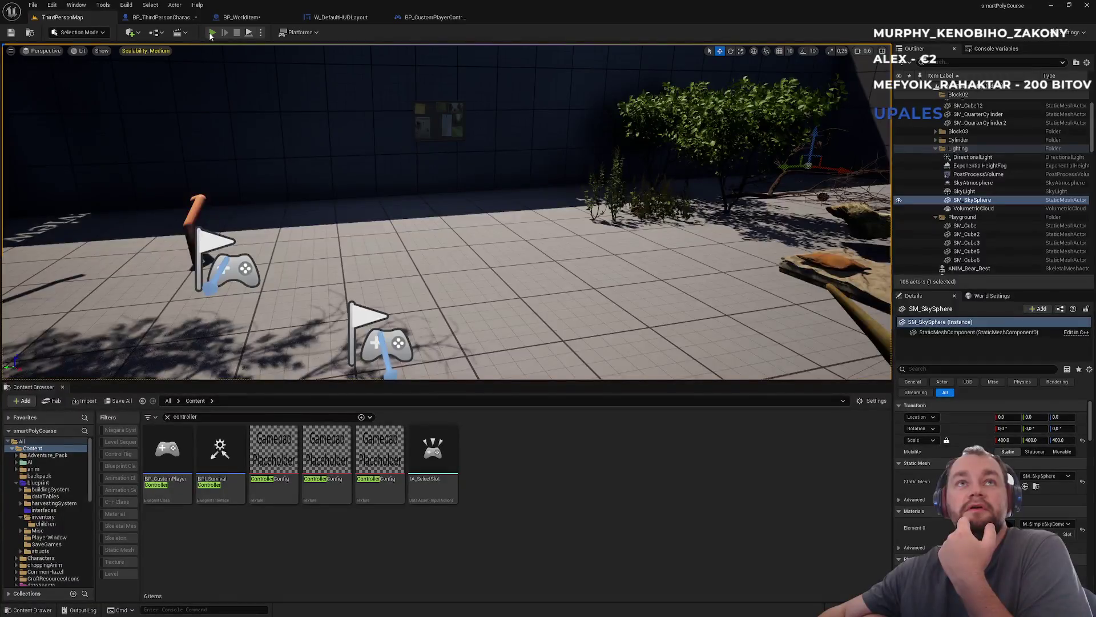
- Start the level in play mode at full screen and walk the character forward
{"action": "key", "text": "alt+p"}
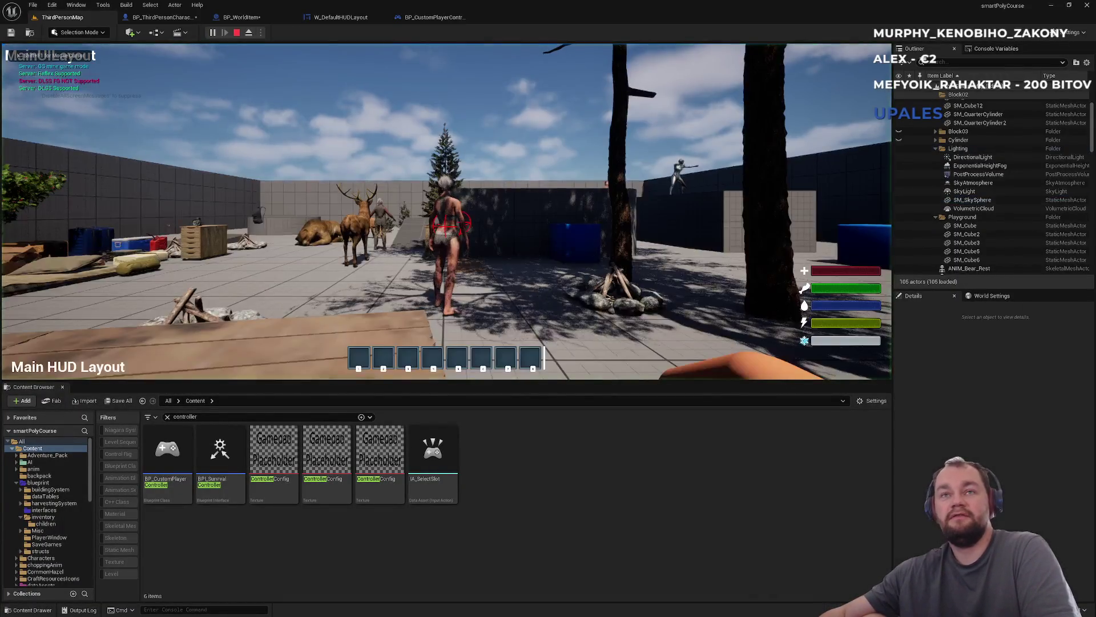
{"action": "key", "text": "F11"}
{"action": "key", "text": "w"}
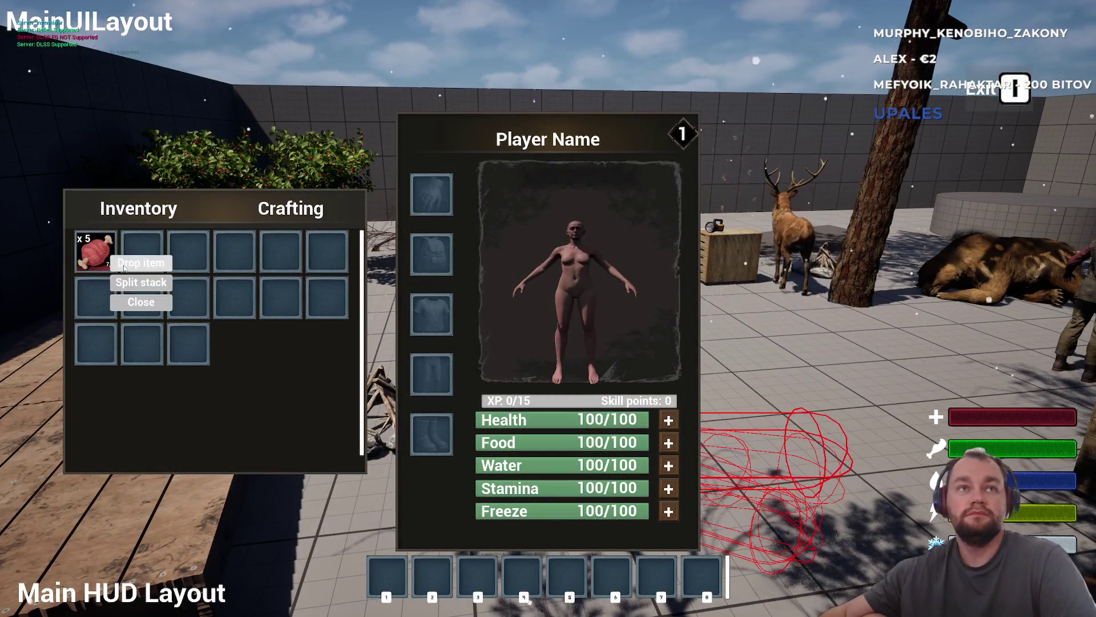
{"action": "key", "text": "w"}
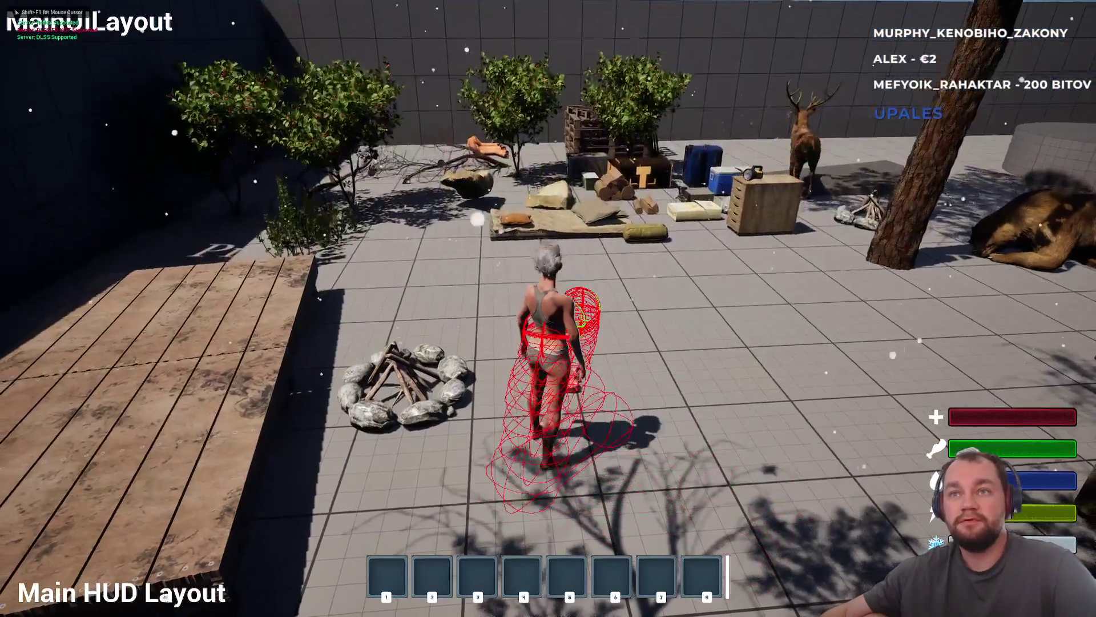
{"action": "key", "text": "w"}
{"action": "key", "text": "w"}
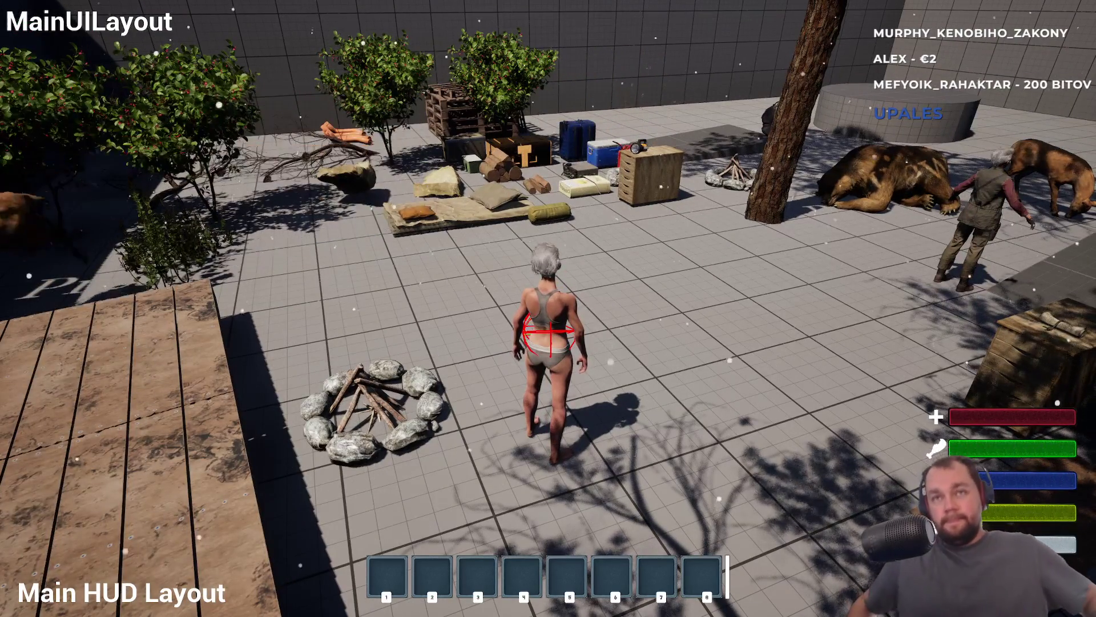
- Run past the campfire toward the props, then open the inventory and character stats
{"action": "key", "text": "w"}
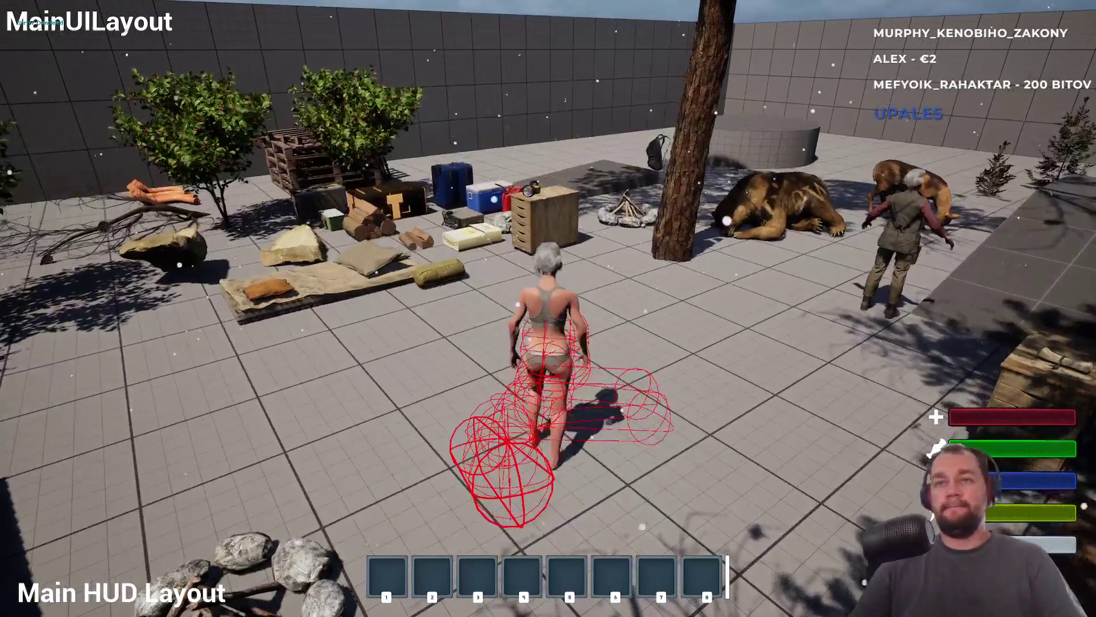
{"action": "key", "text": "w"}
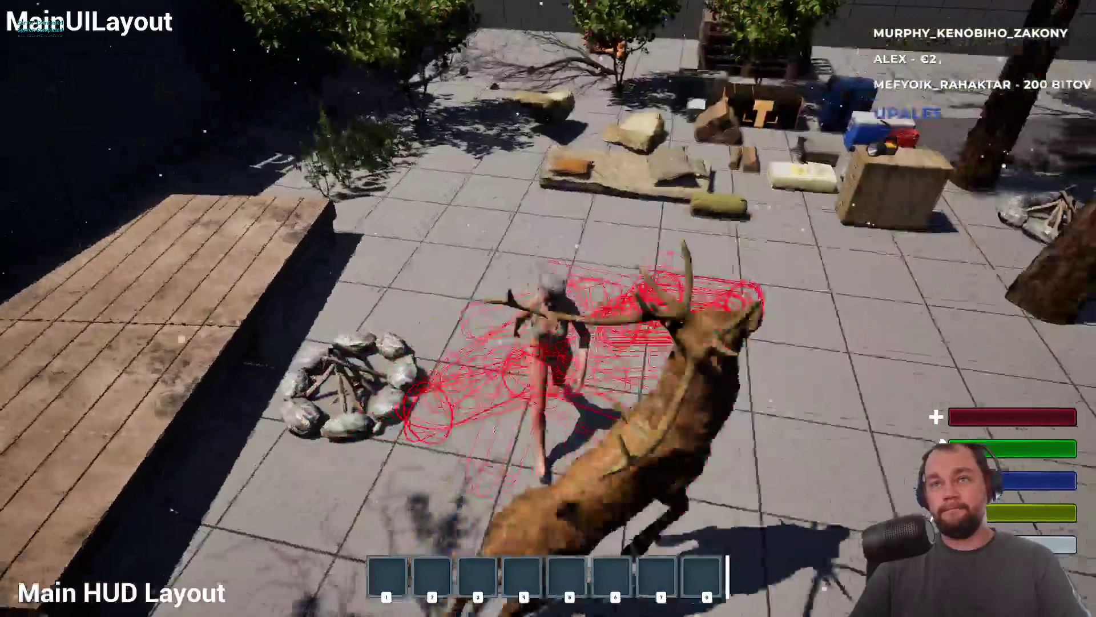
{"action": "key", "text": "w"}
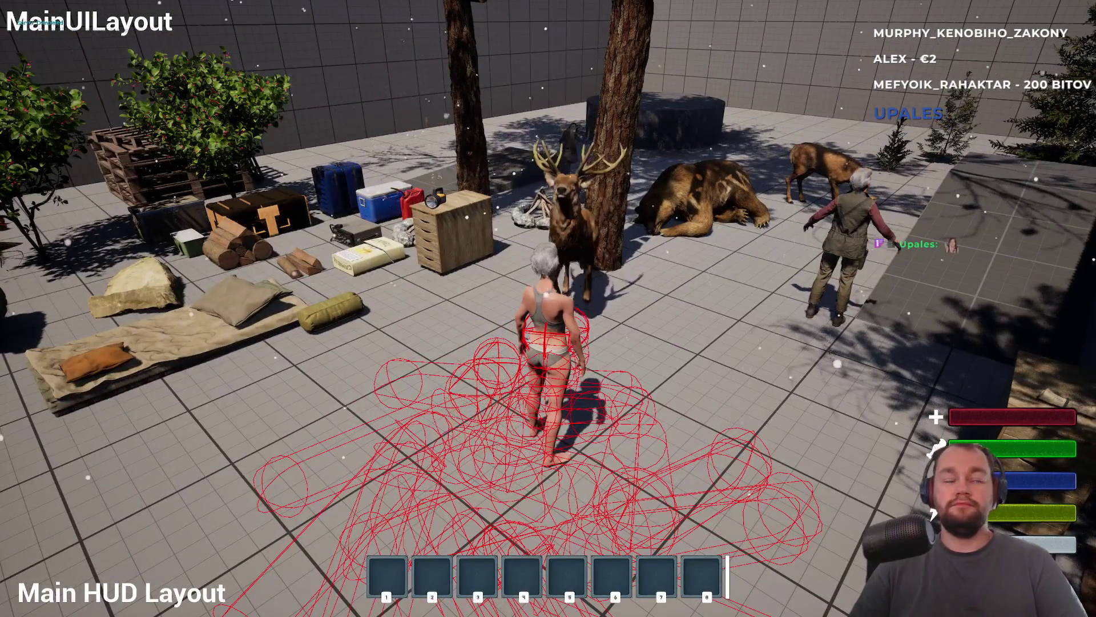
{"action": "key", "text": "w"}
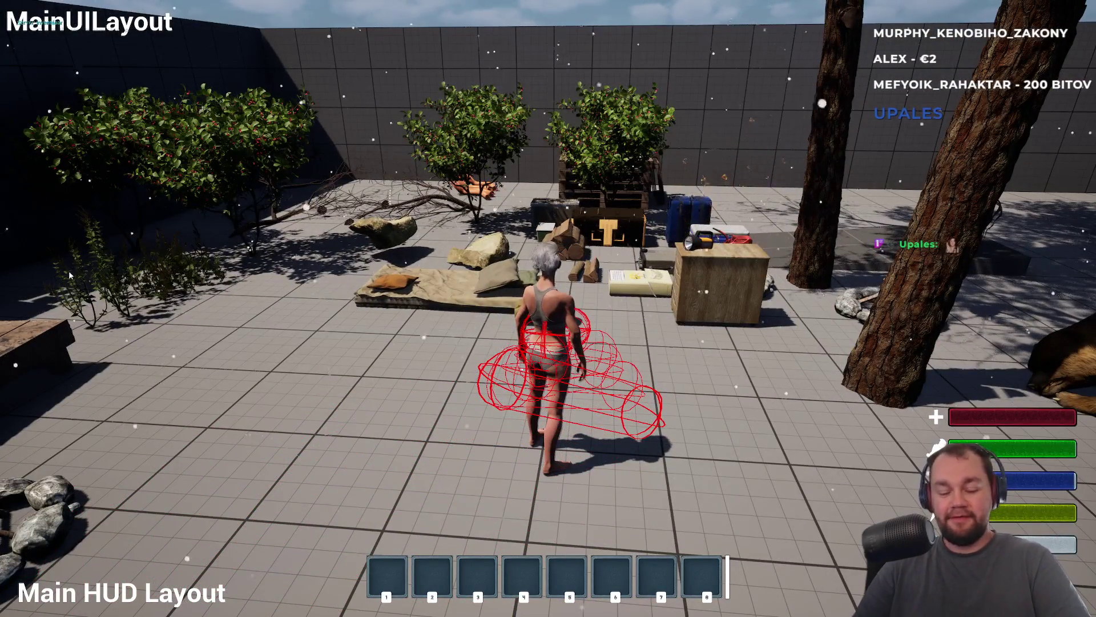
{"action": "key", "text": "i"}
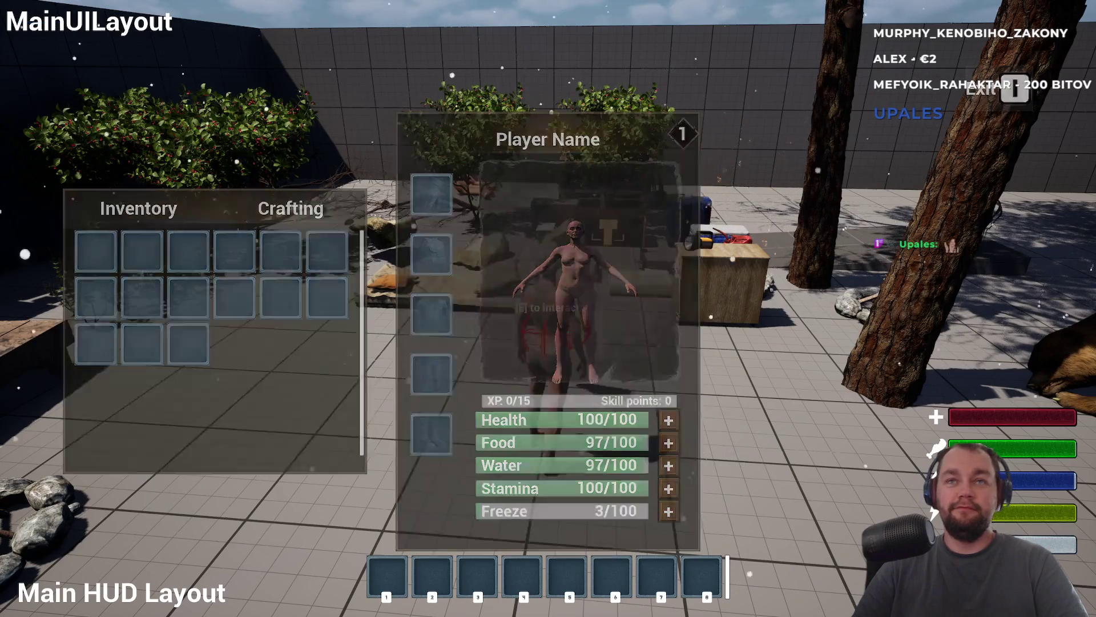
{"action": "key", "text": "i"}
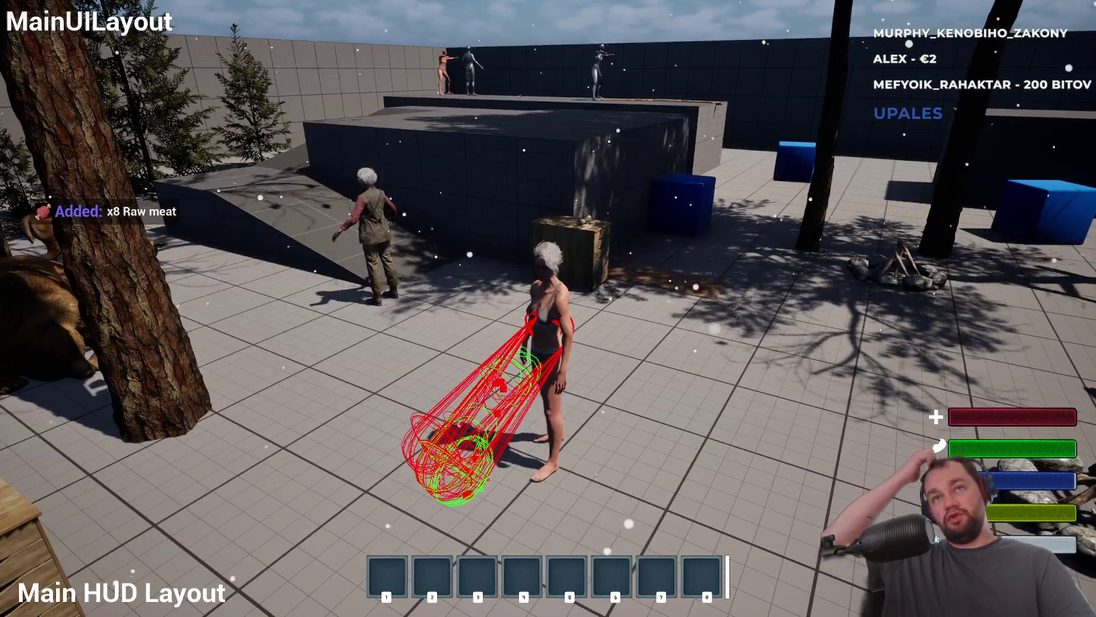
{"action": "key", "text": "w"}
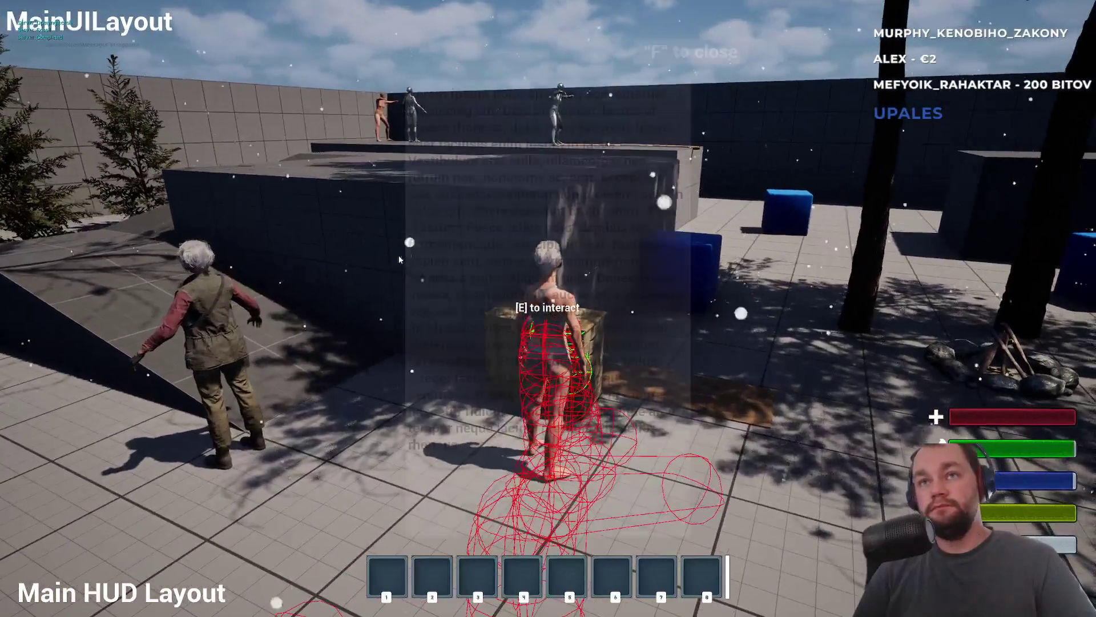
{"action": "key", "text": "f"}
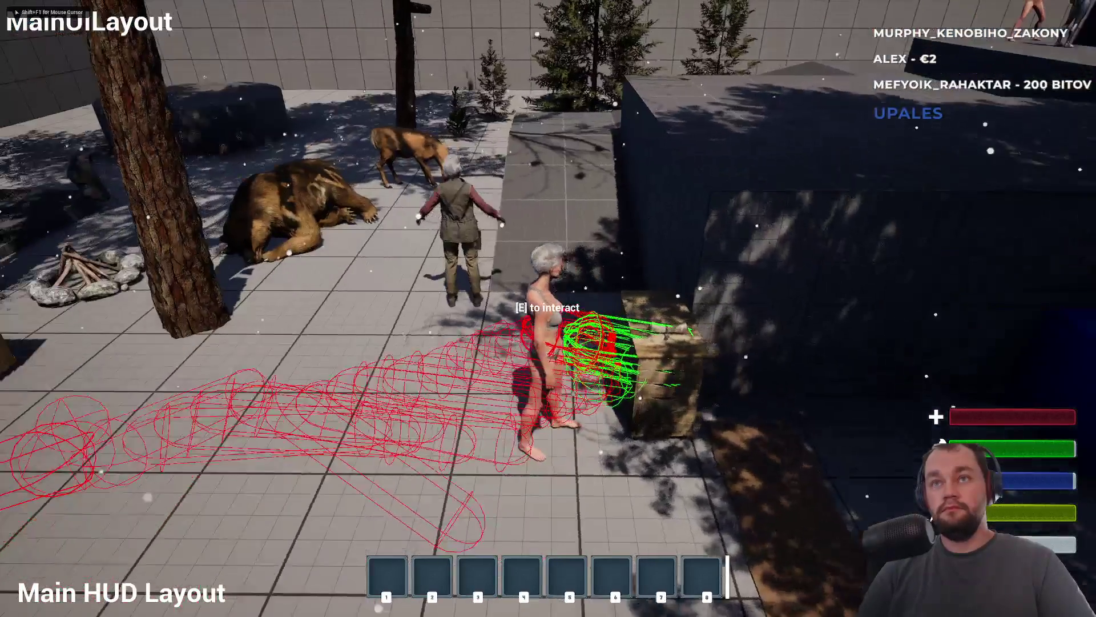
{"action": "key", "text": "e"}
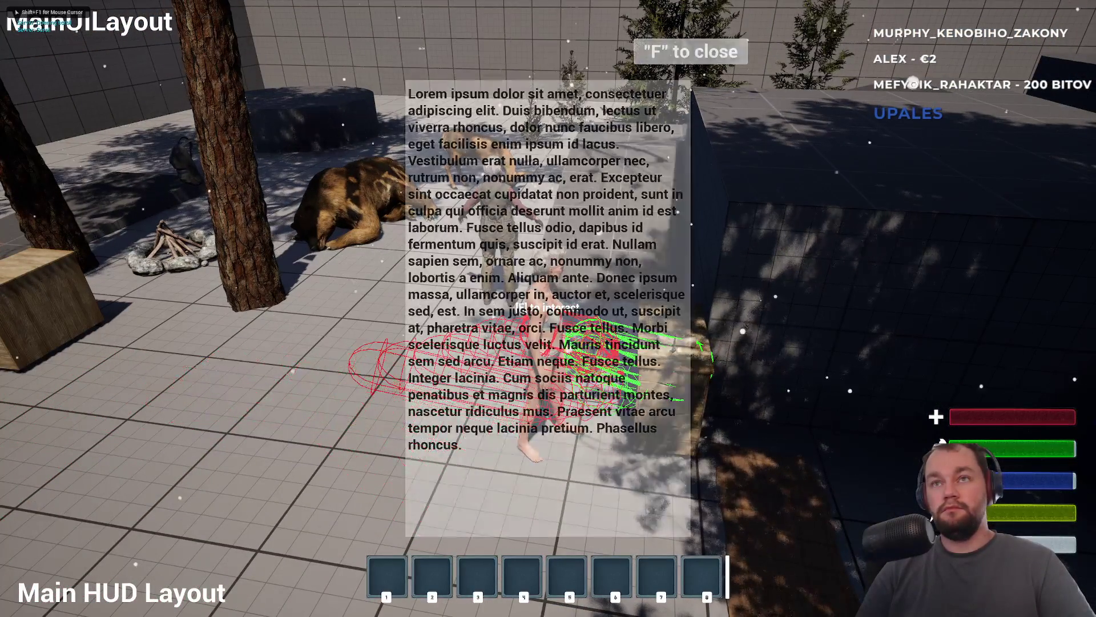
{"action": "key", "text": "f"}
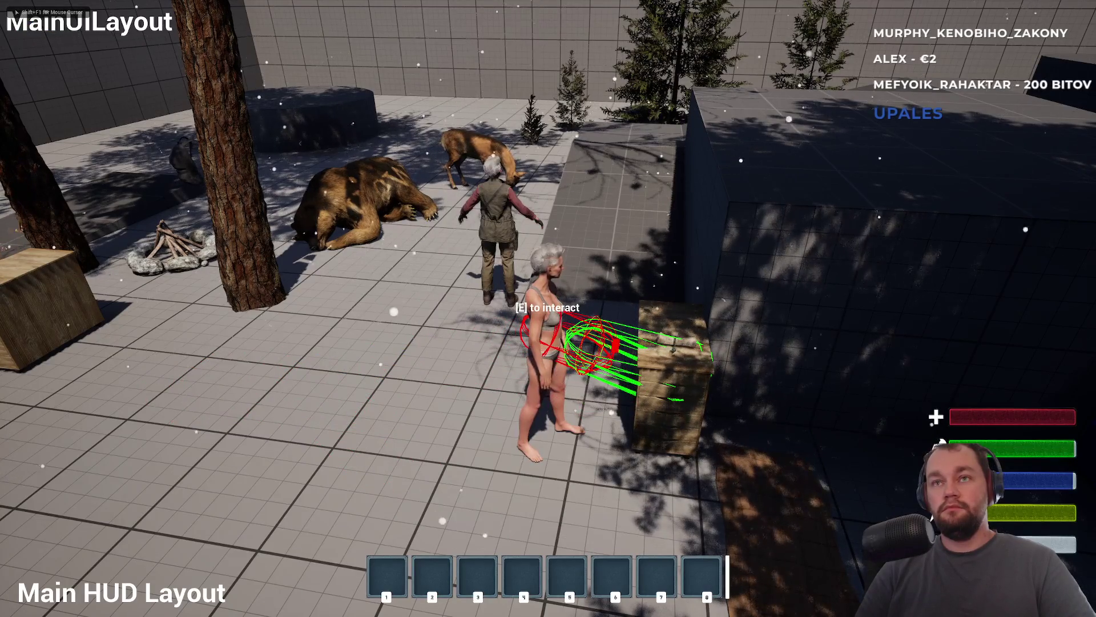
{"action": "key", "text": "e"}
{"action": "key", "text": "f"}
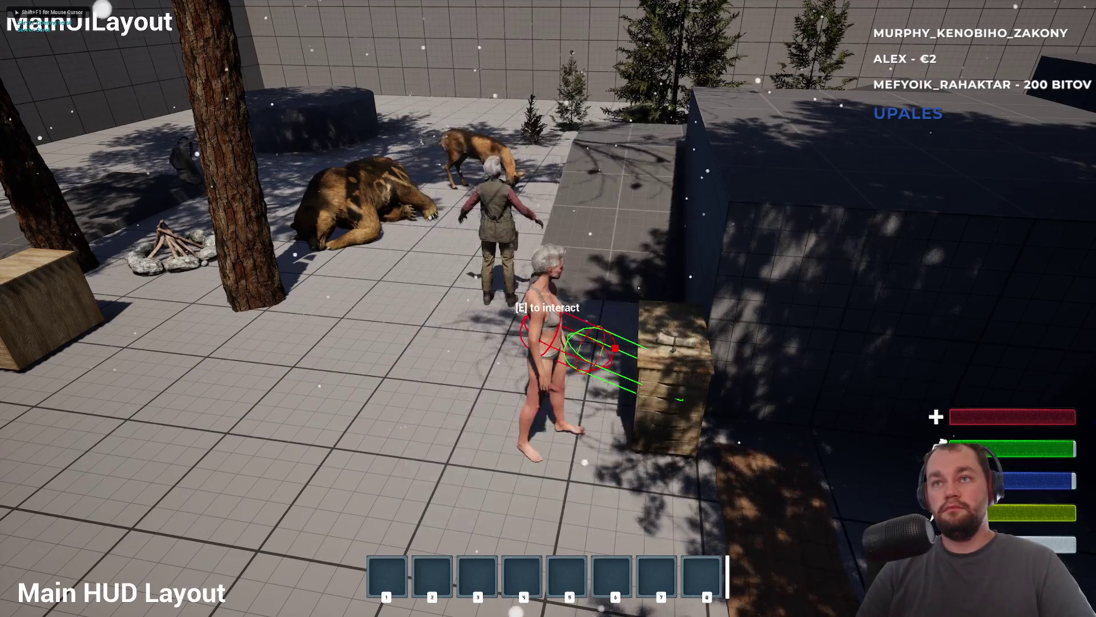
{"action": "key", "text": "w"}
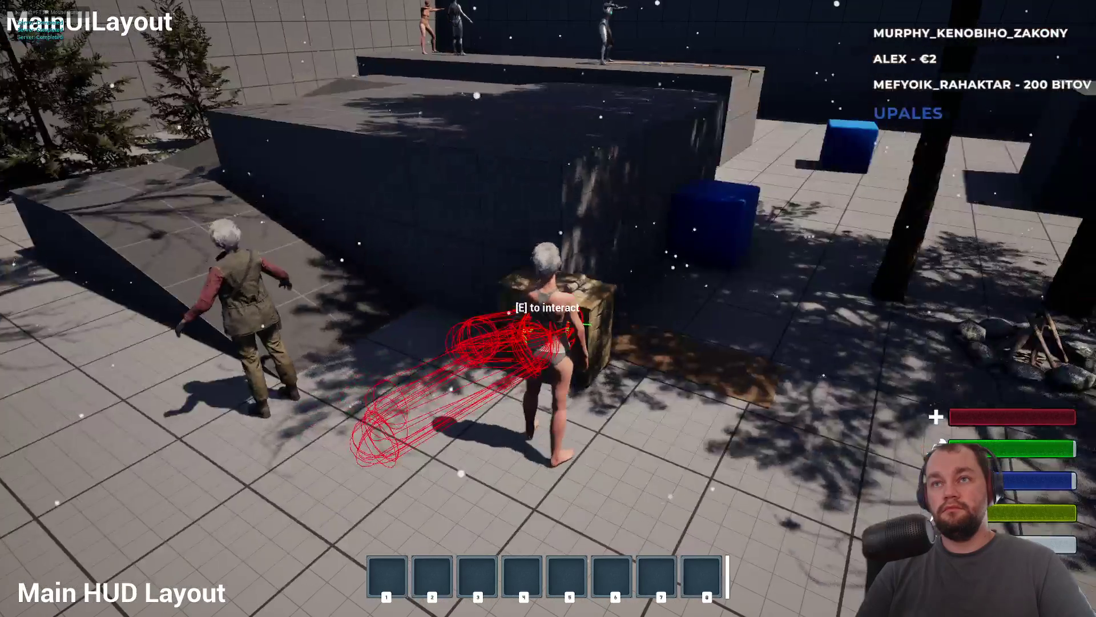
{"action": "key", "text": "e"}
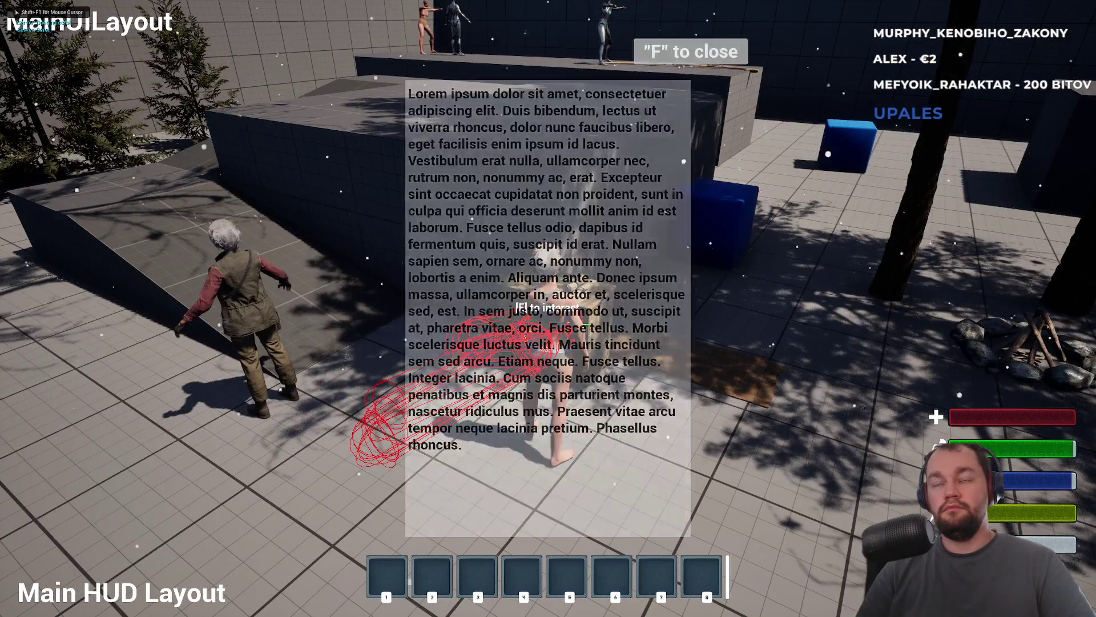
{"action": "key", "text": "f"}
{"action": "key", "text": "w"}
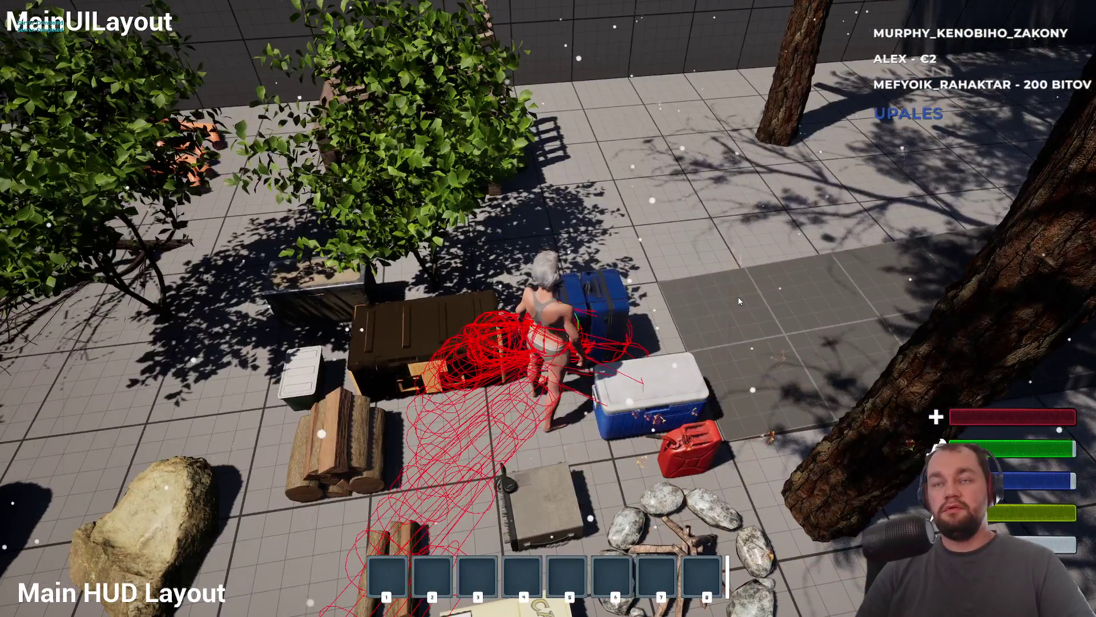
- Open, close and reopen the storage box panels beside the inventory
{"action": "key", "text": "e"}
{"action": "key", "text": "e"}
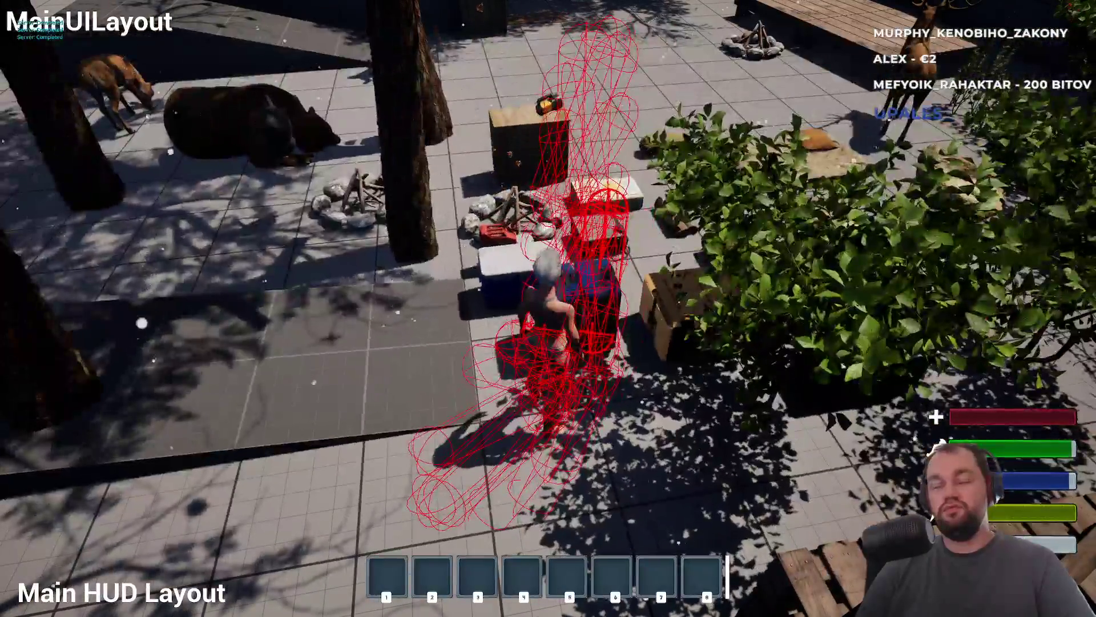
{"action": "key", "text": "e"}
{"action": "key", "text": "e"}
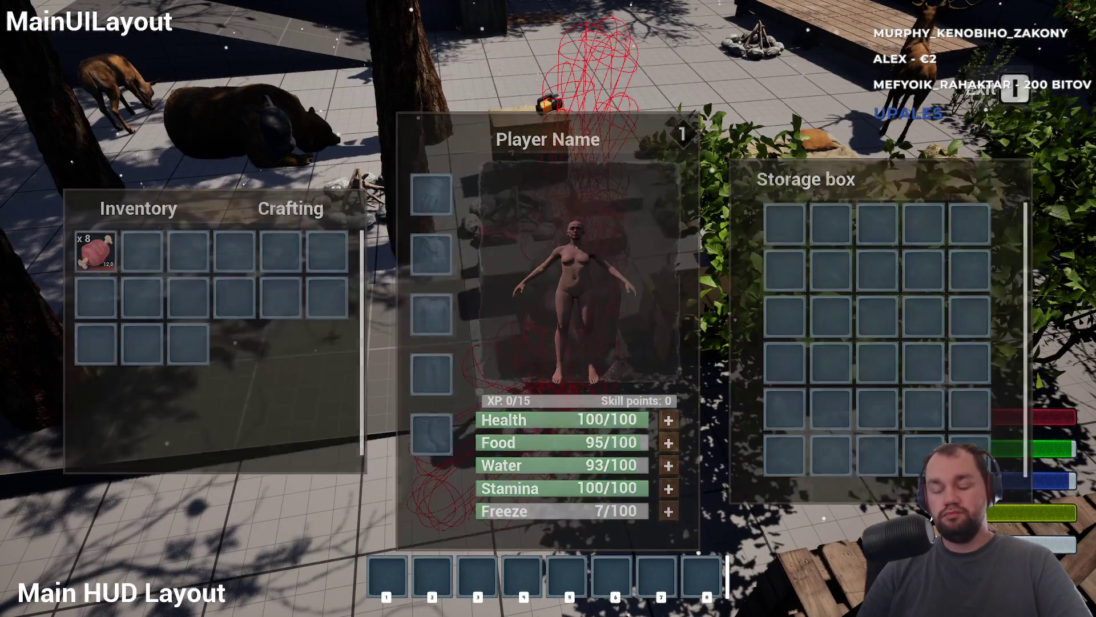
{"action": "key", "text": "e"}
{"action": "key", "text": "e"}
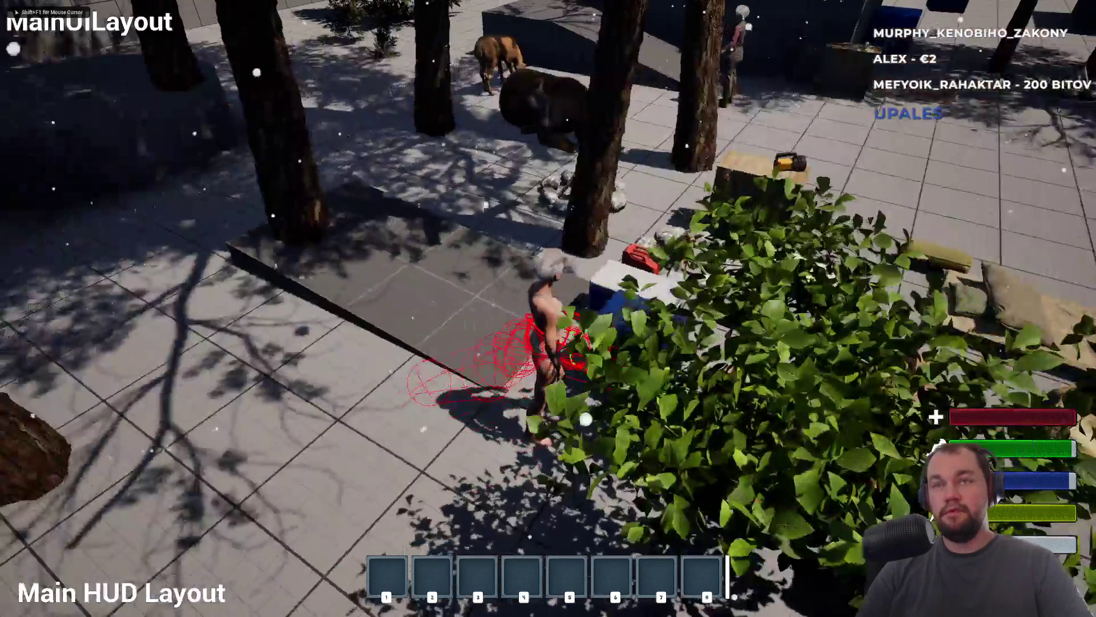
- Walk past the campfire toward the crates, then stop the play session with Esc
{"action": "key", "text": "w"}
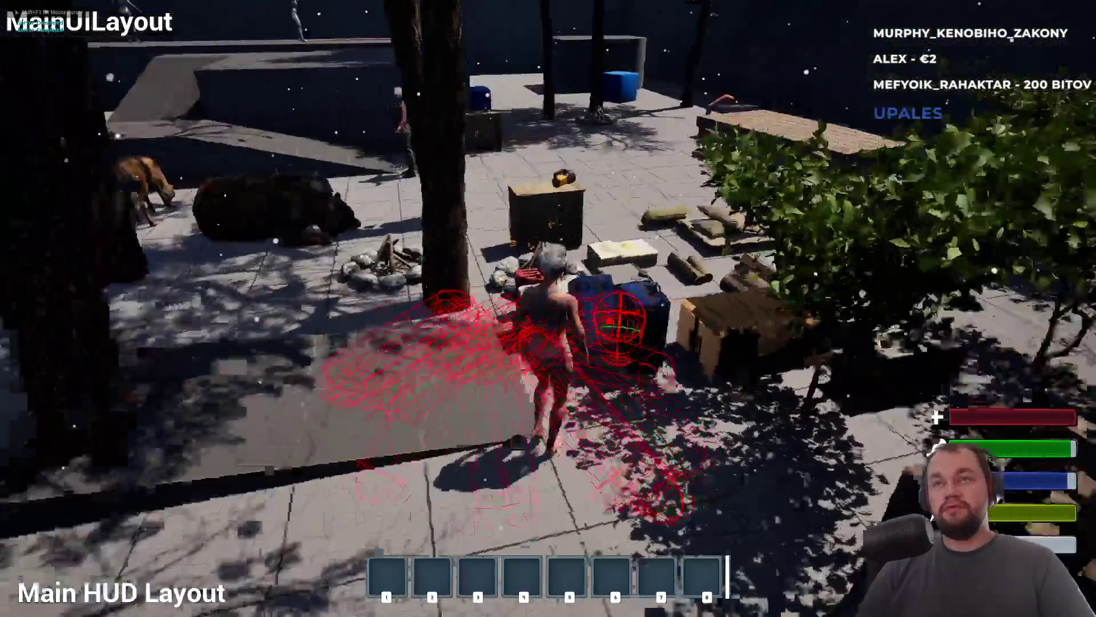
{"action": "key", "text": "w"}
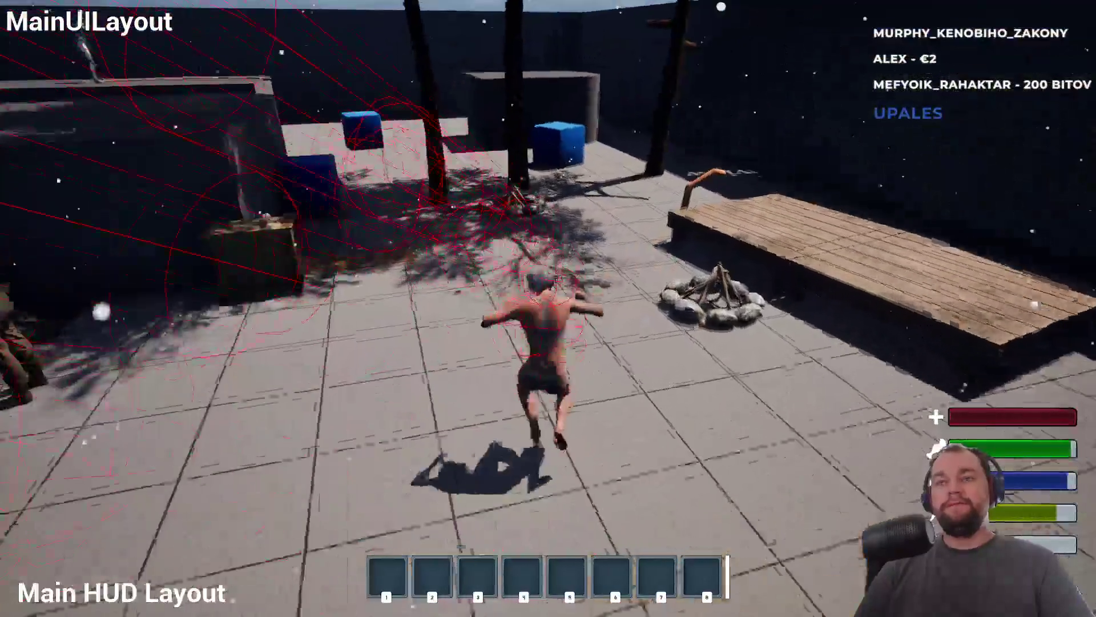
{"action": "key", "text": "w"}
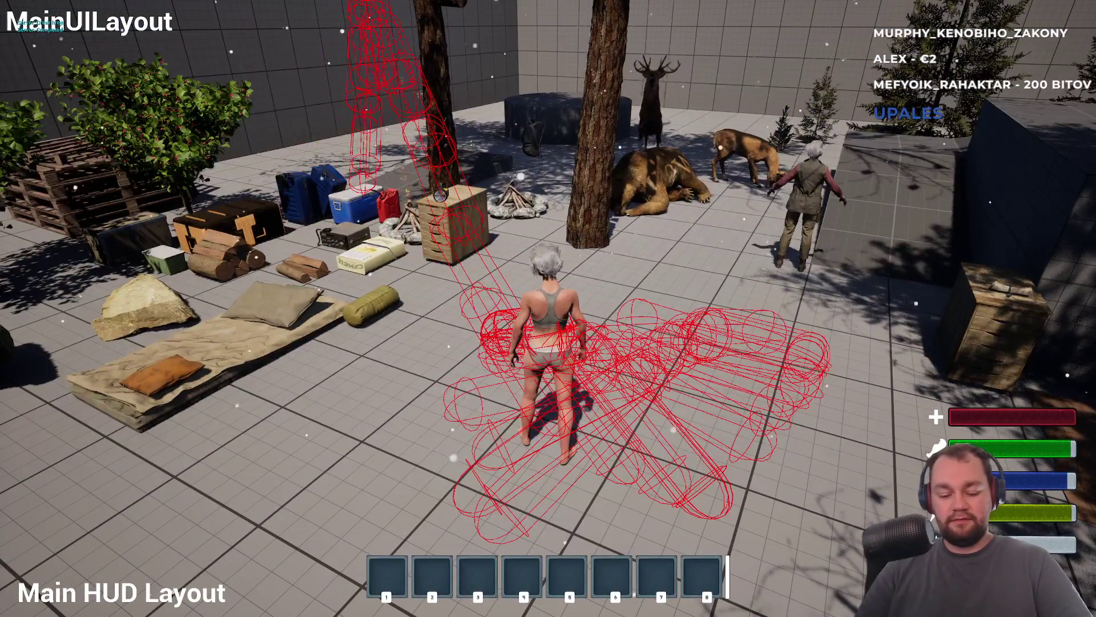
{"action": "key", "text": "Escape"}
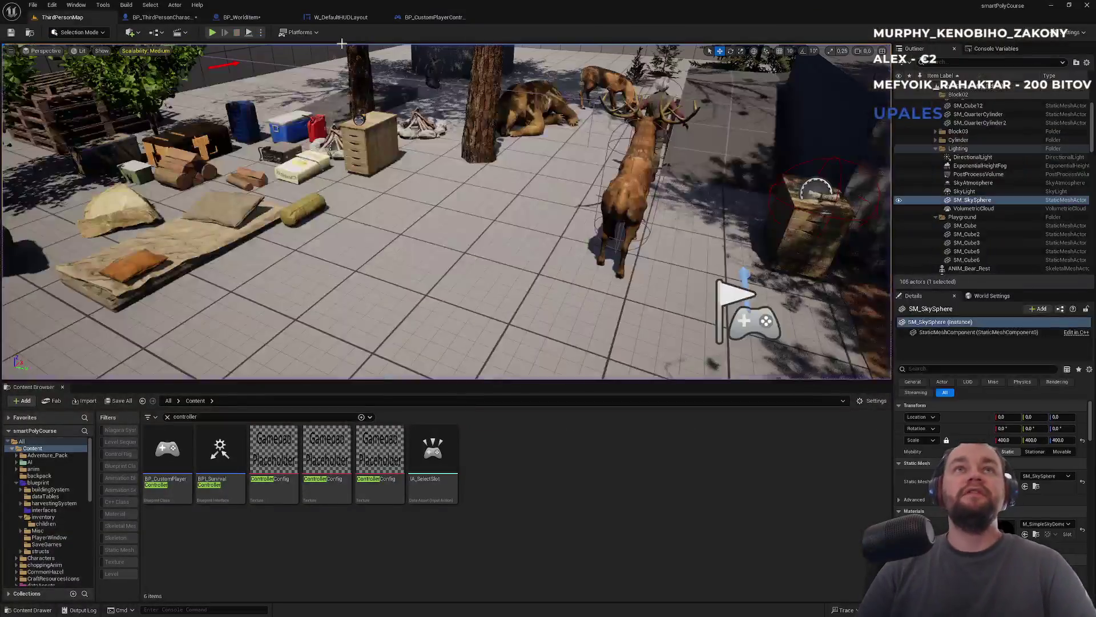
- Review BP_WorldItem and the character's FTrace function, then play ThirdPersonMap in the viewport
{"action": "left_click", "coordinate": [267, 18]}
{"action": "left_click", "coordinate": [161, 19]}
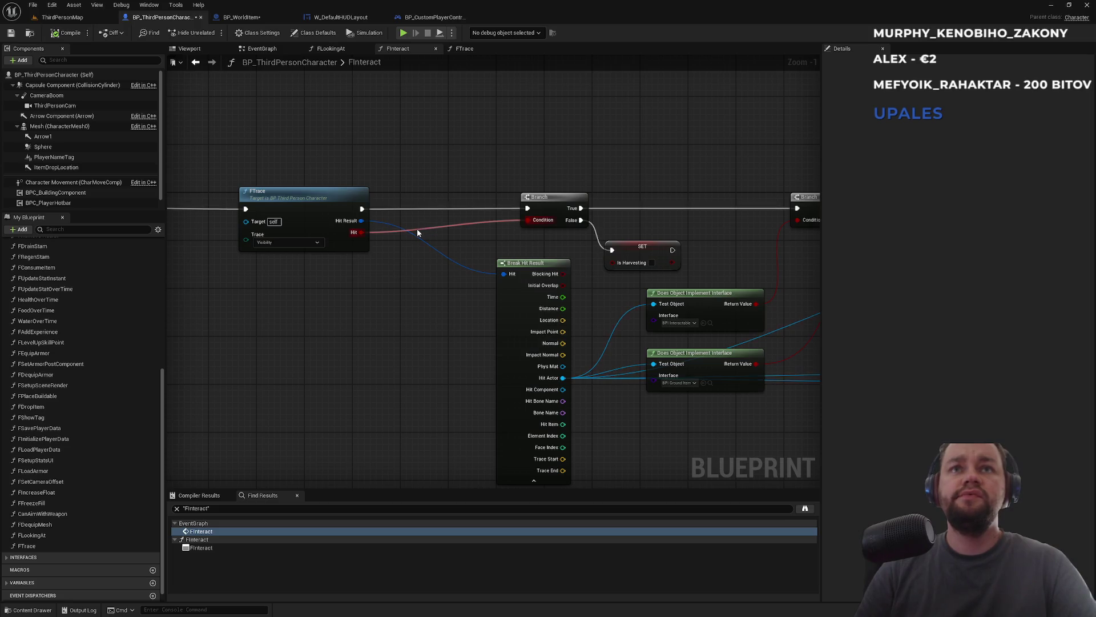
{"action": "double_click", "coordinate": [285, 199]}
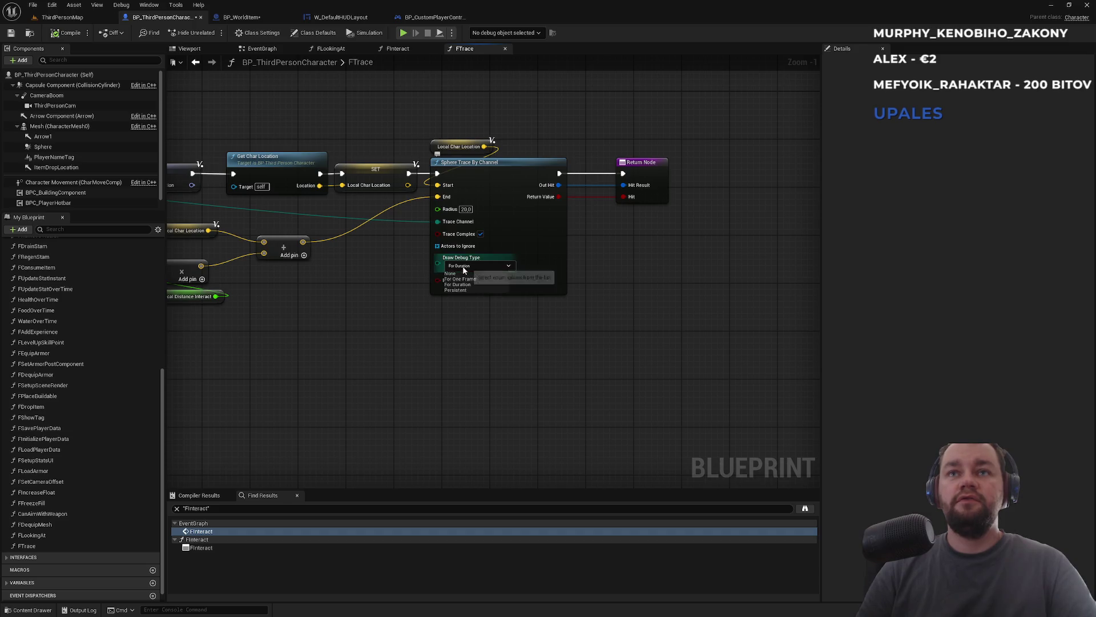
{"action": "left_click", "coordinate": [62, 17]}
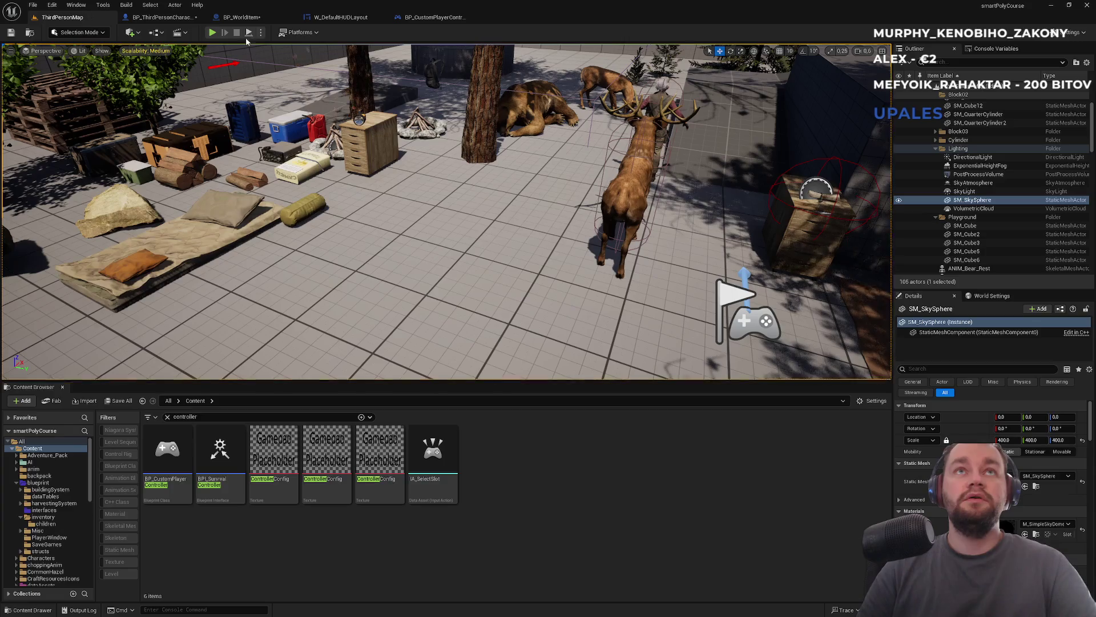
{"action": "left_click", "coordinate": [217, 31]}
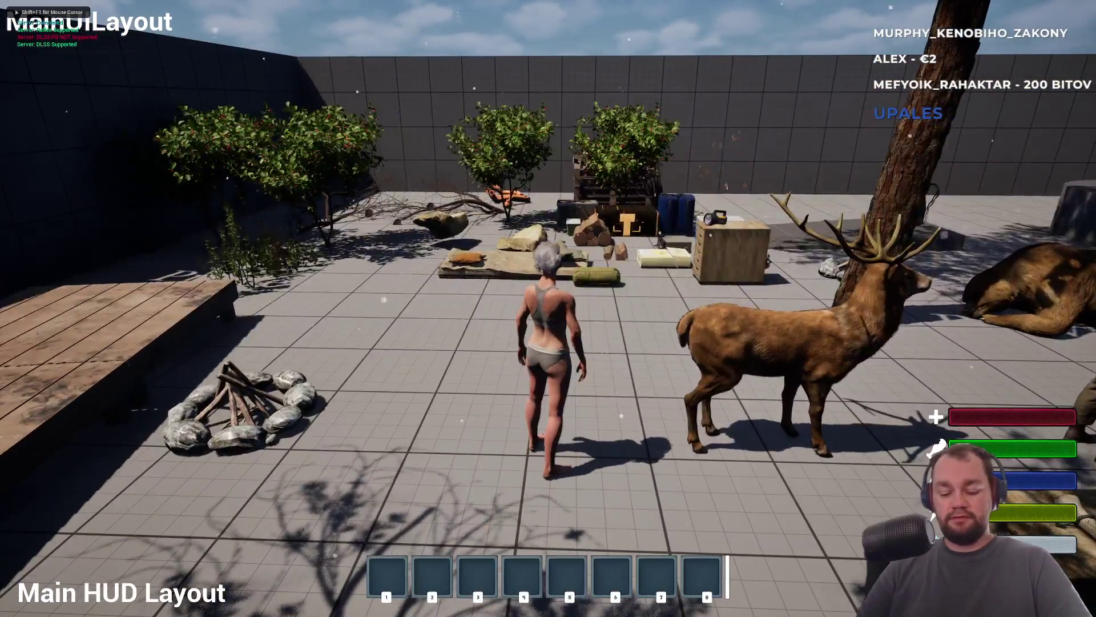
- Drop the raw meat from the inventory
{"action": "key", "text": "i"}
{"action": "right_click", "coordinate": [108, 266]}
{"action": "left_click", "coordinate": [107, 266]}
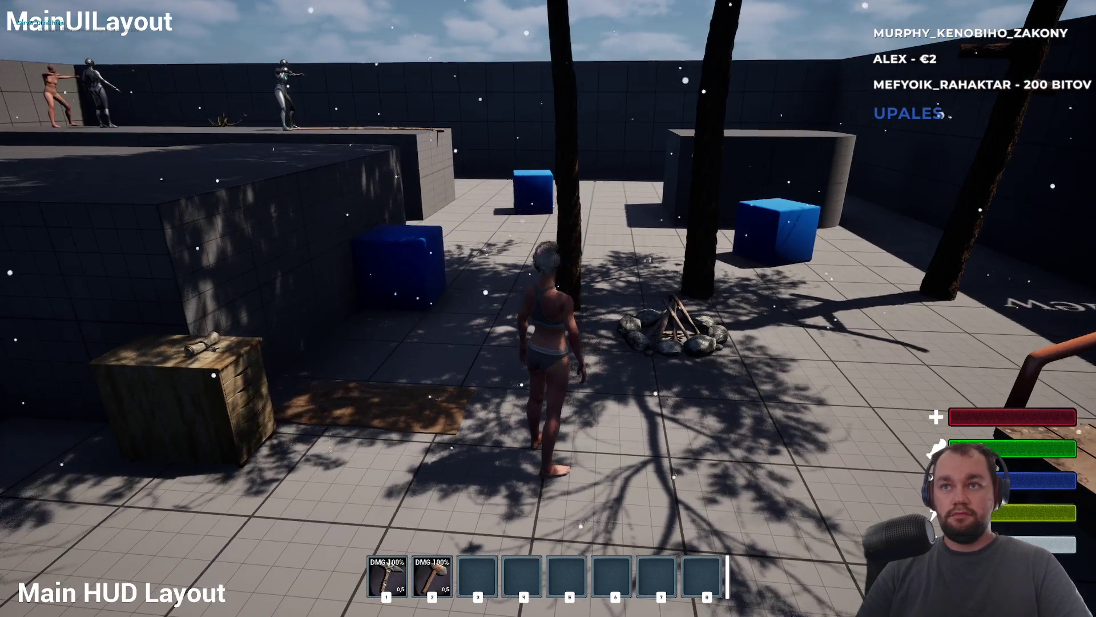
- Chop a tree for x3 Wood, then run back toward the camp items
{"action": "key", "text": "w"}
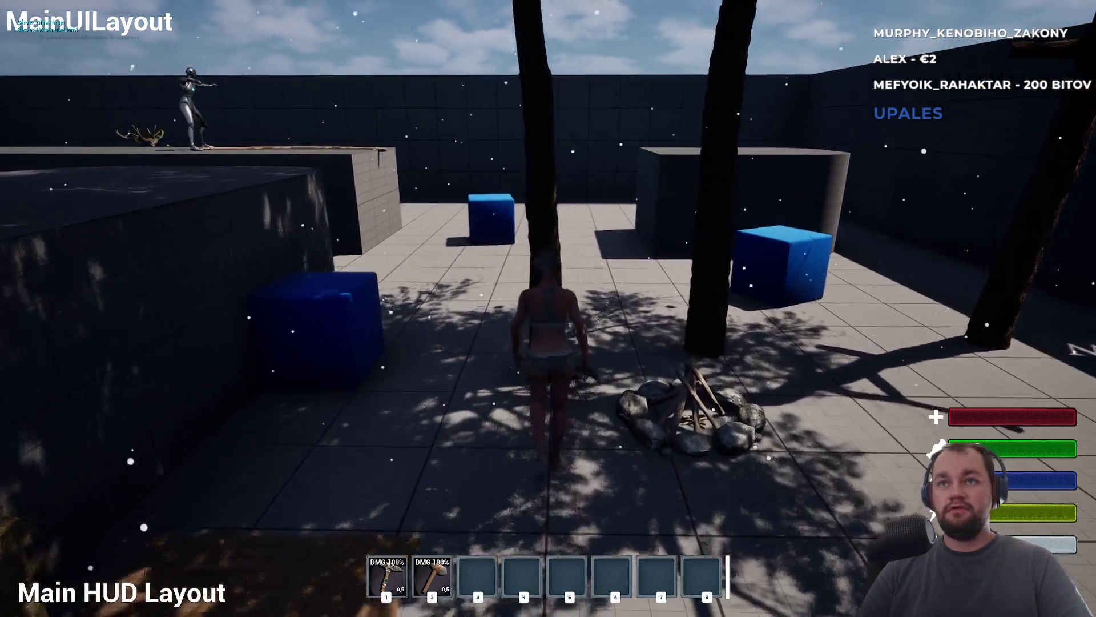
{"action": "key", "text": "1"}
{"action": "left_click", "coordinate": [548, 309]}
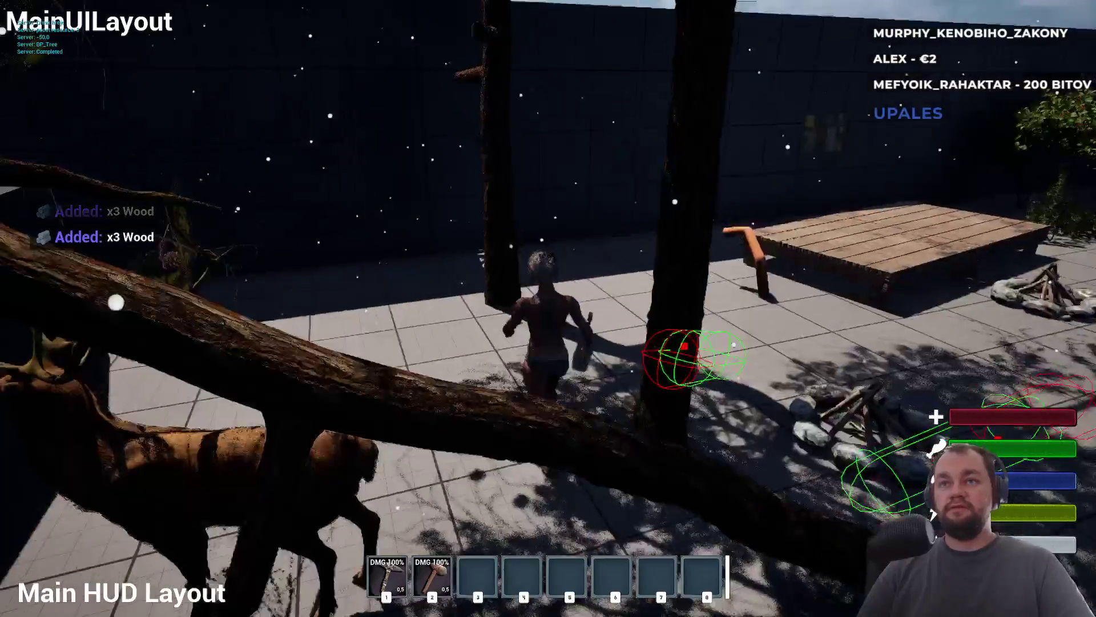
{"action": "key", "text": "w"}
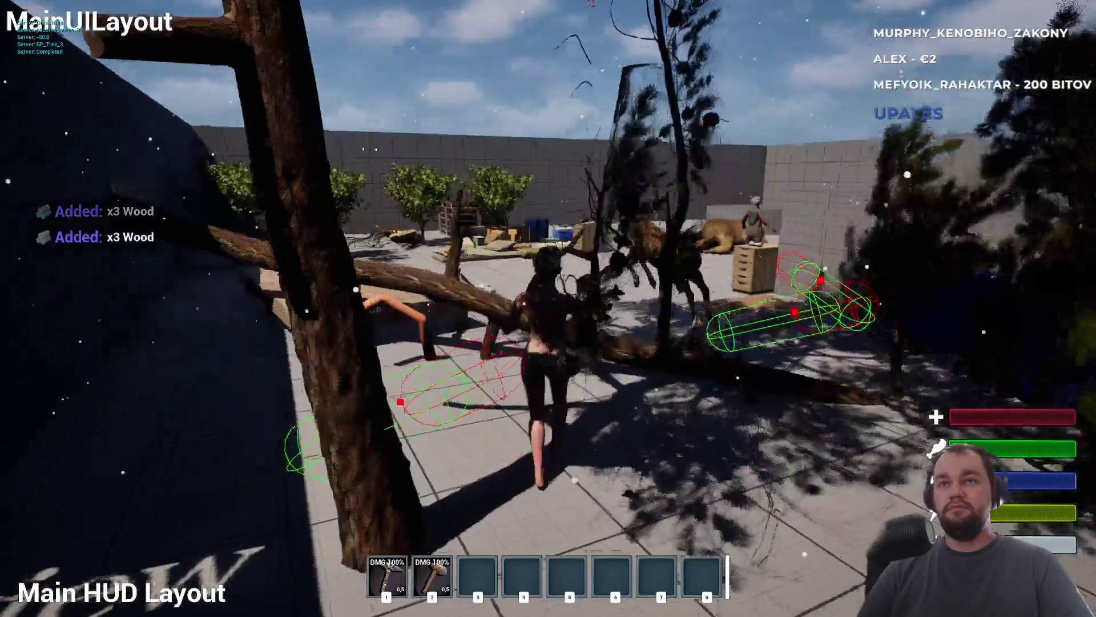
{"action": "key", "text": "w"}
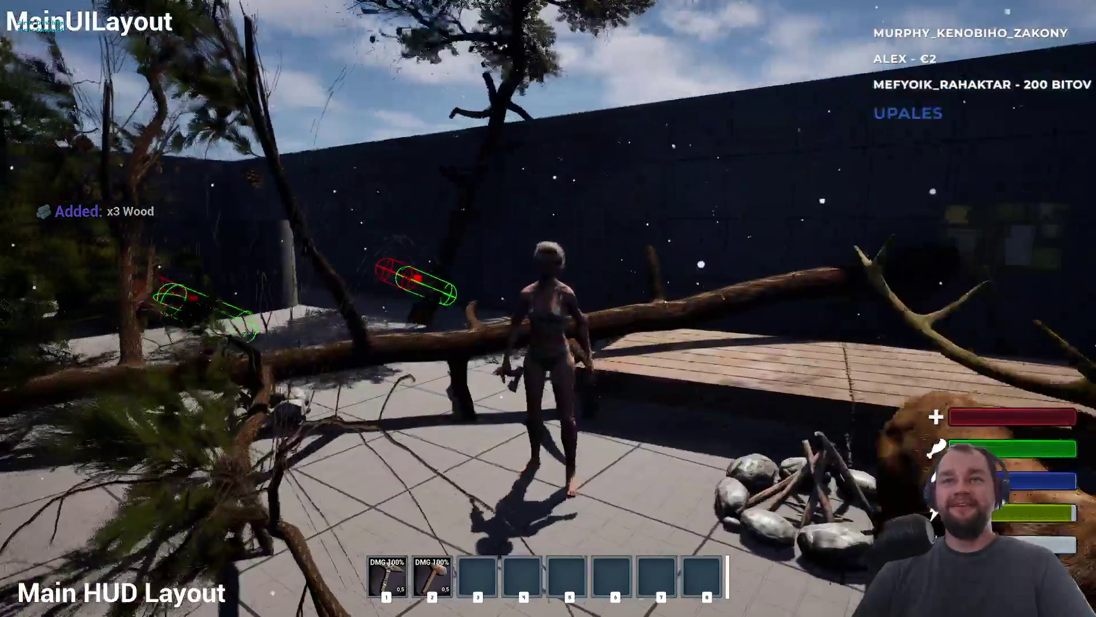
{"action": "key", "text": "w"}
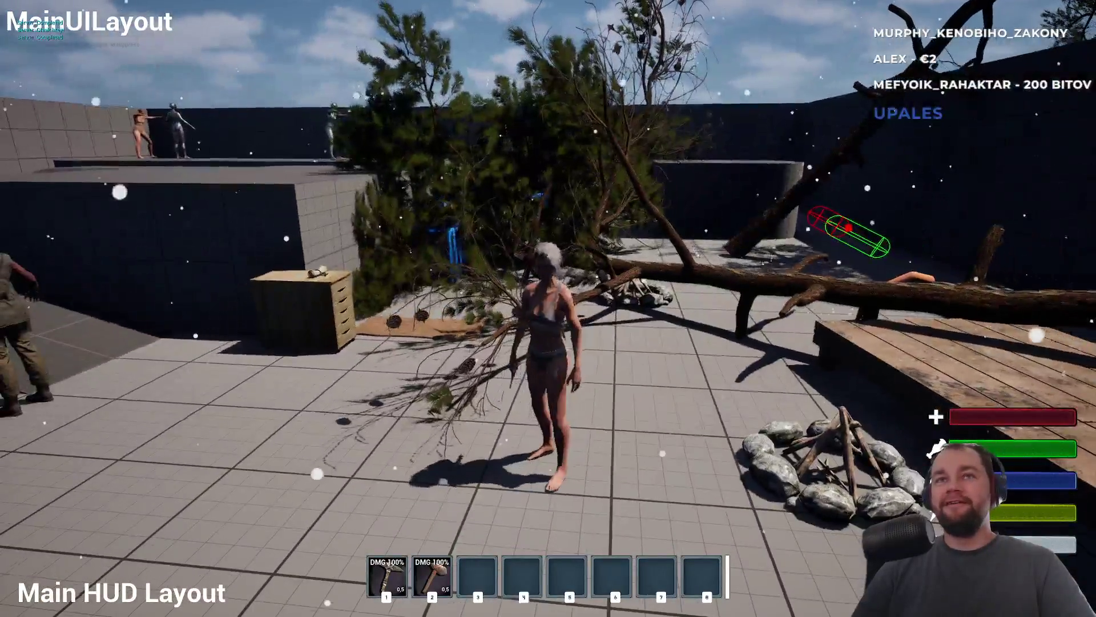
{"action": "key", "text": "w"}
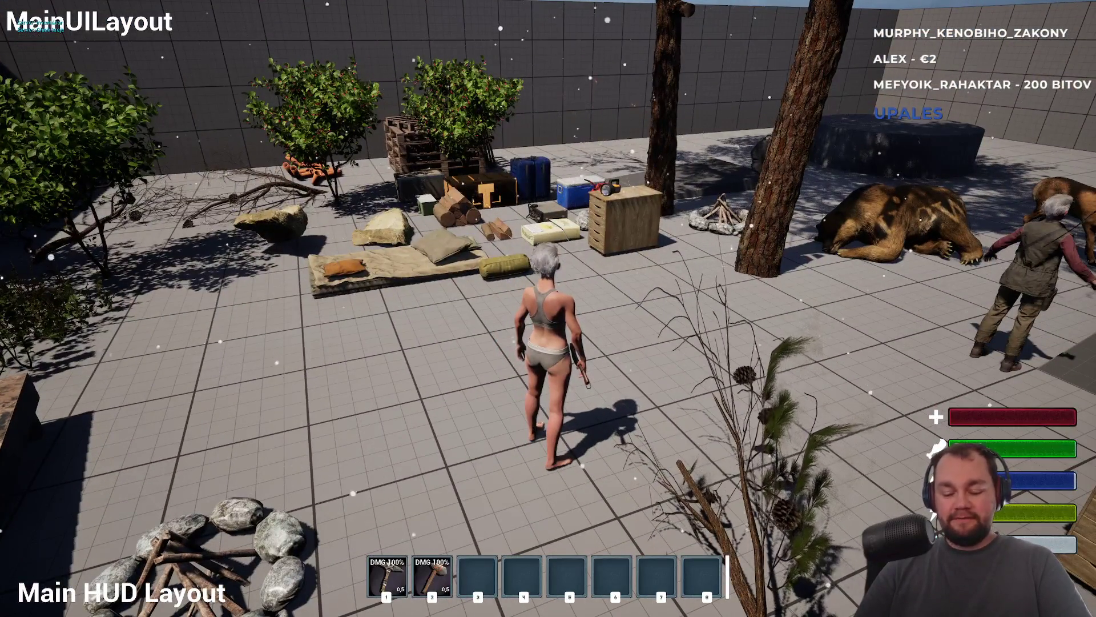
- Drop the wood stack from the inventory, pick it back up with E, and drop it again
{"action": "key", "text": "i"}
{"action": "right_click", "coordinate": [154, 247]}
{"action": "key", "text": "i"}
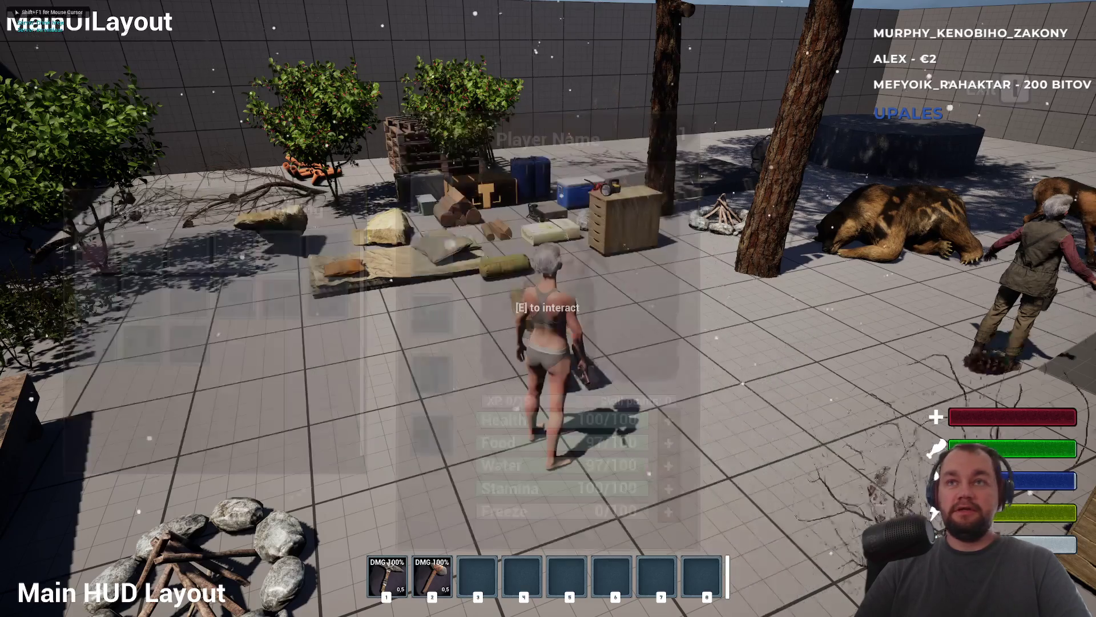
{"action": "key", "text": "e"}
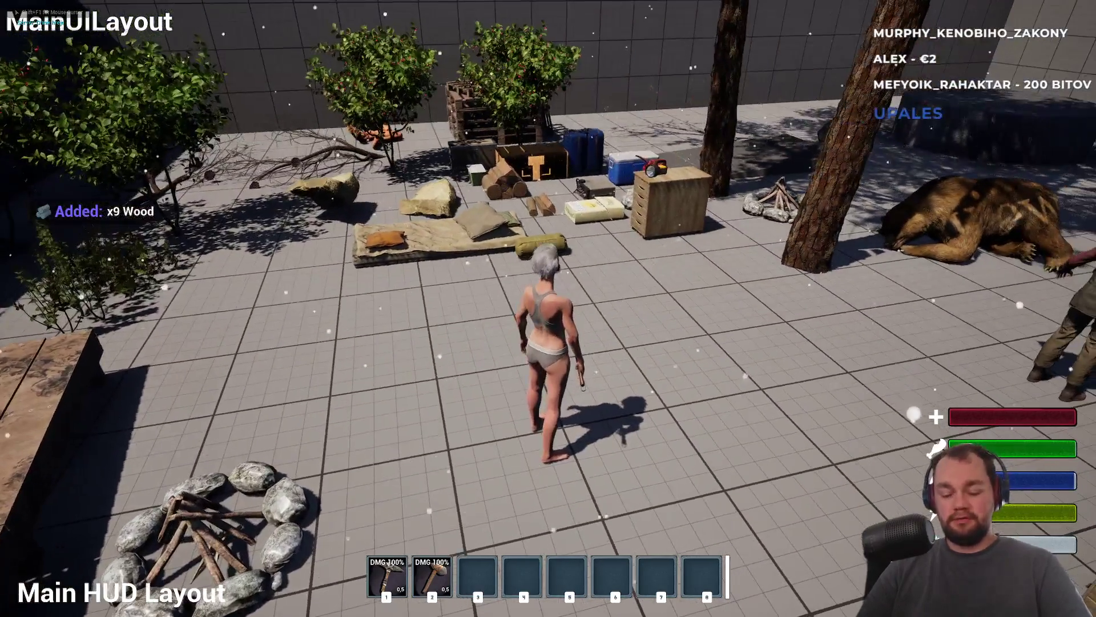
{"action": "key", "text": "i"}
{"action": "right_click", "coordinate": [151, 254]}
{"action": "left_click", "coordinate": [162, 269]}
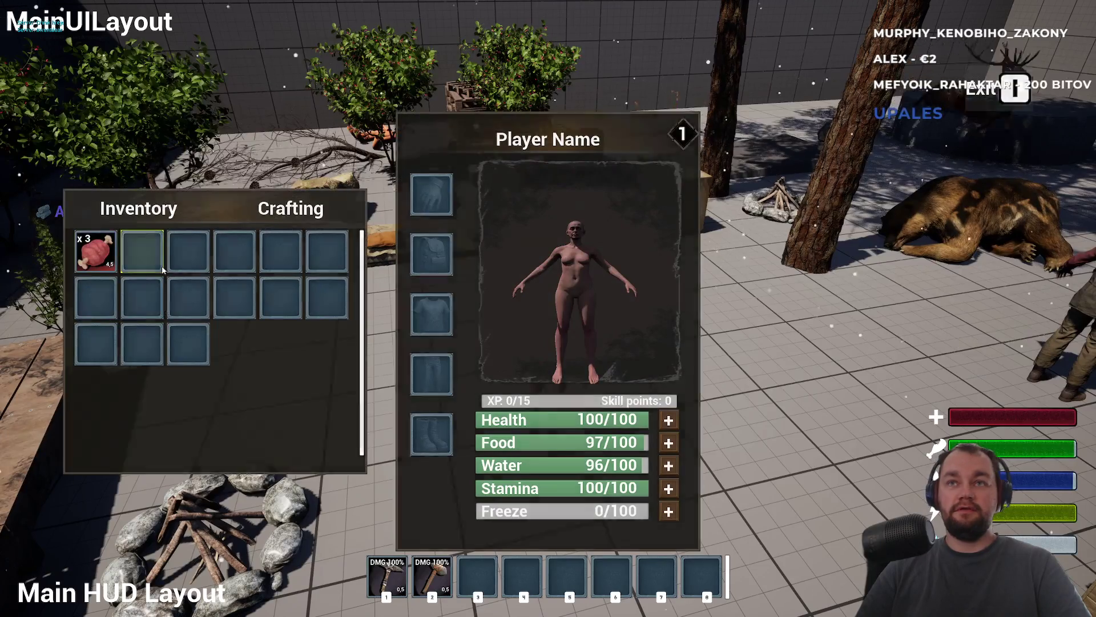
{"action": "key", "text": "i"}
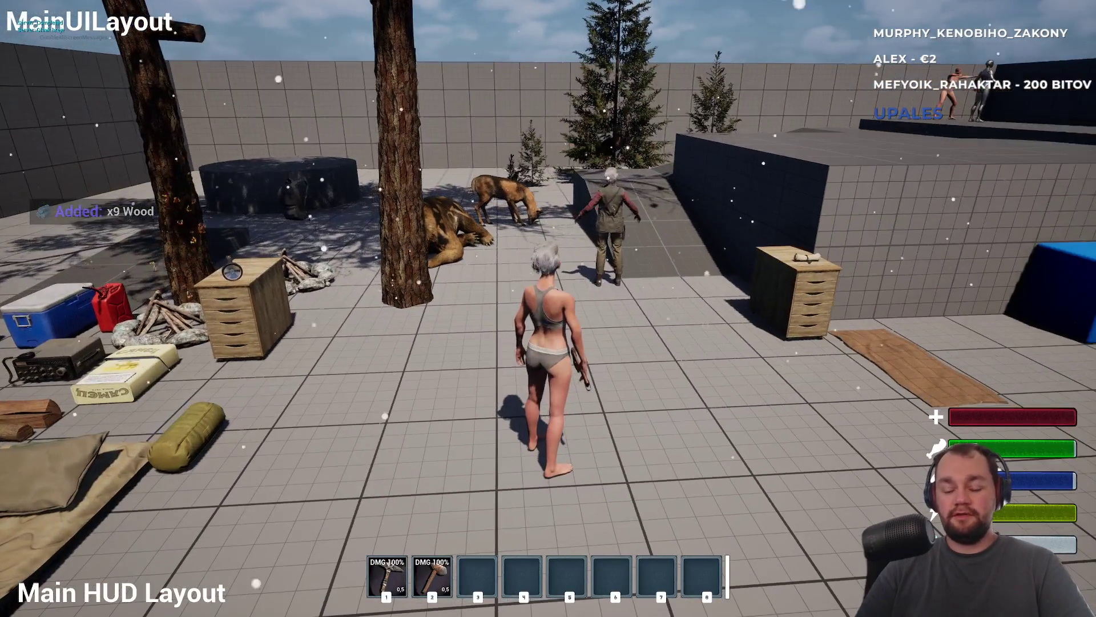
- Repeat the drop until the wood logs lie at the character's feet
{"action": "key", "text": "i"}
{"action": "right_click", "coordinate": [142, 251]}
{"action": "left_click", "coordinate": [162, 270]}
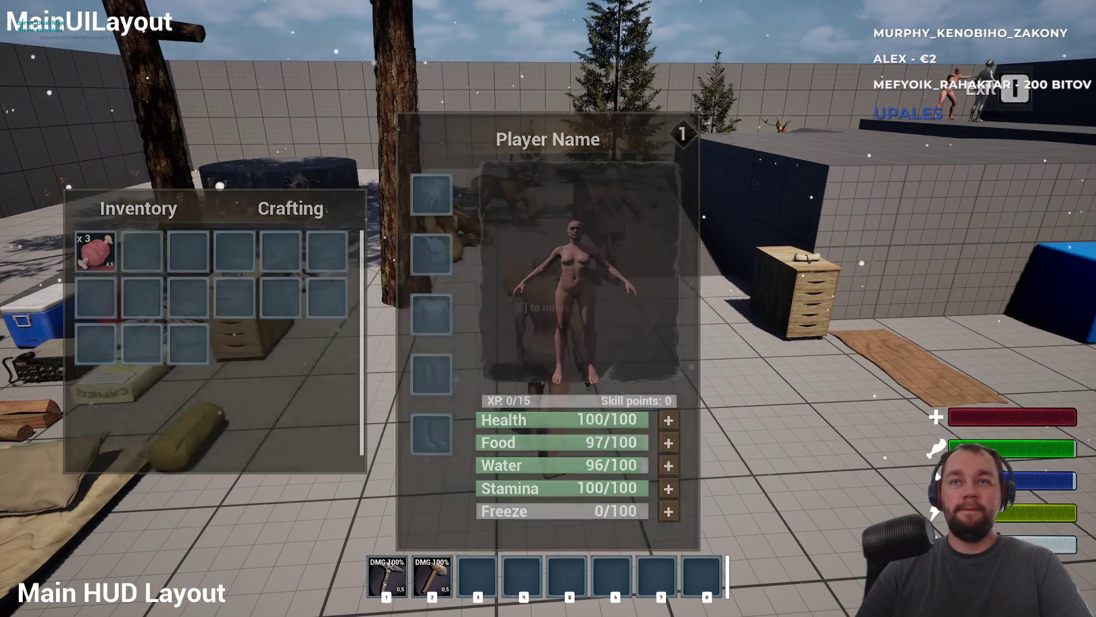
{"action": "key", "text": "i"}
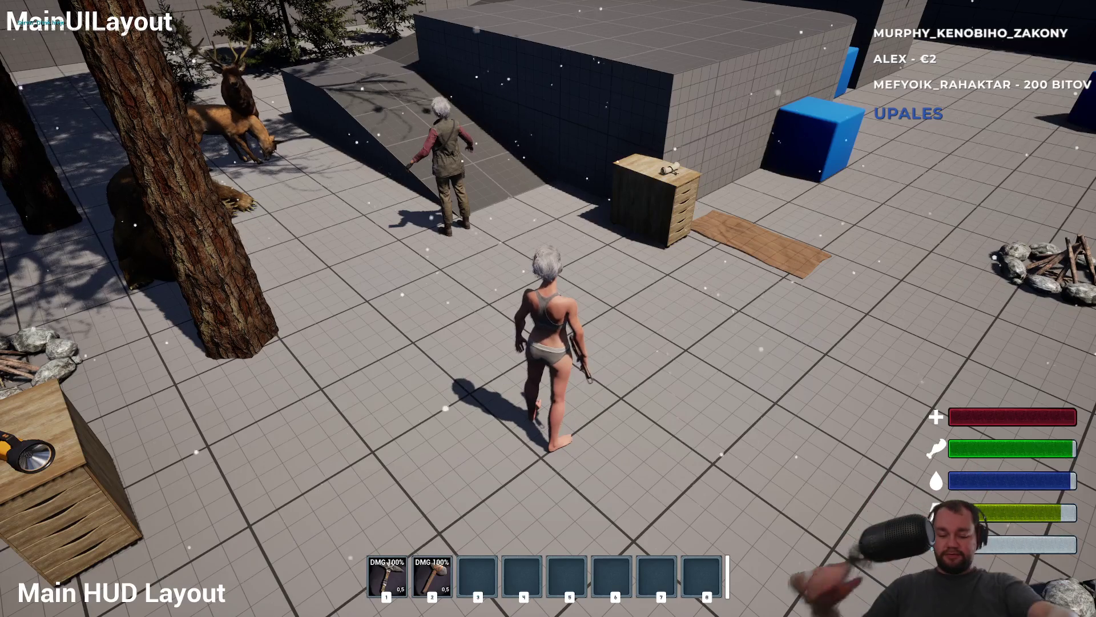
{"action": "key", "text": "i"}
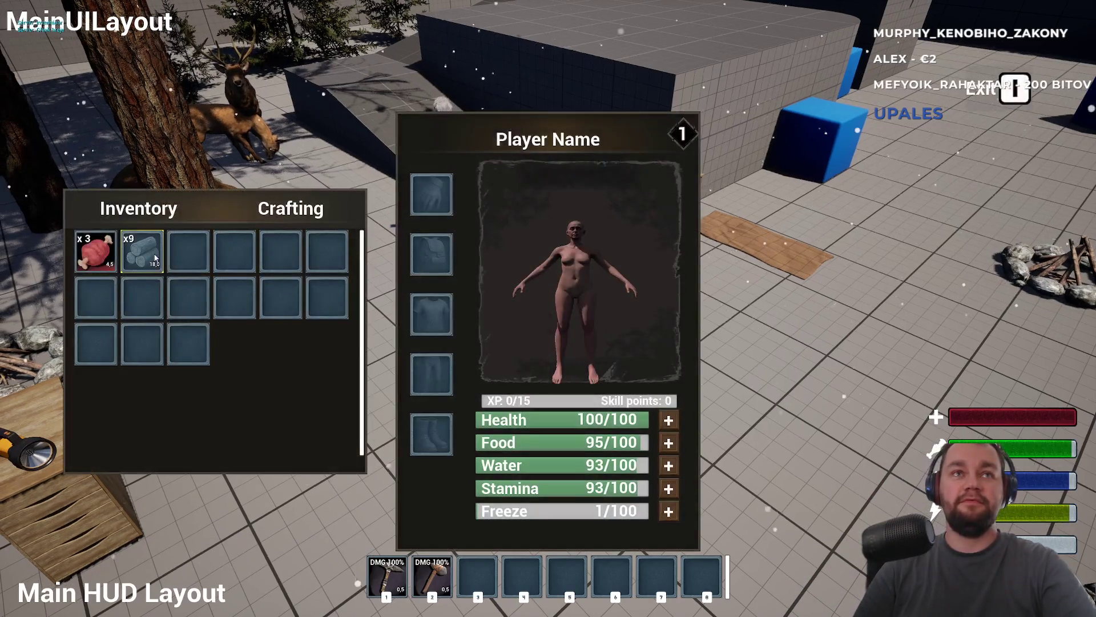
{"action": "left_click", "coordinate": [192, 266]}
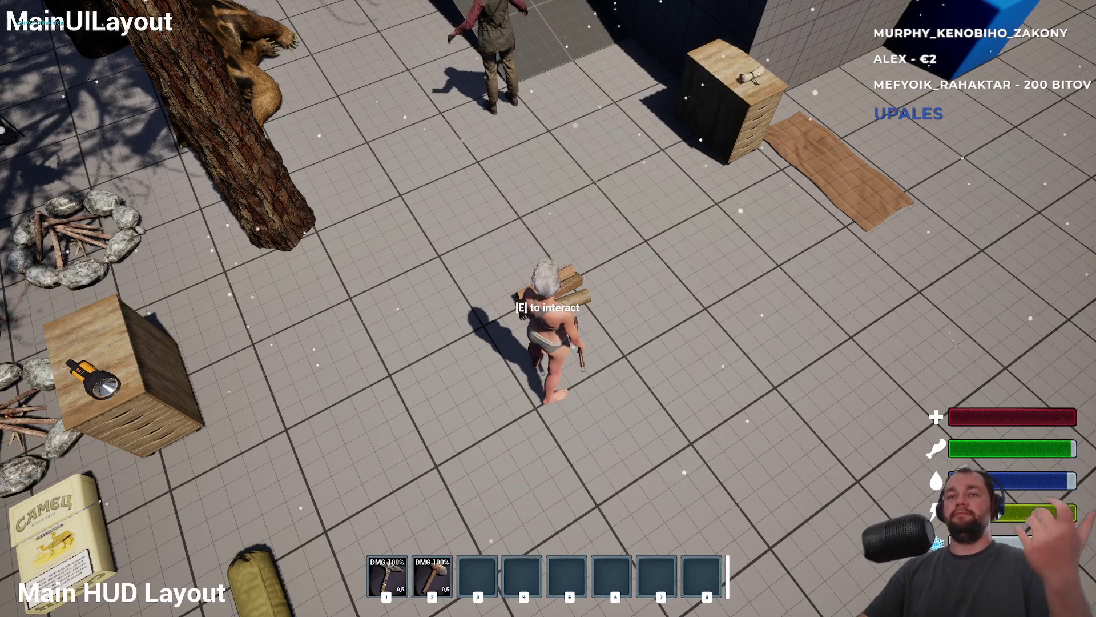
- Pick up the dropped log pile and run to the blue cube, jumping
{"action": "key", "text": "w"}
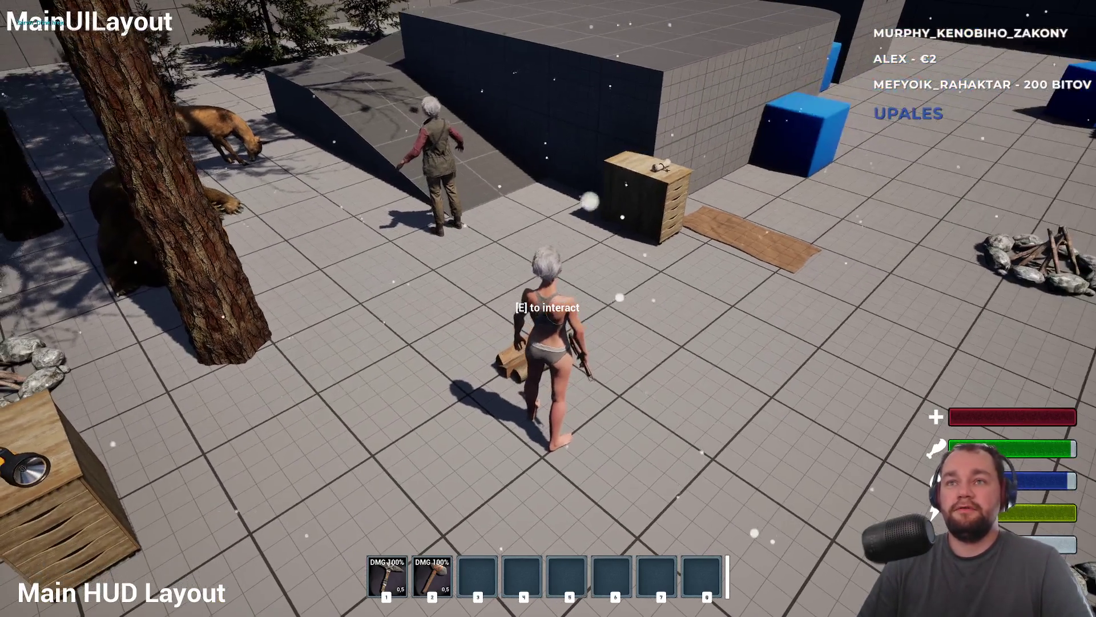
{"action": "key", "text": "e"}
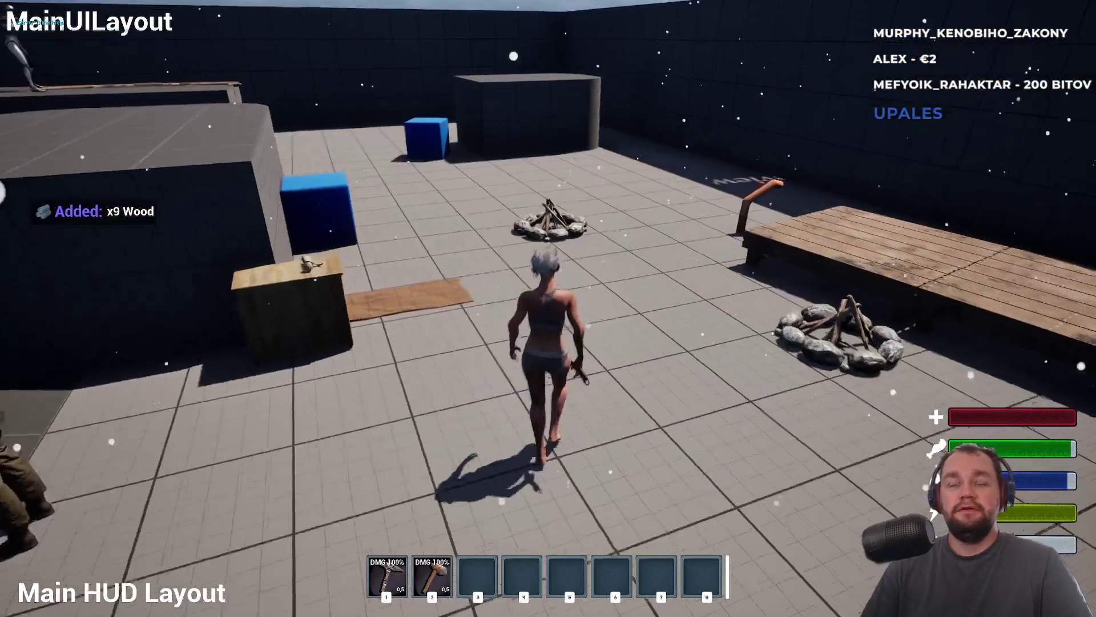
{"action": "key", "text": "w"}
{"action": "key", "text": "w"}
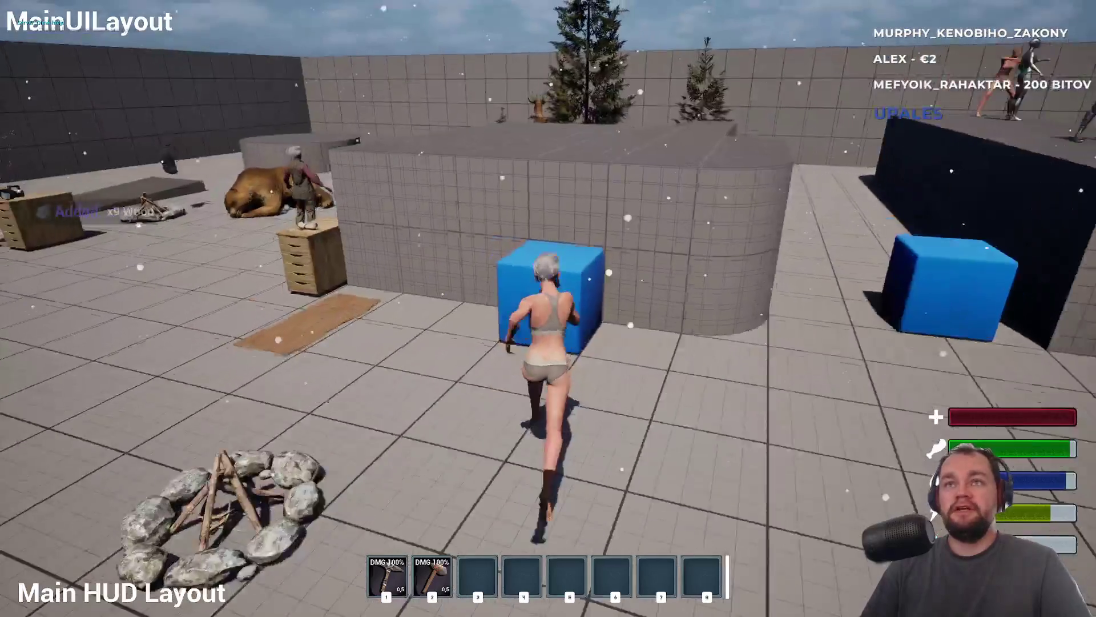
{"action": "key", "text": "space"}
- Run across the grey platform, jump onto the wooden deck, then bring up the Windows Start menu
{"action": "key", "text": "w"}
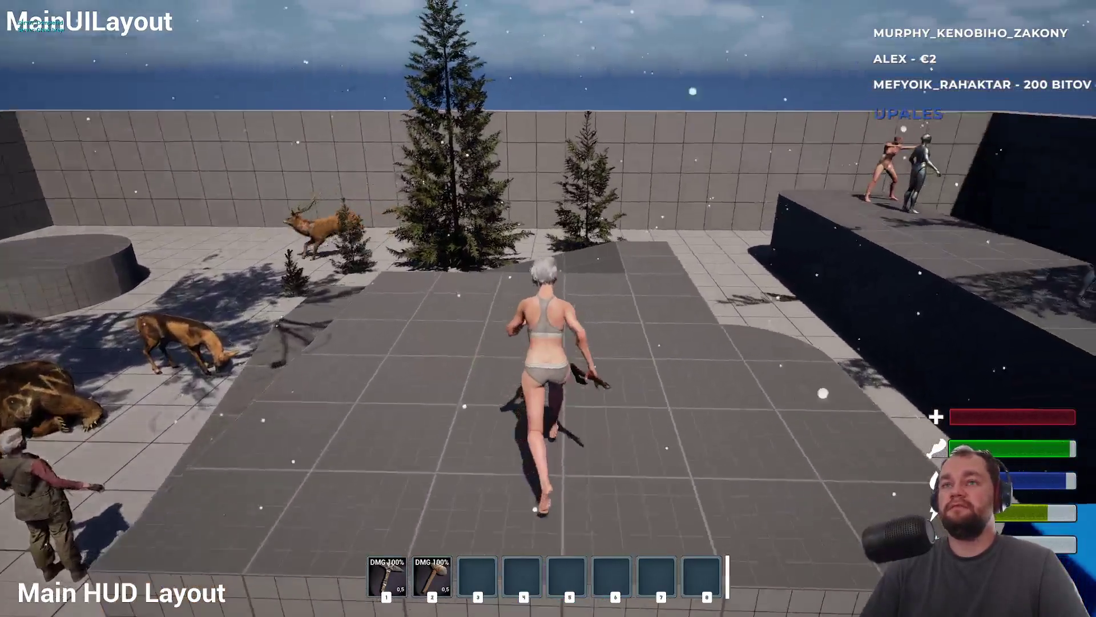
{"action": "key", "text": "w"}
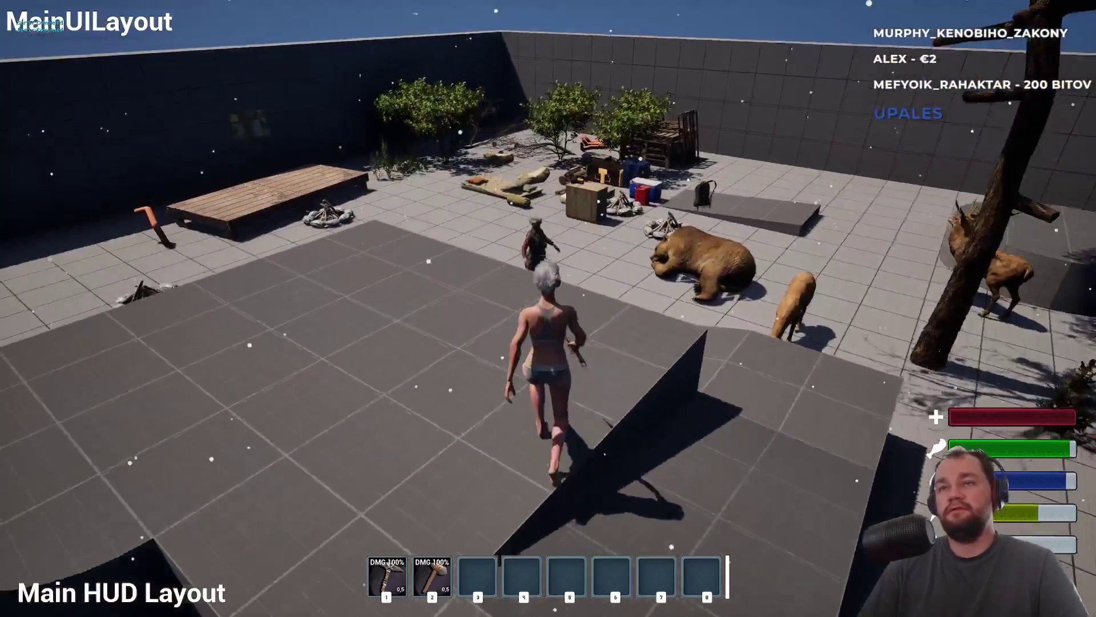
{"action": "key", "text": "w"}
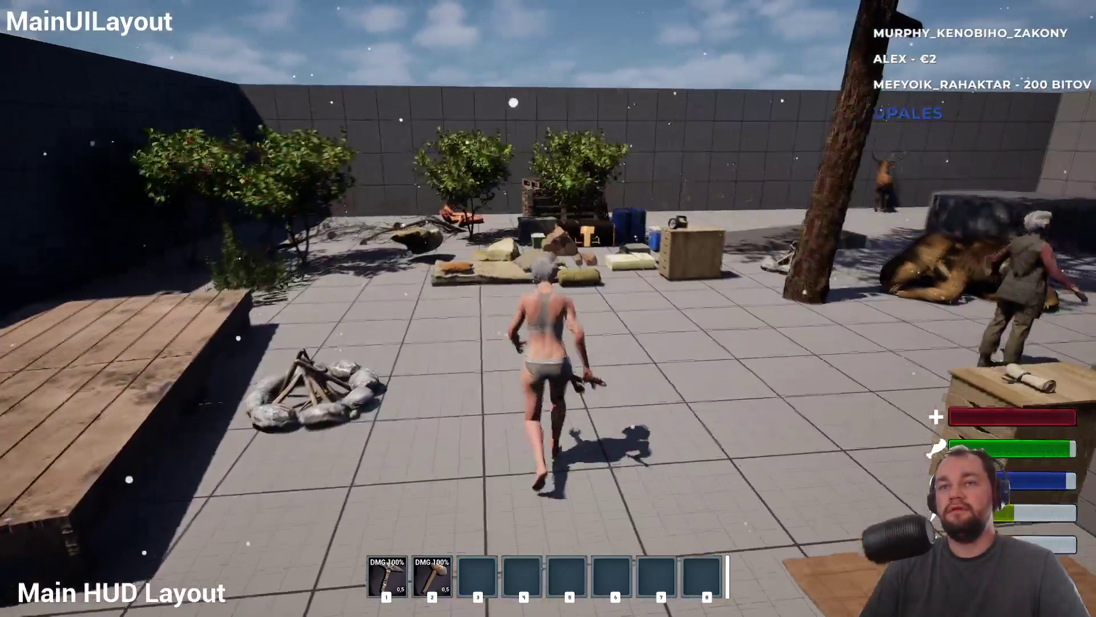
{"action": "key", "text": "space"}
{"action": "key", "text": "w"}
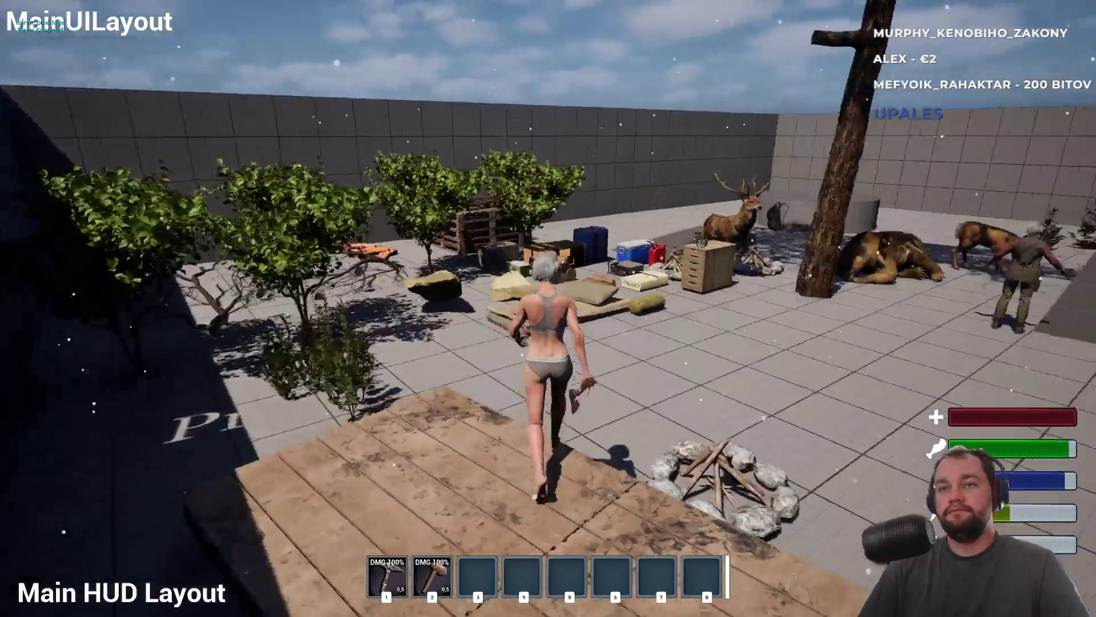
{"action": "key", "text": "w"}
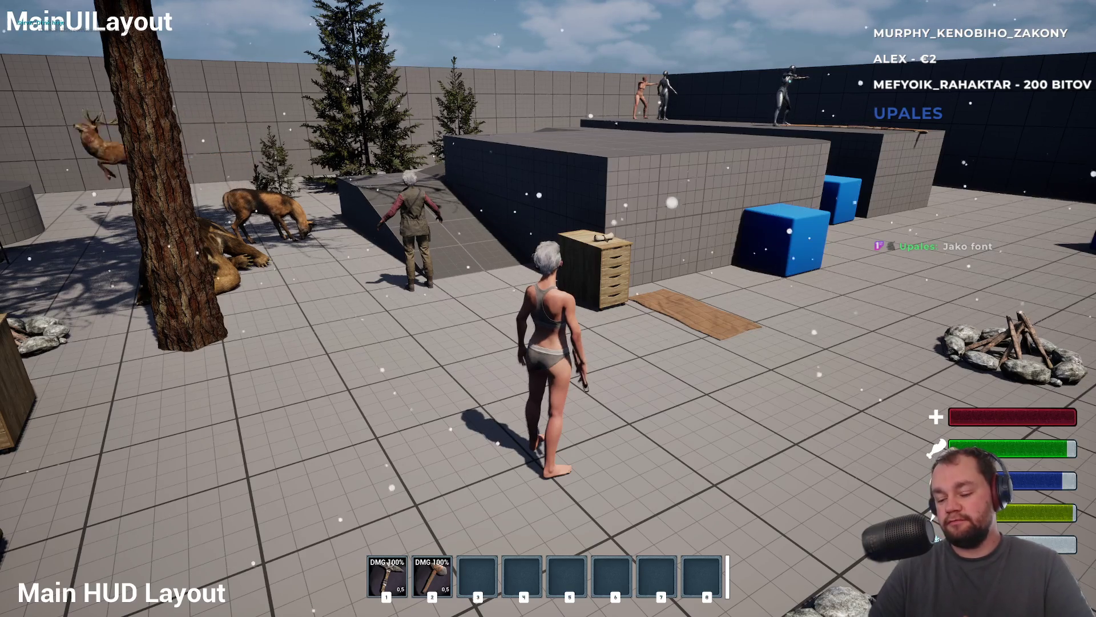
{"action": "key", "text": "super"}
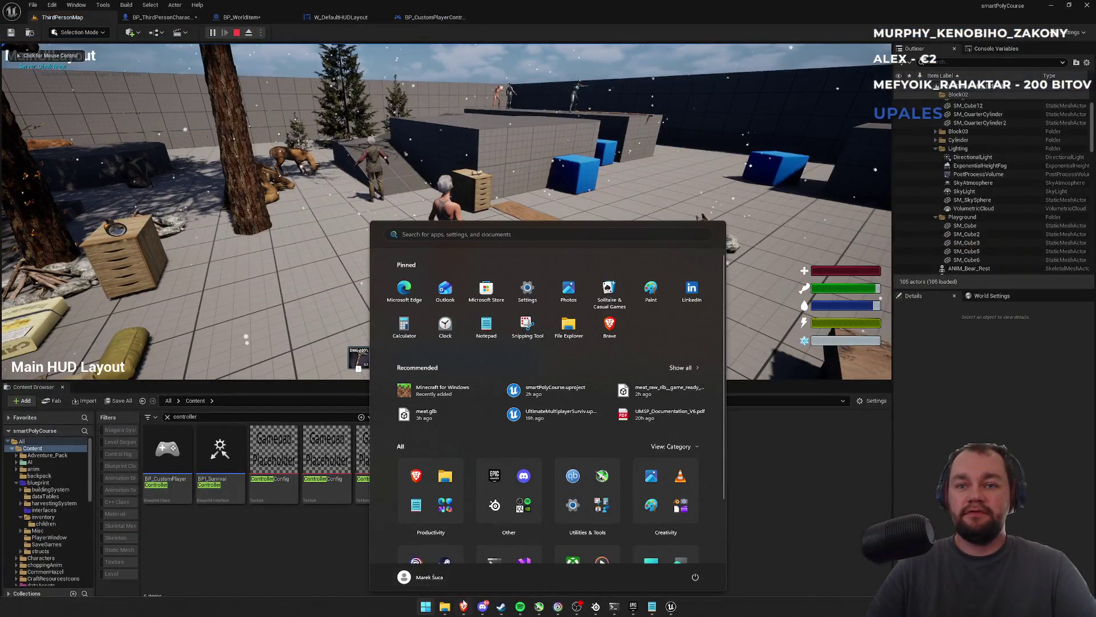
- Close the Start menu and switch to the browser's 'game interact button' image results
{"action": "key", "text": "super"}
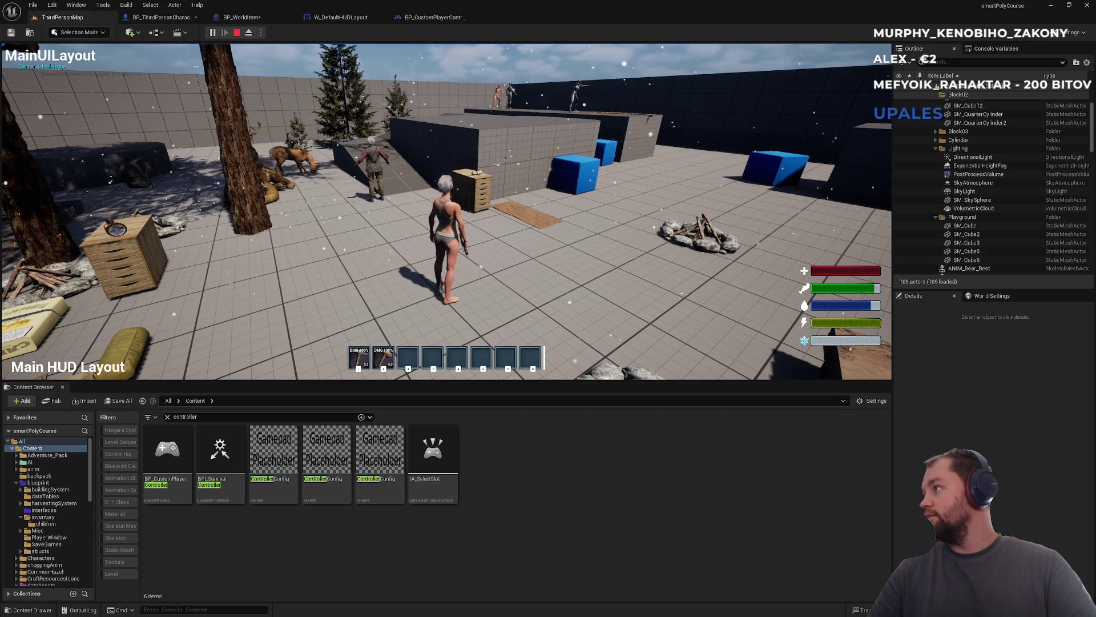
{"action": "key", "text": "alt+Tab"}
{"action": "scroll", "coordinate": [865, 402], "scroll_direction": "up", "scroll_amount": 3, "text": "ctrl"}
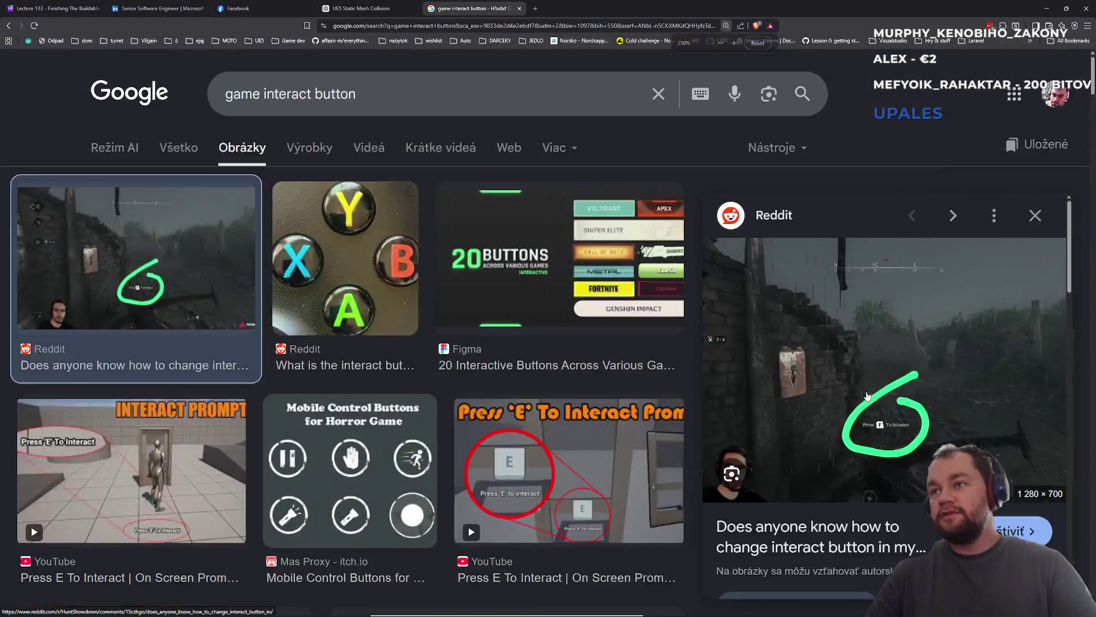
- View the Reddit post on changing the interact button, then preview 'Press E To Interact'
{"action": "scroll", "coordinate": [865, 402], "scroll_direction": "down", "scroll_amount": 2, "text": "ctrl"}
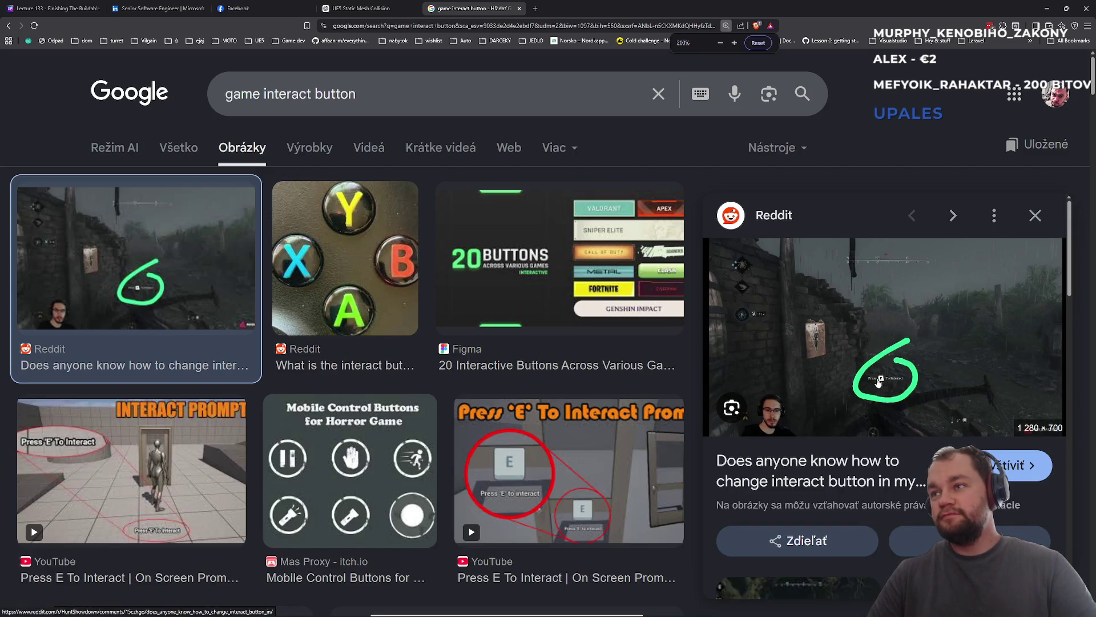
{"action": "left_click", "coordinate": [877, 387]}
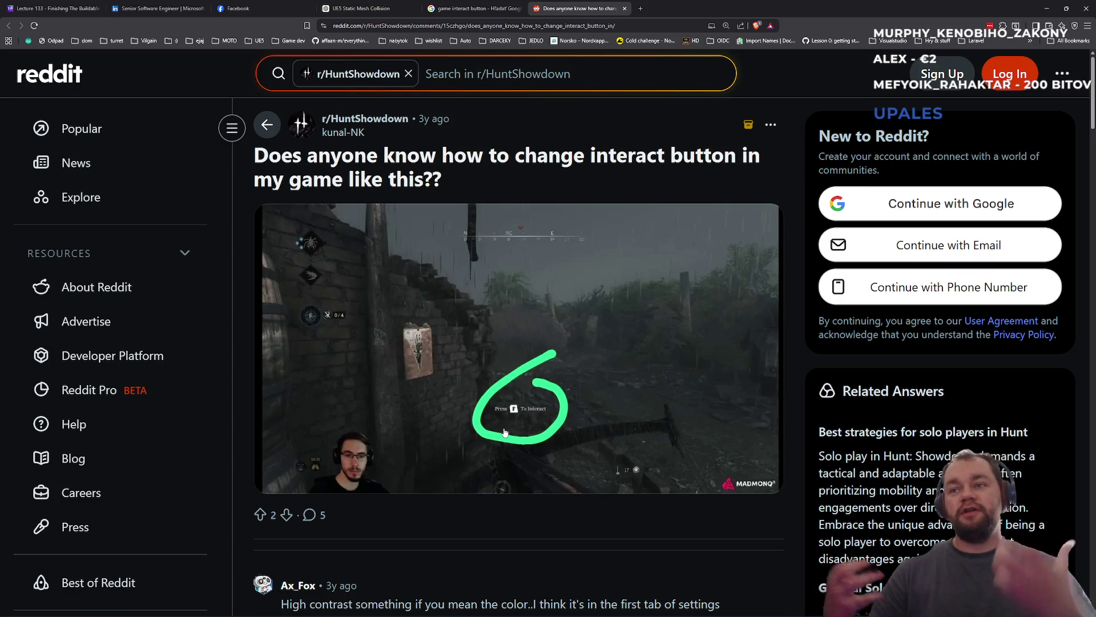
{"action": "left_click", "coordinate": [473, 5]}
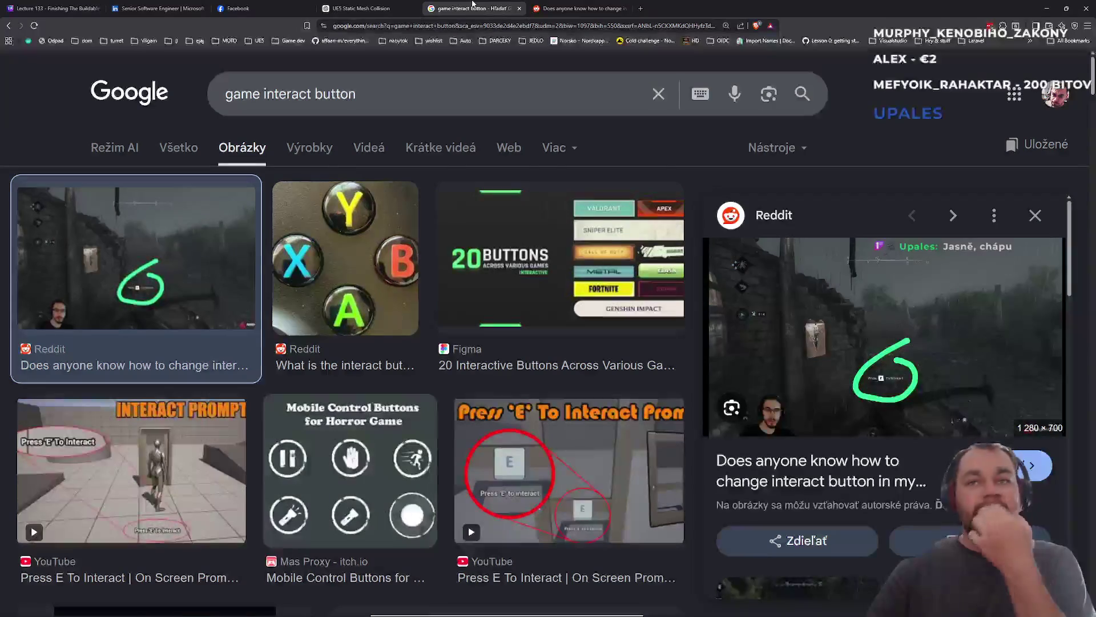
{"action": "scroll", "coordinate": [540, 363], "scroll_direction": "down", "scroll_amount": 2}
{"action": "left_click", "coordinate": [539, 363]}
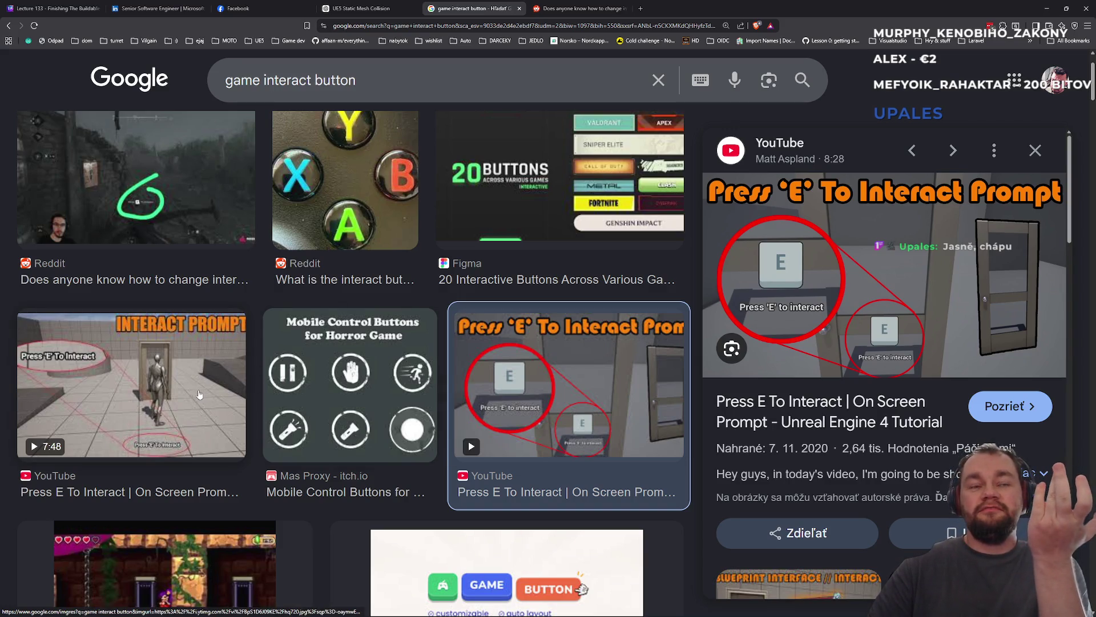
- Preview the Roblox Developer Forum interact display example, then return to the editor
{"action": "scroll", "coordinate": [320, 399], "scroll_direction": "down", "scroll_amount": 3}
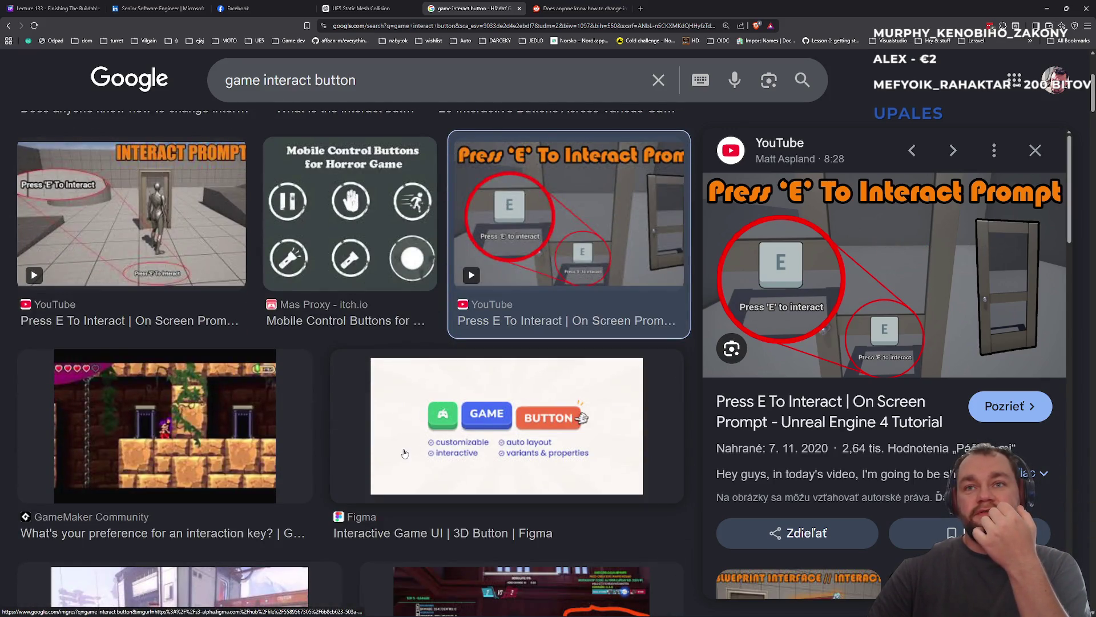
{"action": "scroll", "coordinate": [405, 453], "scroll_direction": "down", "scroll_amount": 3}
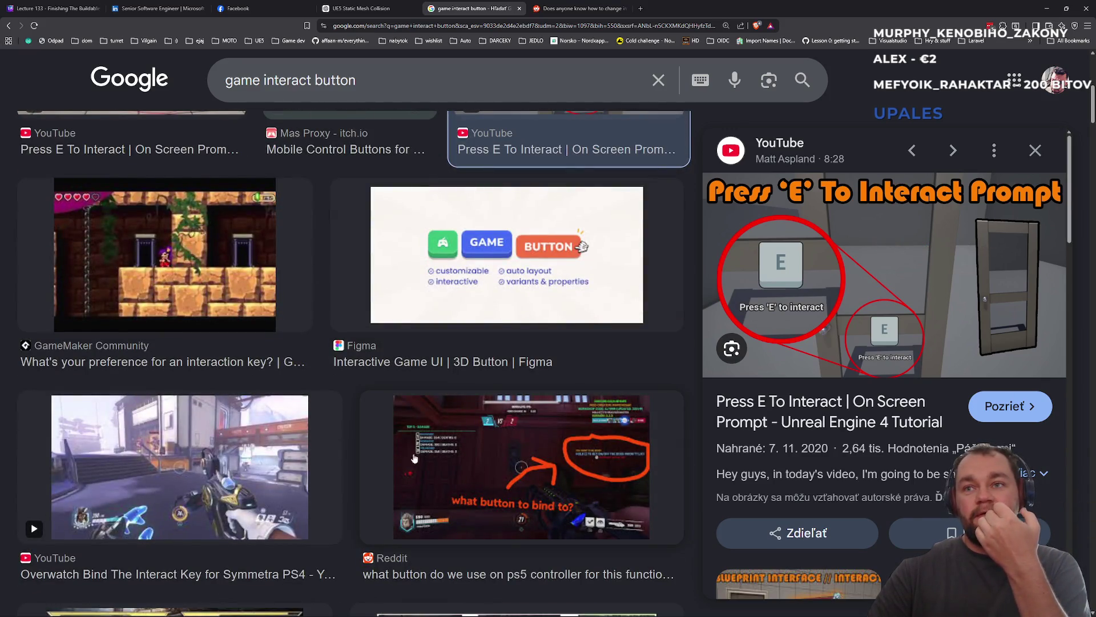
{"action": "scroll", "coordinate": [472, 460], "scroll_direction": "down", "scroll_amount": 3}
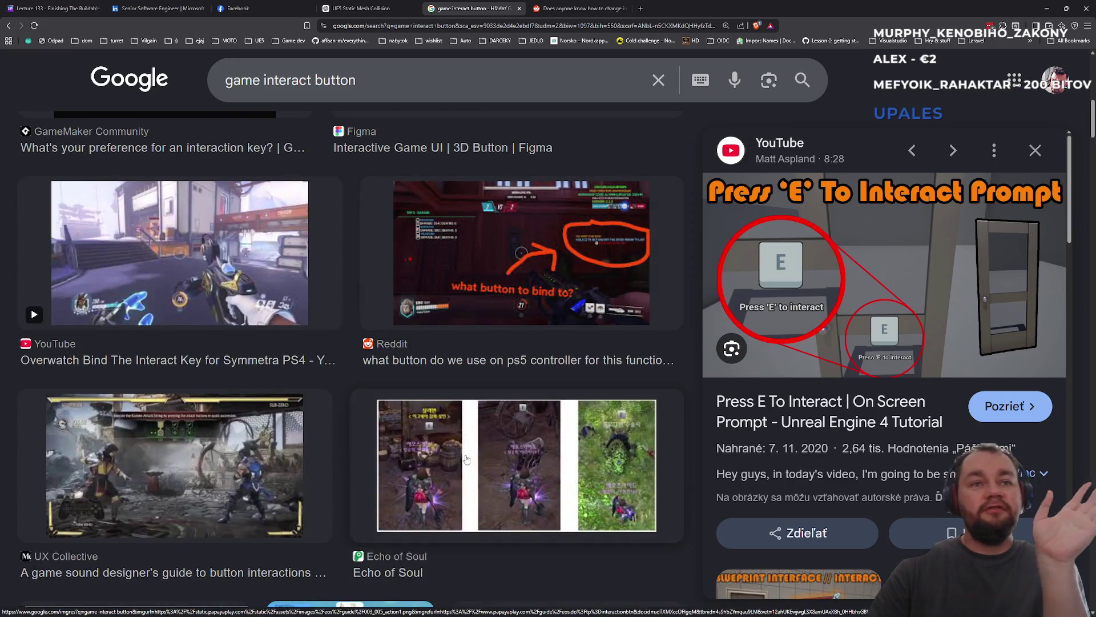
{"action": "scroll", "coordinate": [419, 443], "scroll_direction": "down", "scroll_amount": 3}
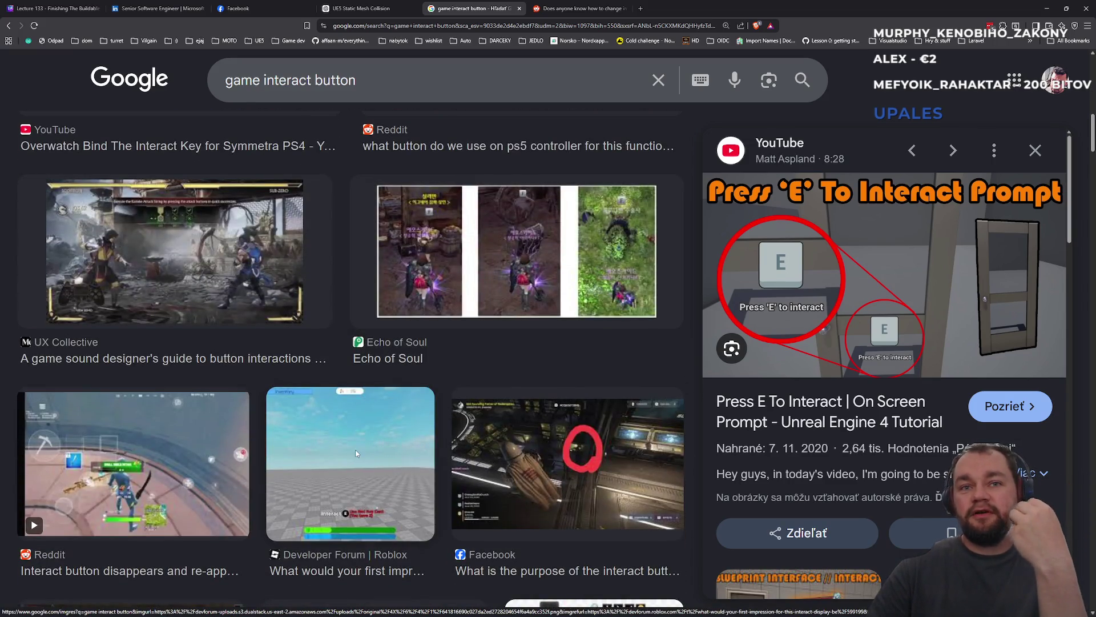
{"action": "left_click", "coordinate": [356, 454]}
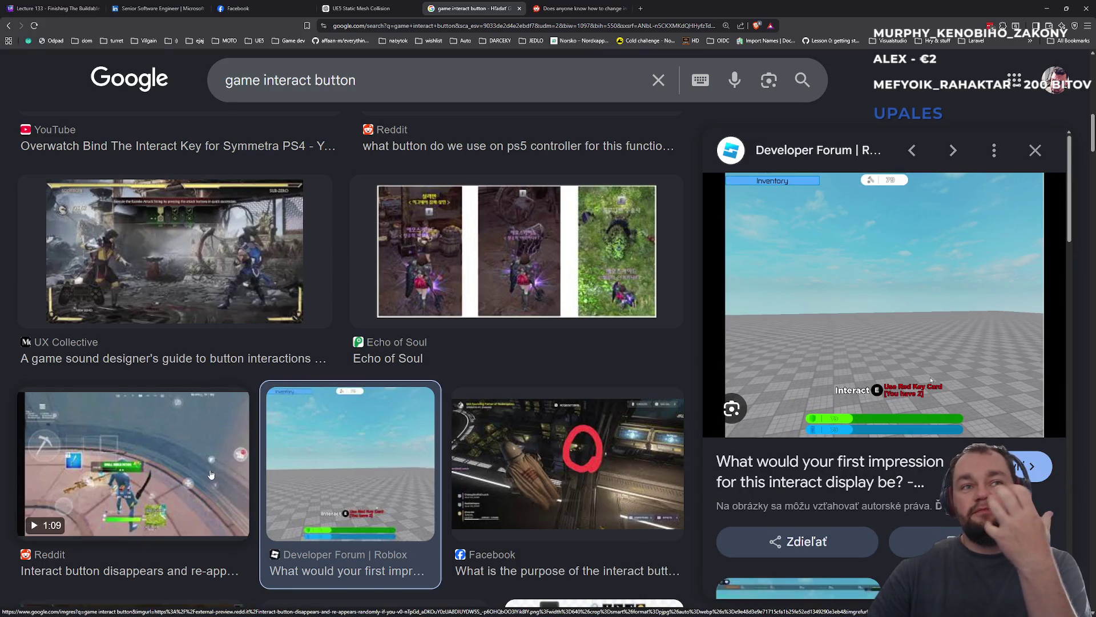
{"action": "key", "text": "alt+Tab"}
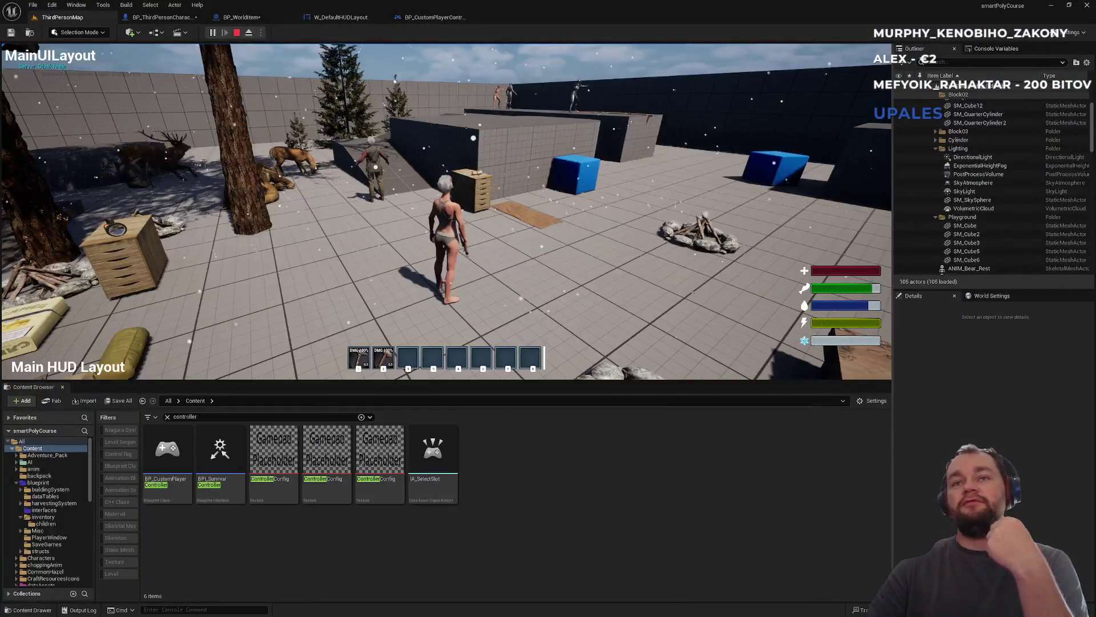
- Stop the play session and clear the controller filter in the Content Browser
{"action": "mouse_move", "coordinate": [445, 211]}
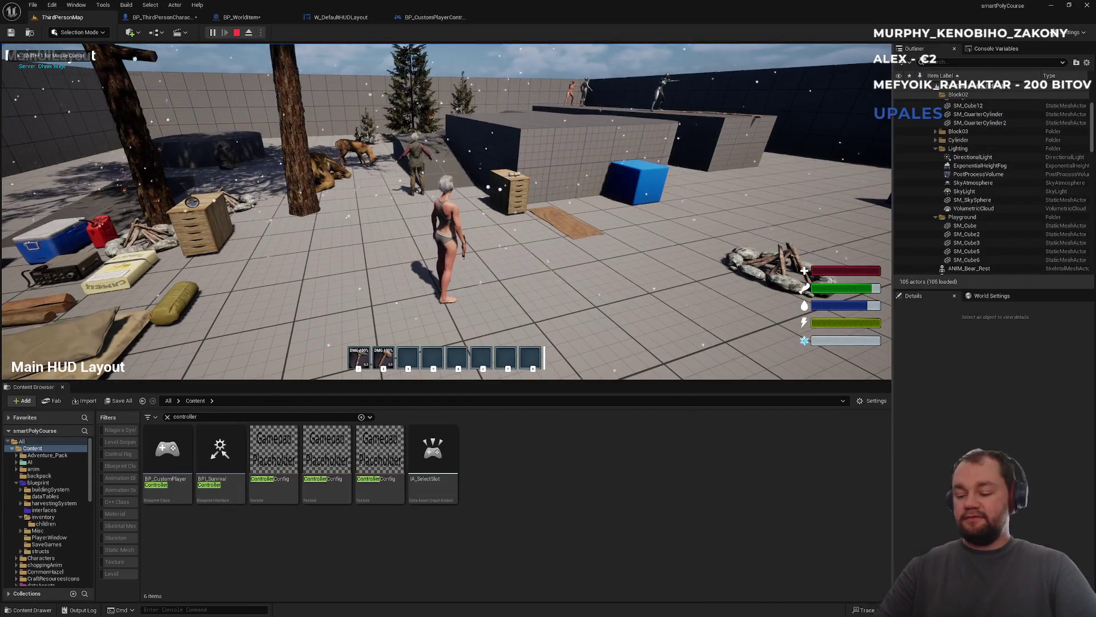
{"action": "key", "text": "F11"}
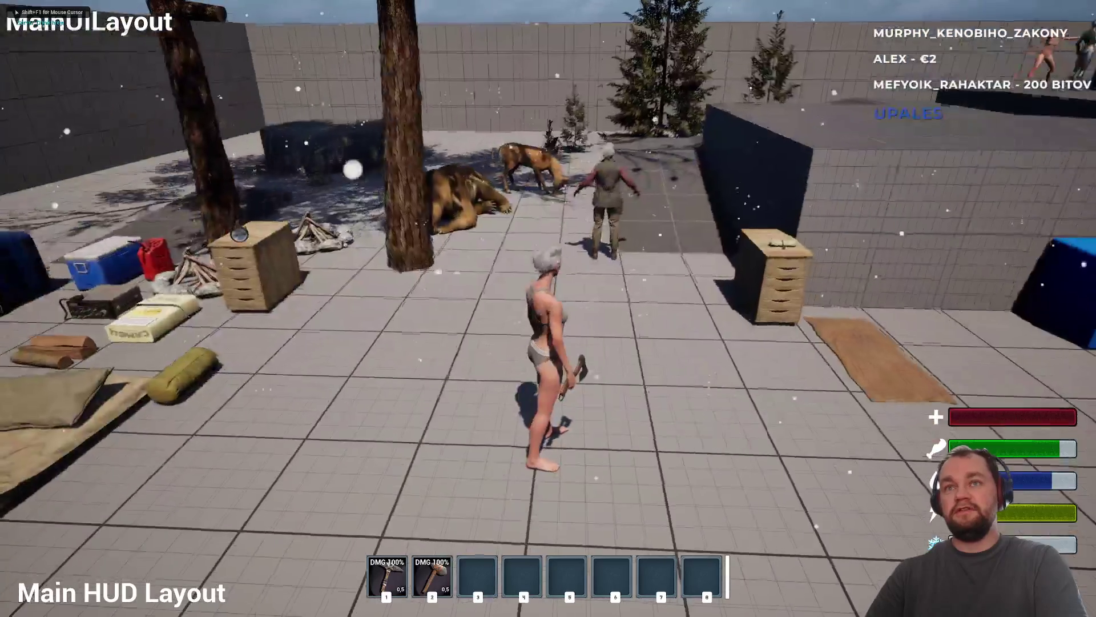
{"action": "key", "text": "F11"}
{"action": "key", "text": "Escape"}
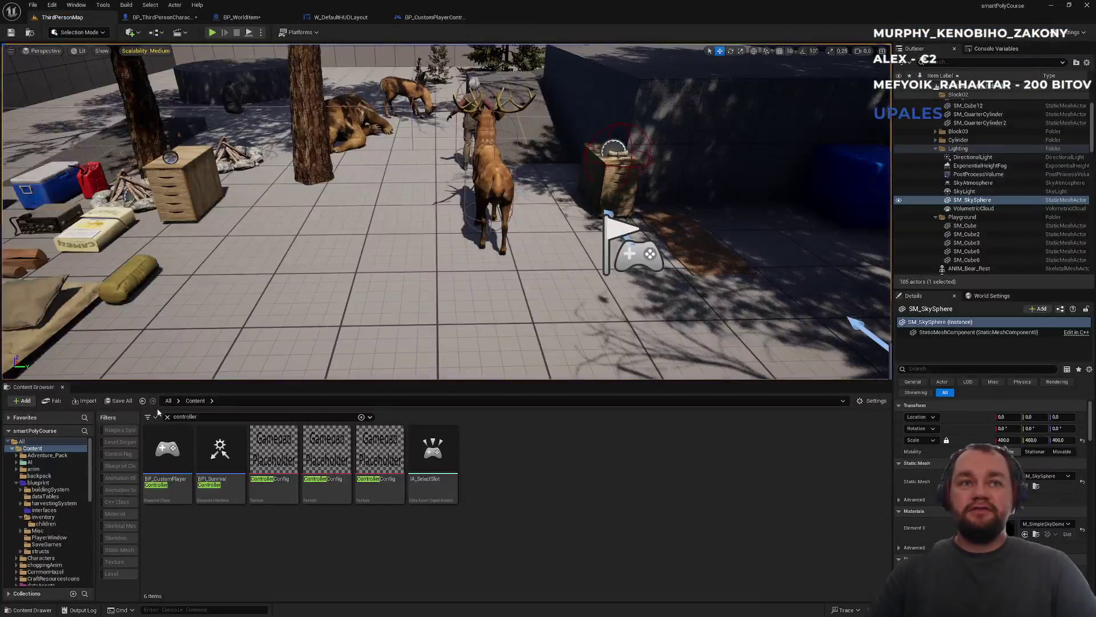
{"action": "left_click", "coordinate": [169, 418]}
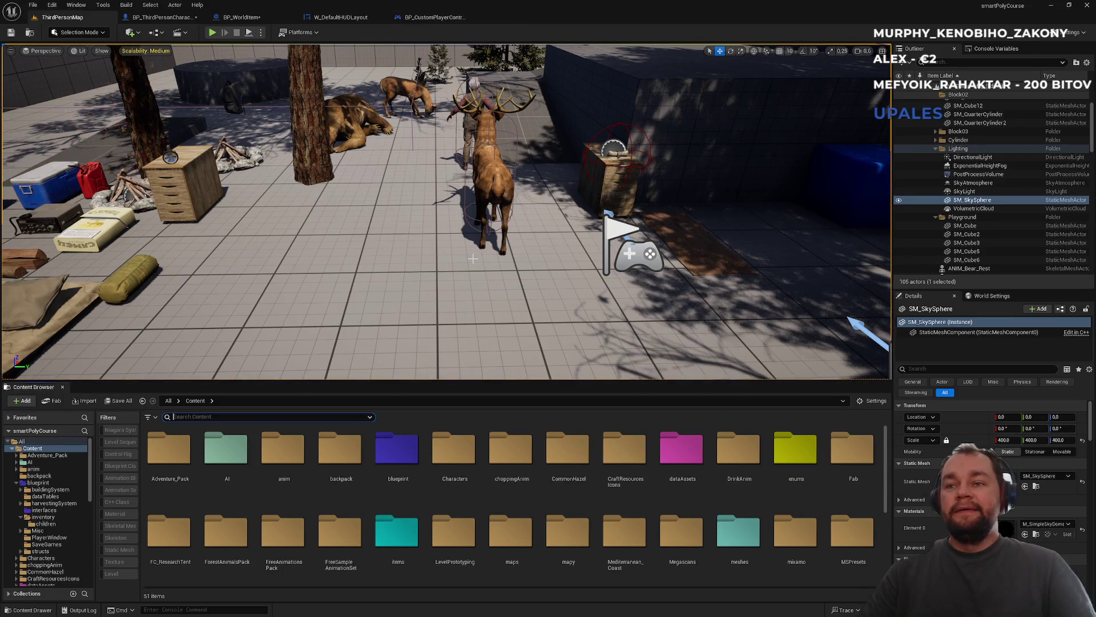
- Close the Google results tab, minimize the browser, and show the BP_CustomPlayerController event graph
{"action": "key", "text": "alt+Tab"}
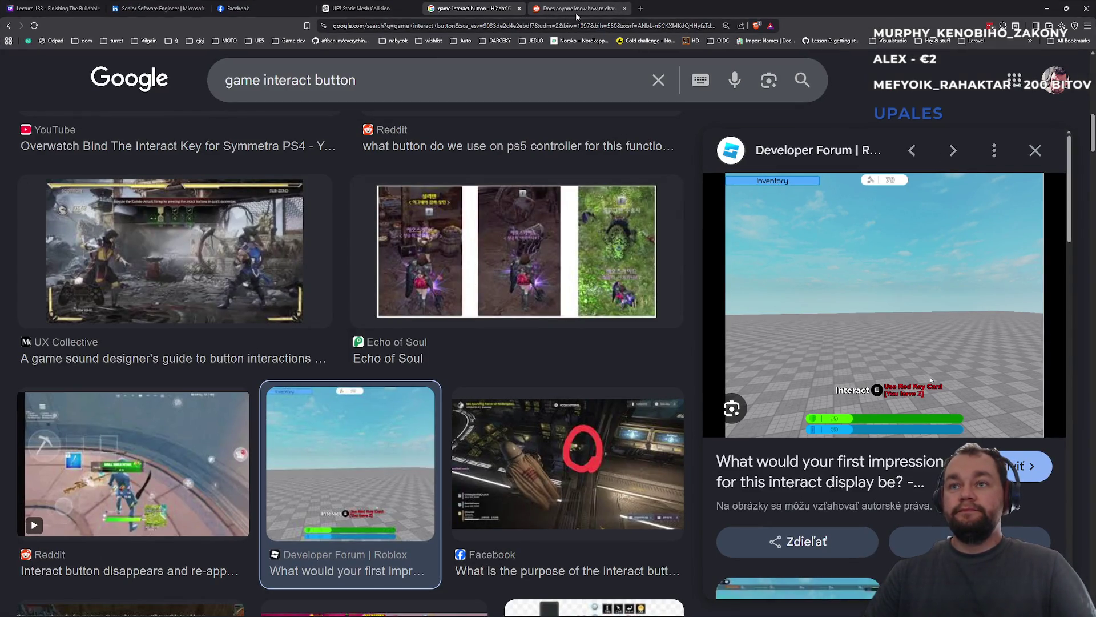
{"action": "left_click", "coordinate": [519, 9]}
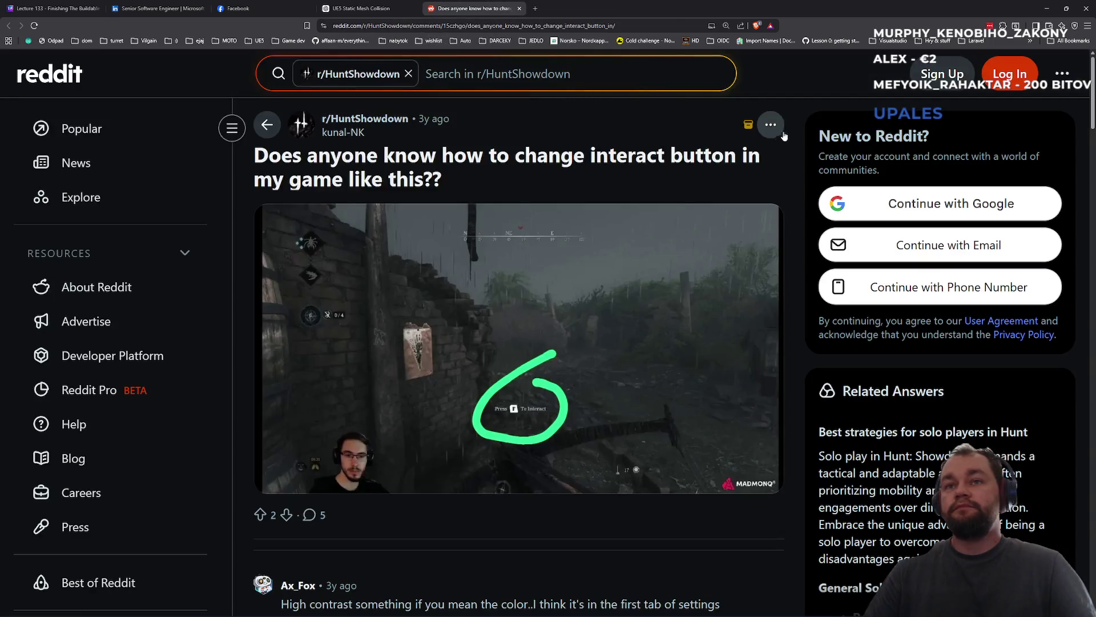
{"action": "left_click", "coordinate": [1047, 8]}
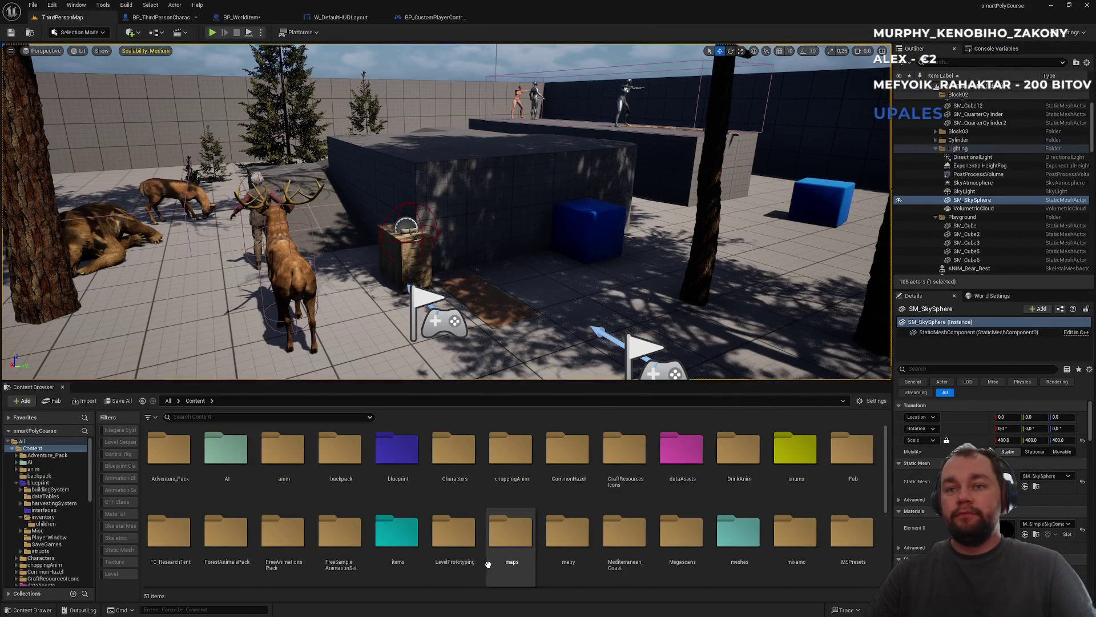
{"action": "scroll", "coordinate": [497, 563], "scroll_direction": "down", "scroll_amount": 2}
{"action": "scroll", "coordinate": [488, 564], "scroll_direction": "down", "scroll_amount": 2}
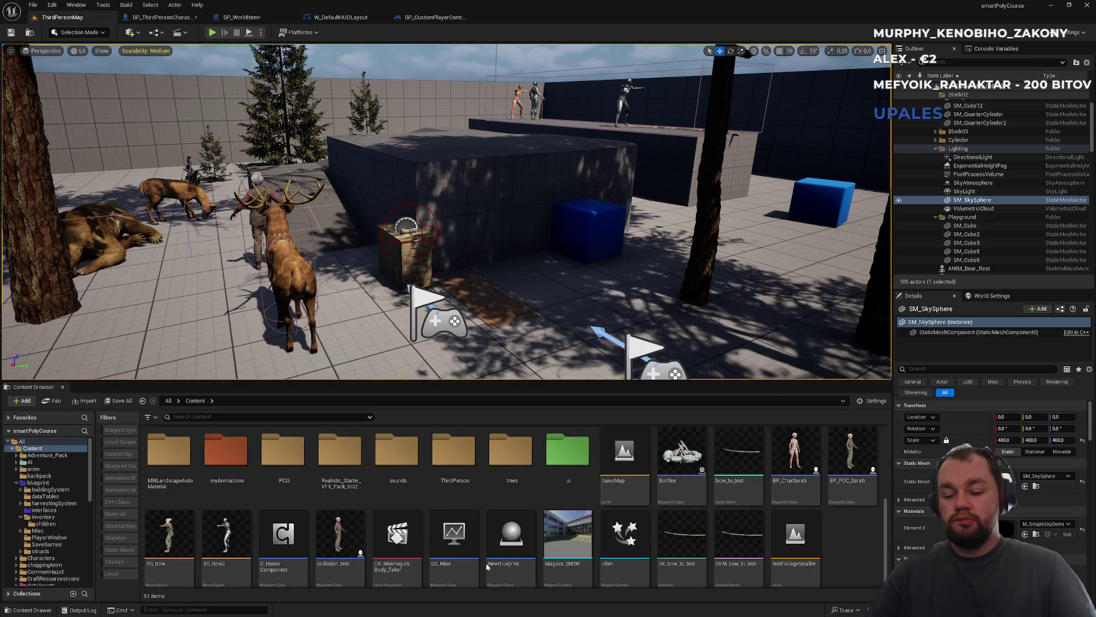
{"action": "scroll", "coordinate": [484, 563], "scroll_direction": "down", "scroll_amount": 1}
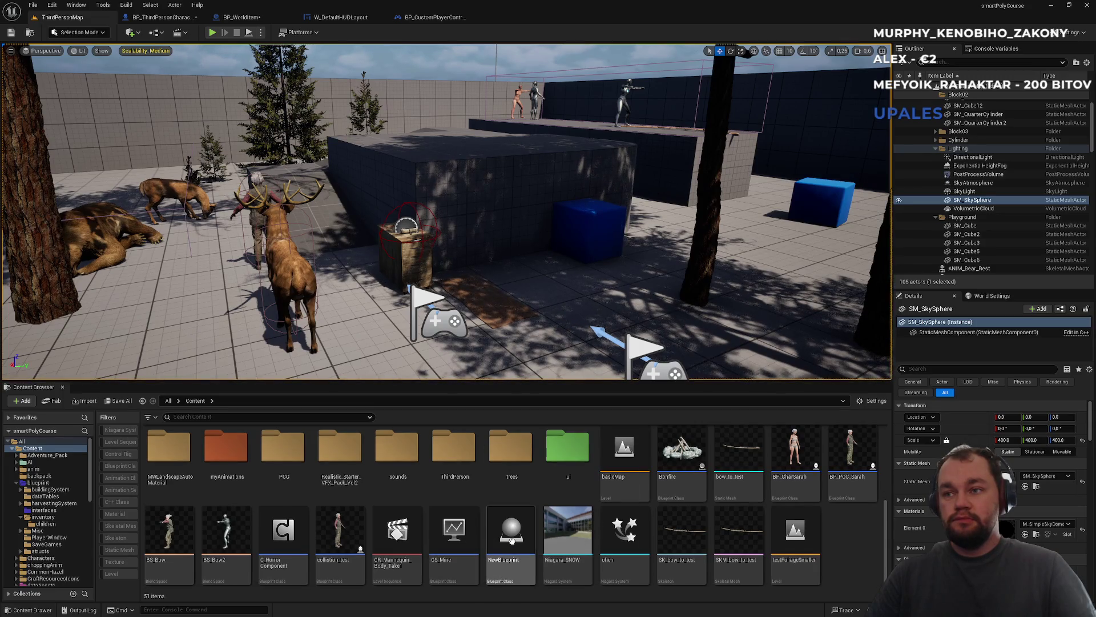
{"action": "left_click", "coordinate": [429, 18]}
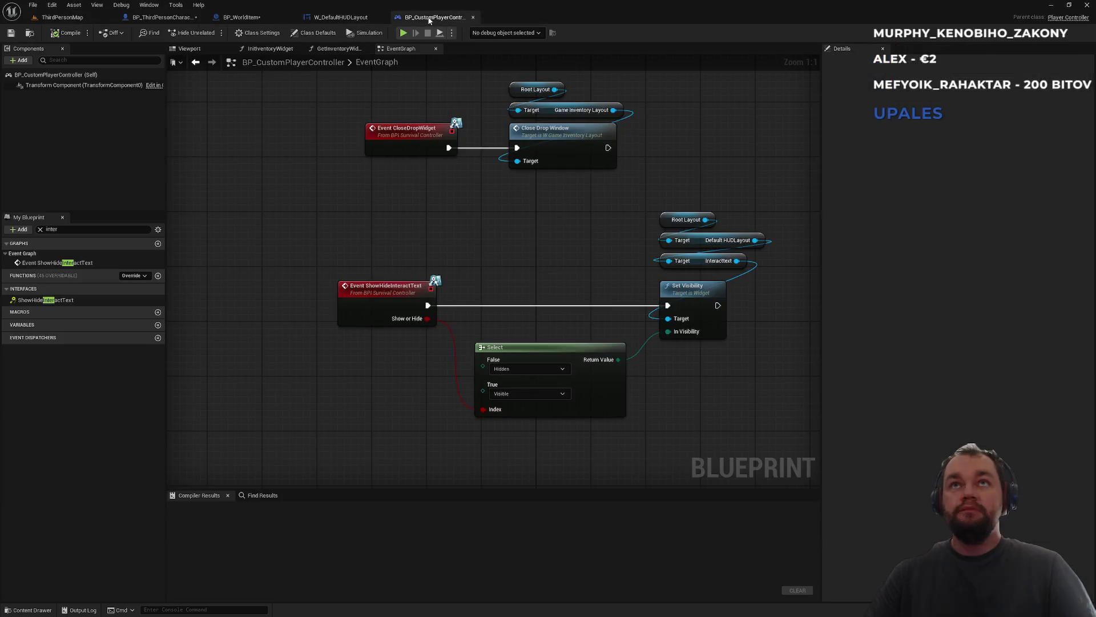
- Compare W_DefaultHUDLayout's interact prompt with the controller graph, clear the Palette search, then view BP_WorldItem
{"action": "left_click", "coordinate": [341, 18]}
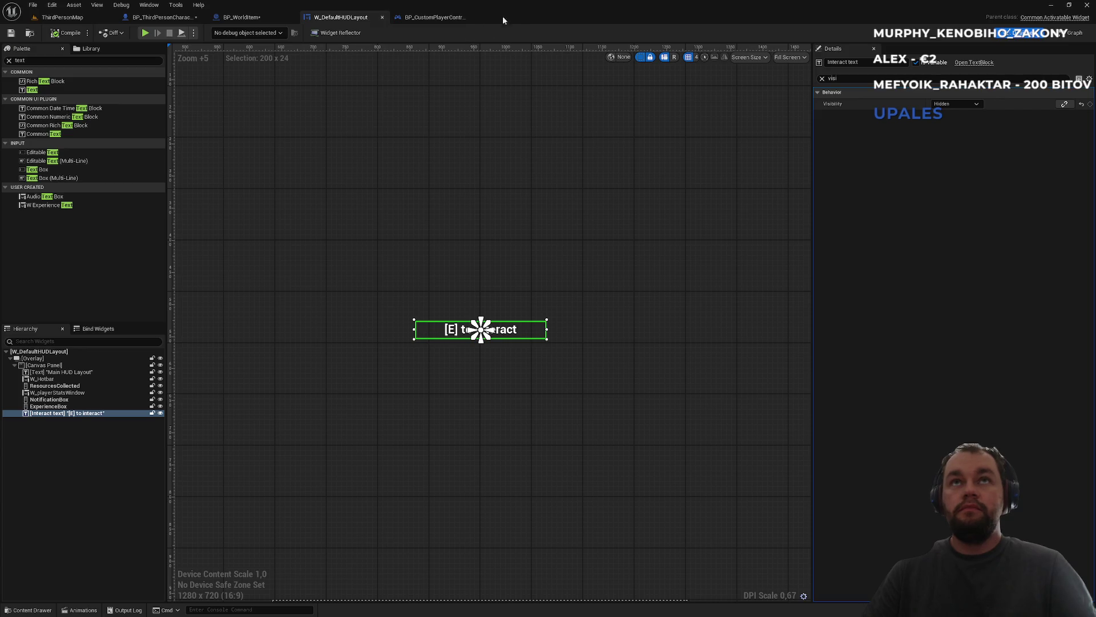
{"action": "left_click", "coordinate": [434, 17]}
{"action": "left_click", "coordinate": [343, 19]}
{"action": "left_click", "coordinate": [440, 17]}
{"action": "left_click", "coordinate": [345, 18]}
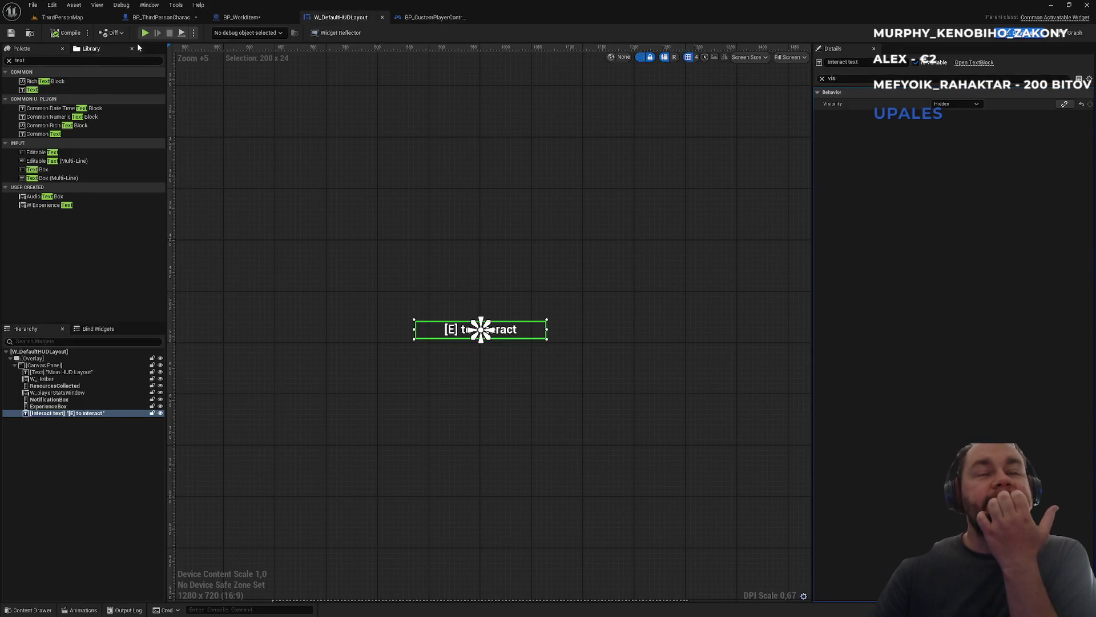
{"action": "left_click", "coordinate": [10, 61]}
{"action": "left_click", "coordinate": [242, 18]}
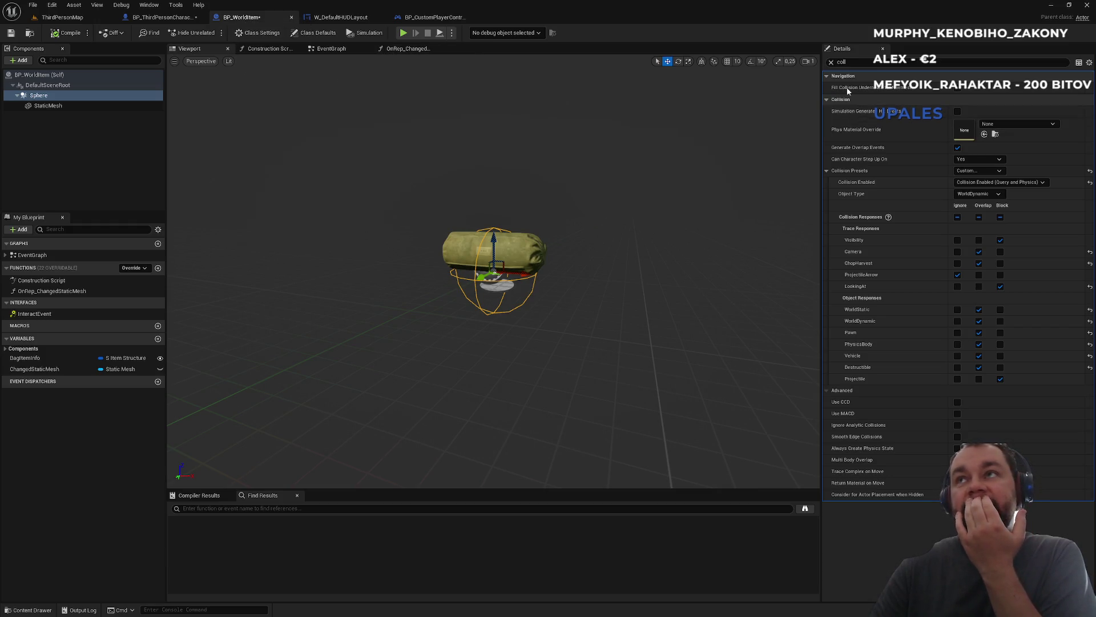
- Clear the Details search, select the StaticMesh component and bring up the Add component list
{"action": "left_click", "coordinate": [832, 63]}
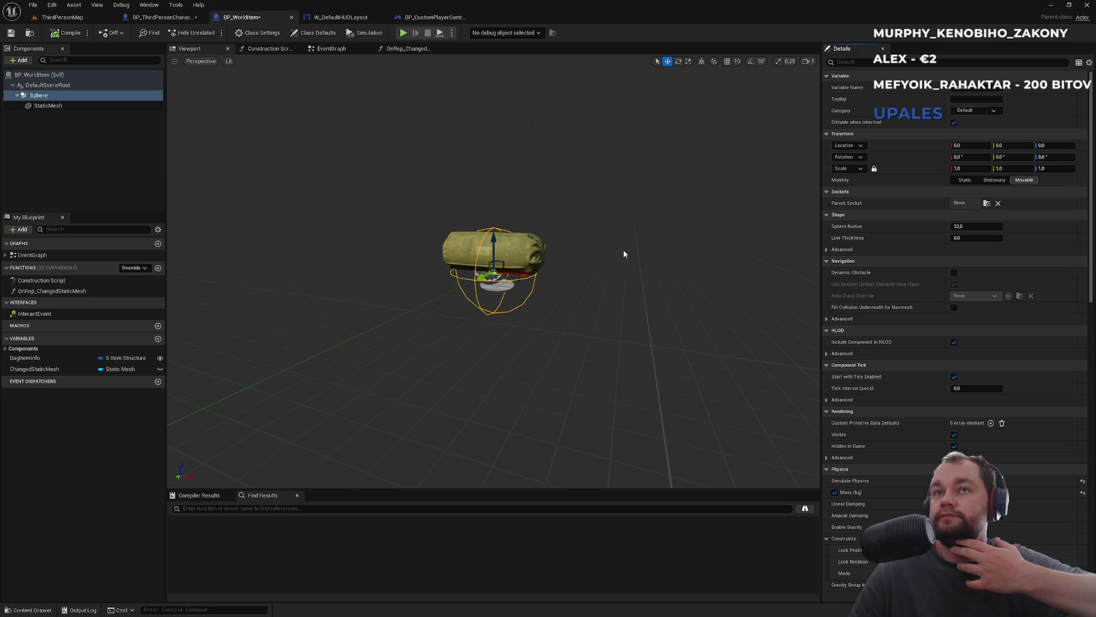
{"action": "left_click", "coordinate": [529, 246]}
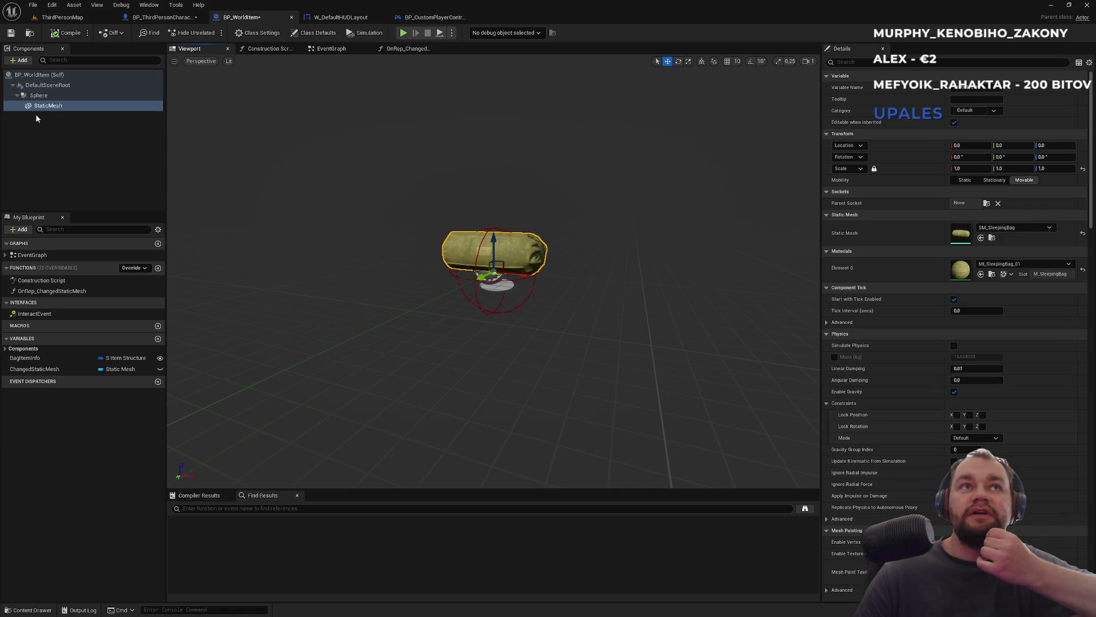
{"action": "left_click", "coordinate": [20, 60]}
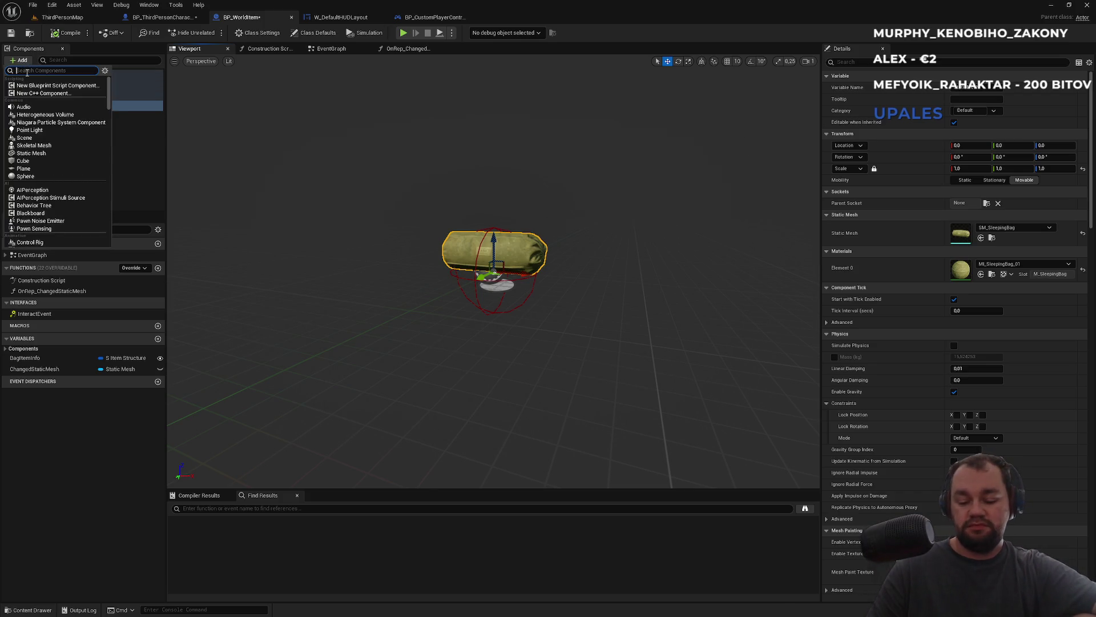
- Add a TextRender component under StaticMesh and raise it above the sleeping bag
{"action": "type", "text": "Text"}
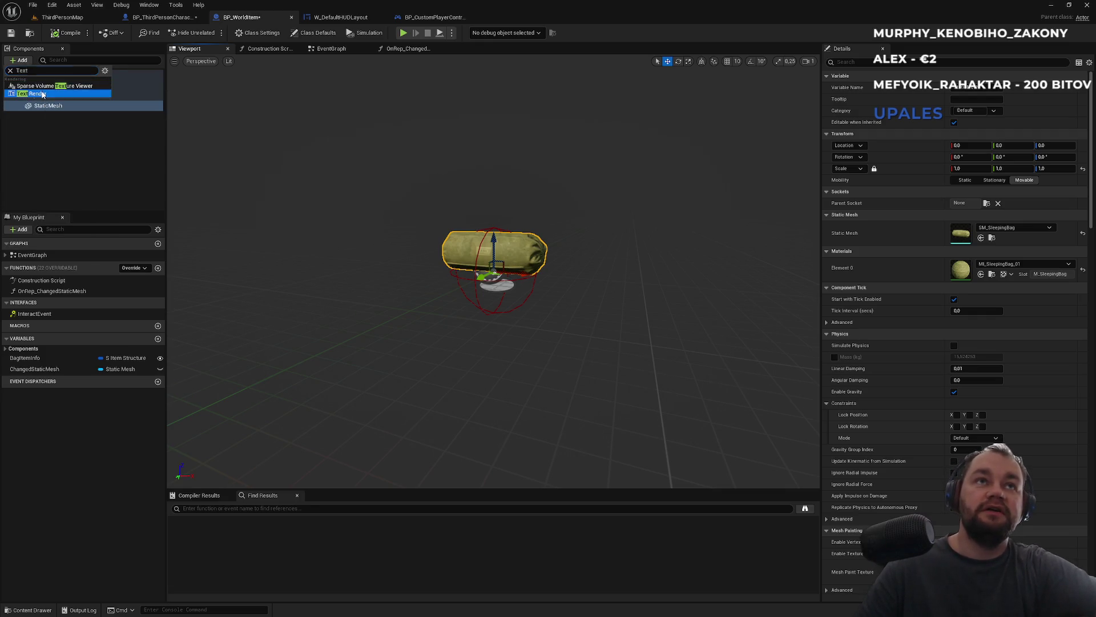
{"action": "left_click", "coordinate": [34, 93]}
{"action": "key", "text": "Return"}
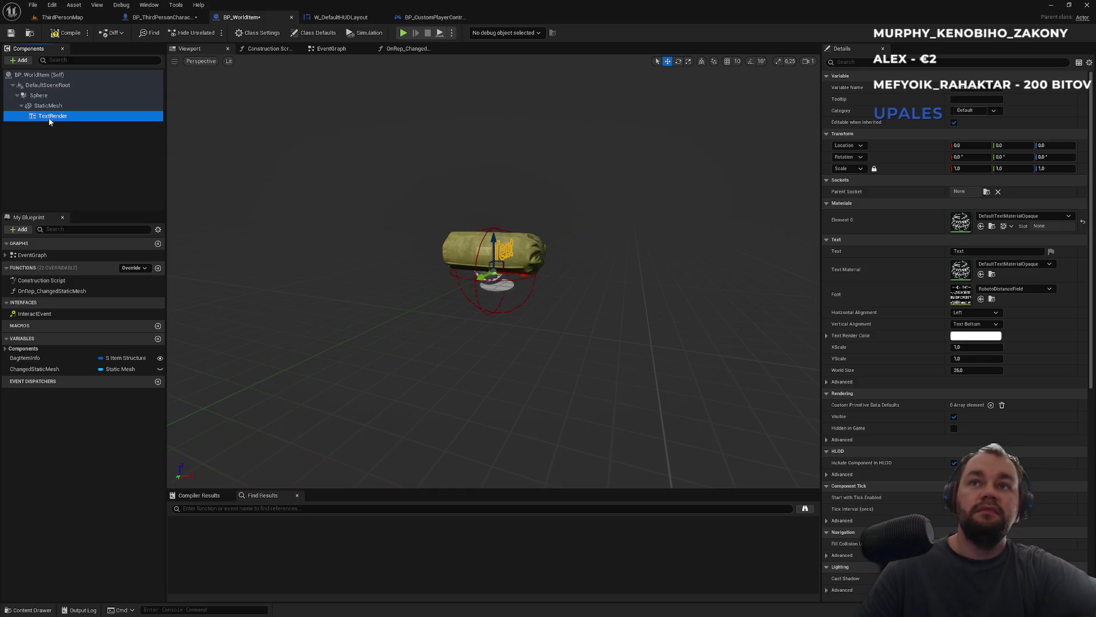
{"action": "mouse_move", "coordinate": [492, 233]}
{"action": "left_mouse_down"}
{"action": "mouse_move", "coordinate": [489, 187]}
{"action": "mouse_move", "coordinate": [531, 485]}
{"action": "left_mouse_up"}
{"action": "left_click", "coordinate": [870, 61]}
{"action": "type", "text": "sha"}
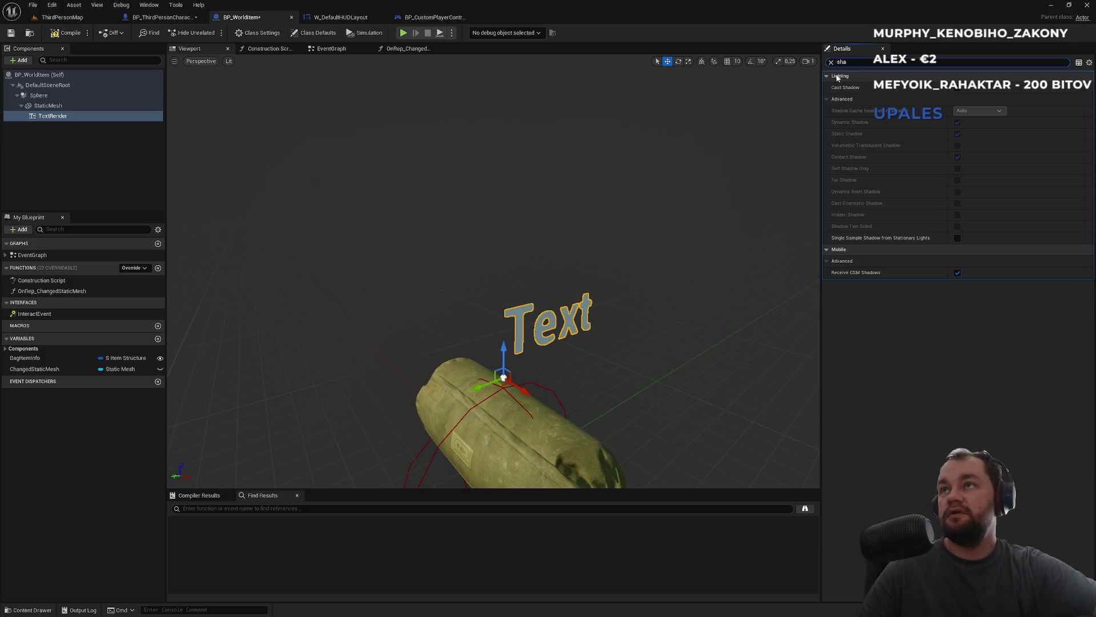
{"action": "left_click", "coordinate": [832, 61]}
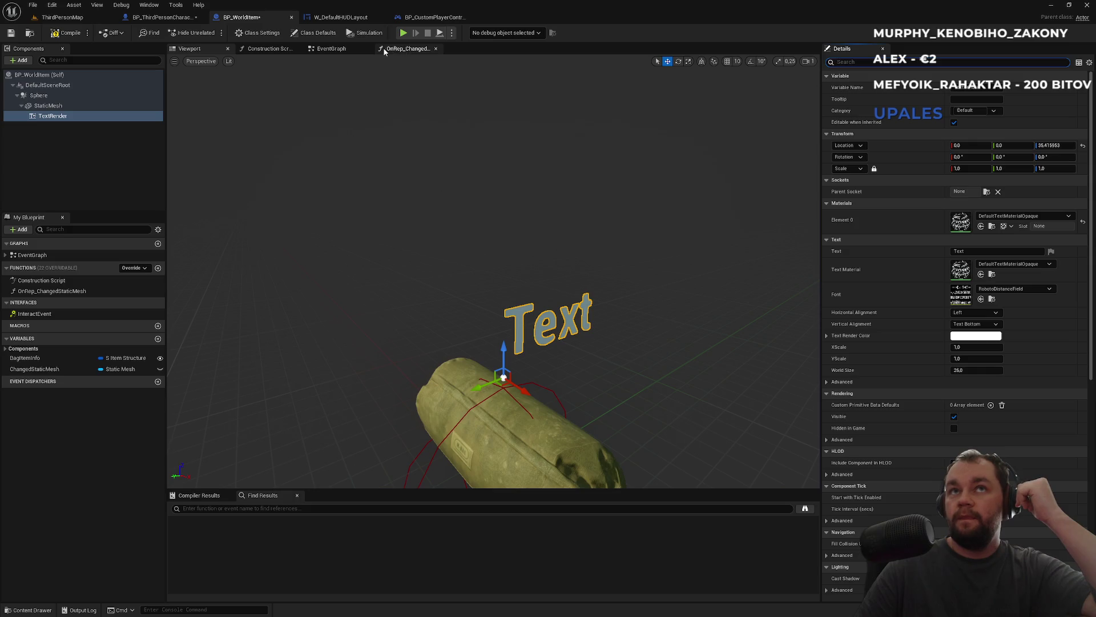
- In the Construction Script graph, add TextRender and Bag Item Info getter nodes
{"action": "left_click", "coordinate": [331, 49]}
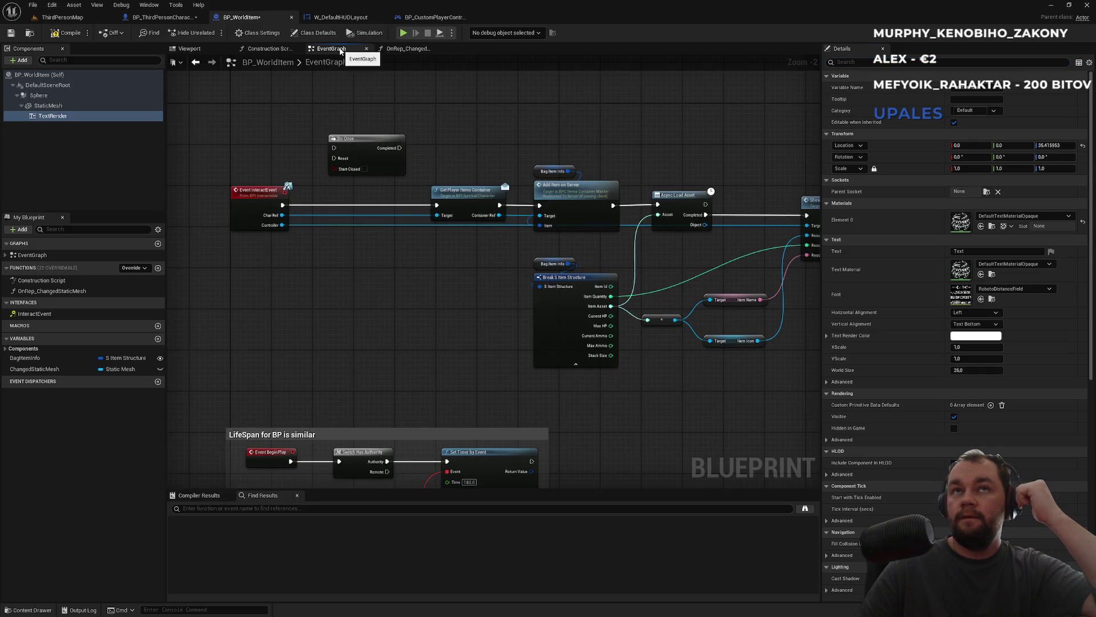
{"action": "left_click", "coordinate": [270, 48]}
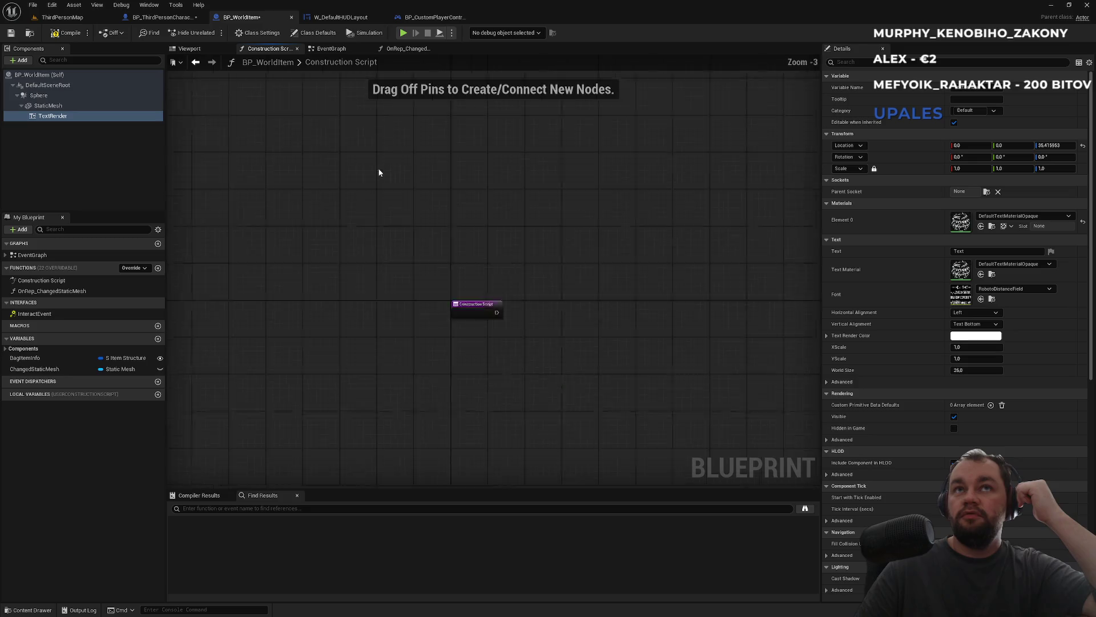
{"action": "scroll", "coordinate": [378, 171], "scroll_direction": "up", "scroll_amount": 3}
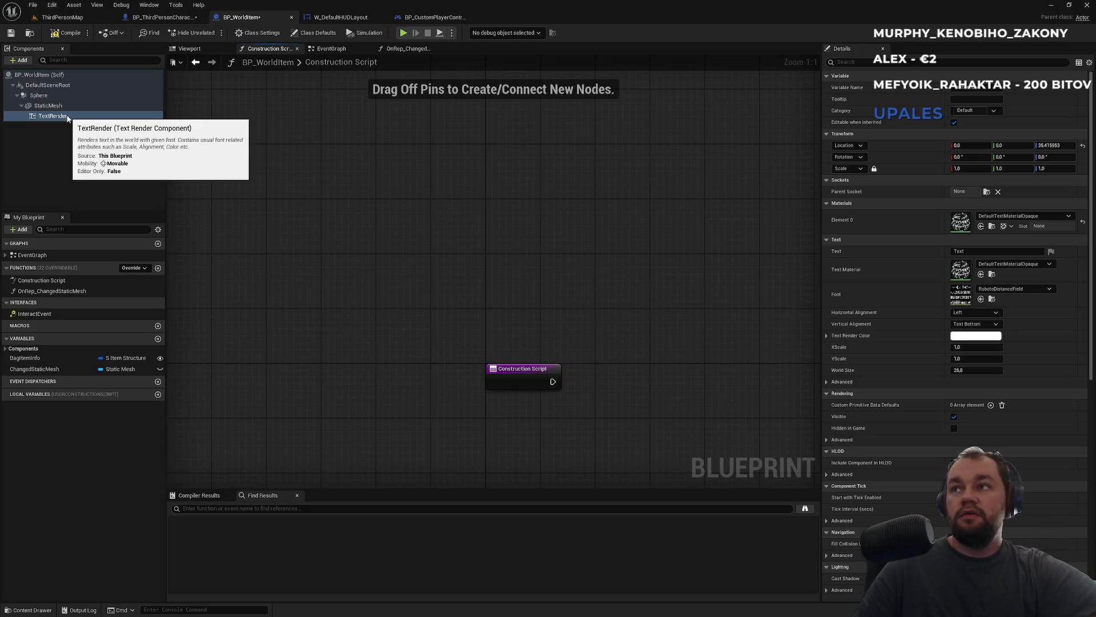
{"action": "left_click_drag", "start_coordinate": [67, 118], "coordinate": [510, 314]}
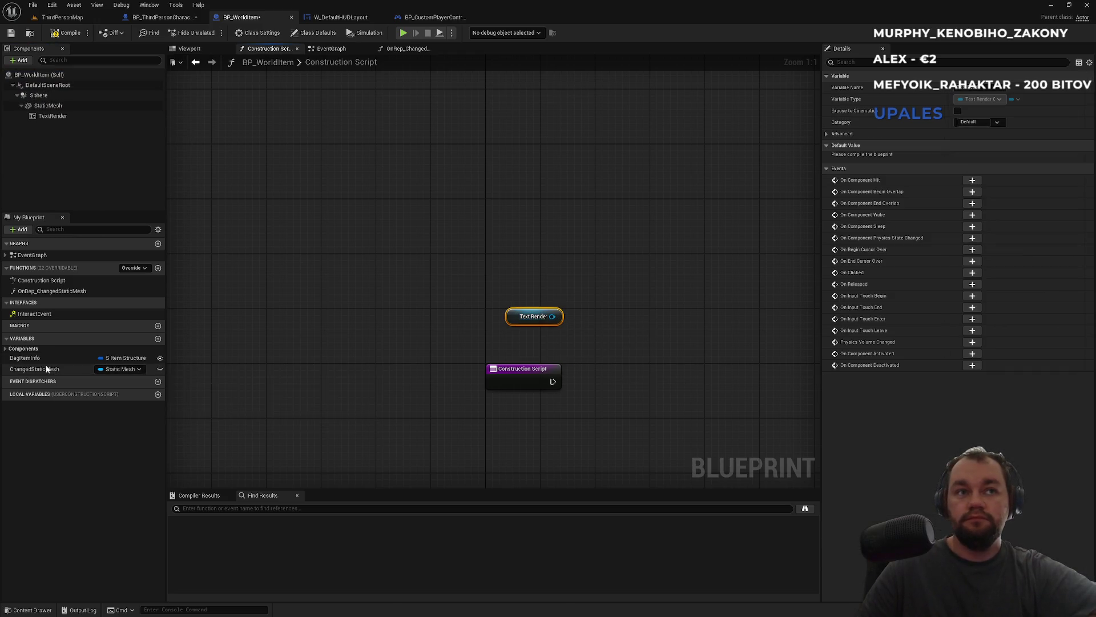
{"action": "left_click_drag", "start_coordinate": [33, 360], "coordinate": [515, 450]}
{"action": "right_click", "coordinate": [517, 447]}
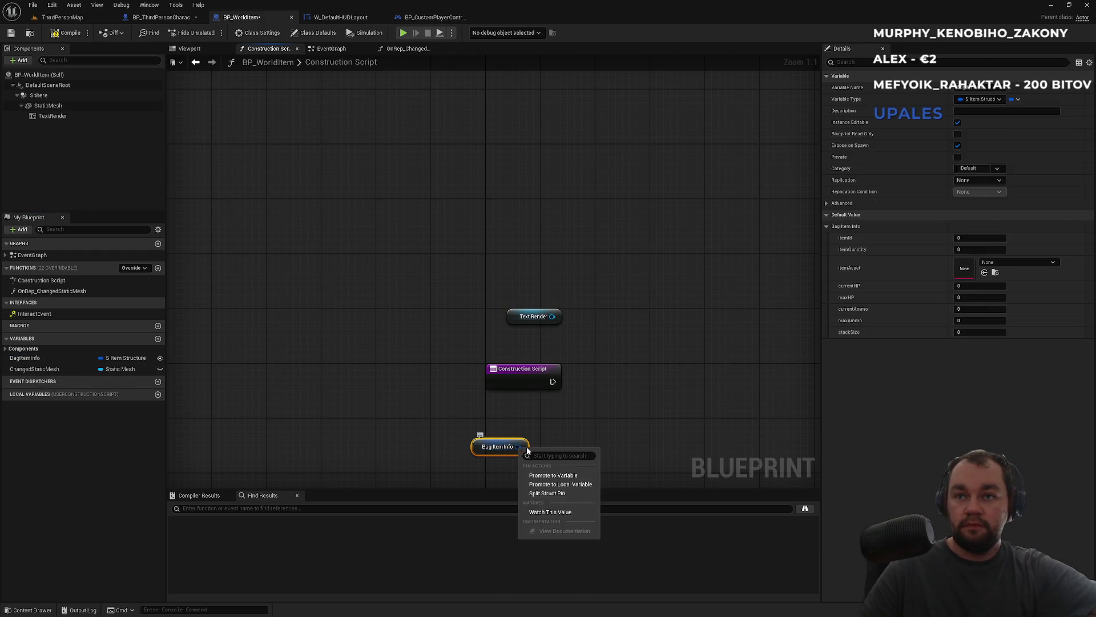
{"action": "left_click", "coordinate": [531, 448]}
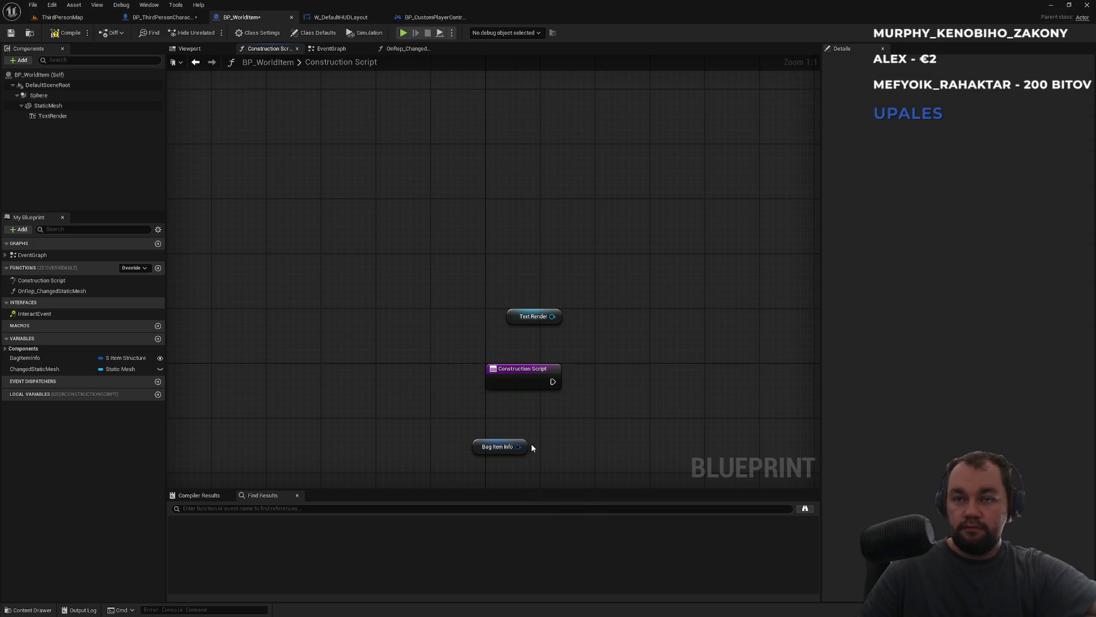
- Break Bag Item Info with a Break S Item Structure node showing all its fields
{"action": "left_click_drag", "start_coordinate": [546, 462], "coordinate": [538, 465]}
{"action": "type", "text": "break"}
{"action": "key", "text": "Return"}
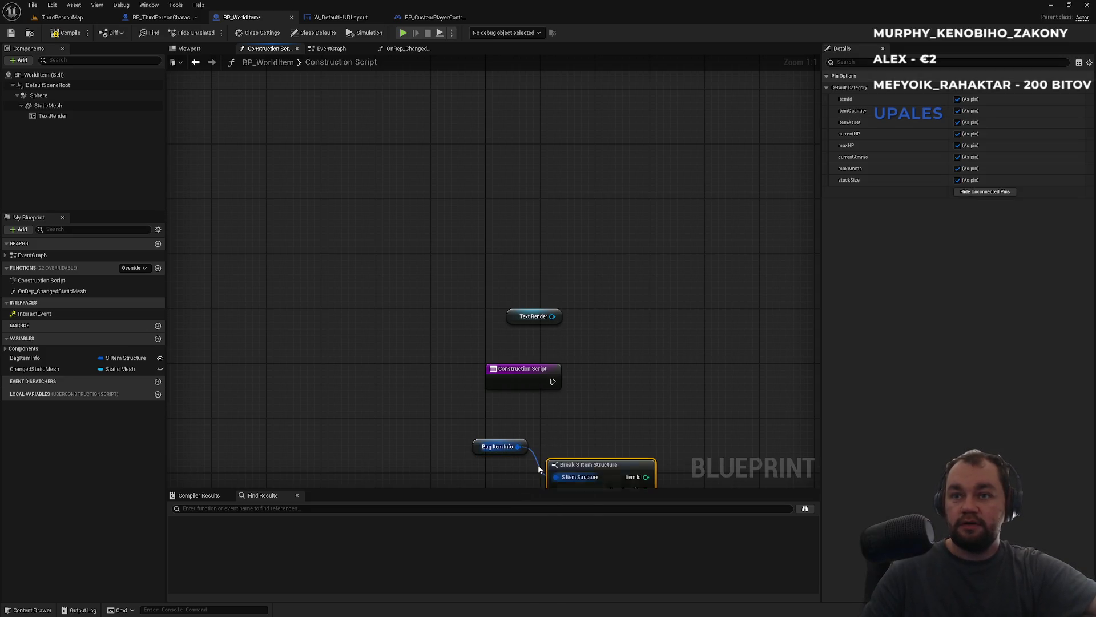
{"action": "left_click", "coordinate": [527, 381]}
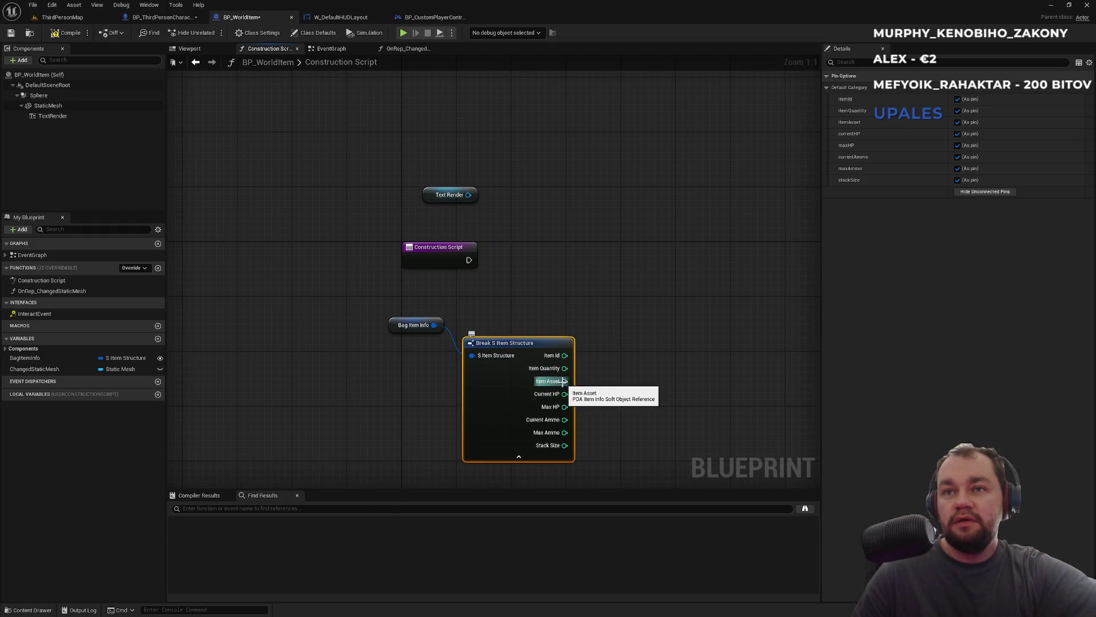
- Feed Item Asset into new Load Asset Blocking and Resolve Soft Reference nodes
{"action": "mouse_move", "coordinate": [564, 381]}
{"action": "left_mouse_down"}
{"action": "mouse_move", "coordinate": [594, 380]}
{"action": "mouse_move", "coordinate": [603, 364]}
{"action": "left_mouse_up"}
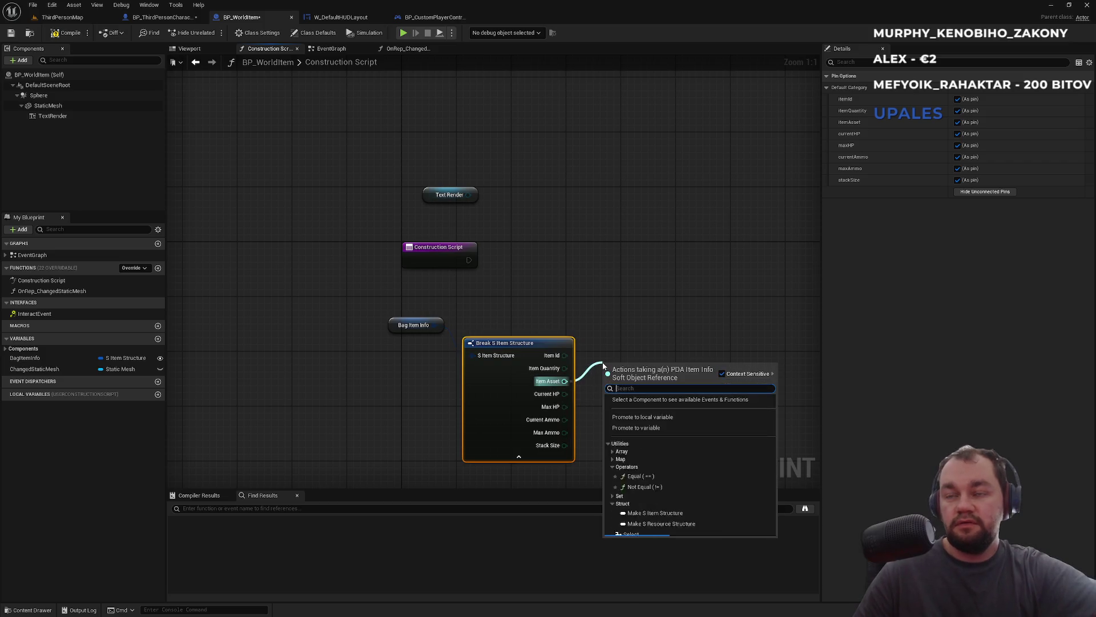
{"action": "type", "text": "ass"}
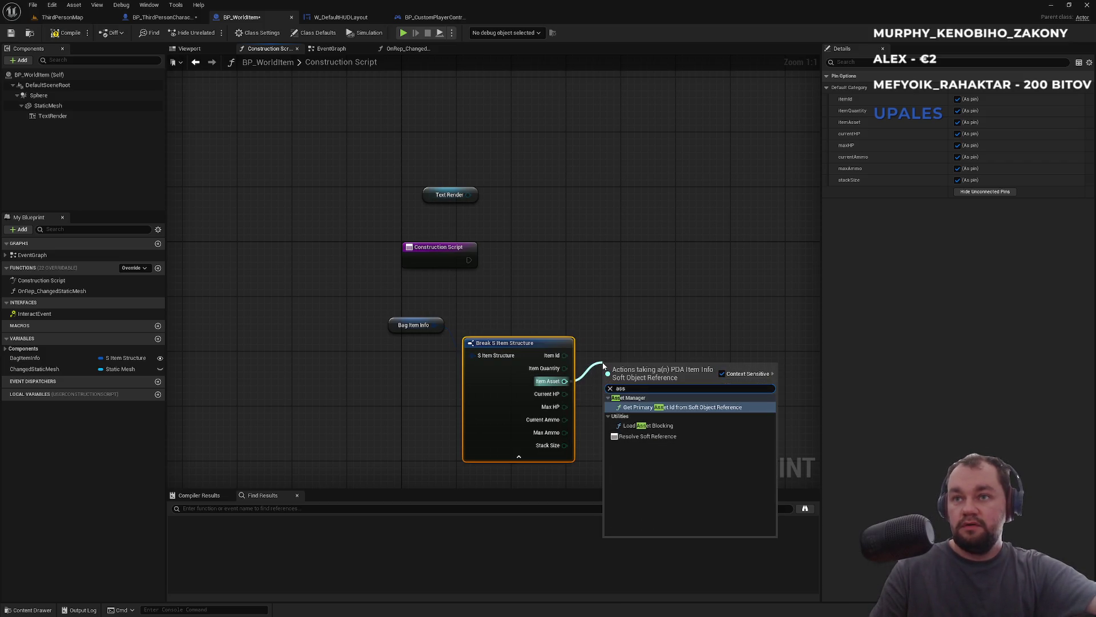
{"action": "left_click", "coordinate": [648, 426]}
{"action": "left_click_drag", "start_coordinate": [683, 338], "coordinate": [526, 293]}
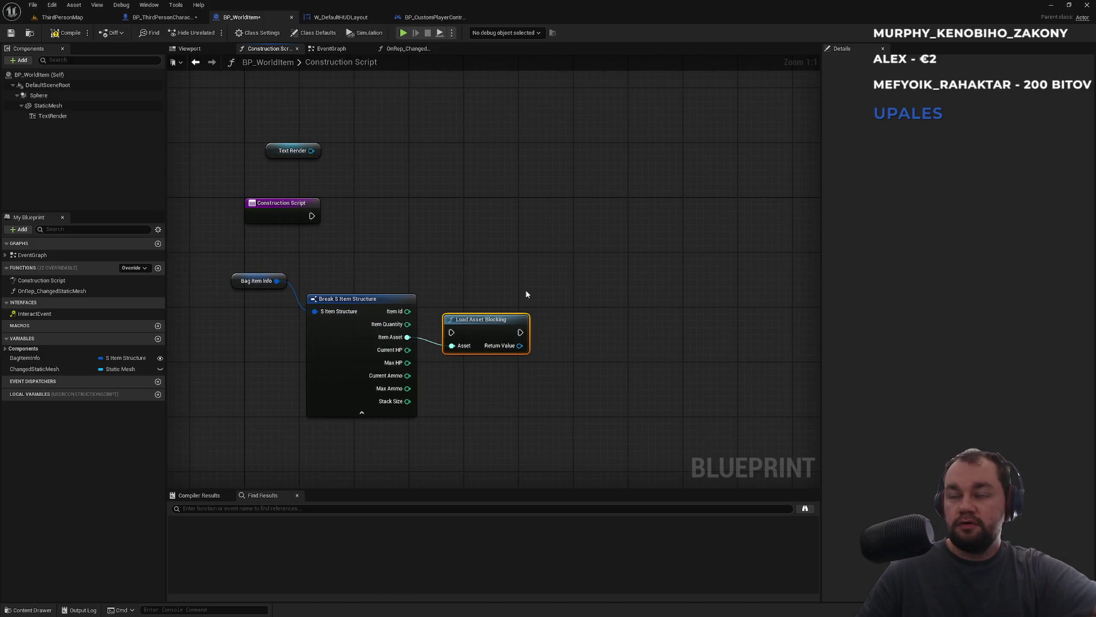
{"action": "left_click_drag", "start_coordinate": [477, 399], "coordinate": [481, 402]}
{"action": "type", "text": "self"}
{"action": "key", "text": "BackSpace"}
{"action": "key", "text": "BackSpace"}
{"action": "key", "text": "BackSpace"}
{"action": "type", "text": "reso"}
{"action": "key", "text": "Return"}
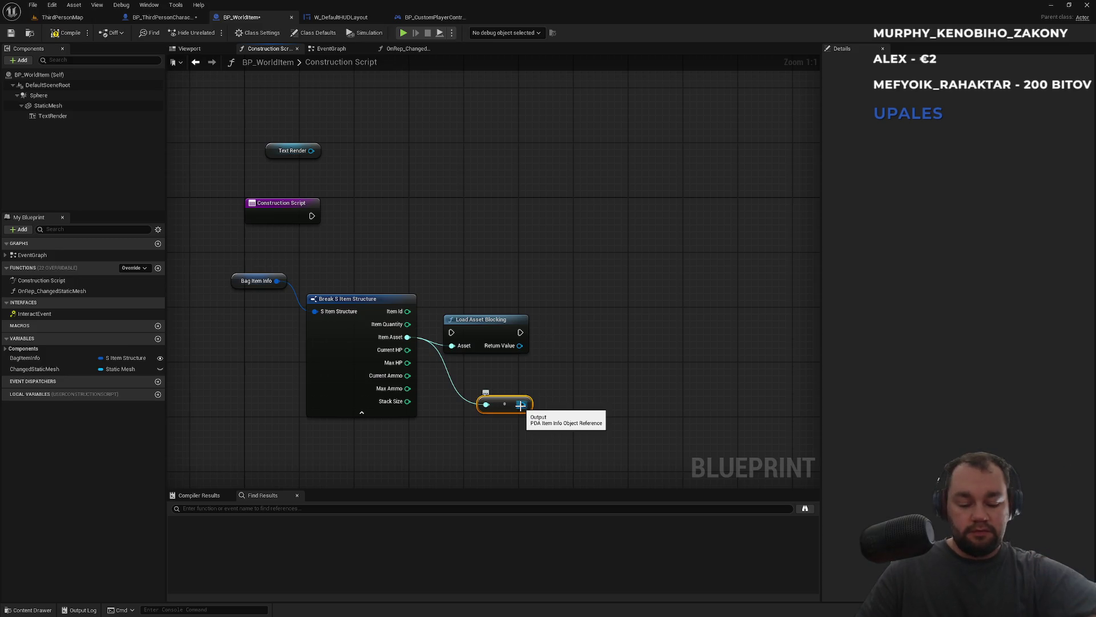
- Find and play the VYPALOVAČKY MORE playlist in Spotify's library, then return to Unreal
{"action": "key", "text": "super"}
{"action": "left_click", "coordinate": [521, 607]}
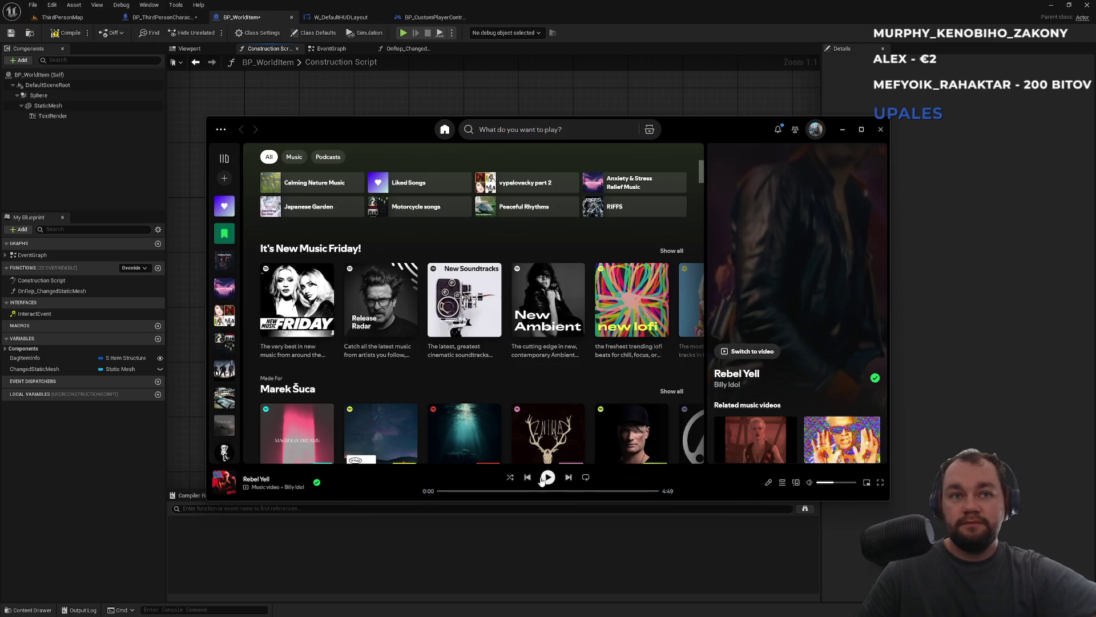
{"action": "left_click", "coordinate": [224, 316]}
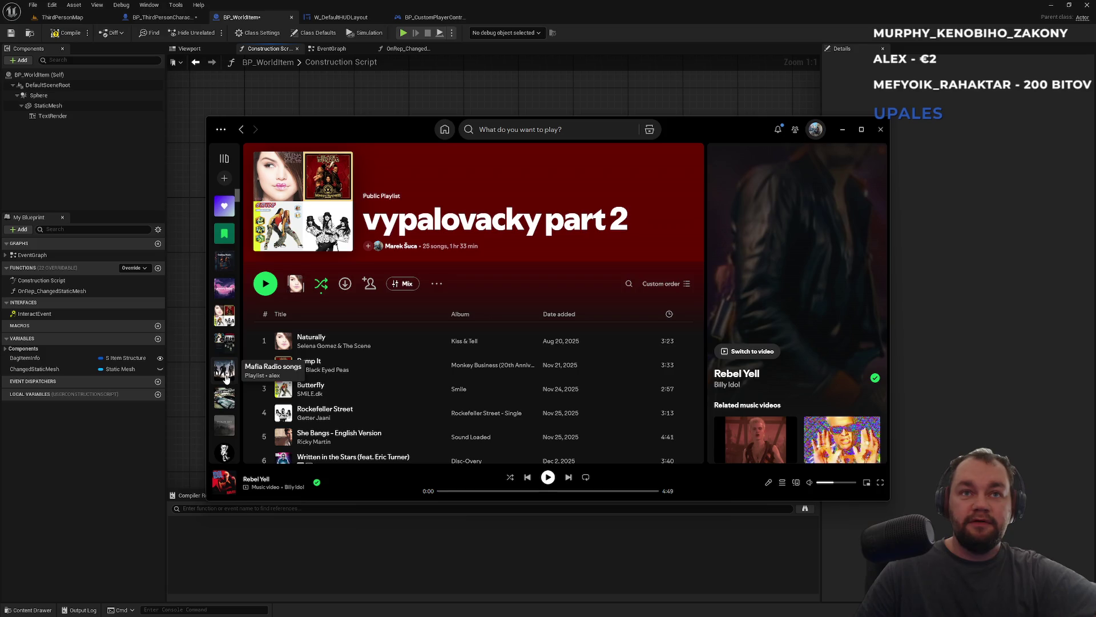
{"action": "scroll", "coordinate": [224, 368], "scroll_direction": "down", "scroll_amount": 1}
{"action": "scroll", "coordinate": [225, 374], "scroll_direction": "down", "scroll_amount": 2}
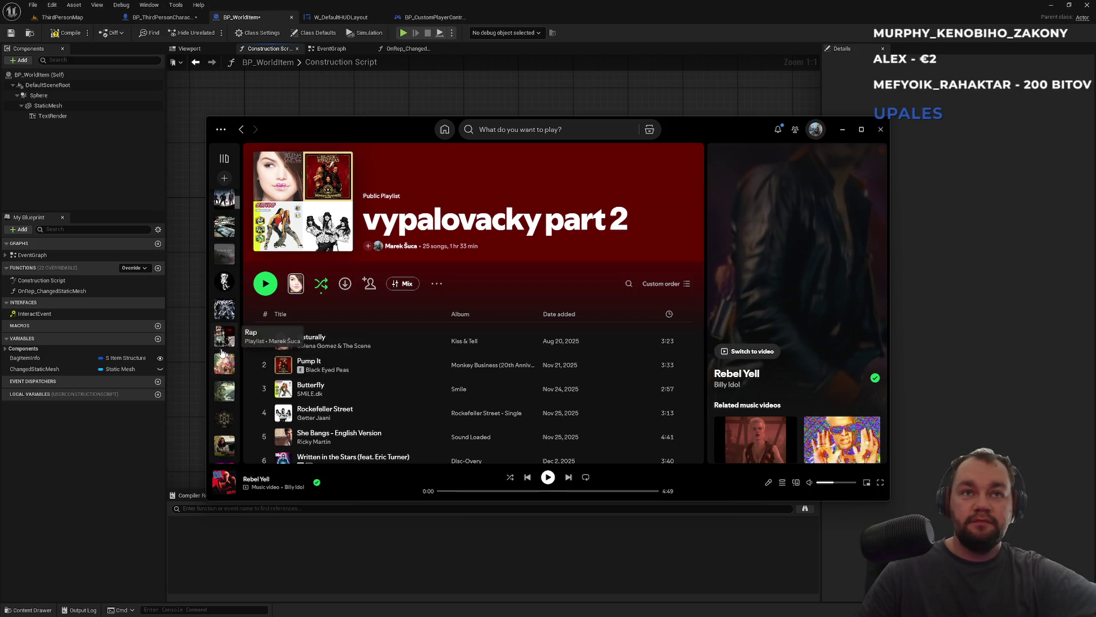
{"action": "scroll", "coordinate": [224, 387], "scroll_direction": "down", "scroll_amount": 2}
{"action": "scroll", "coordinate": [225, 382], "scroll_direction": "down", "scroll_amount": 4}
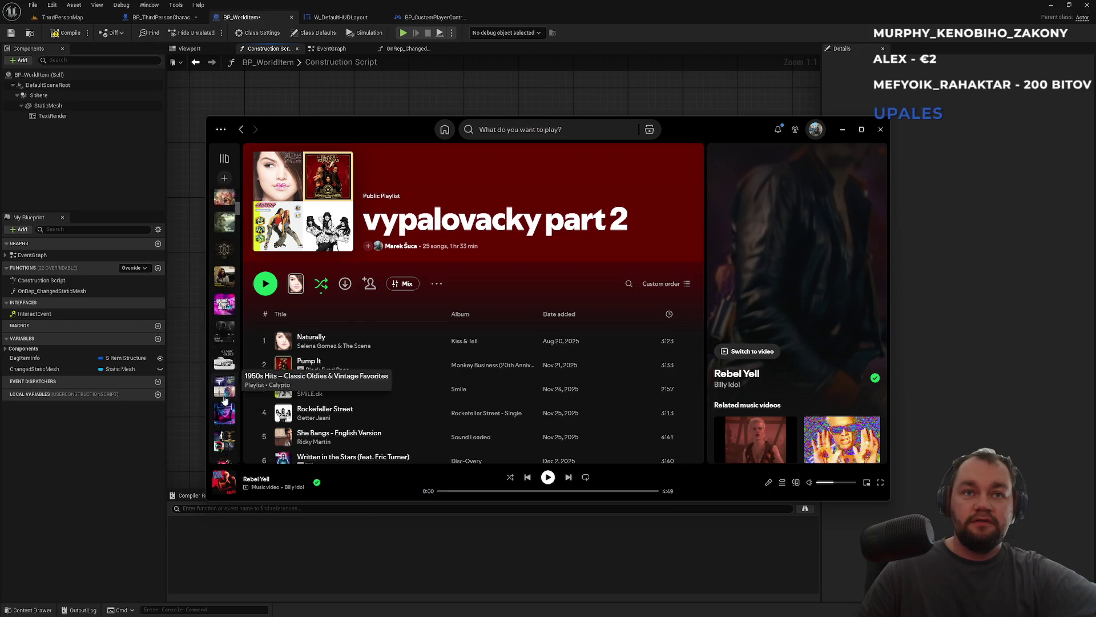
{"action": "left_click", "coordinate": [226, 158]}
{"action": "scroll", "coordinate": [289, 362], "scroll_direction": "down", "scroll_amount": 5}
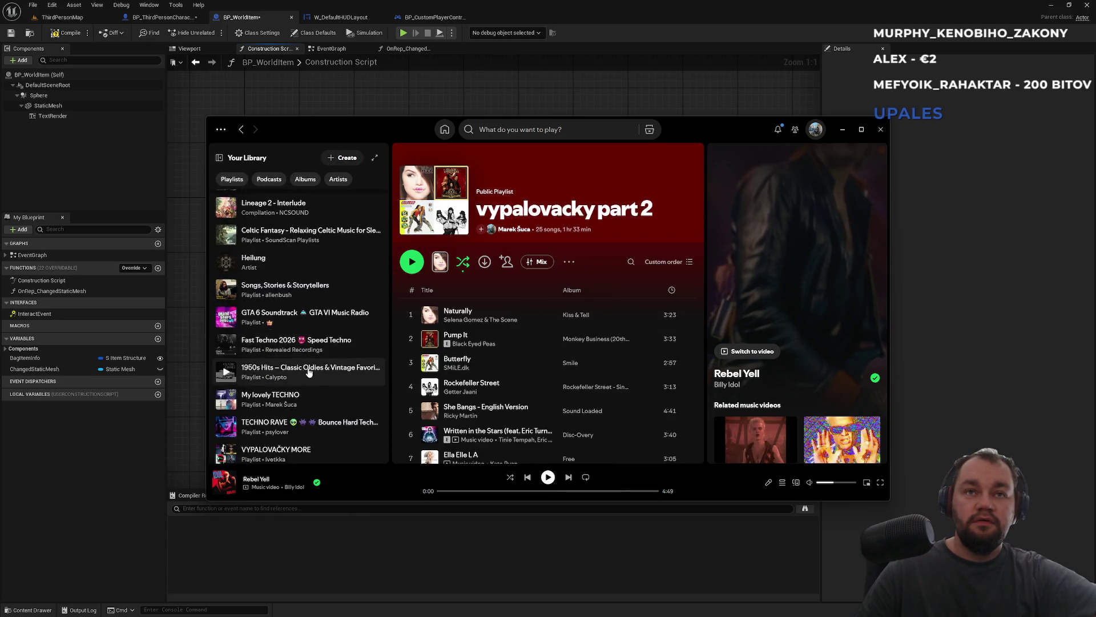
{"action": "scroll", "coordinate": [309, 372], "scroll_direction": "down", "scroll_amount": 1}
{"action": "double_click", "coordinate": [339, 413]}
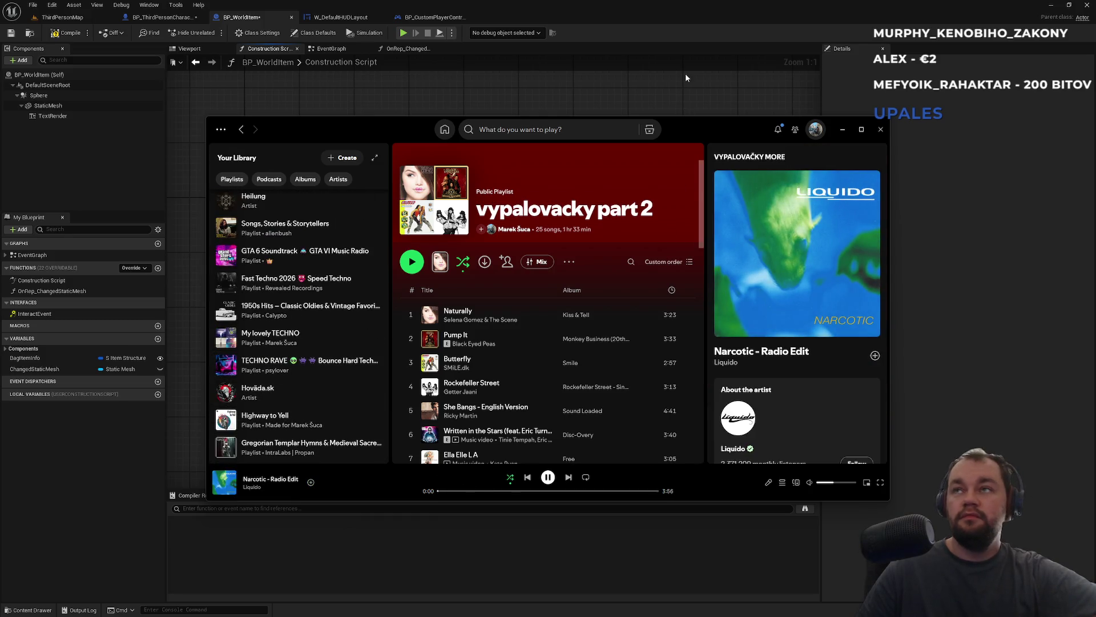
{"action": "left_click", "coordinate": [697, 10]}
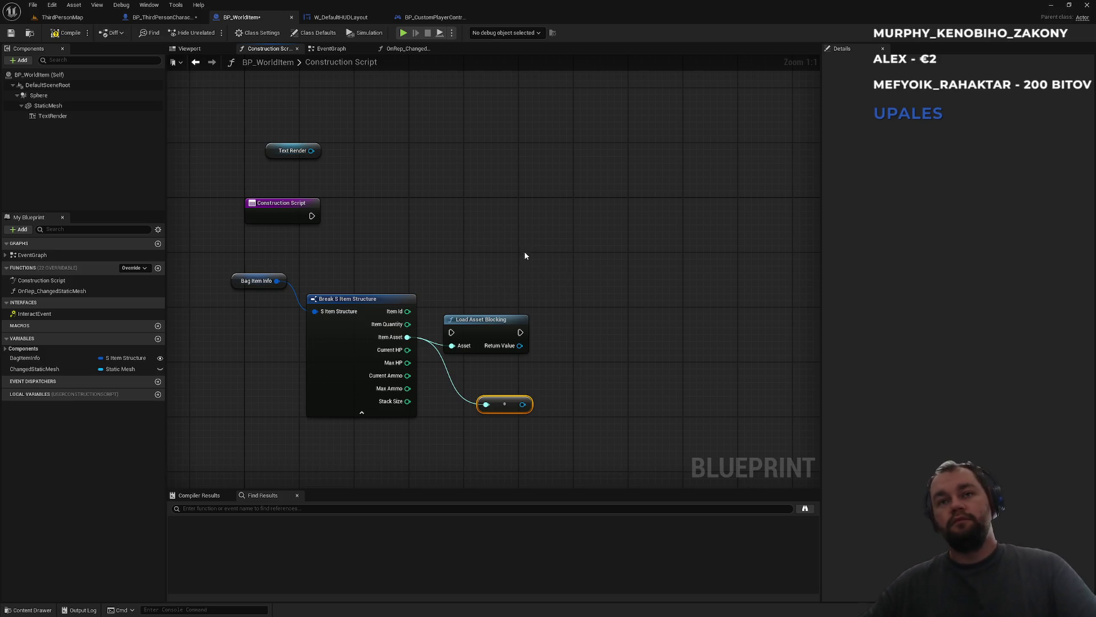
- Nudge Load Asset Blocking, then find 'nfo' in the Content Browser and open PDA_ItemInfo
{"action": "left_click_drag", "start_coordinate": [496, 327], "coordinate": [530, 313]}
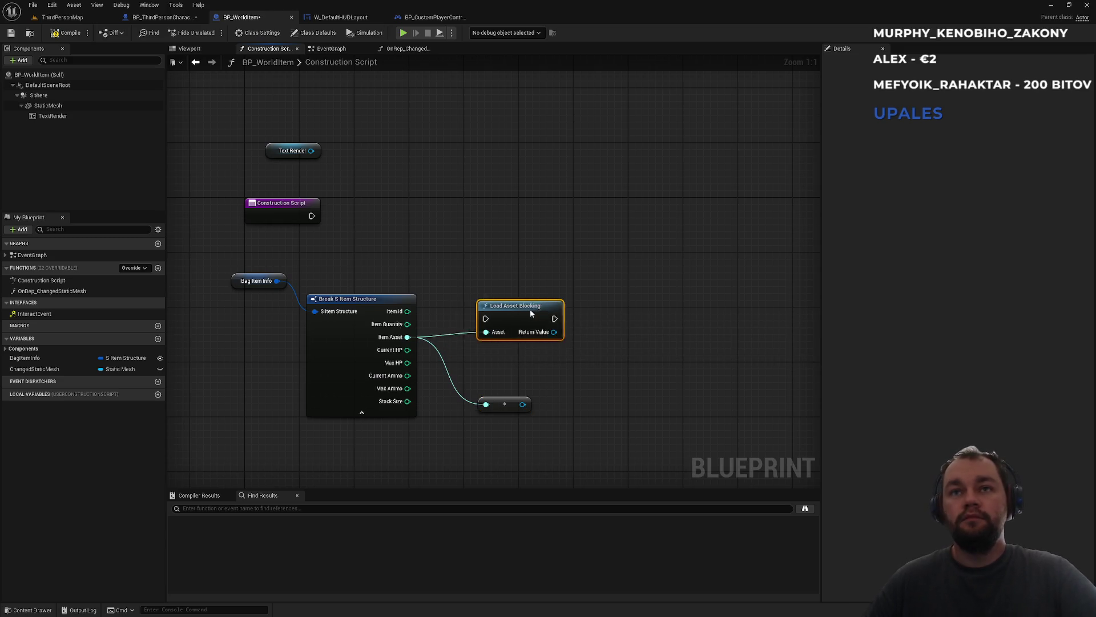
{"action": "left_click", "coordinate": [484, 261]}
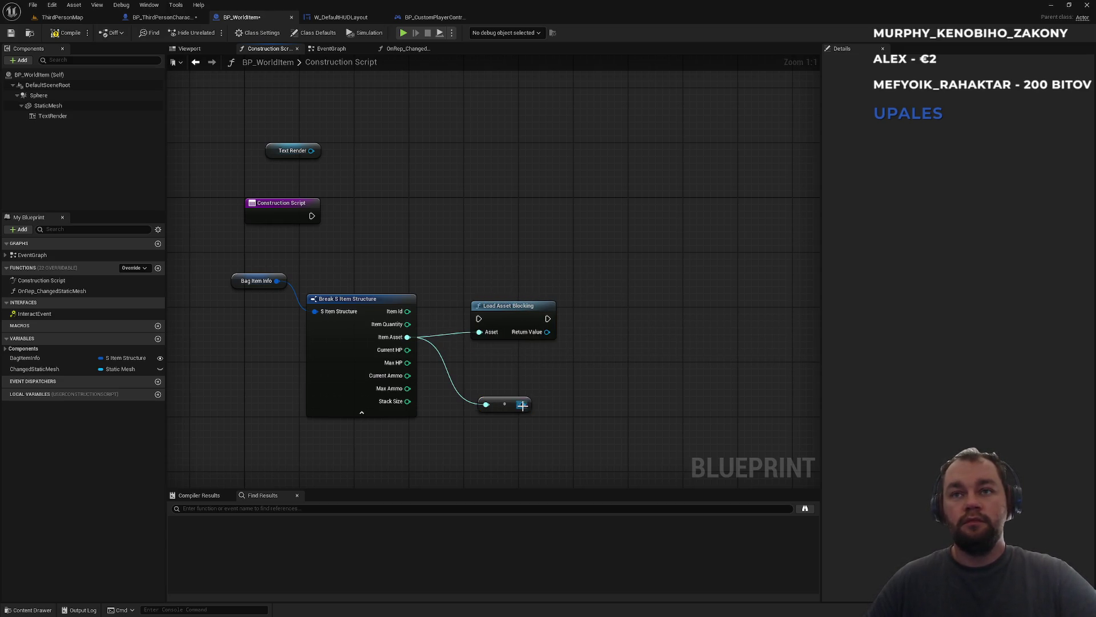
{"action": "left_click", "coordinate": [80, 18]}
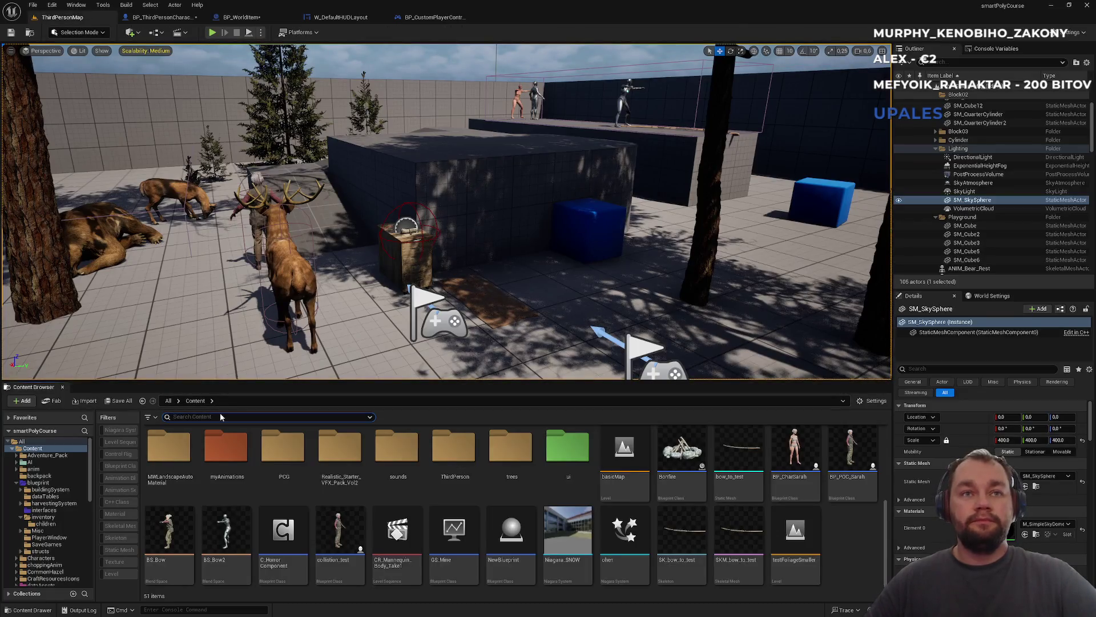
{"action": "type", "text": "pdanfo"}
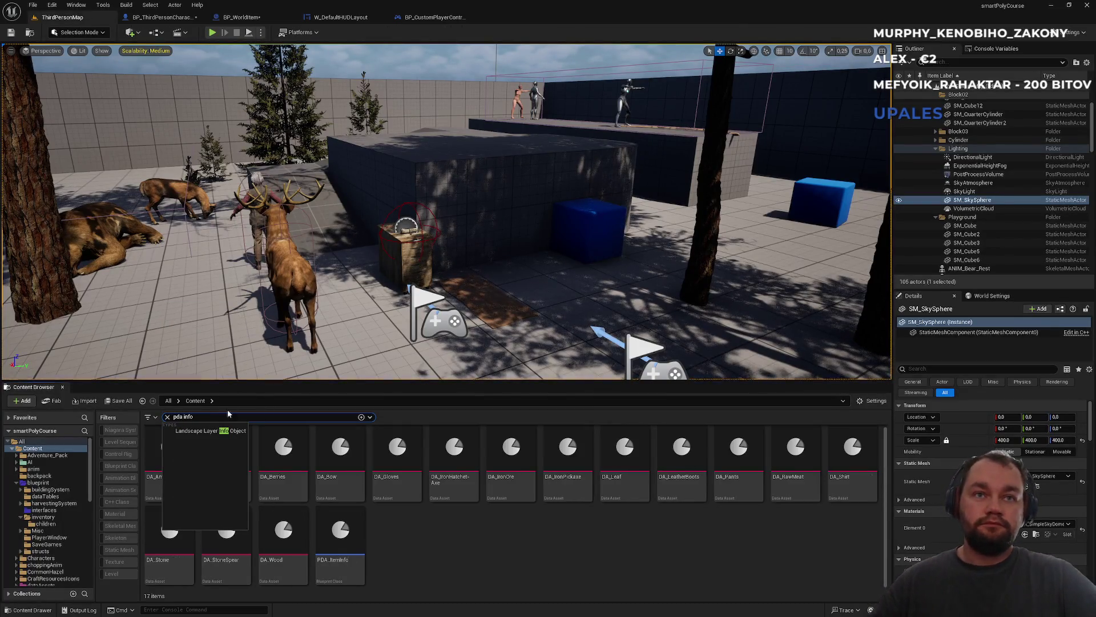
{"action": "double_click", "coordinate": [328, 548]}
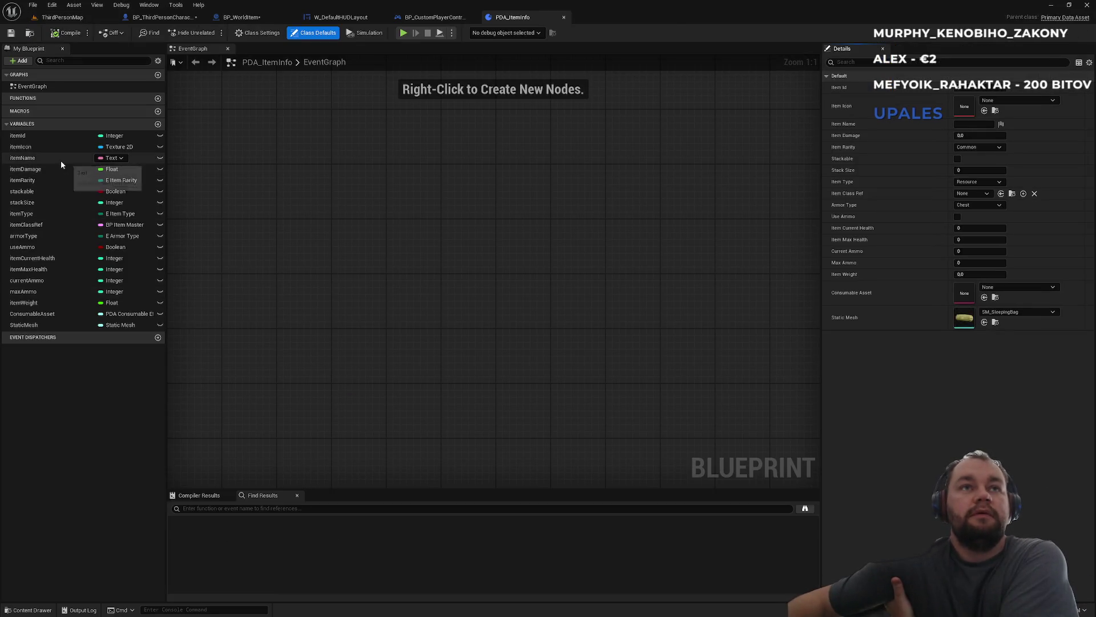
- Look through the BP_CustomPlayerController, W_DefaultHUDLayout and BP_ThirdPersonCharacter tabs, then return to BP_WorldItem's Construction Script
{"action": "left_click", "coordinate": [457, 20]}
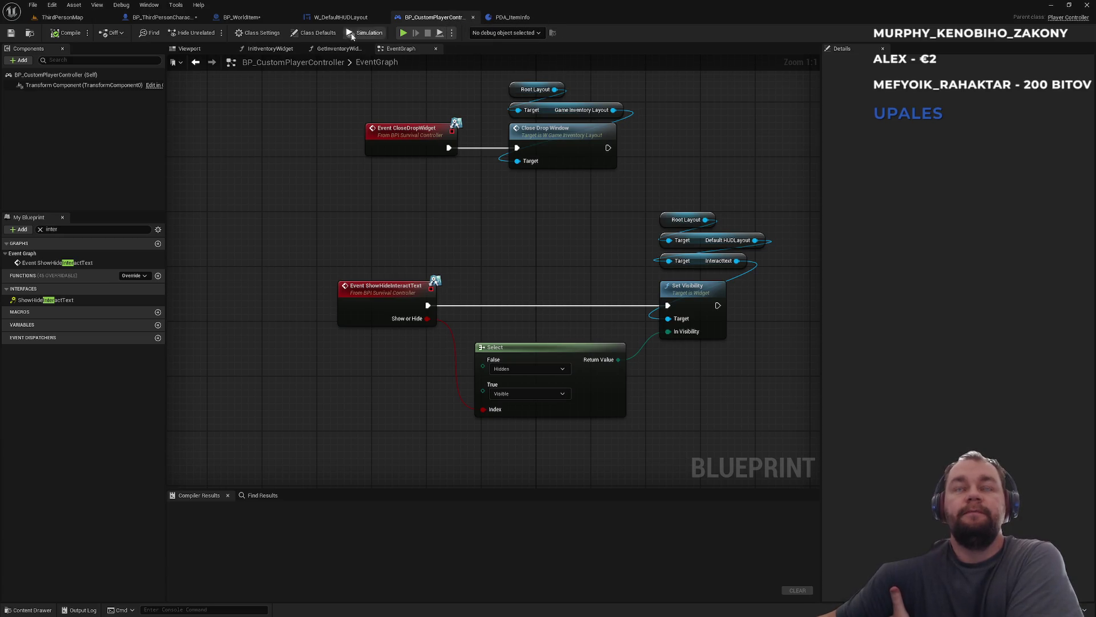
{"action": "left_click", "coordinate": [334, 21]}
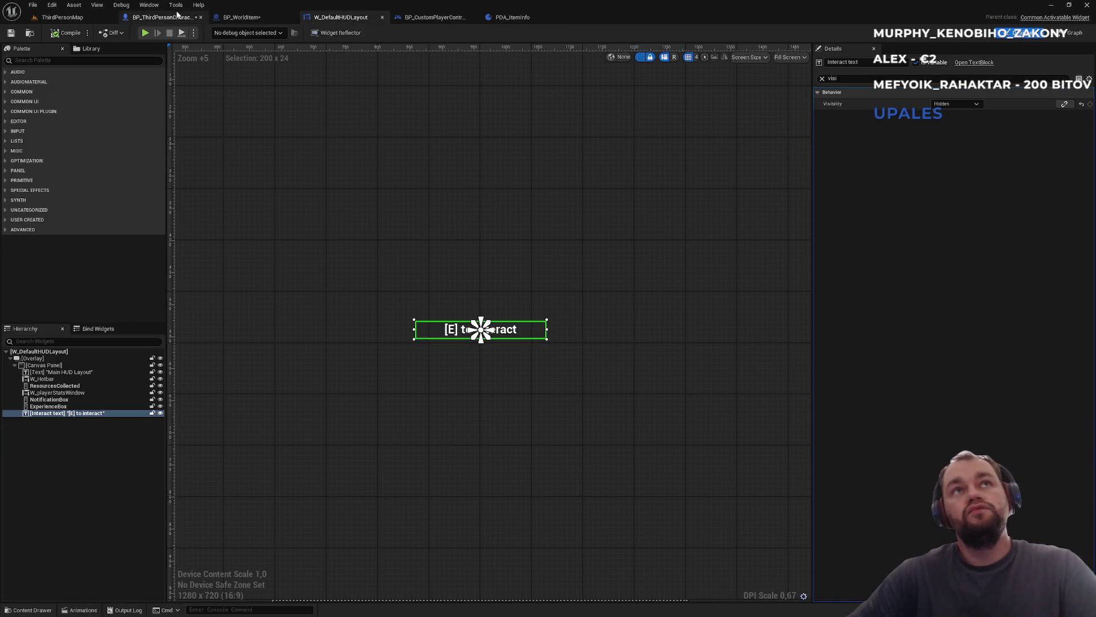
{"action": "left_click", "coordinate": [162, 17]}
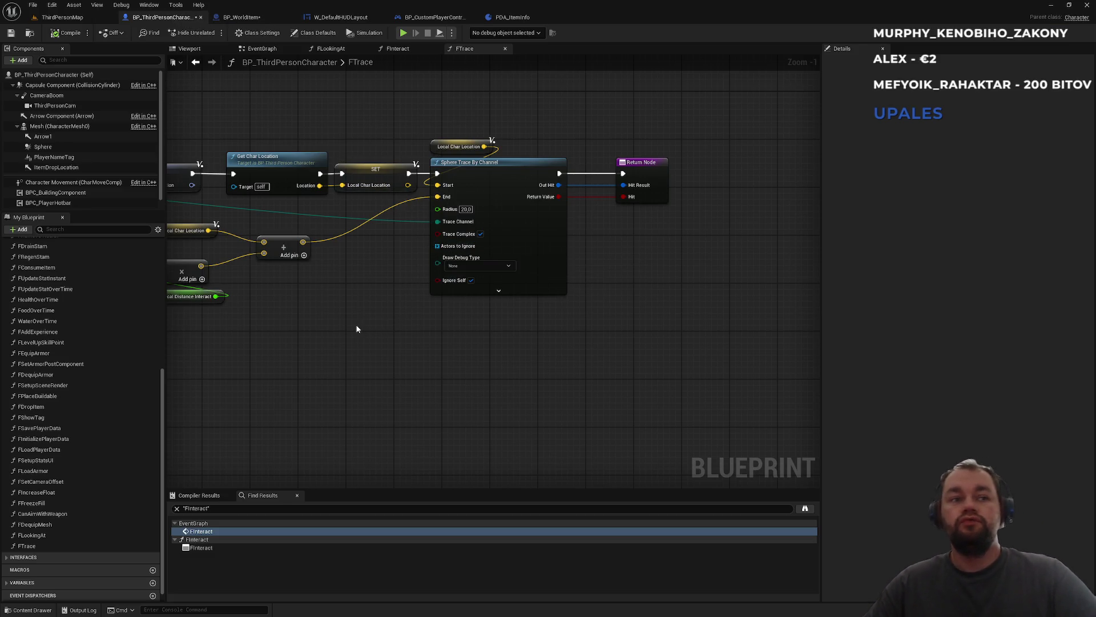
{"action": "left_click", "coordinate": [242, 17]}
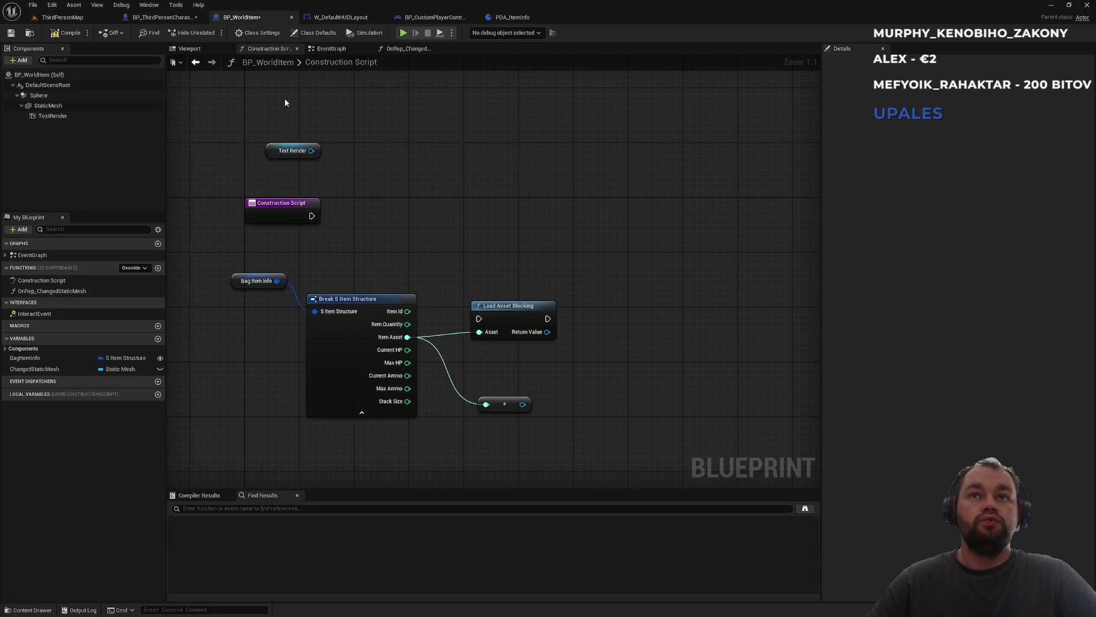
- Add a Get Item Name node from the Item Asset reroute and run Load Asset Blocking from Construction Script
{"action": "left_click_drag", "start_coordinate": [520, 404], "coordinate": [578, 379]}
{"action": "type", "text": "item nam"}
{"action": "key", "text": "Return"}
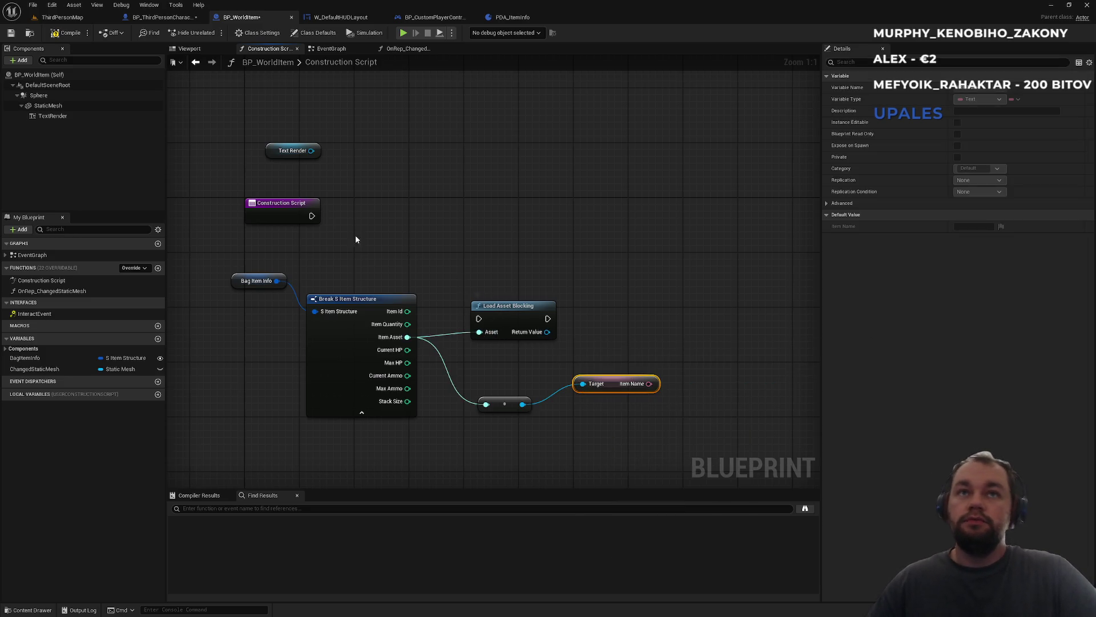
{"action": "mouse_move", "coordinate": [311, 217]}
{"action": "left_mouse_down"}
{"action": "mouse_move", "coordinate": [479, 319]}
{"action": "mouse_move", "coordinate": [359, 233]}
{"action": "left_mouse_up"}
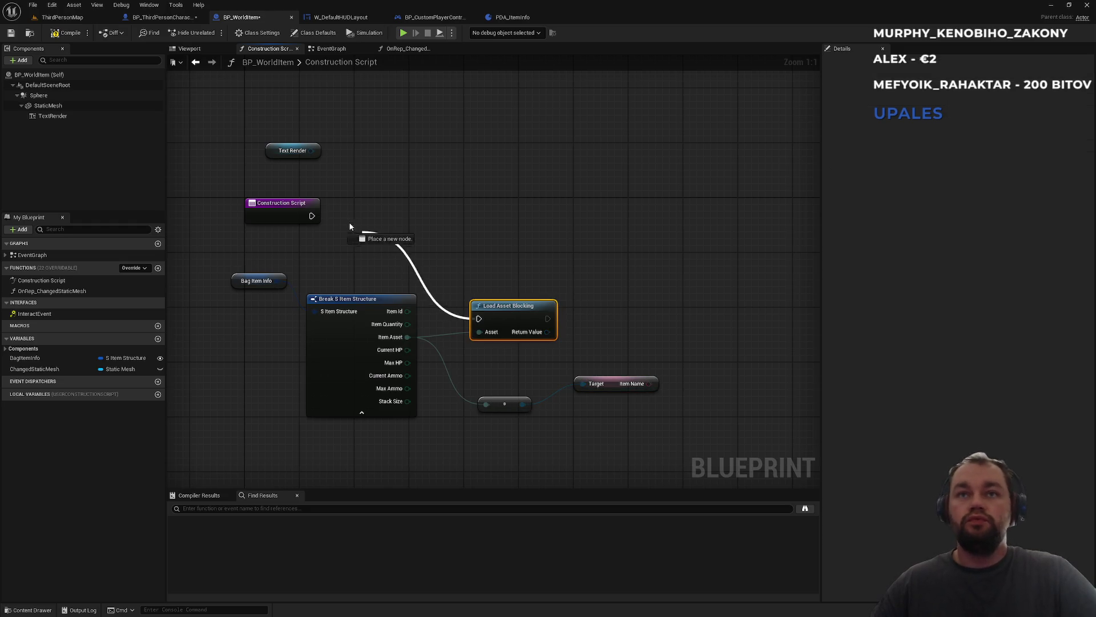
- Rearrange Load Asset Blocking, Bag Item Info, the break node and Item Name into a compact layout
{"action": "mouse_move", "coordinate": [506, 315]}
{"action": "left_mouse_down"}
{"action": "mouse_move", "coordinate": [459, 191]}
{"action": "mouse_move", "coordinate": [472, 212]}
{"action": "left_mouse_up"}
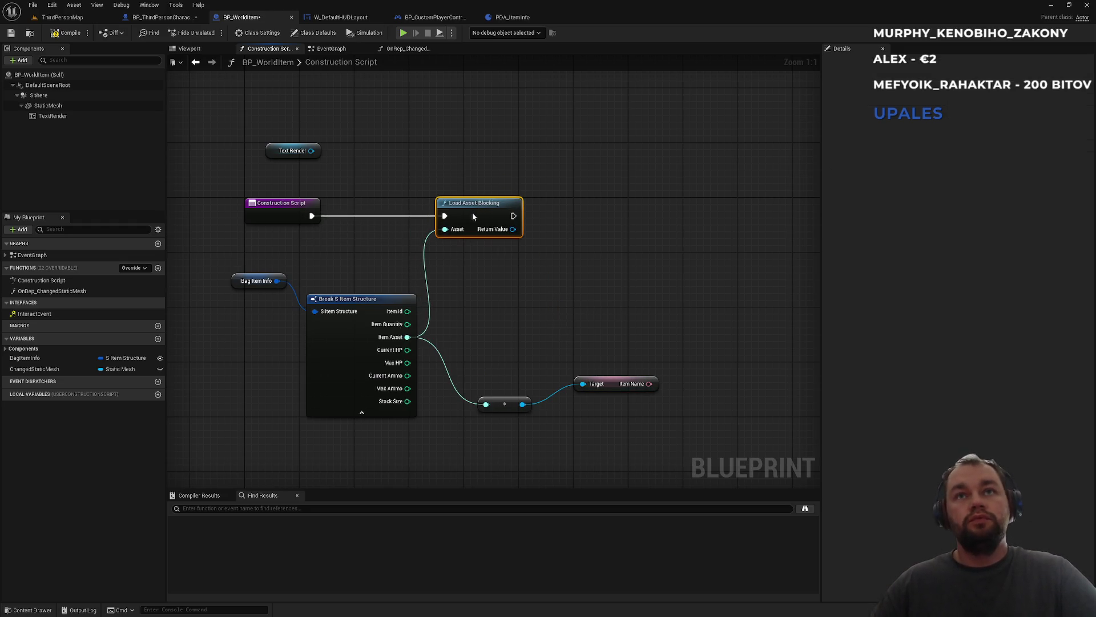
{"action": "left_click_drag", "start_coordinate": [245, 281], "coordinate": [321, 280]}
{"action": "mouse_move", "coordinate": [287, 264]}
{"action": "left_mouse_down"}
{"action": "mouse_move", "coordinate": [345, 312]}
{"action": "mouse_move", "coordinate": [364, 300]}
{"action": "mouse_move", "coordinate": [318, 293]}
{"action": "left_mouse_up"}
{"action": "left_click", "coordinate": [509, 316]}
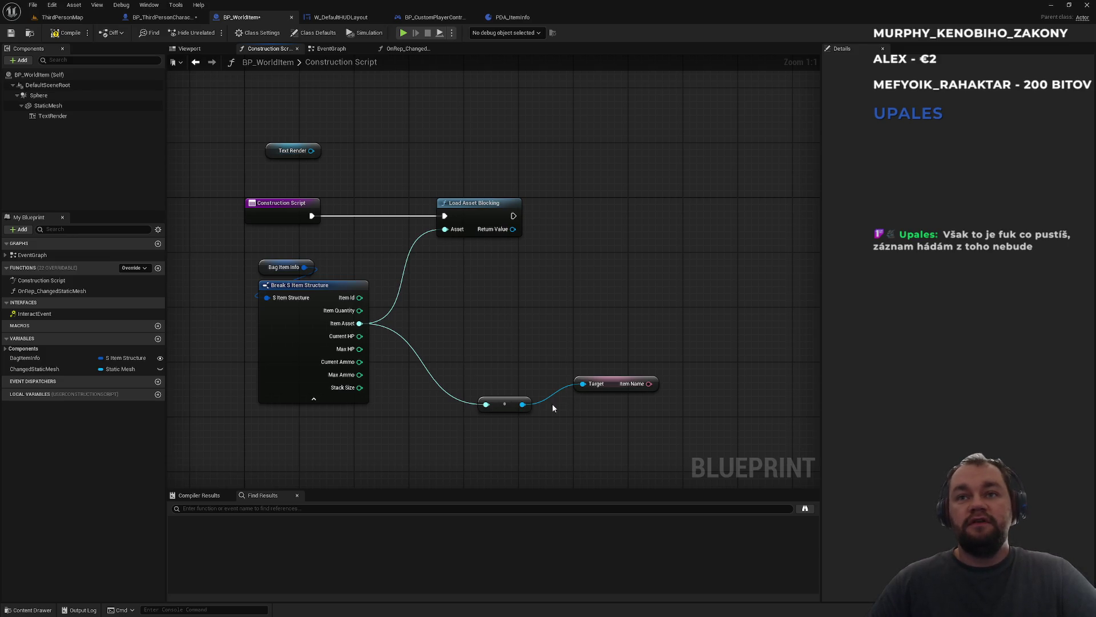
{"action": "mouse_move", "coordinate": [620, 387]}
{"action": "left_mouse_down"}
{"action": "mouse_move", "coordinate": [517, 388]}
{"action": "mouse_move", "coordinate": [522, 325]}
{"action": "mouse_move", "coordinate": [501, 452]}
{"action": "left_mouse_up"}
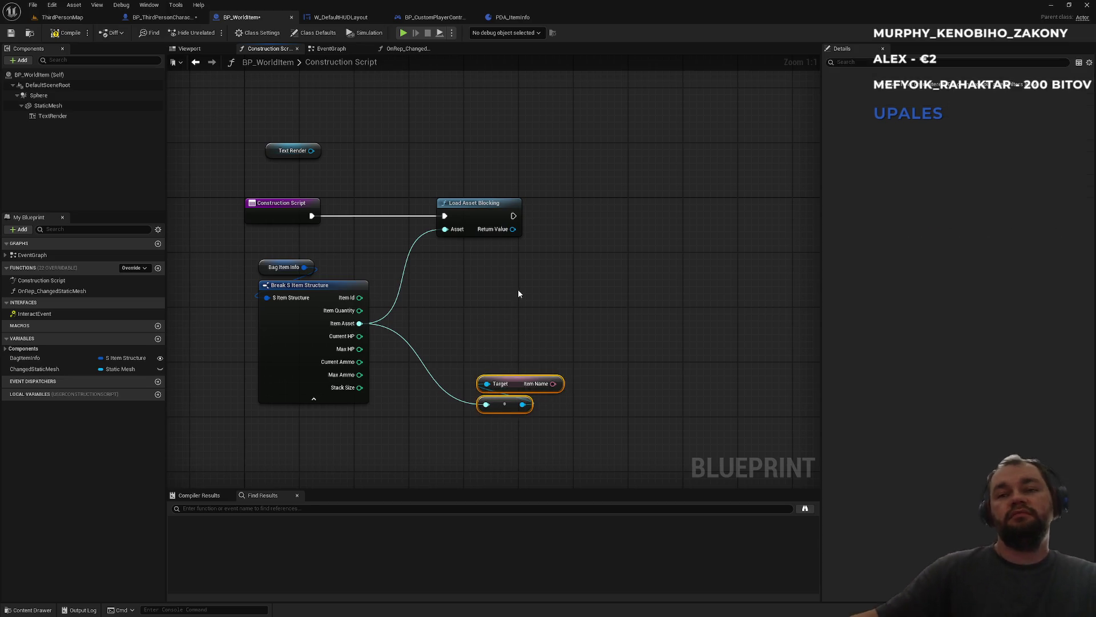
{"action": "left_click_drag", "start_coordinate": [499, 403], "coordinate": [450, 355]}
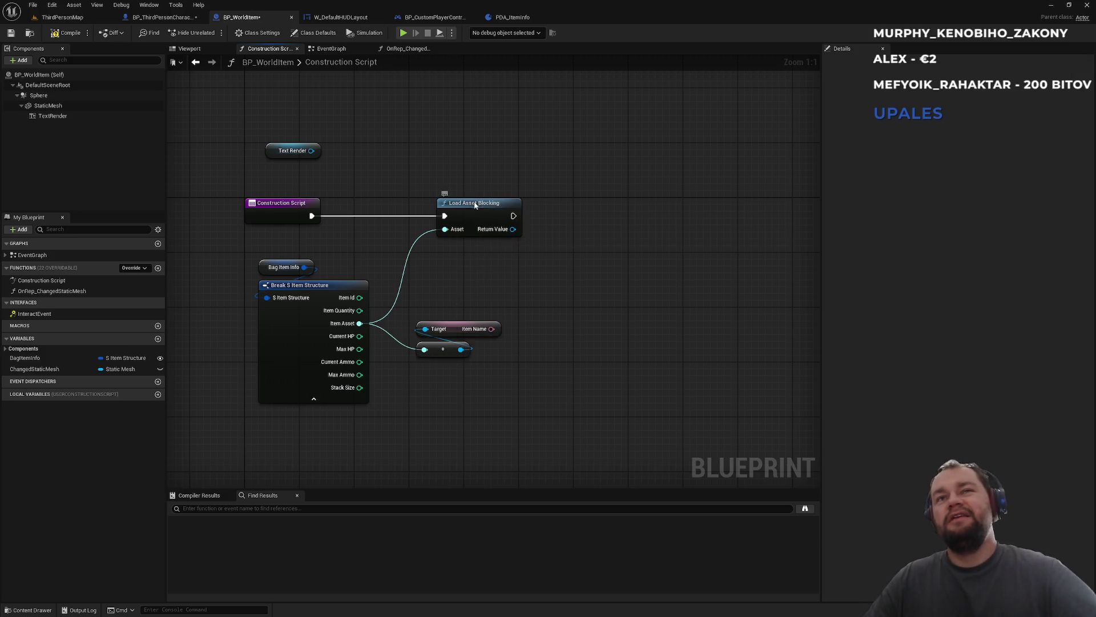
{"action": "left_click_drag", "start_coordinate": [472, 204], "coordinate": [451, 206]}
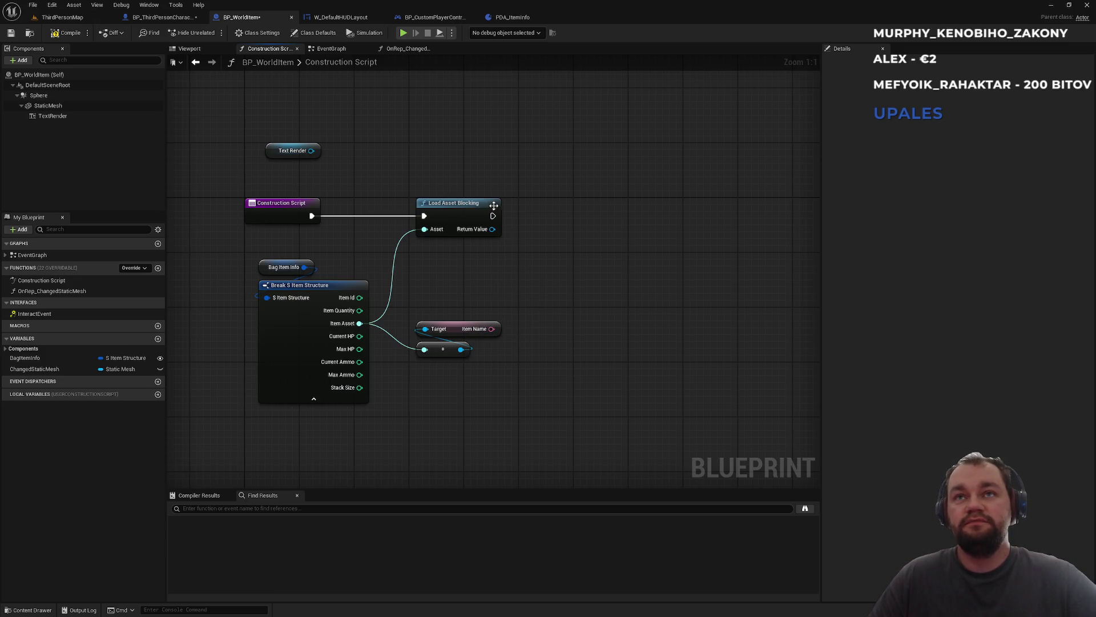
- Add a TextRender Set Text node after Load Asset Blocking, with Item Name wired into its Value
{"action": "mouse_move", "coordinate": [52, 116]}
{"action": "left_mouse_down"}
{"action": "mouse_move", "coordinate": [521, 289]}
{"action": "mouse_move", "coordinate": [623, 254]}
{"action": "left_mouse_up"}
{"action": "type", "text": "set text"}
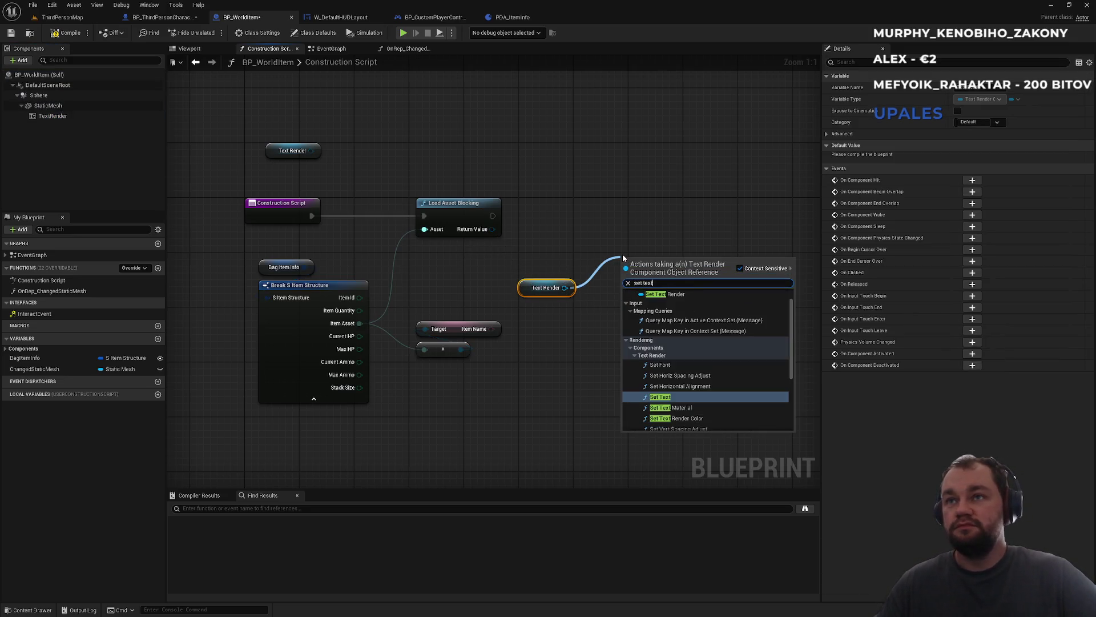
{"action": "key", "text": "Return"}
{"action": "mouse_move", "coordinate": [491, 329]}
{"action": "left_mouse_down"}
{"action": "mouse_move", "coordinate": [638, 308]}
{"action": "mouse_move", "coordinate": [499, 208]}
{"action": "mouse_move", "coordinate": [493, 216]}
{"action": "left_mouse_up"}
{"action": "mouse_move", "coordinate": [634, 255]}
{"action": "left_mouse_down"}
{"action": "mouse_move", "coordinate": [608, 186]}
{"action": "mouse_move", "coordinate": [627, 194]}
{"action": "left_mouse_up"}
{"action": "mouse_move", "coordinate": [519, 289]}
{"action": "left_mouse_down"}
{"action": "mouse_move", "coordinate": [617, 153]}
{"action": "mouse_move", "coordinate": [608, 181]}
{"action": "left_mouse_up"}
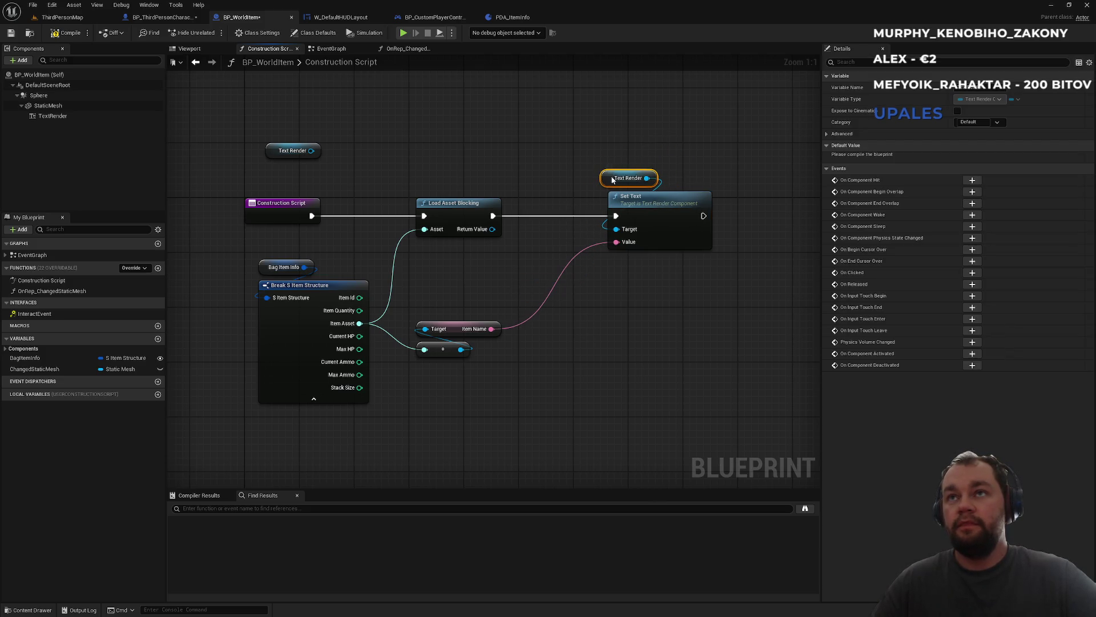
{"action": "left_click", "coordinate": [600, 178]}
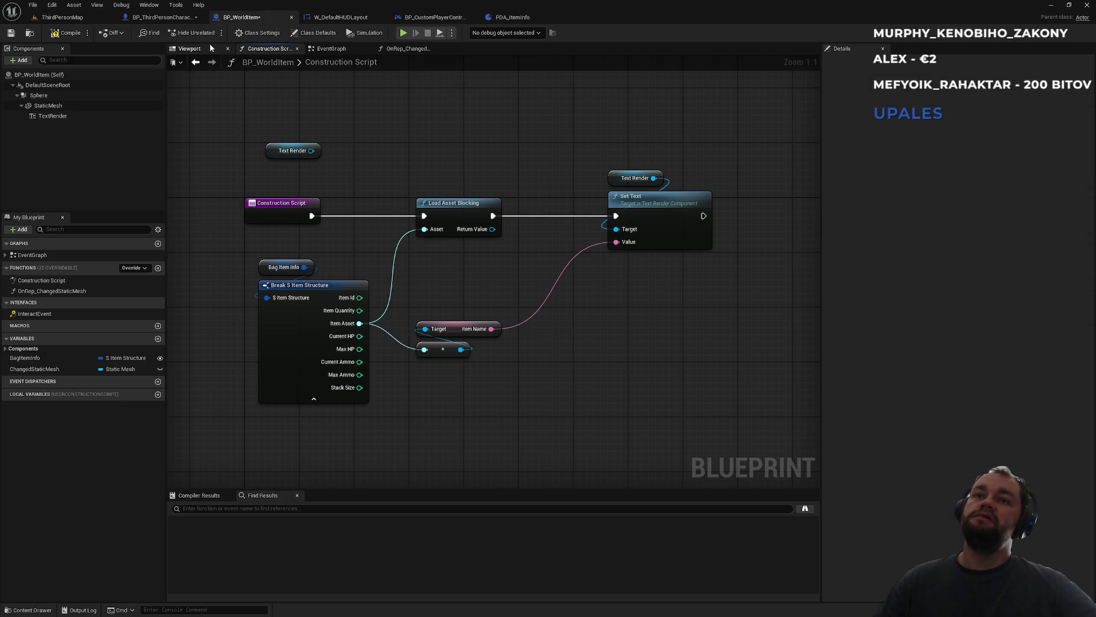
{"action": "left_click", "coordinate": [63, 17]}
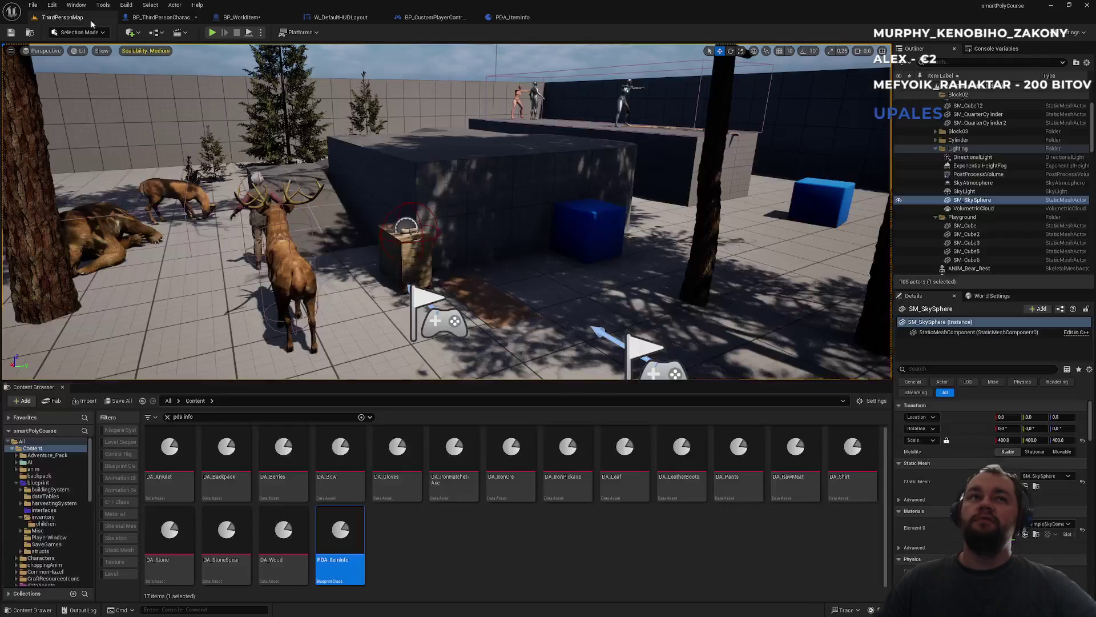
- Play the level, drop the meat from the inventory, look at it, then stop the session
{"action": "left_click", "coordinate": [212, 33]}
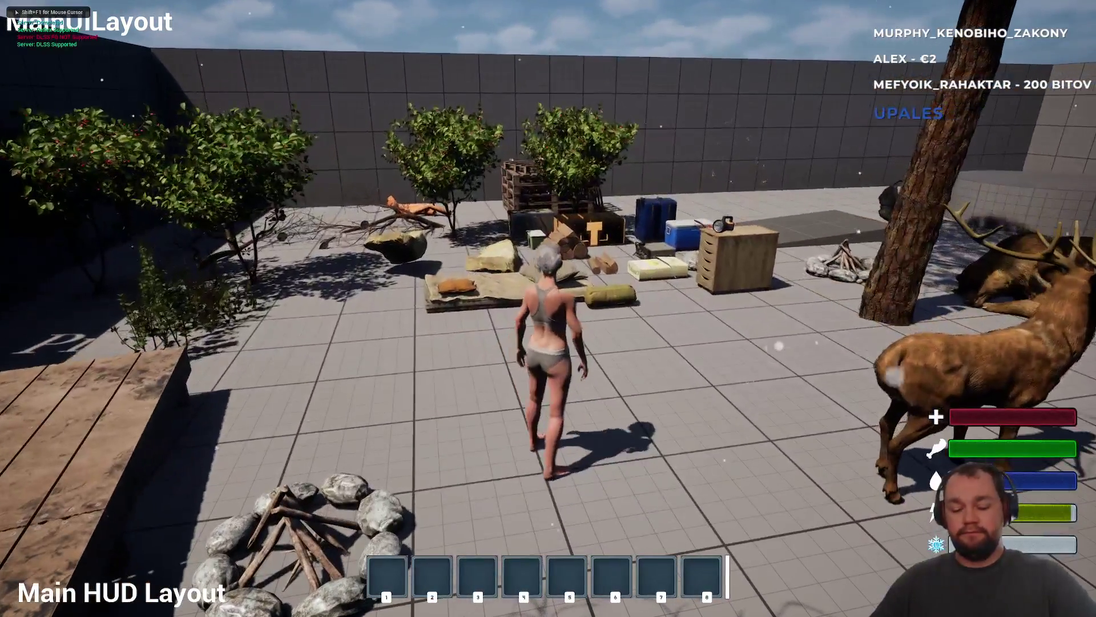
{"action": "key", "text": "Tab"}
{"action": "key", "text": "Tab"}
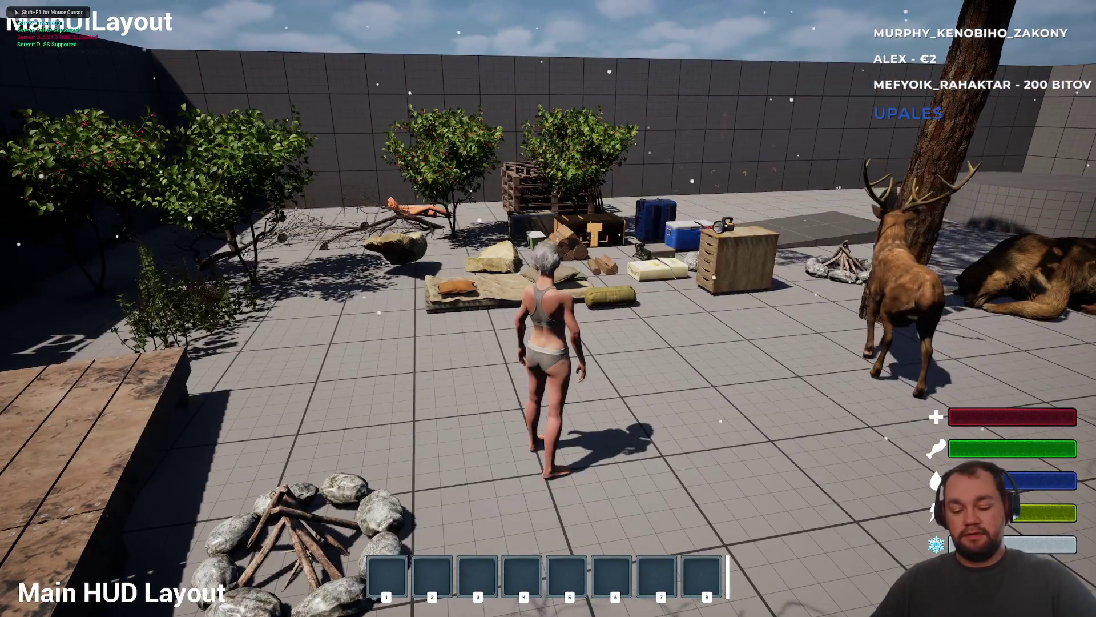
{"action": "key", "text": "i"}
{"action": "right_click", "coordinate": [98, 256]}
{"action": "left_click", "coordinate": [114, 263]}
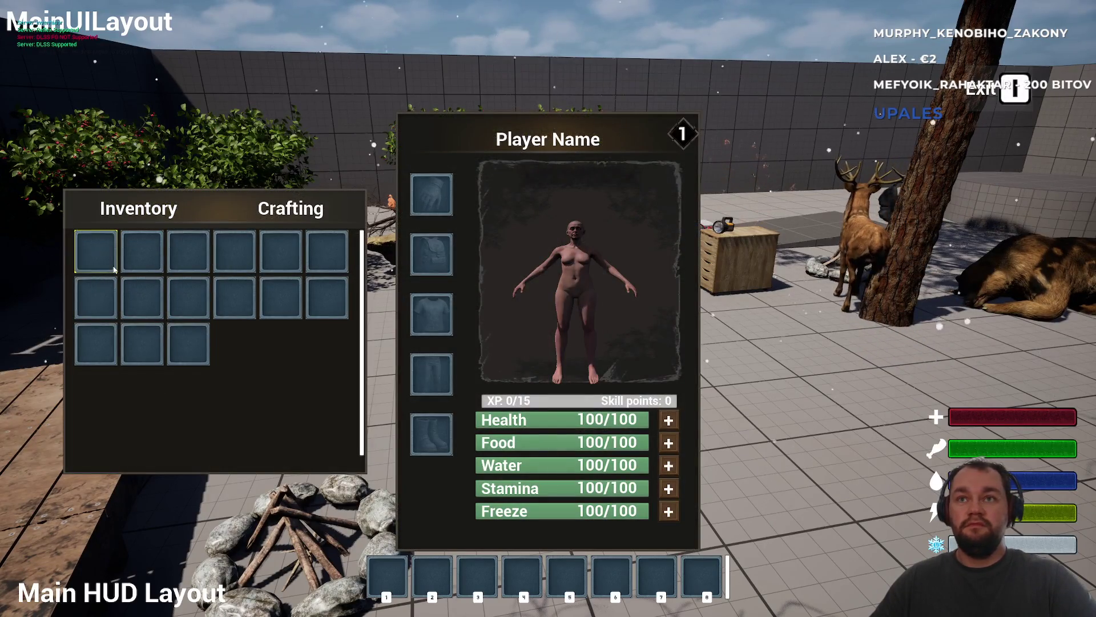
{"action": "key", "text": "Tab"}
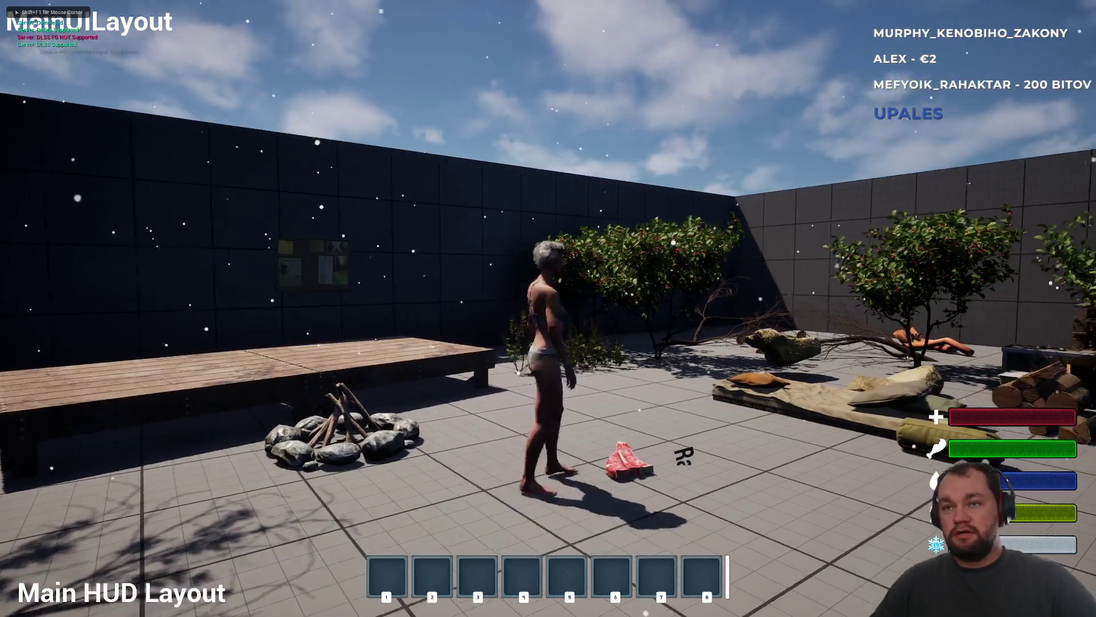
{"action": "key", "text": "w"}
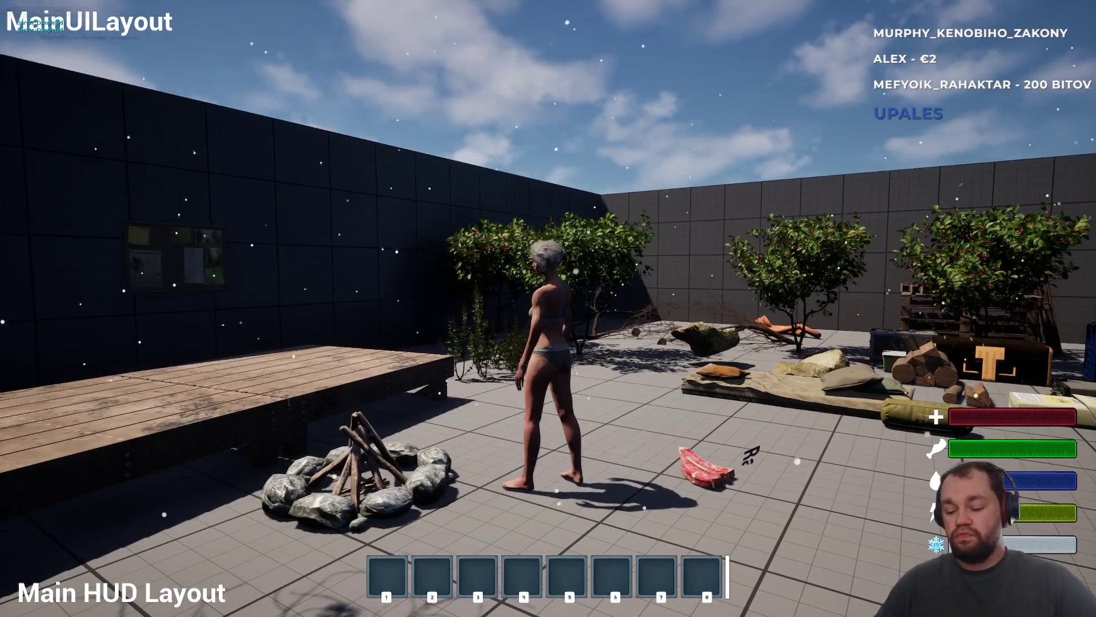
{"action": "key", "text": "F11"}
{"action": "key", "text": "Escape"}
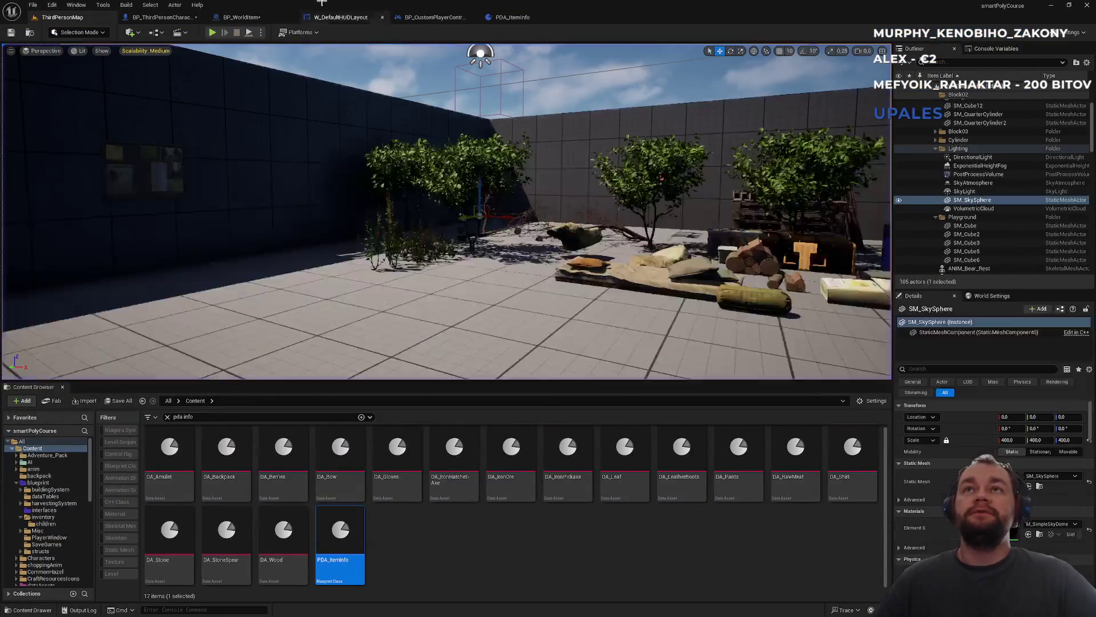
- Return to the BP_WorldItem blueprint's 3D viewport preview
{"action": "left_click", "coordinate": [513, 17]}
{"action": "left_click", "coordinate": [254, 19]}
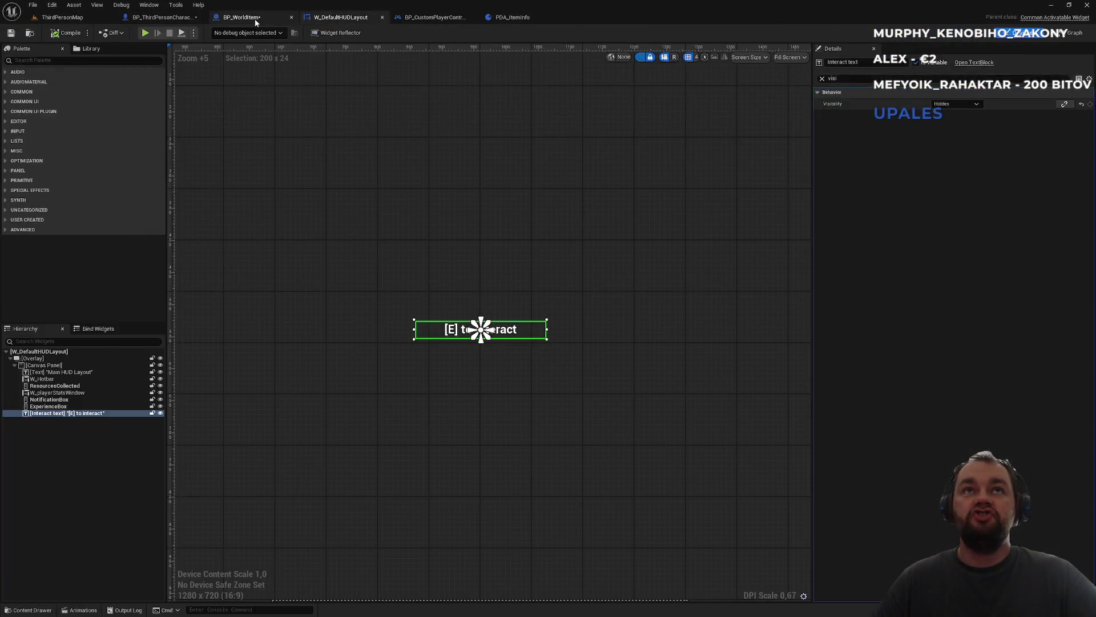
{"action": "left_click", "coordinate": [197, 62]}
{"action": "left_click", "coordinate": [191, 50]}
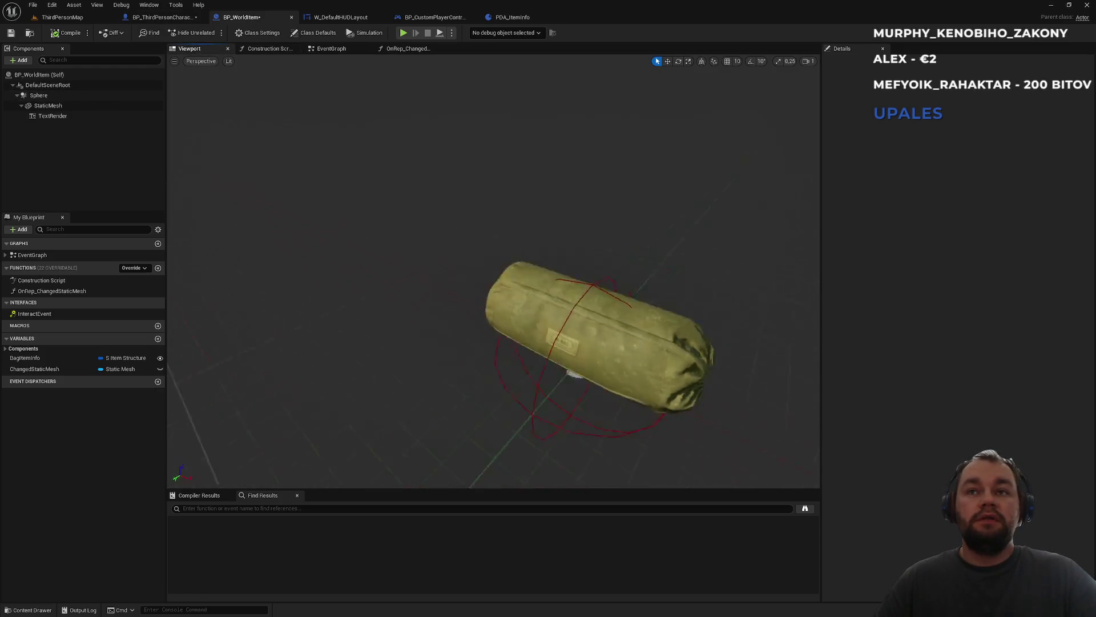
- Reattach TextRender from under StaticMesh directly to DefaultSceneRoot using the Attach option
{"action": "left_click", "coordinate": [48, 117]}
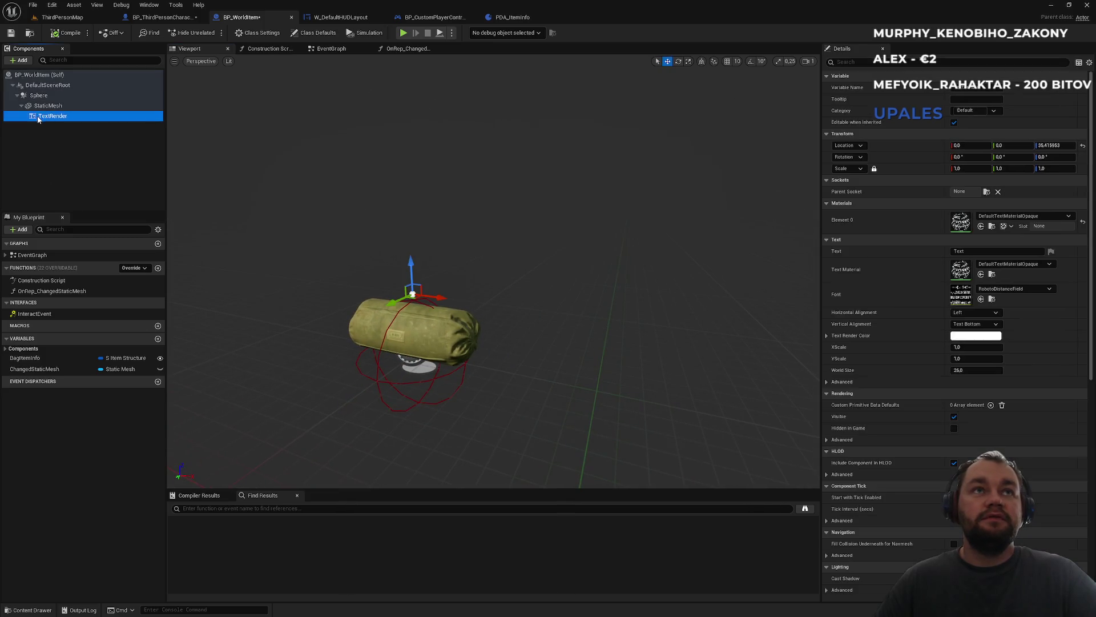
{"action": "left_click_drag", "start_coordinate": [48, 117], "coordinate": [40, 90]}
{"action": "left_click", "coordinate": [58, 150]}
{"action": "mouse_move", "coordinate": [26, 118]}
{"action": "left_mouse_down"}
{"action": "mouse_move", "coordinate": [31, 80]}
{"action": "mouse_move", "coordinate": [35, 96]}
{"action": "left_mouse_up"}
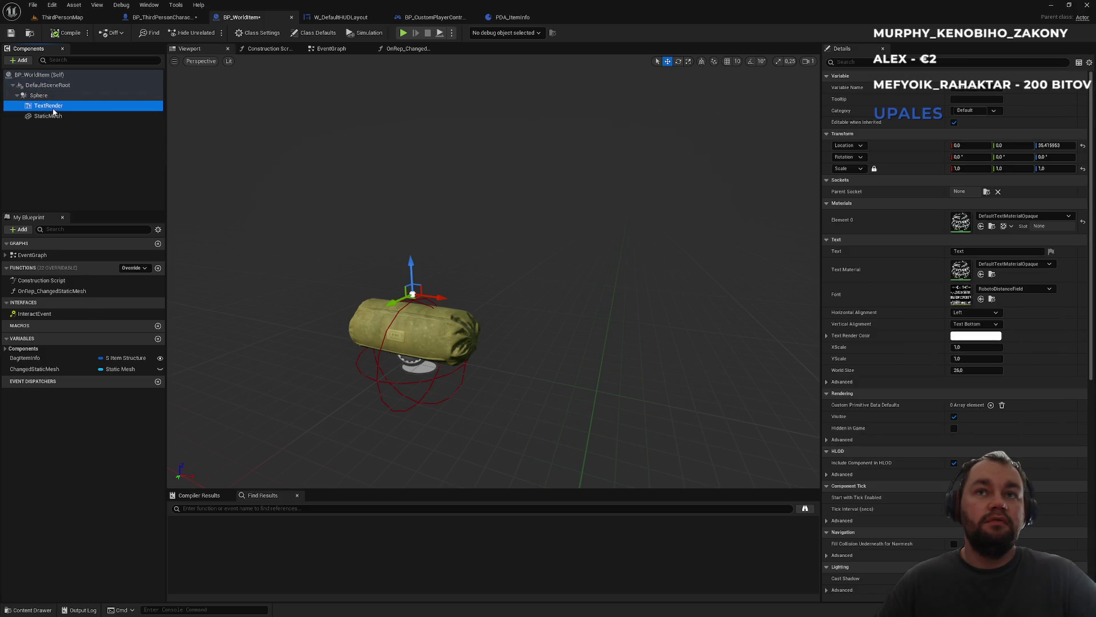
{"action": "left_click", "coordinate": [39, 95]}
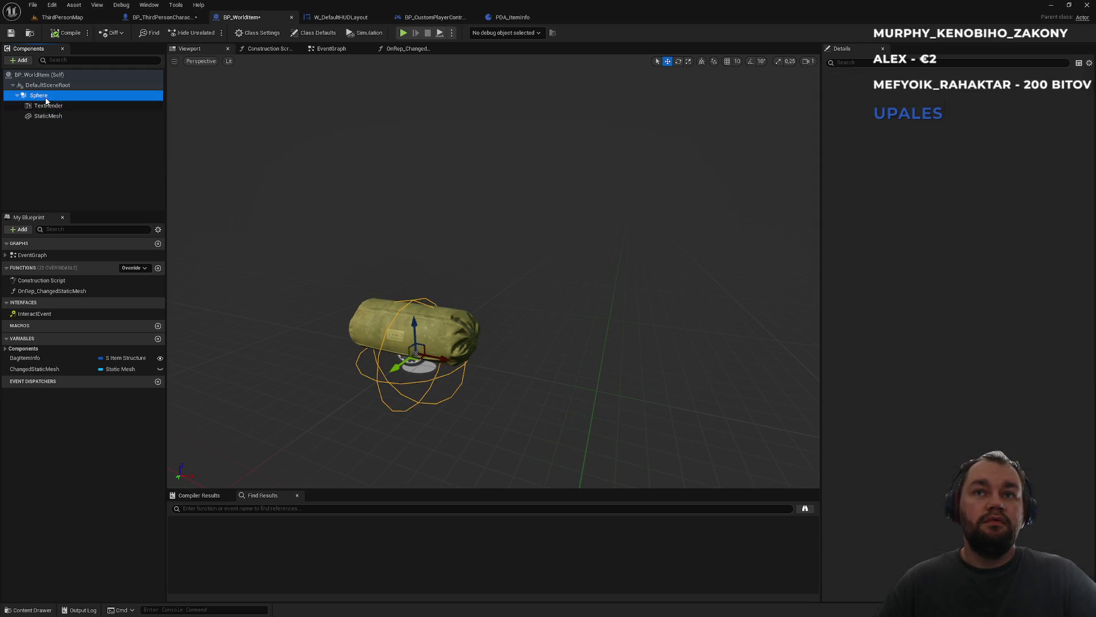
{"action": "left_click", "coordinate": [44, 106]}
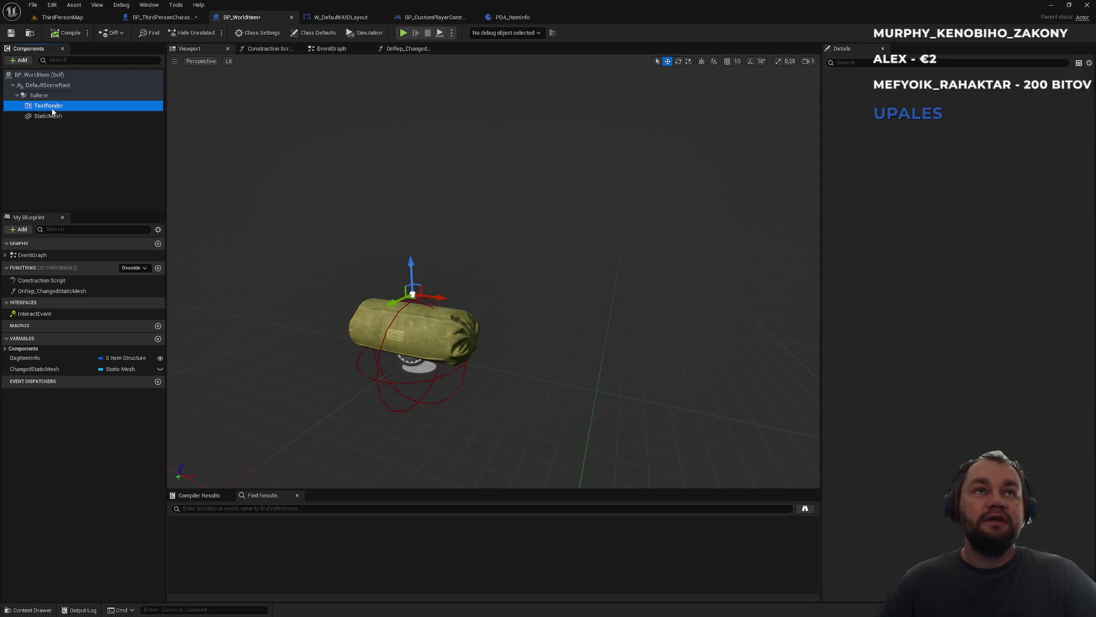
{"action": "left_click_drag", "start_coordinate": [39, 110], "coordinate": [38, 93]}
{"action": "left_click", "coordinate": [74, 110]}
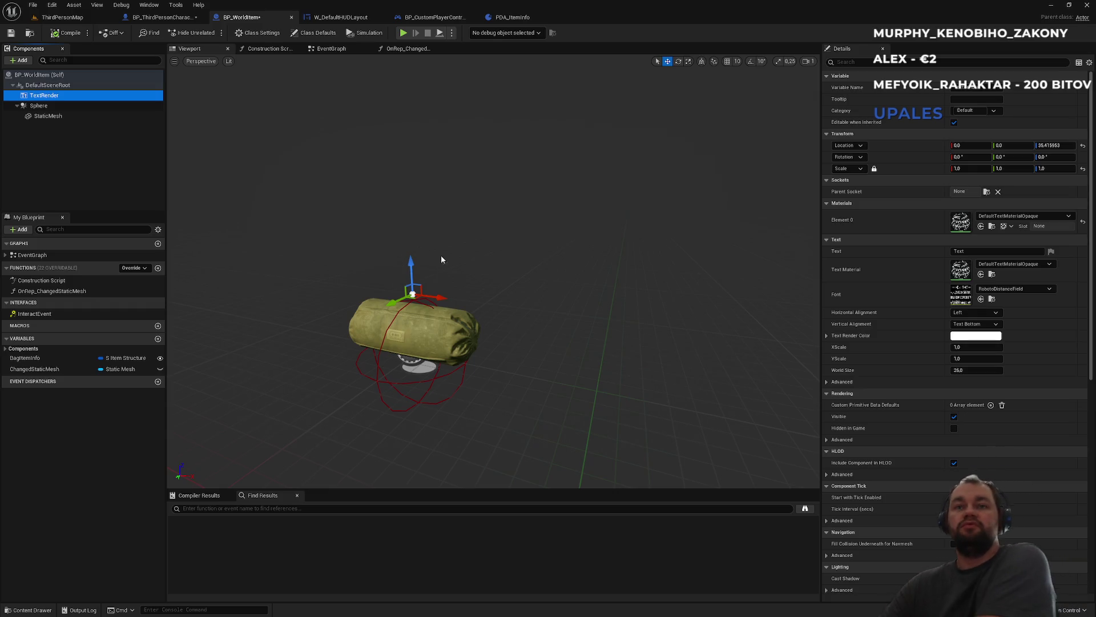
{"action": "left_click", "coordinate": [63, 18]}
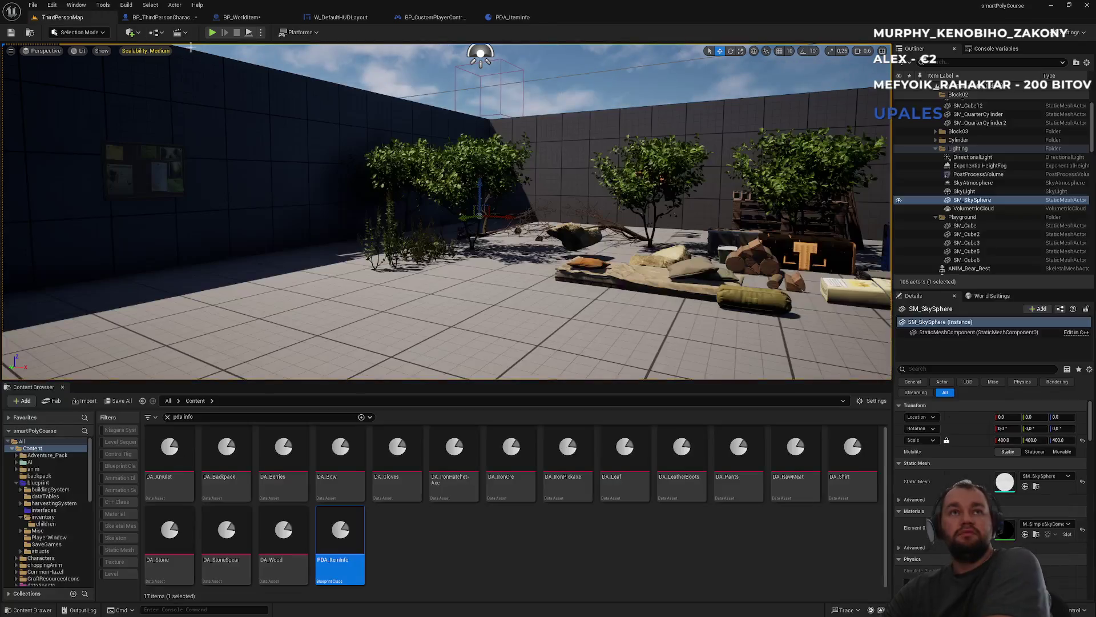
- Play the level, drop the raw meat and view its floating 'Raw meat' label
{"action": "left_click", "coordinate": [211, 33]}
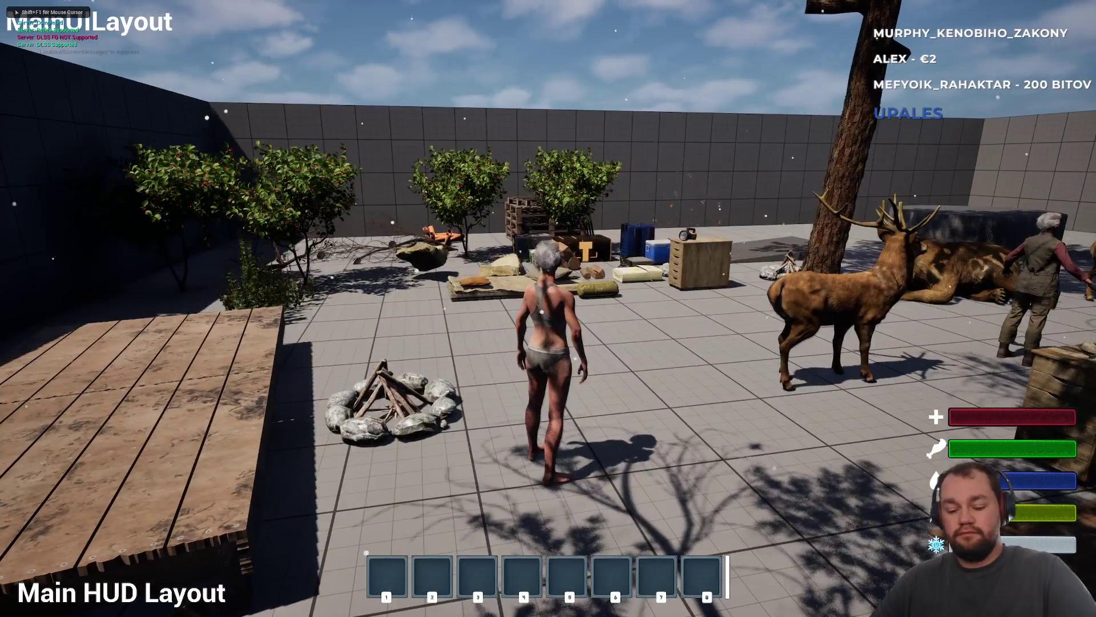
{"action": "key", "text": "i"}
{"action": "right_click", "coordinate": [104, 268]}
{"action": "left_click", "coordinate": [137, 276]}
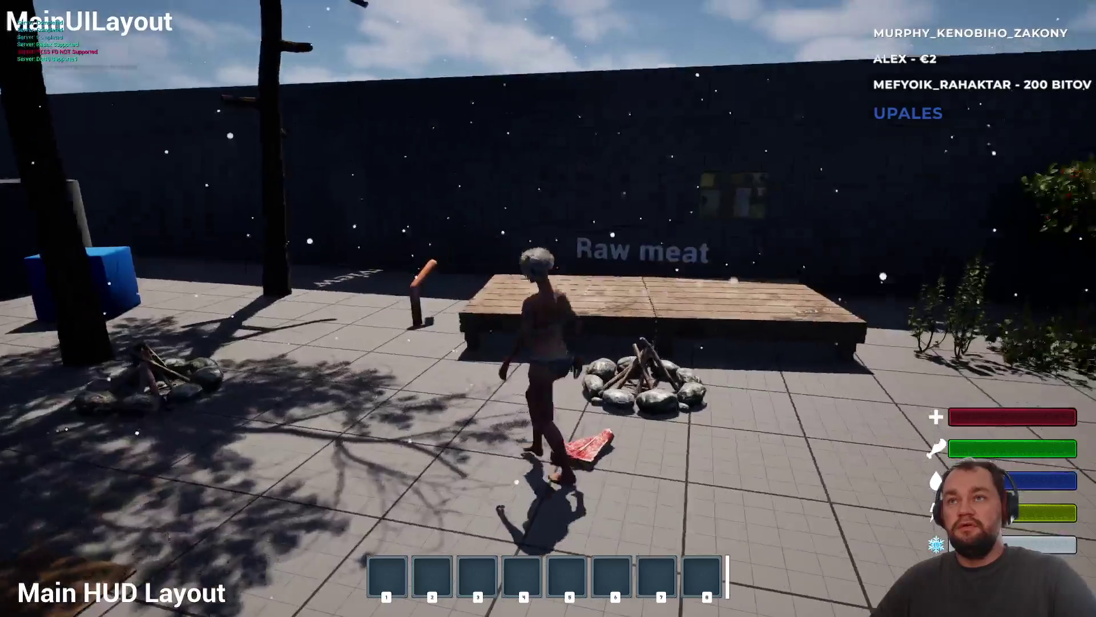
{"action": "key", "text": "w"}
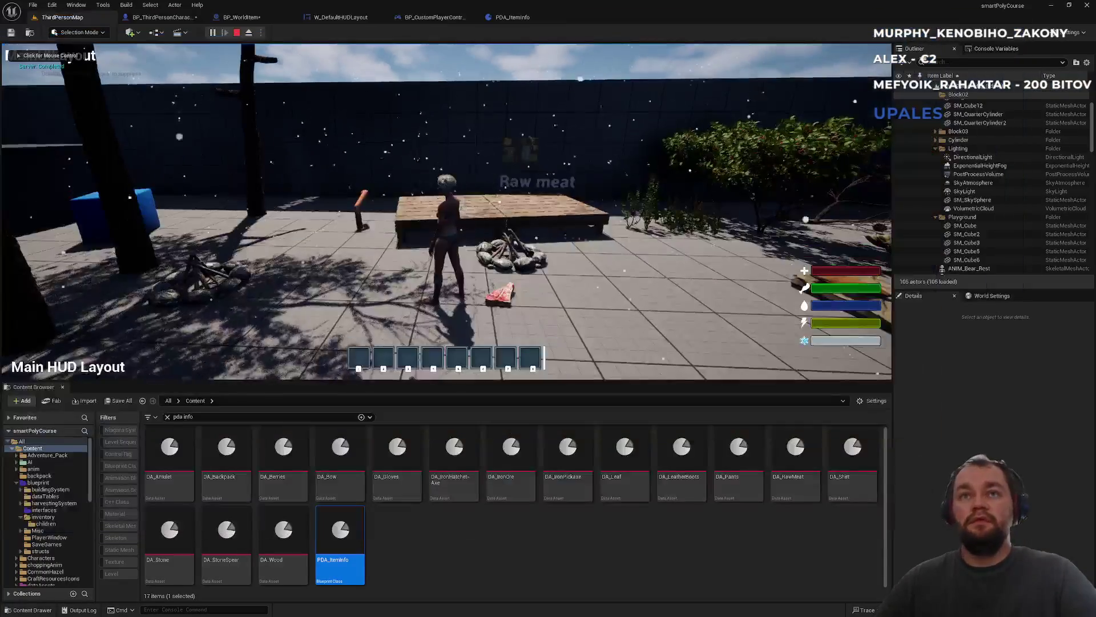
{"action": "key", "text": "Escape"}
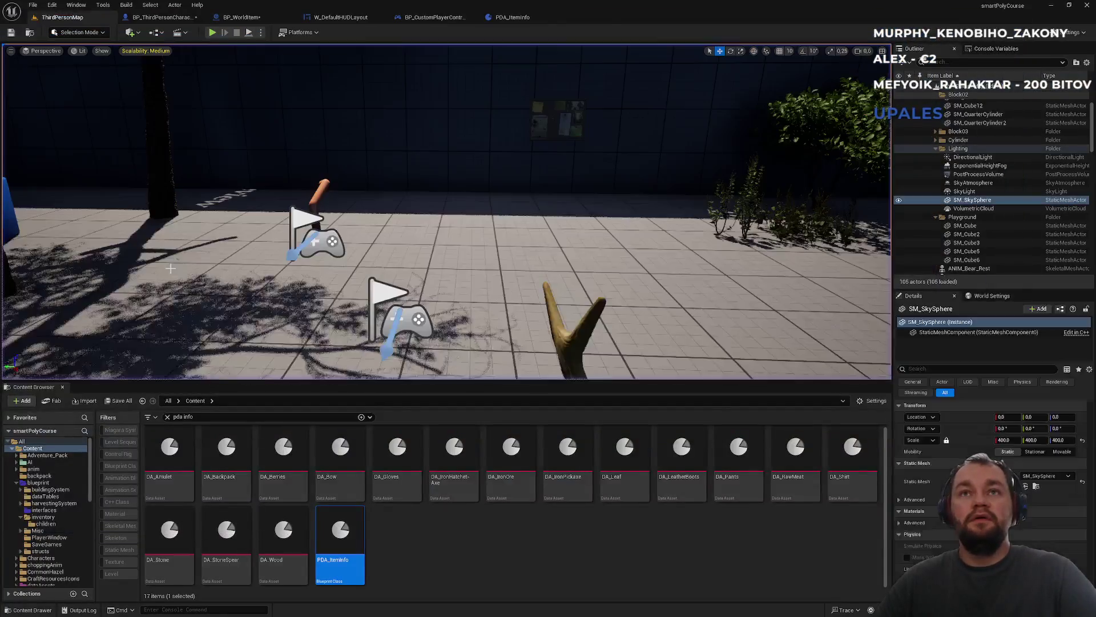
{"action": "left_click", "coordinate": [275, 22]}
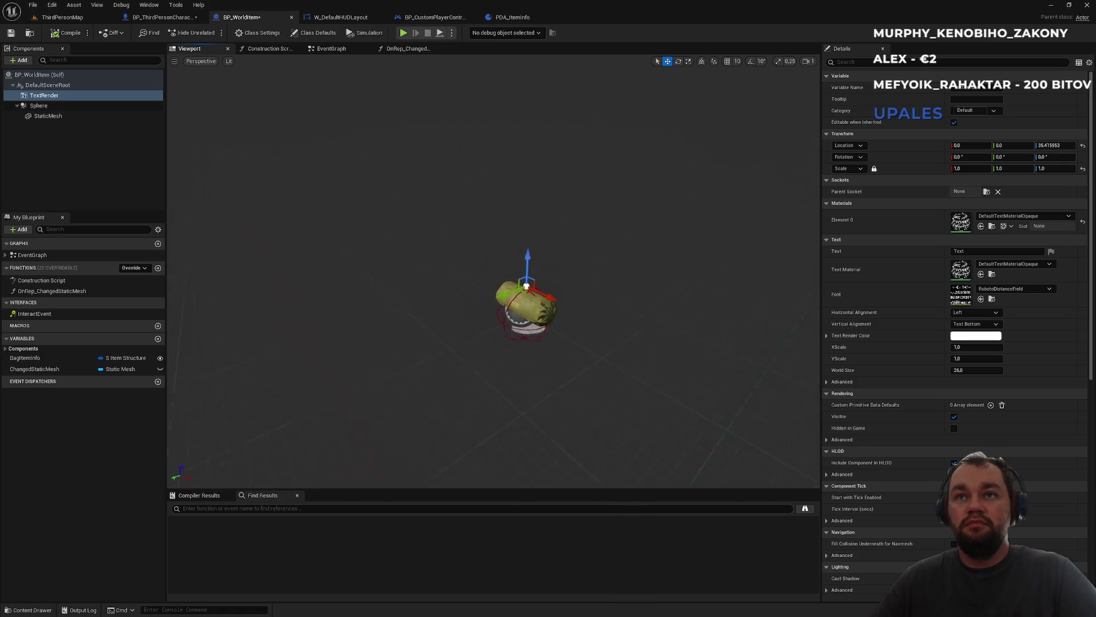
- Search the TextRender properties for 'isi', then clear the search and return to the viewport
{"action": "scroll", "coordinate": [659, 268], "scroll_direction": "up", "scroll_amount": 3}
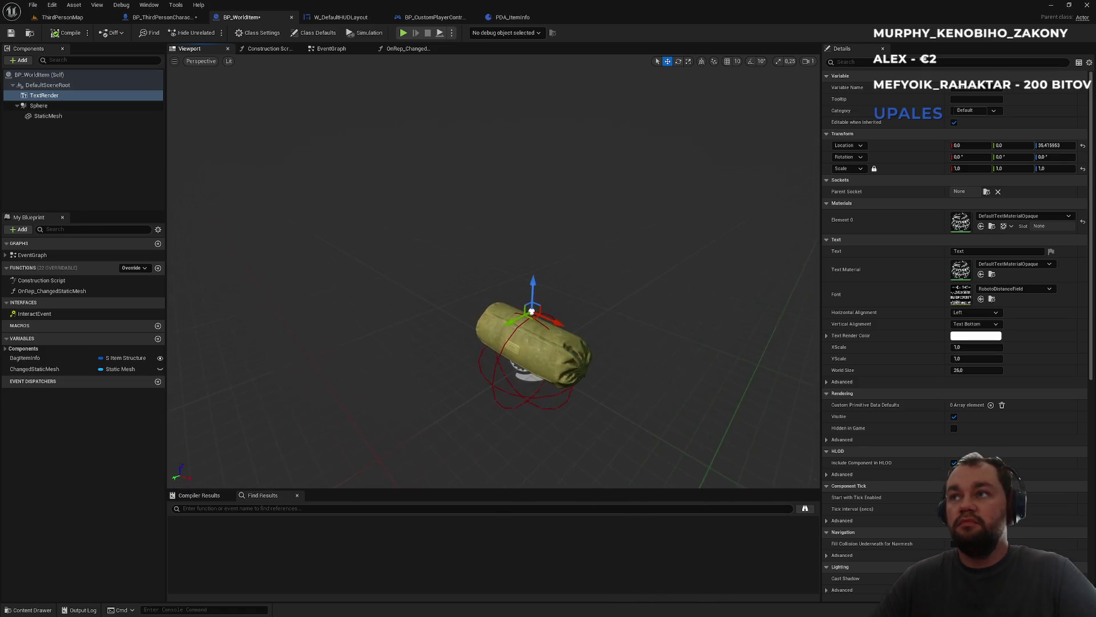
{"action": "left_click", "coordinate": [873, 62]}
{"action": "type", "text": "hidd"}
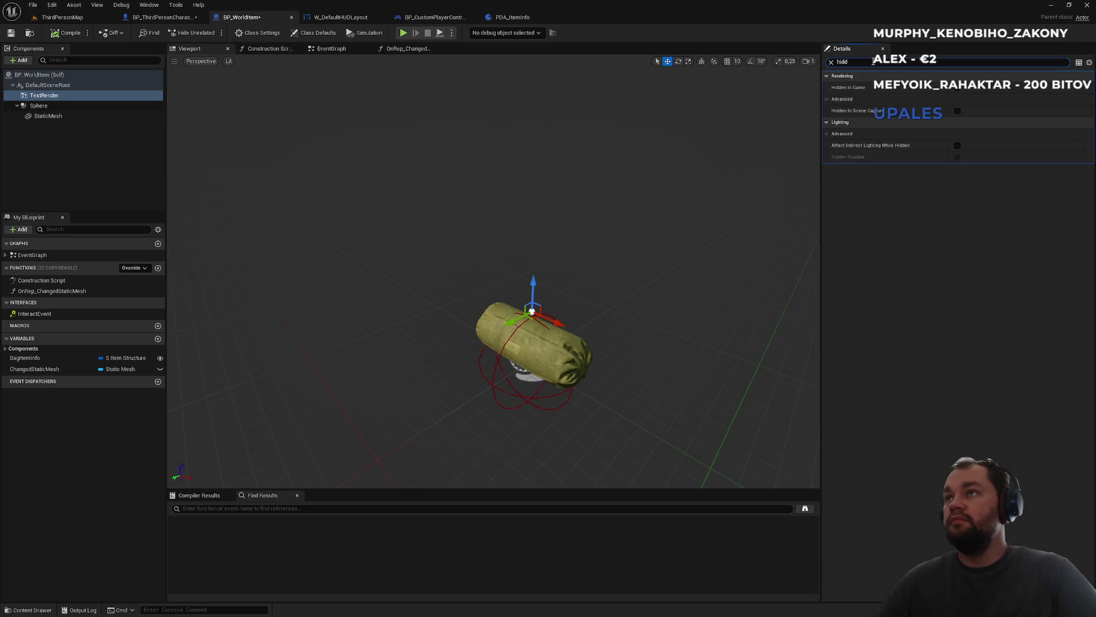
{"action": "key", "text": "ctrl+a"}
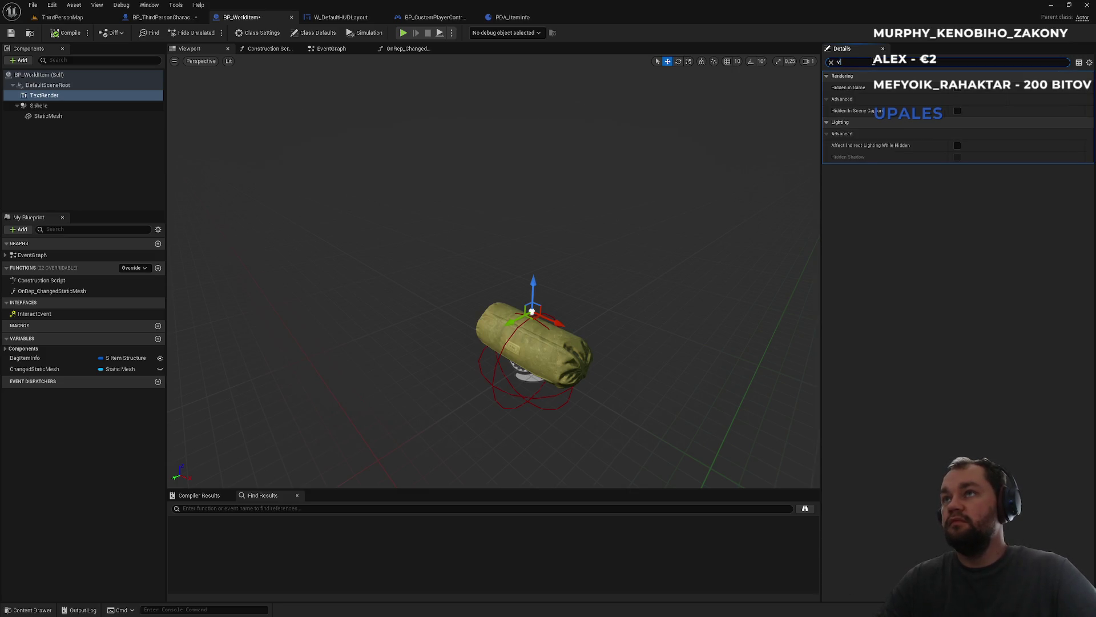
{"action": "type", "text": "isi"}
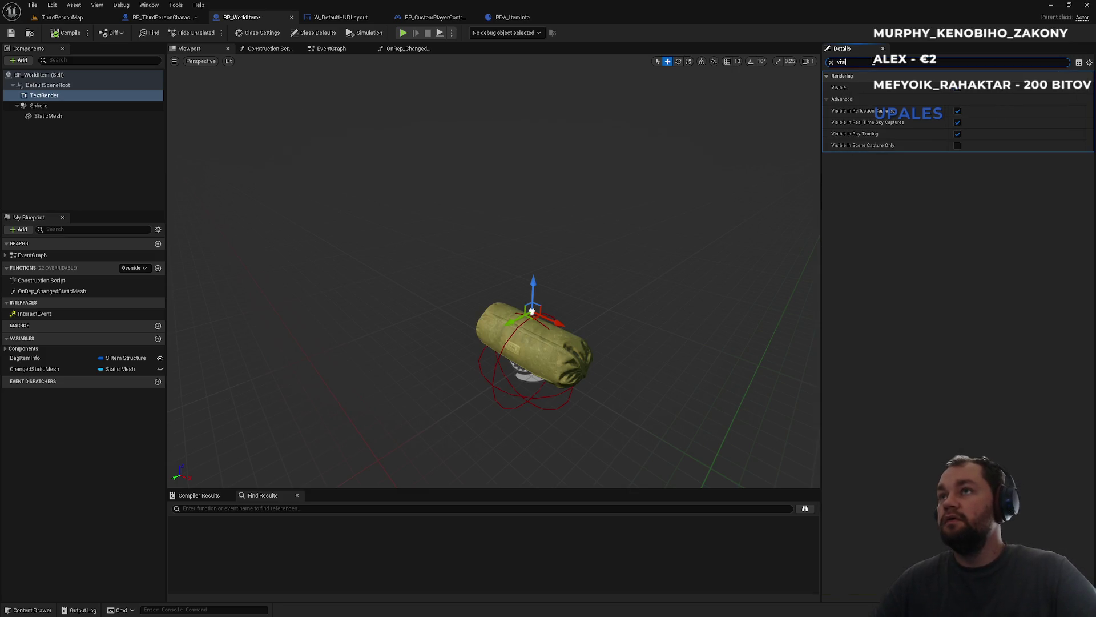
{"action": "left_click", "coordinate": [831, 62]}
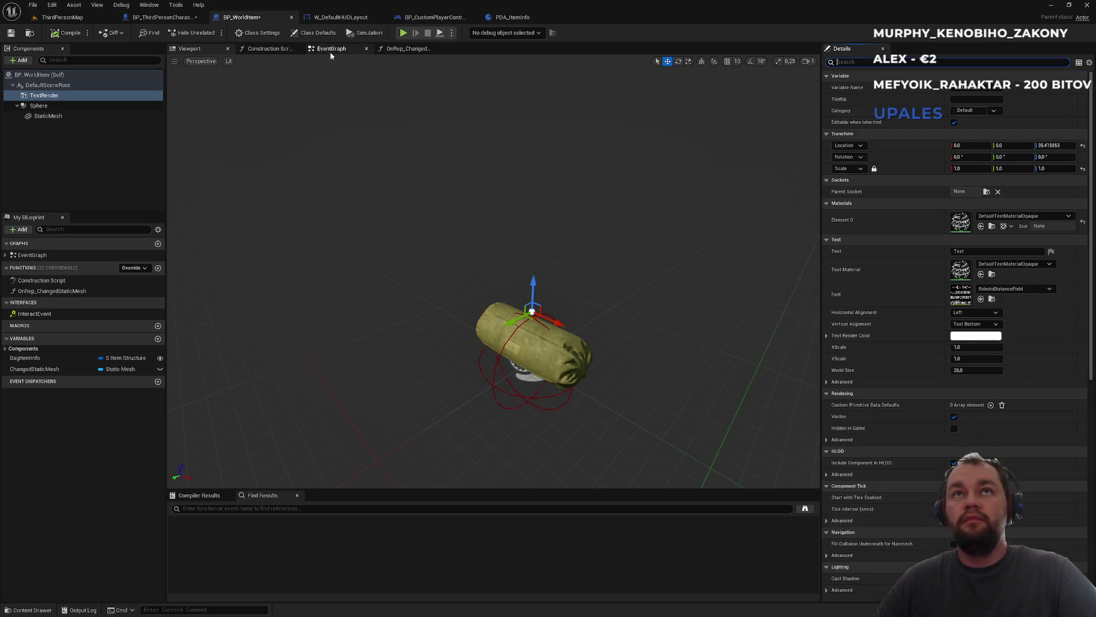
{"action": "left_click", "coordinate": [272, 51]}
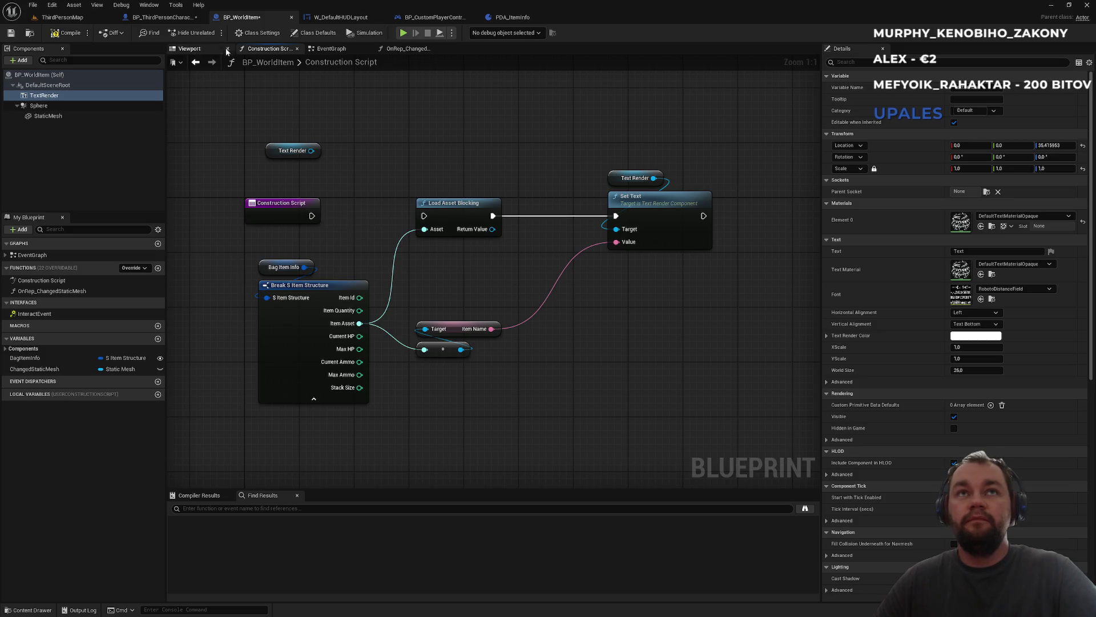
{"action": "left_click", "coordinate": [211, 48]}
- Compile, move the TextRender label along Y to 0, 21.7, 33.76, and recompile
{"action": "left_click", "coordinate": [68, 33]}
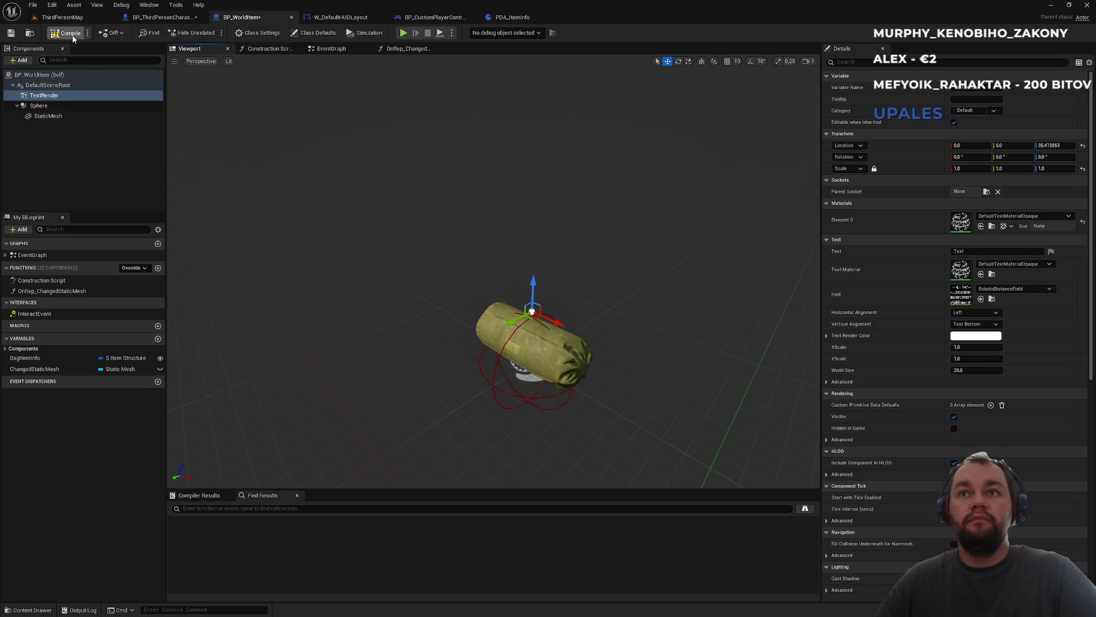
{"action": "left_click_drag", "start_coordinate": [526, 296], "coordinate": [571, 298]}
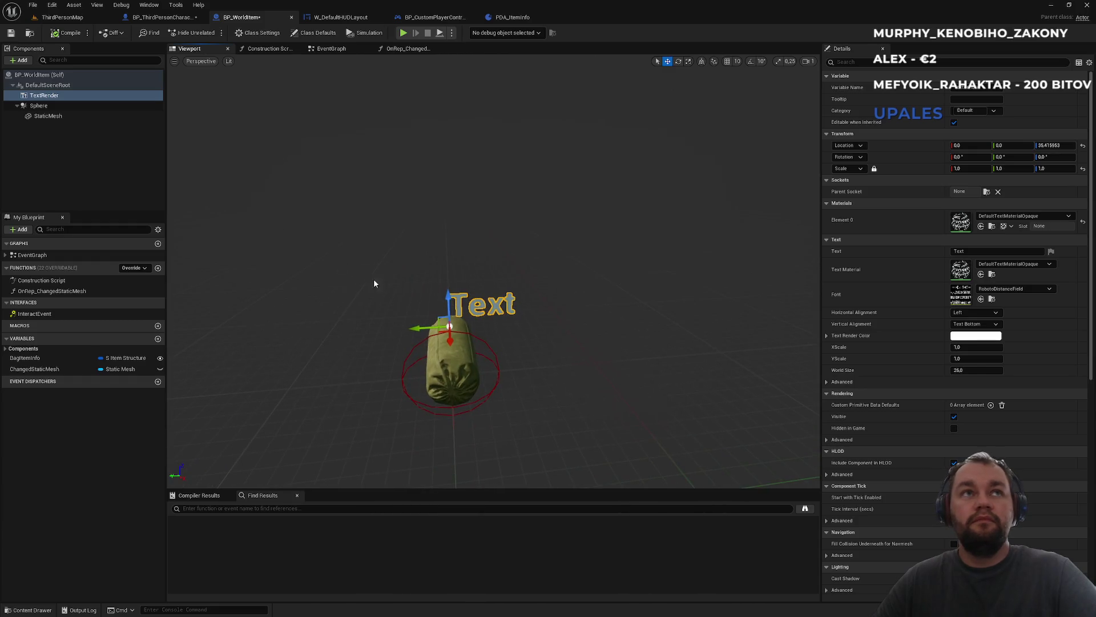
{"action": "mouse_move", "coordinate": [417, 327]}
{"action": "left_mouse_down"}
{"action": "mouse_move", "coordinate": [386, 324]}
{"action": "mouse_move", "coordinate": [412, 306]}
{"action": "left_mouse_up"}
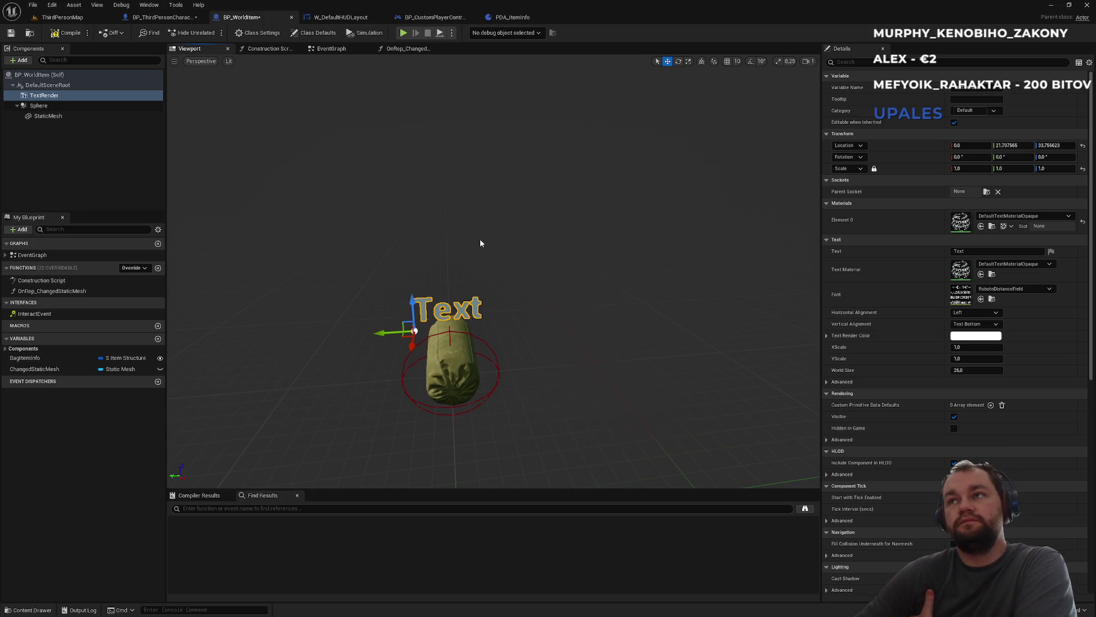
{"action": "left_click", "coordinate": [70, 34]}
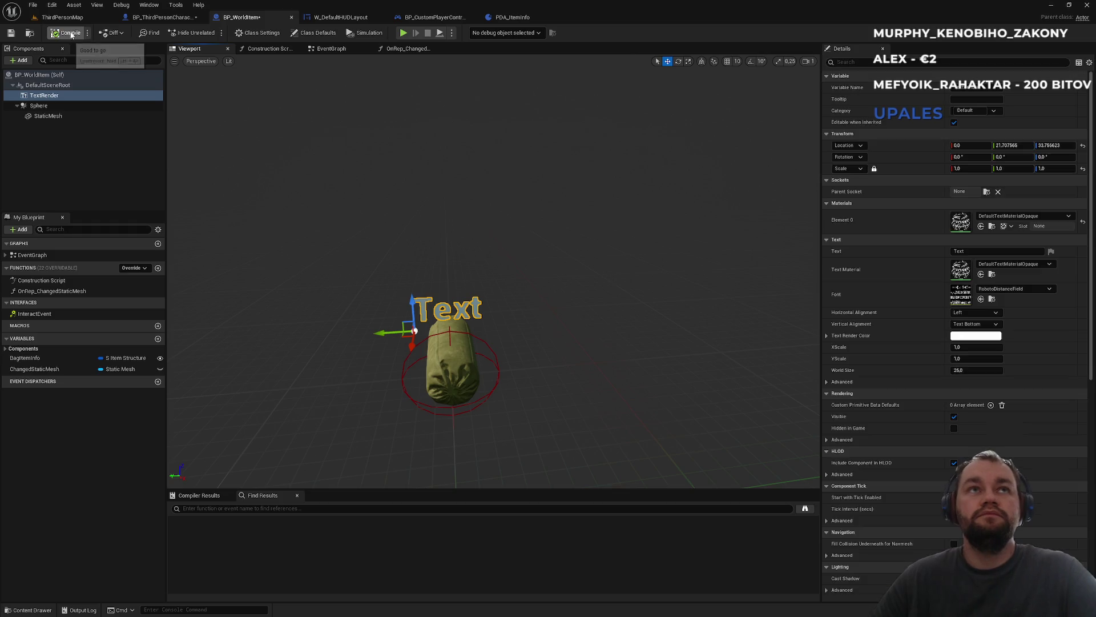
{"action": "left_click", "coordinate": [331, 49]}
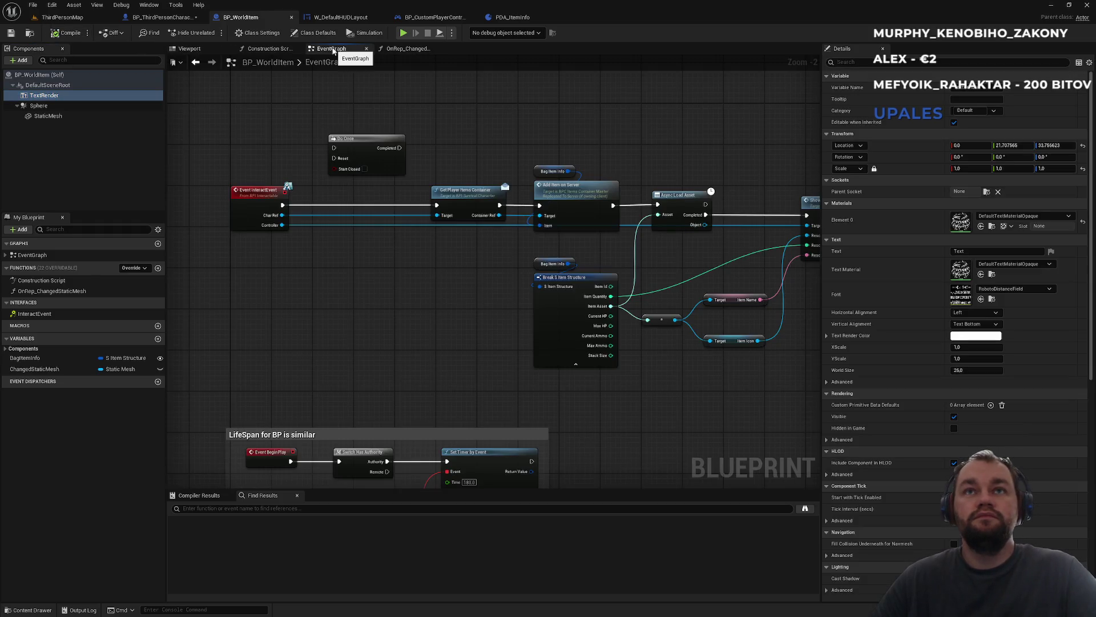
- Remove the Set Text label nodes and the leftover Text Render node from the Construction Script
{"action": "scroll", "coordinate": [355, 232], "scroll_direction": "down", "scroll_amount": 5}
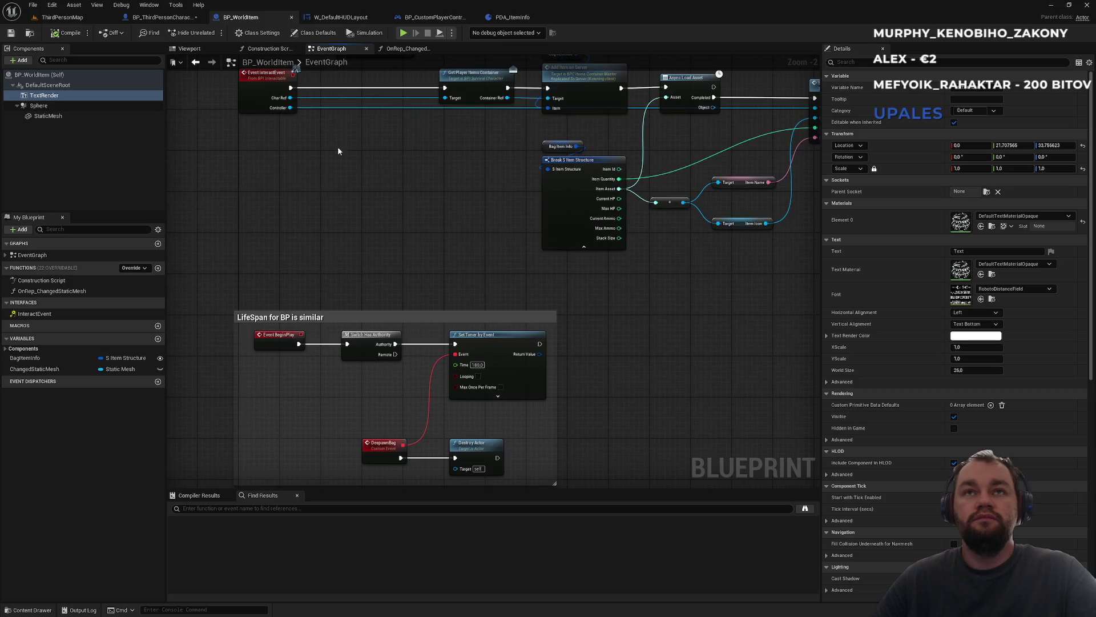
{"action": "left_click", "coordinate": [268, 48]}
{"action": "left_click_drag", "start_coordinate": [244, 250], "coordinate": [545, 406]}
{"action": "left_click_drag", "start_coordinate": [440, 142], "coordinate": [699, 269]}
{"action": "key", "text": "Delete"}
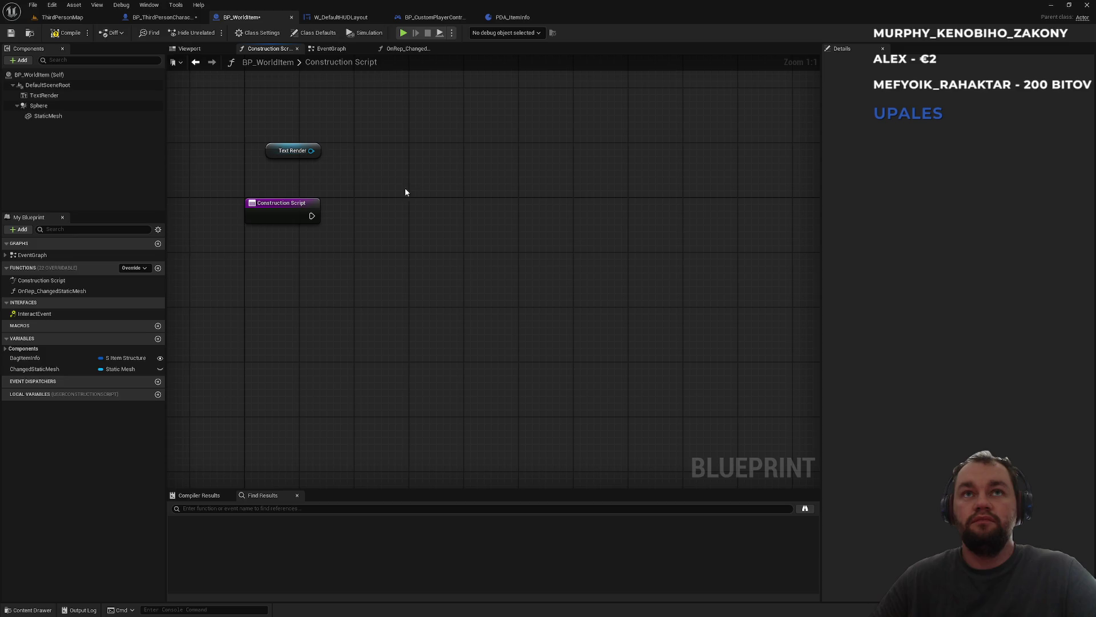
{"action": "left_click_drag", "start_coordinate": [287, 180], "coordinate": [287, 178]}
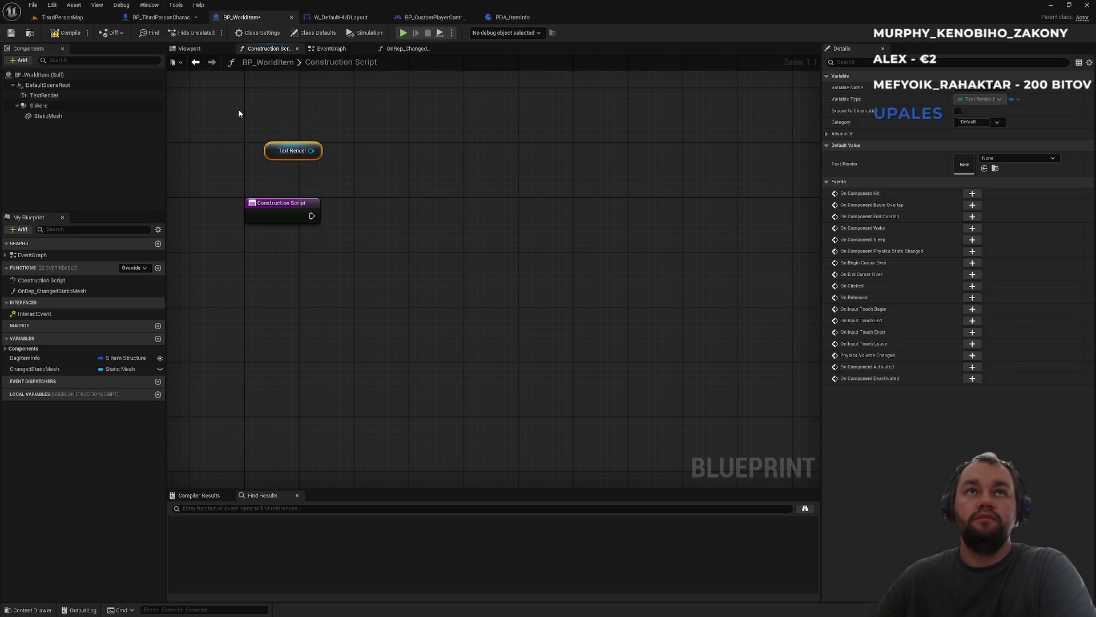
{"action": "key", "text": "Delete"}
- Paste the label nodes into the EventGraph after Set Timer by Event, then start a playtest
{"action": "left_click", "coordinate": [330, 48]}
{"action": "left_click_drag", "start_coordinate": [359, 269], "coordinate": [338, 140]}
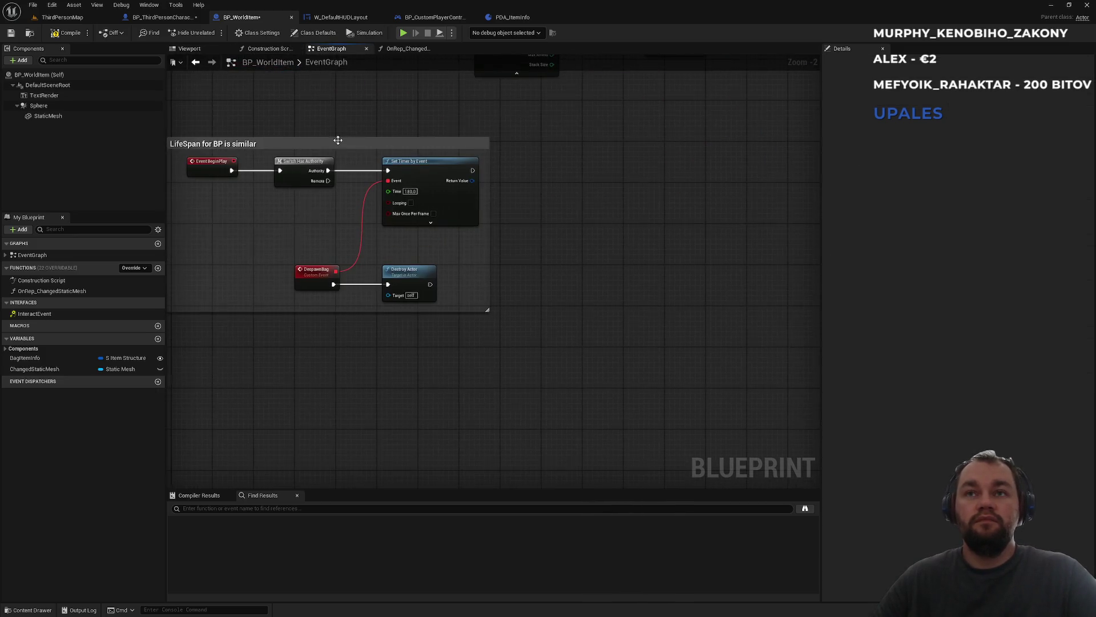
{"action": "key", "text": "ctrl+v"}
{"action": "left_click", "coordinate": [574, 334]}
{"action": "left_click_drag", "start_coordinate": [563, 309], "coordinate": [472, 171]}
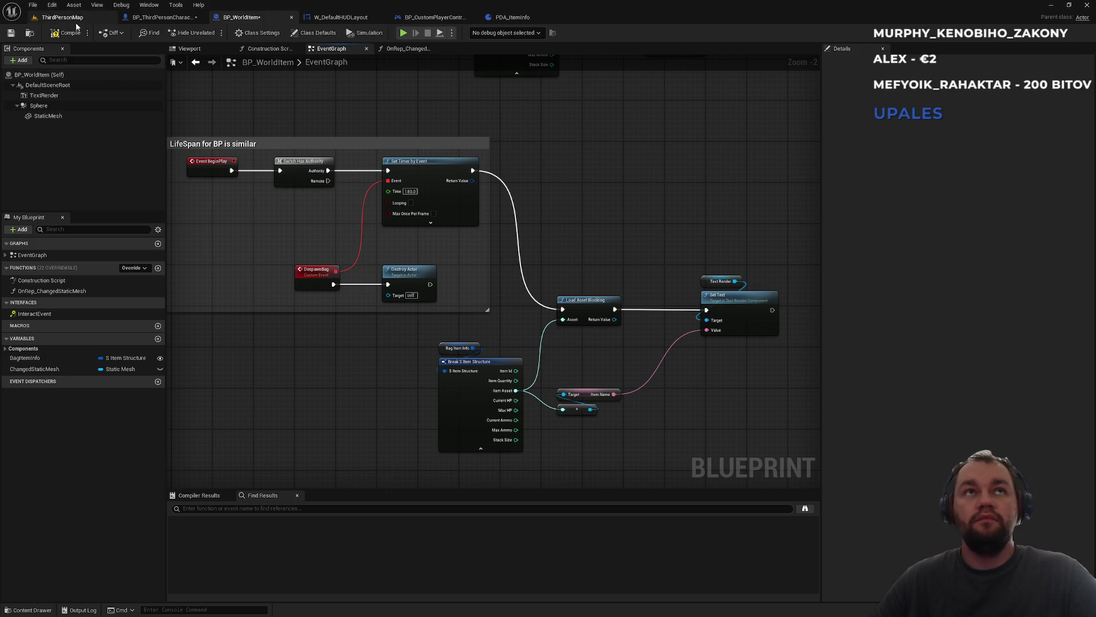
{"action": "left_click", "coordinate": [60, 17]}
{"action": "left_click", "coordinate": [211, 34]}
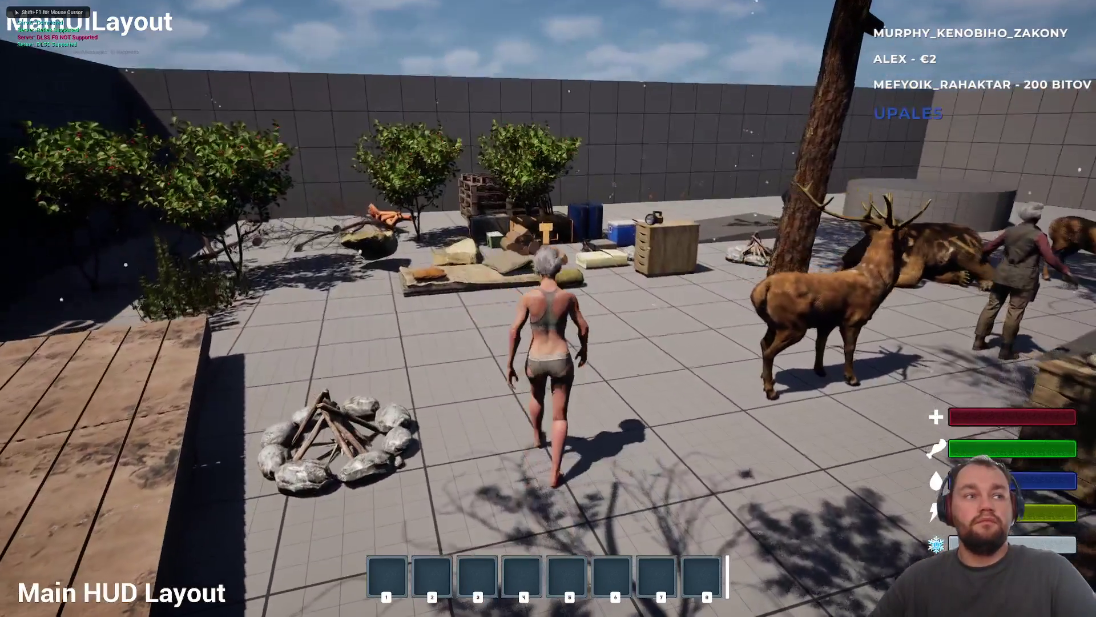
- Drop the raw meat from the inventory and walk around it to view its floating label
{"action": "key", "text": "i"}
{"action": "right_click", "coordinate": [98, 246]}
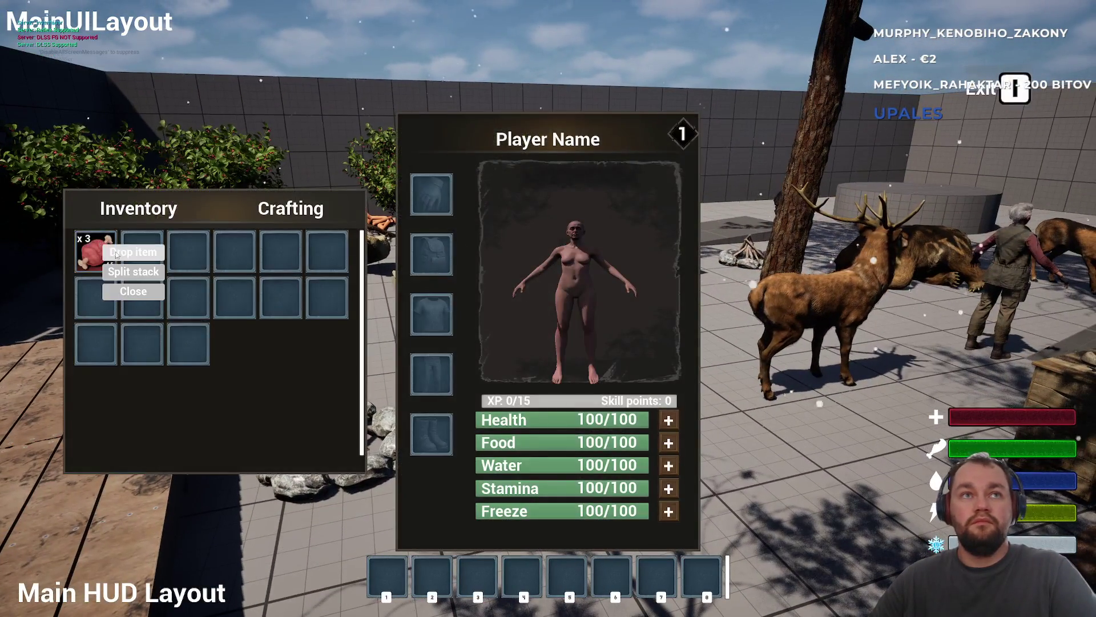
{"action": "left_click", "coordinate": [126, 254]}
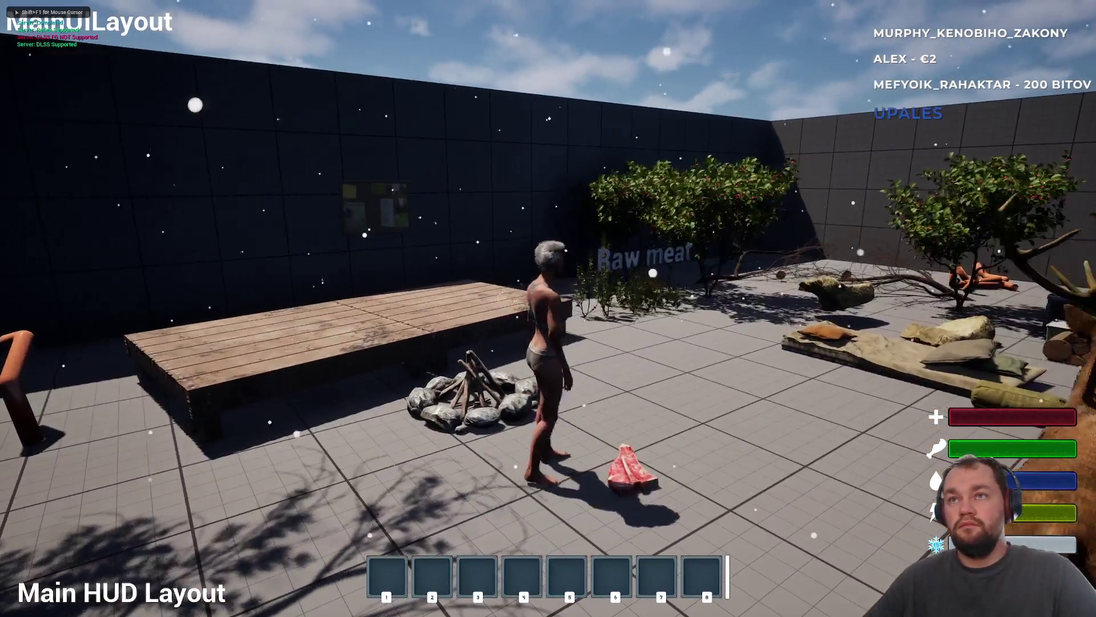
{"action": "key", "text": "w"}
{"action": "key", "text": "w"}
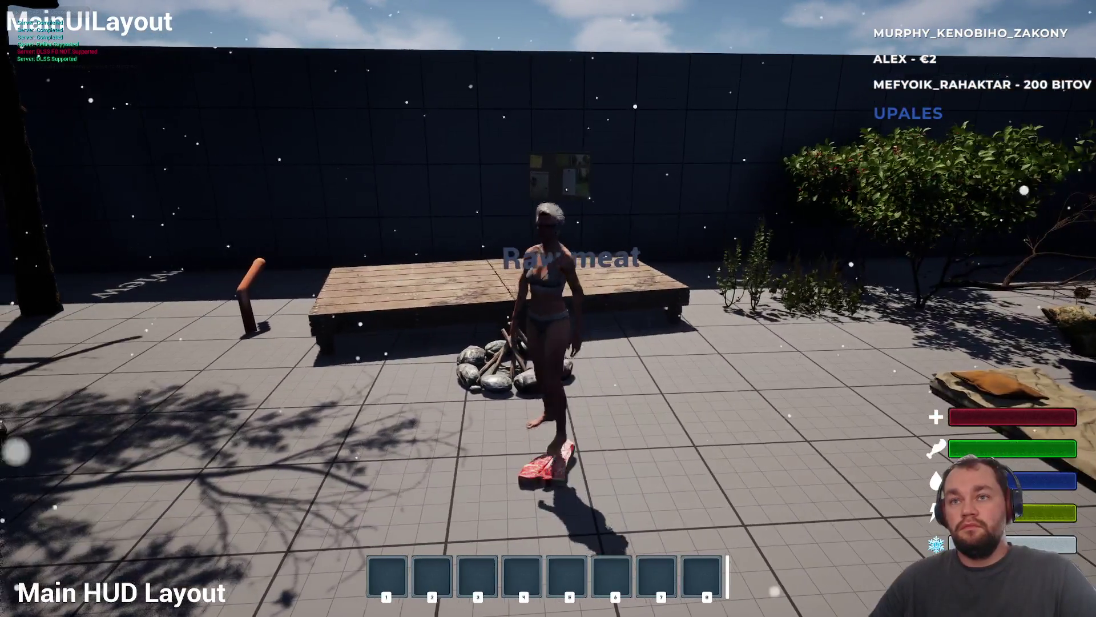
{"action": "key", "text": "w"}
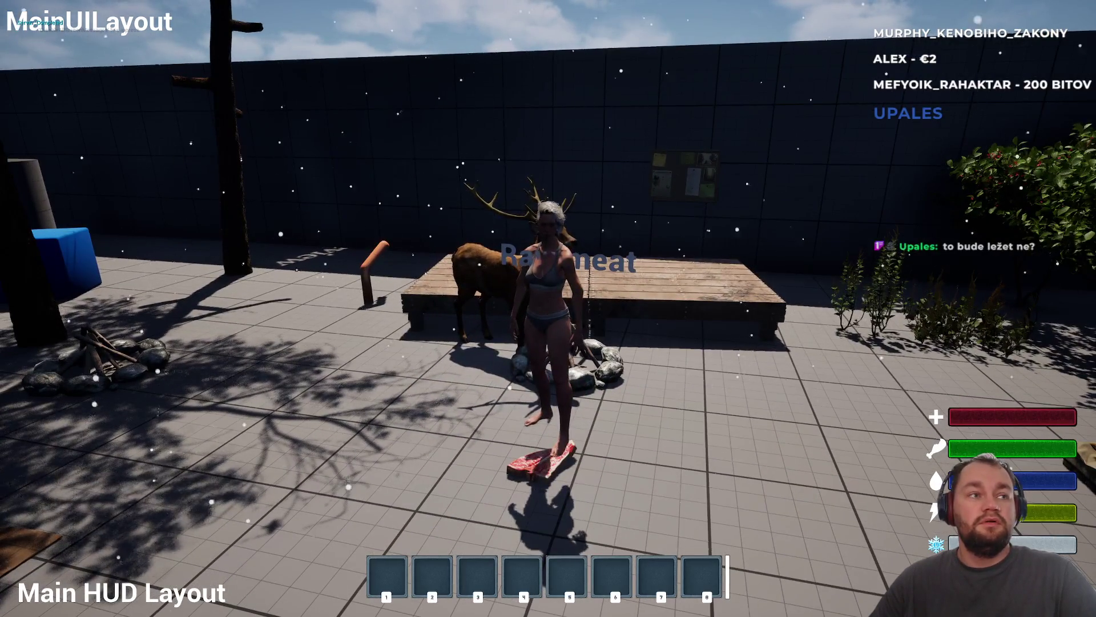
{"action": "key", "text": "w"}
{"action": "key", "text": "w"}
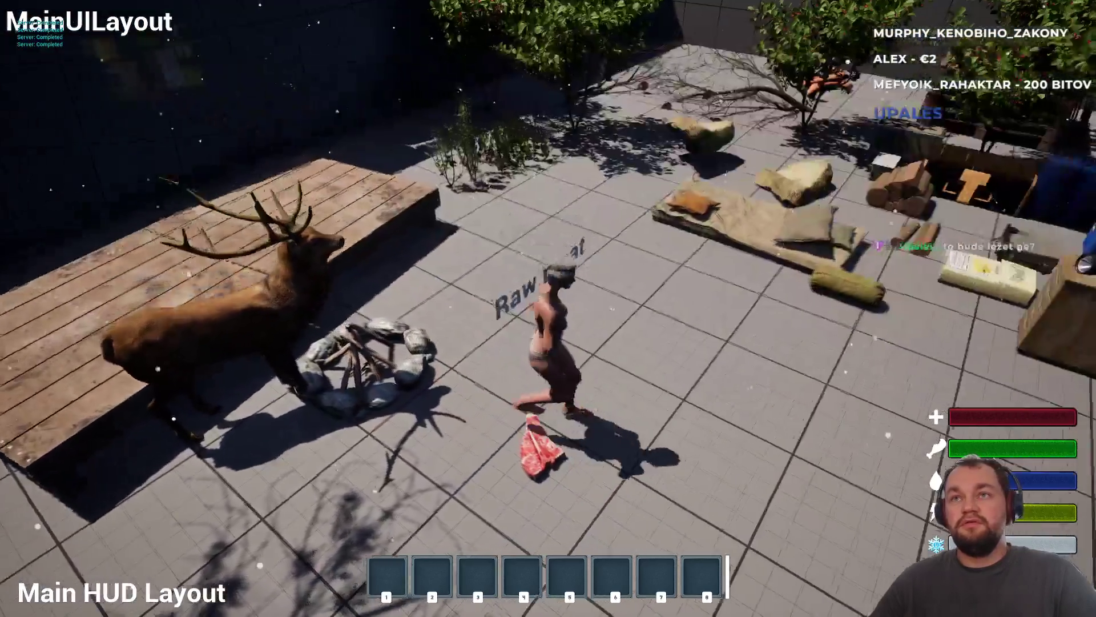
{"action": "key", "text": "w"}
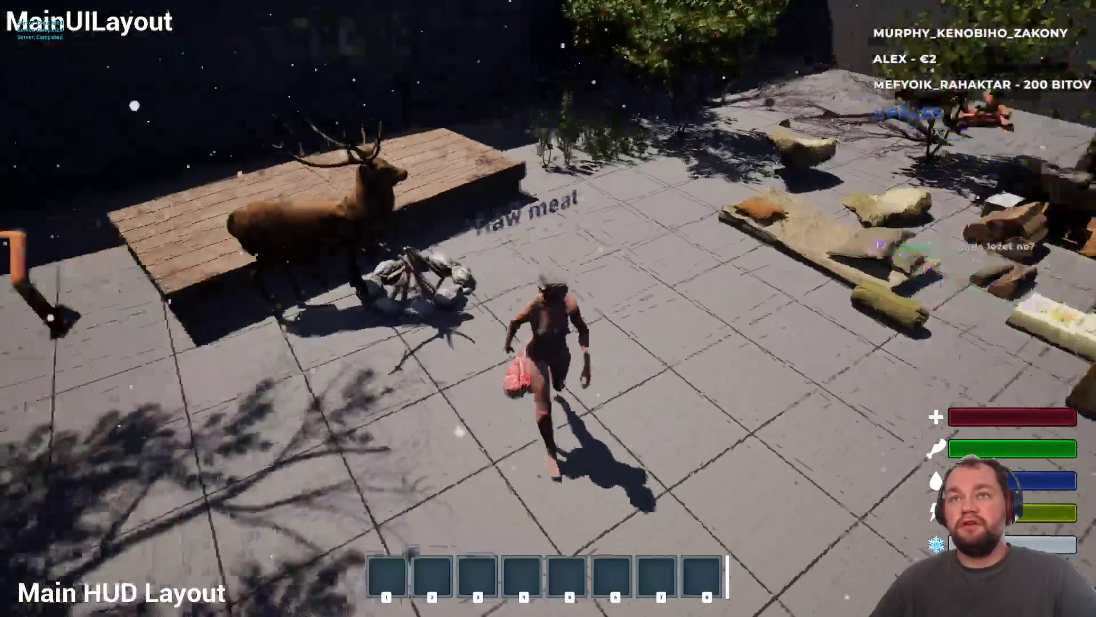
{"action": "key", "text": "w"}
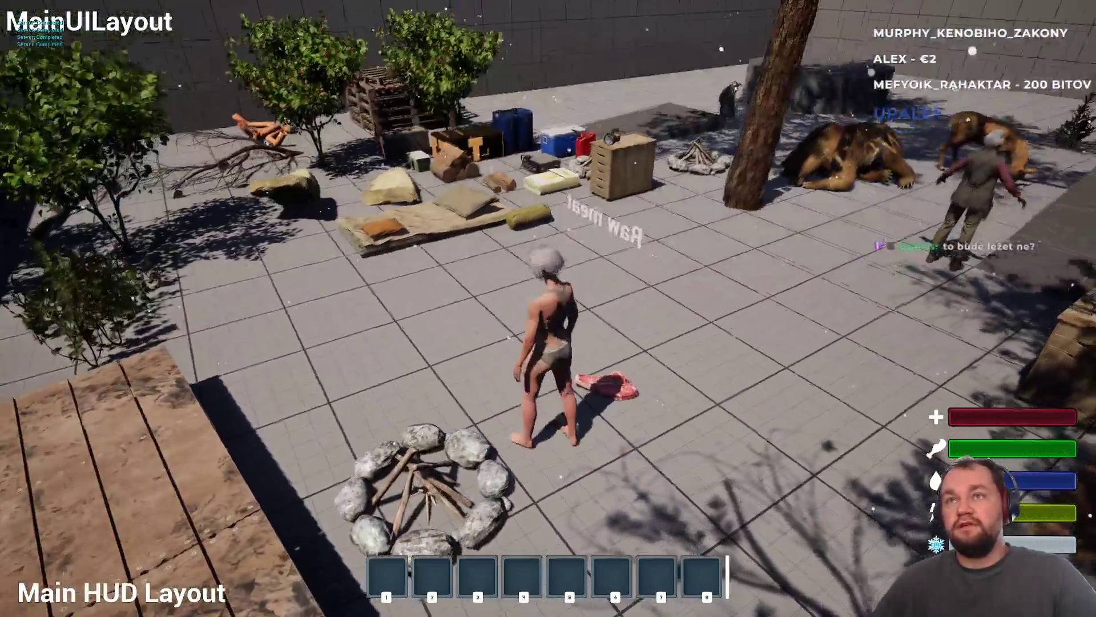
{"action": "key", "text": "w"}
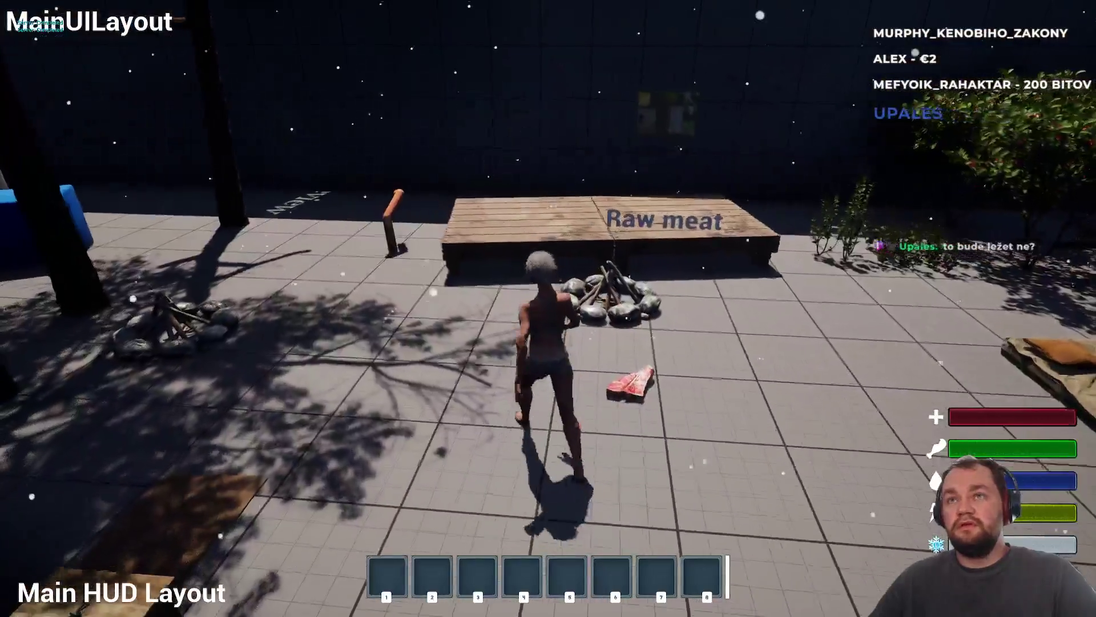
{"action": "key", "text": "w"}
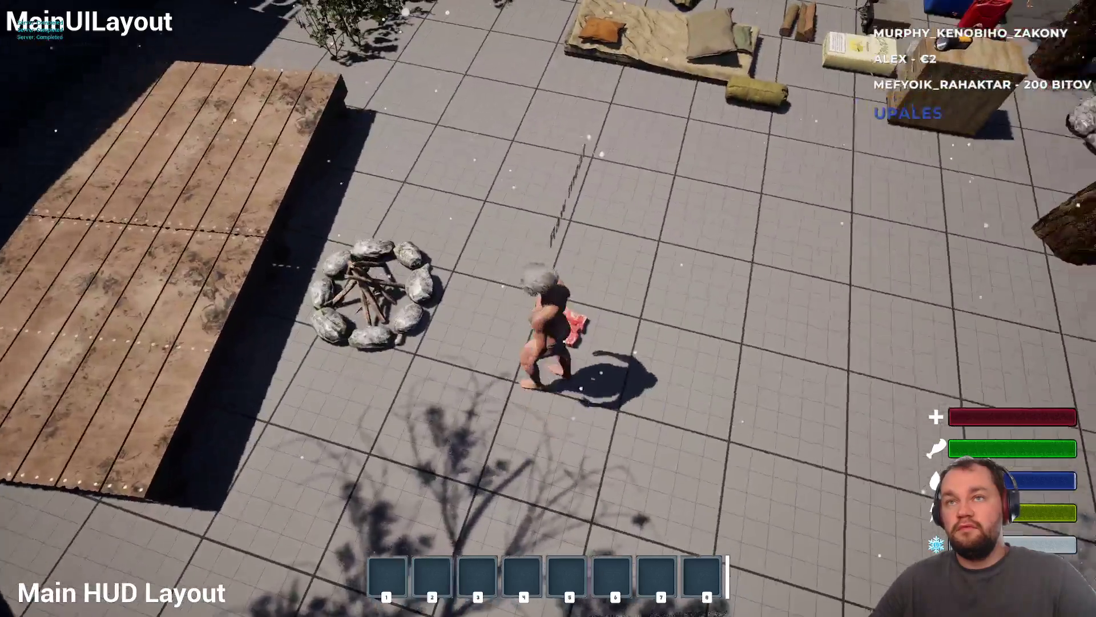
- Pick up the raw meat, drop it again, and stop the play session
{"action": "key", "text": "e"}
{"action": "key", "text": "w"}
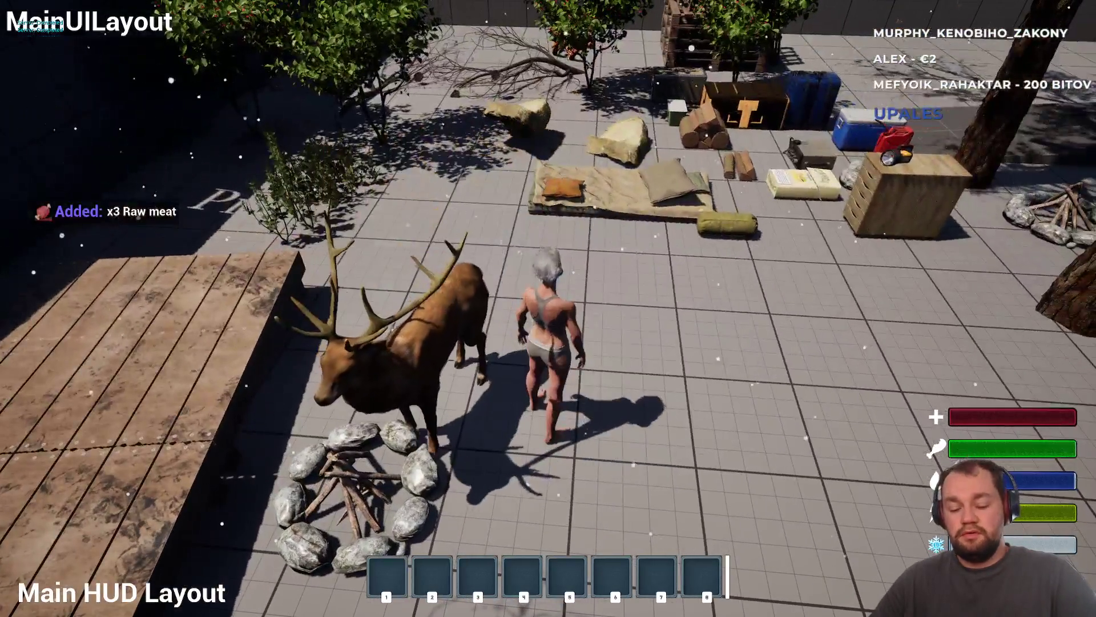
{"action": "key", "text": "i"}
{"action": "right_click", "coordinate": [99, 254]}
{"action": "left_click", "coordinate": [128, 263]}
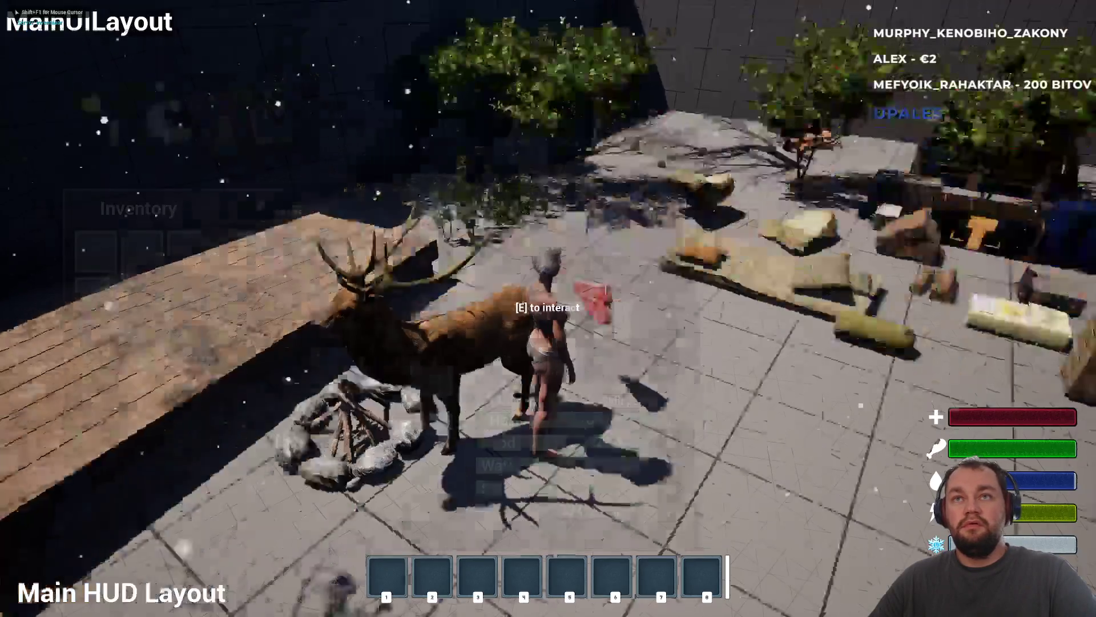
{"action": "key", "text": "shift+F1"}
{"action": "key", "text": "F11"}
{"action": "key", "text": "Escape"}
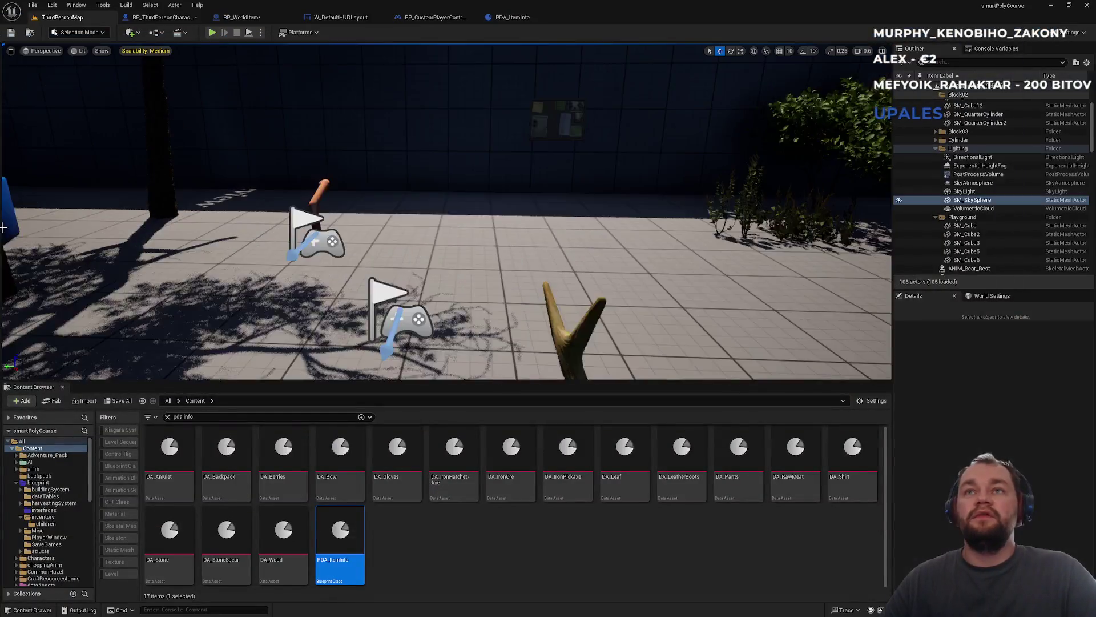
- Cycle through the open editor tabs and settle on BP_WorldItem's EventGraph
{"action": "left_click", "coordinate": [216, 68]}
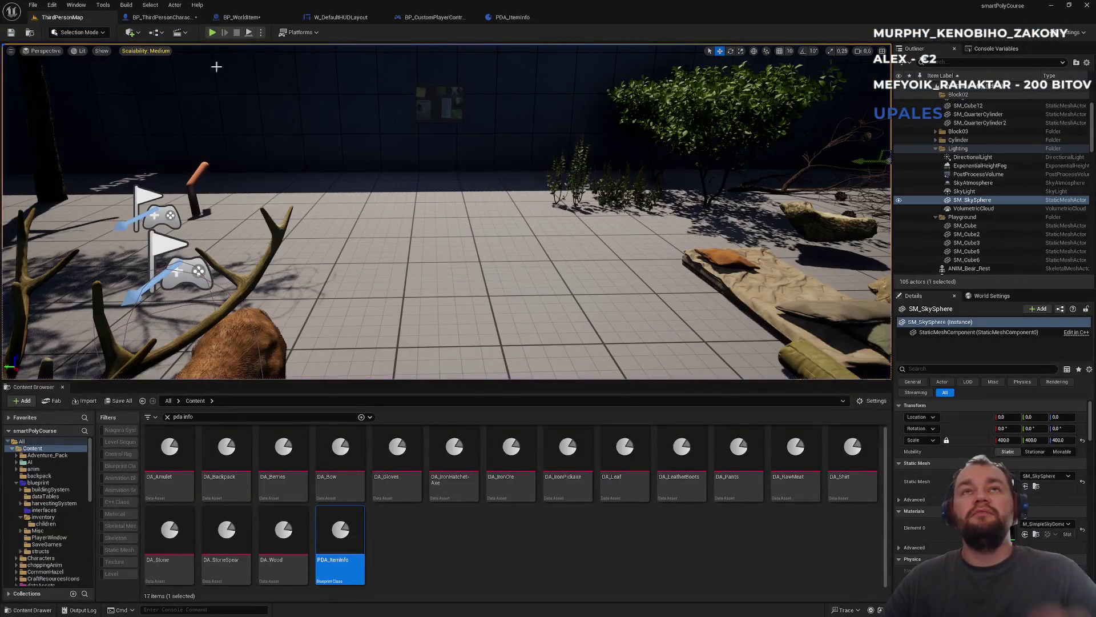
{"action": "left_click", "coordinate": [514, 17]}
{"action": "left_click", "coordinate": [420, 23]}
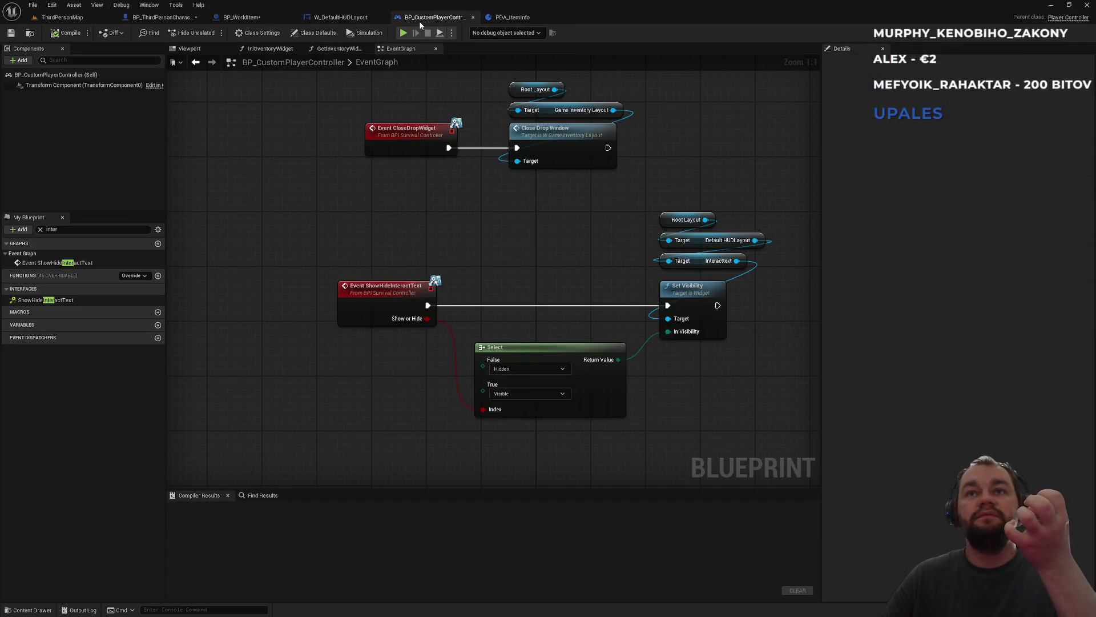
{"action": "left_click", "coordinate": [341, 18]}
{"action": "left_click", "coordinate": [238, 20]}
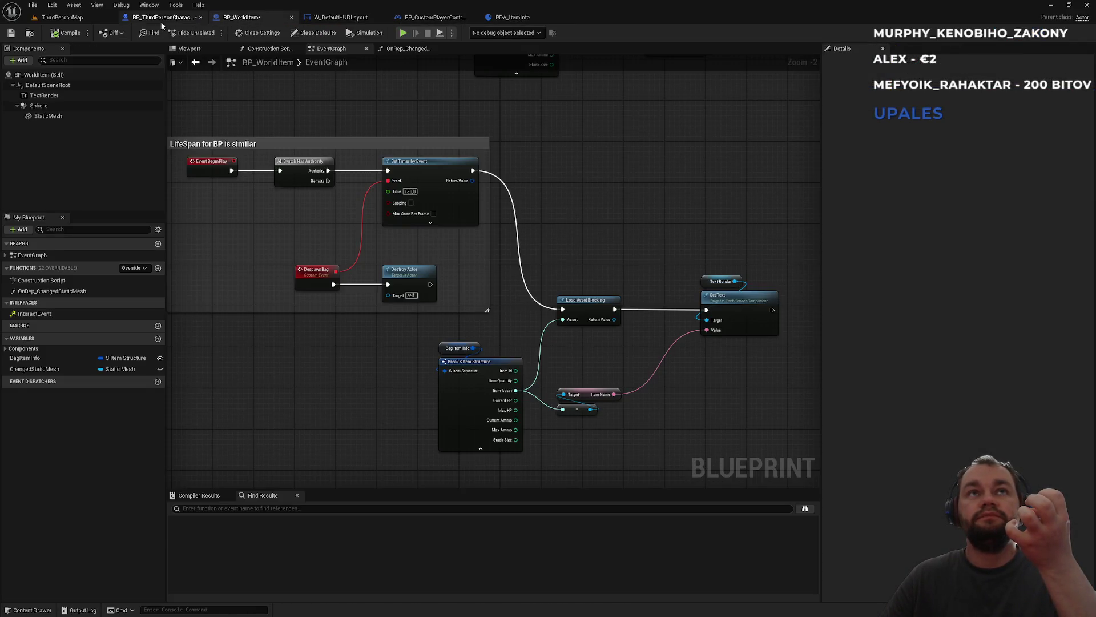
{"action": "left_click", "coordinate": [162, 22]}
{"action": "left_click", "coordinate": [239, 19]}
- Attach the TextRender component to the Sphere and launch a playtest in ThirdPersonMap
{"action": "left_click_drag", "start_coordinate": [41, 98], "coordinate": [41, 109]}
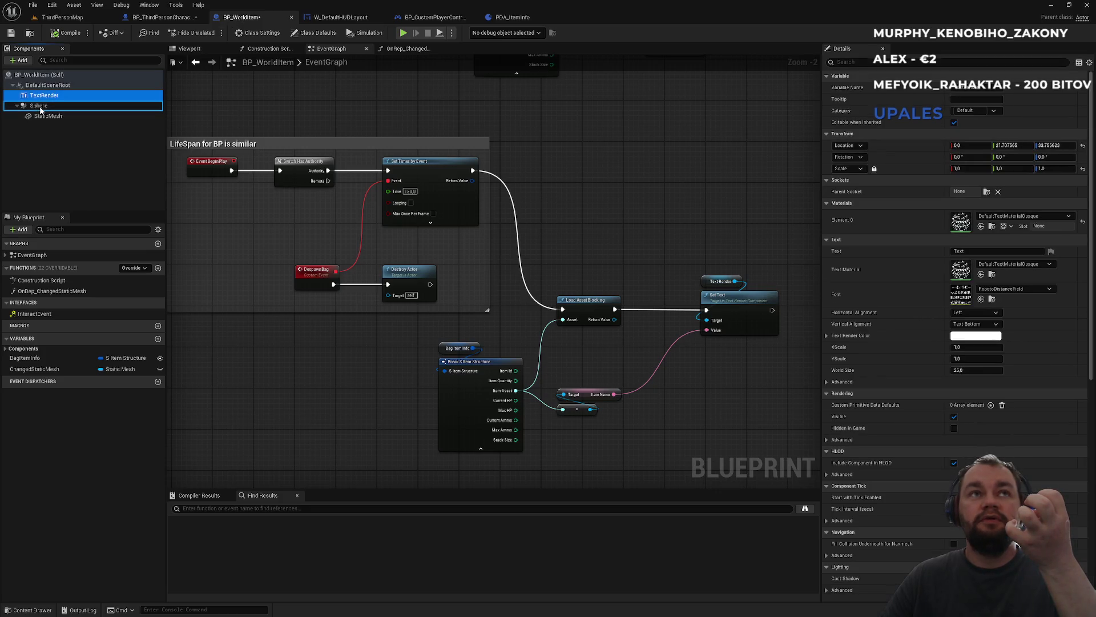
{"action": "left_click", "coordinate": [62, 17]}
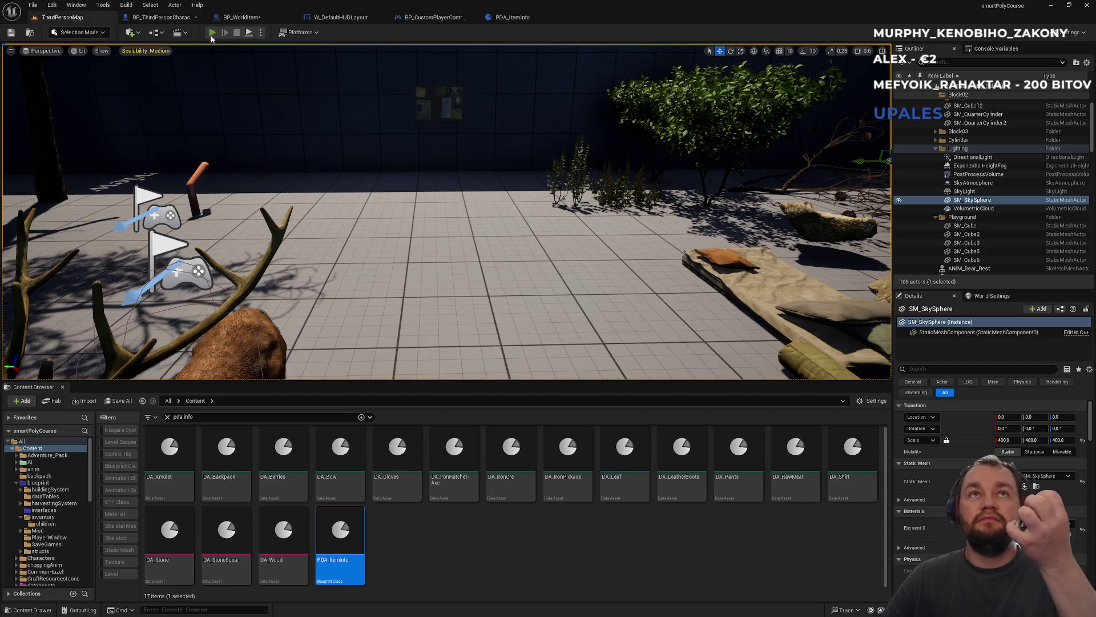
{"action": "left_click", "coordinate": [212, 33]}
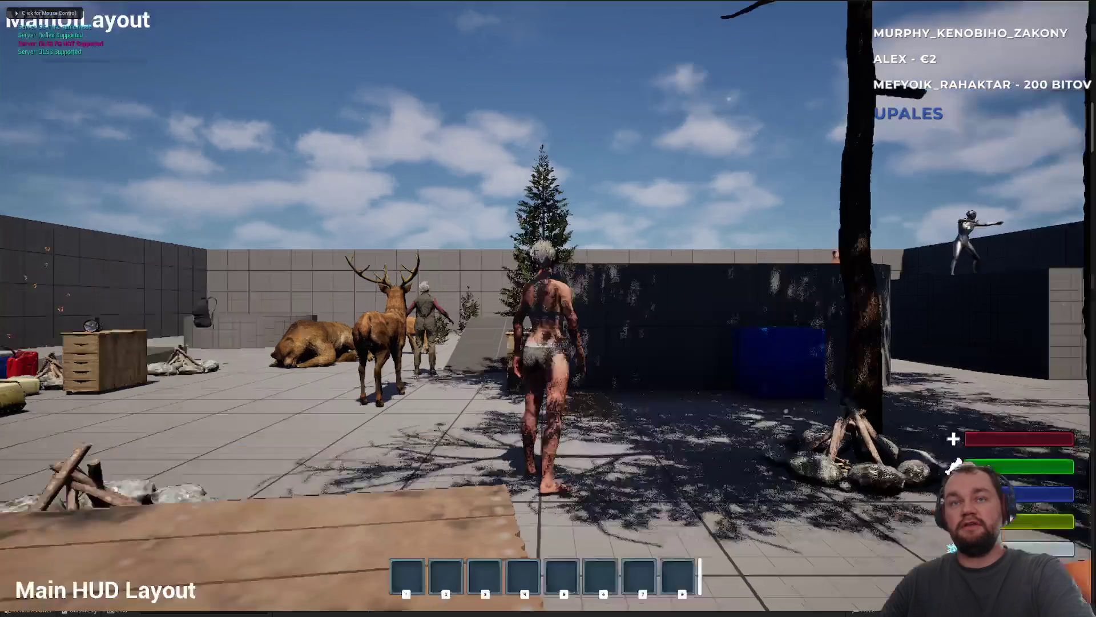
{"action": "left_click", "coordinate": [548, 308]}
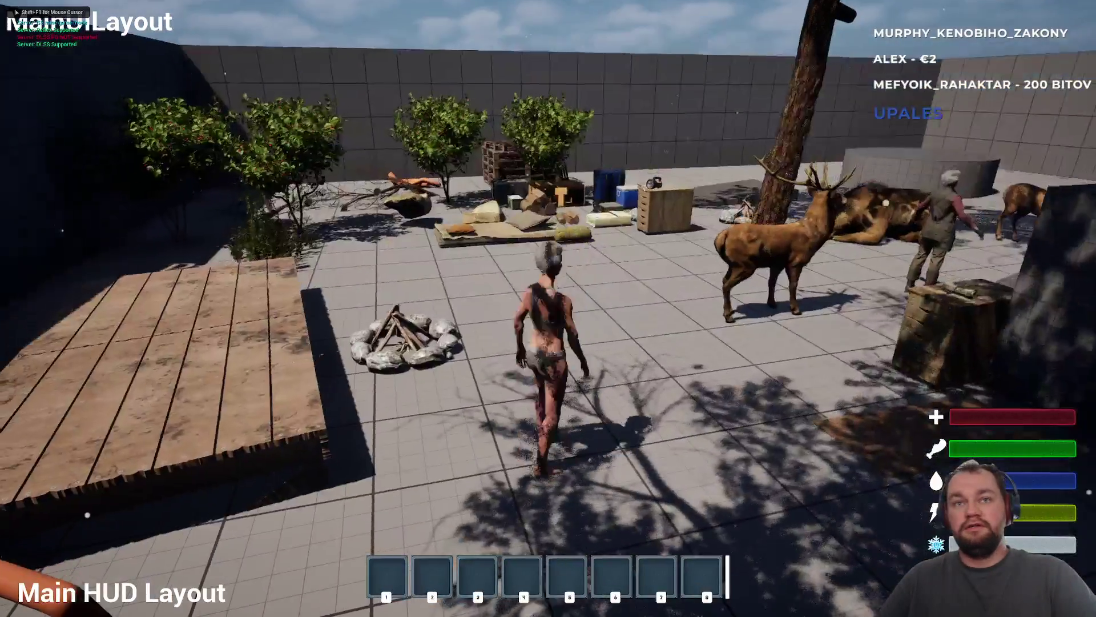
- Drop the meat from inventory slot 1, check its label, then stop playing
{"action": "key", "text": "i"}
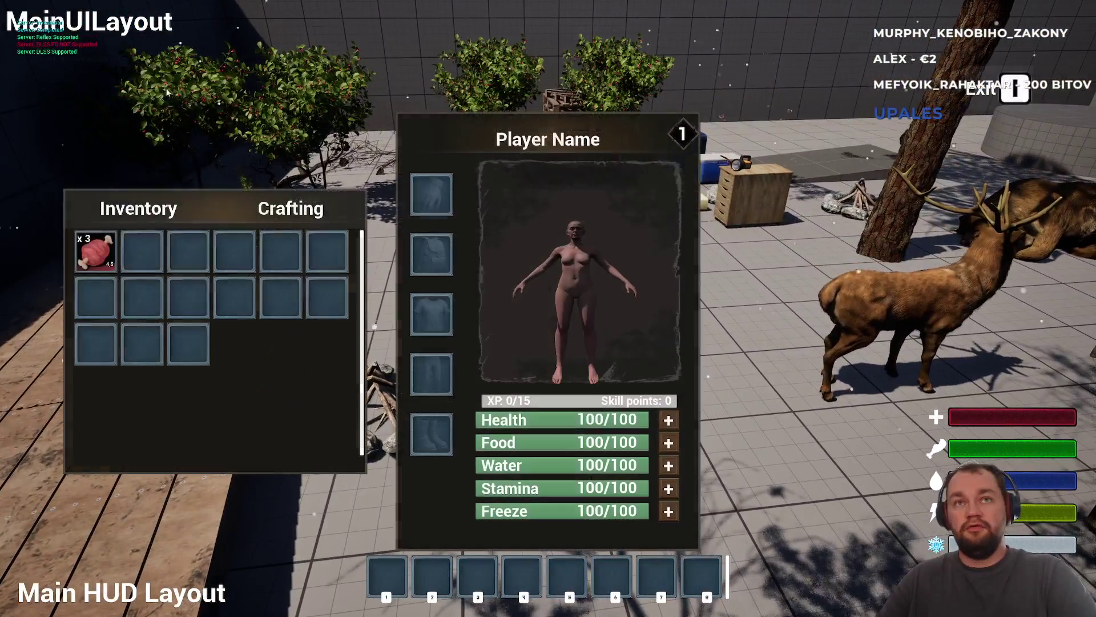
{"action": "right_click", "coordinate": [95, 252]}
{"action": "left_click", "coordinate": [90, 271]}
{"action": "key", "text": "i"}
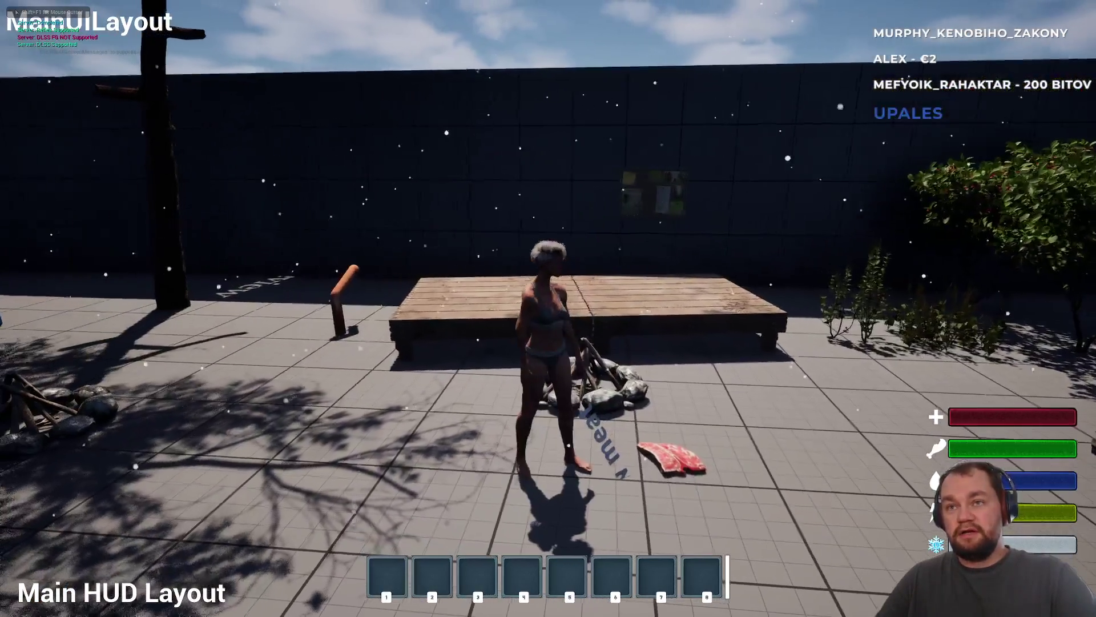
{"action": "key", "text": "shift+F1"}
{"action": "key", "text": "Escape"}
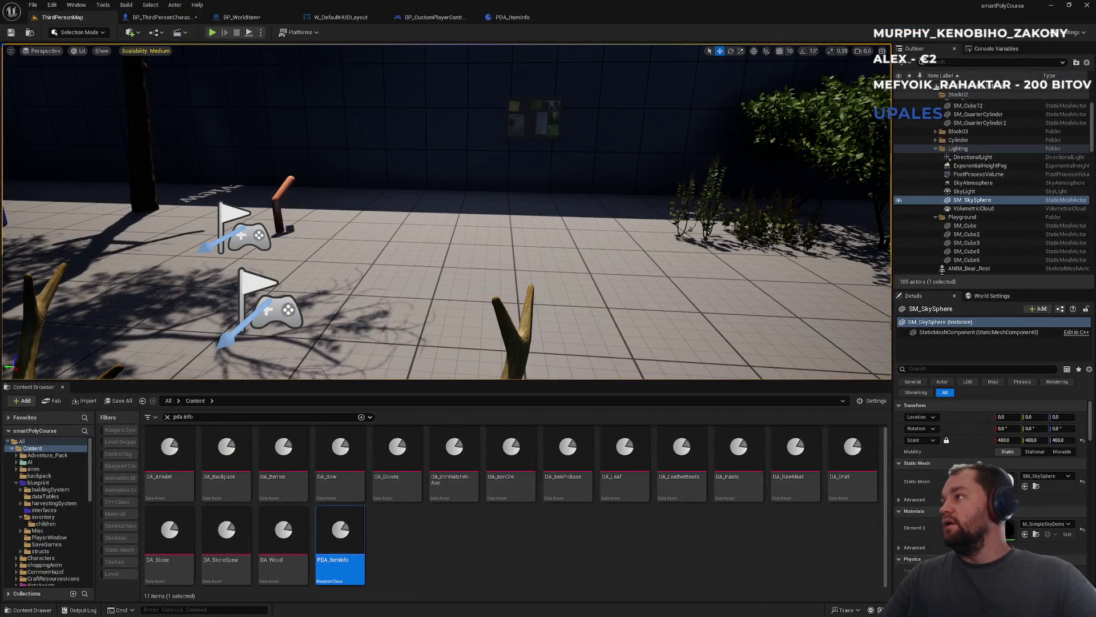
{"action": "key", "text": "alt+Tab"}
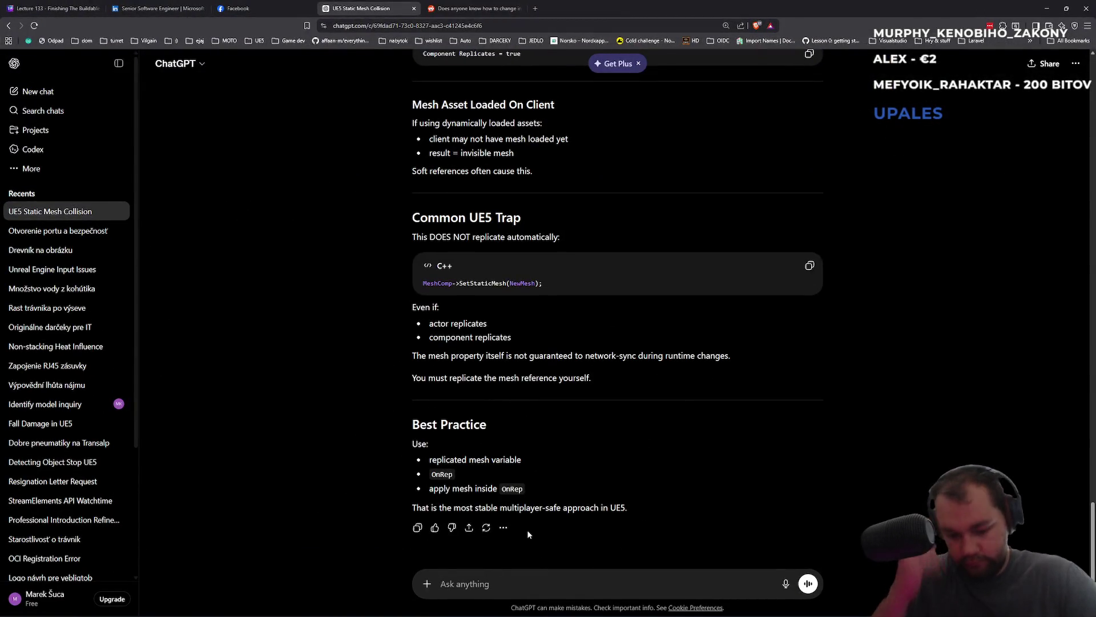
- Ask ChatGPT how a dropped item's static name text can always face the player's camera
{"action": "type", "text": "trying to use in UE5"}
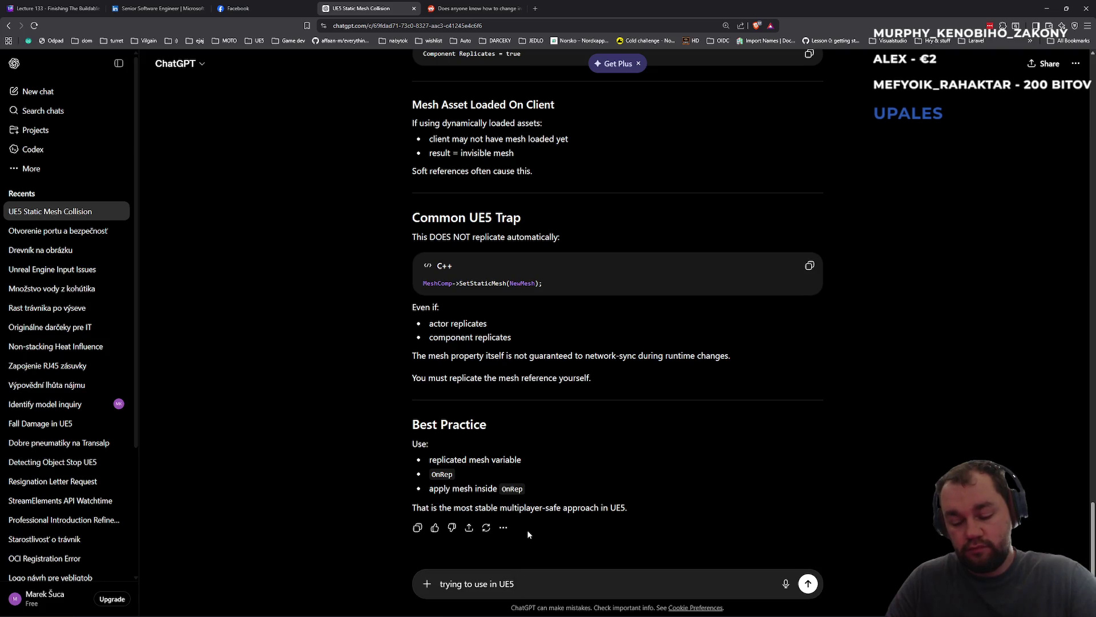
{"action": "type", "text": " text in bl"}
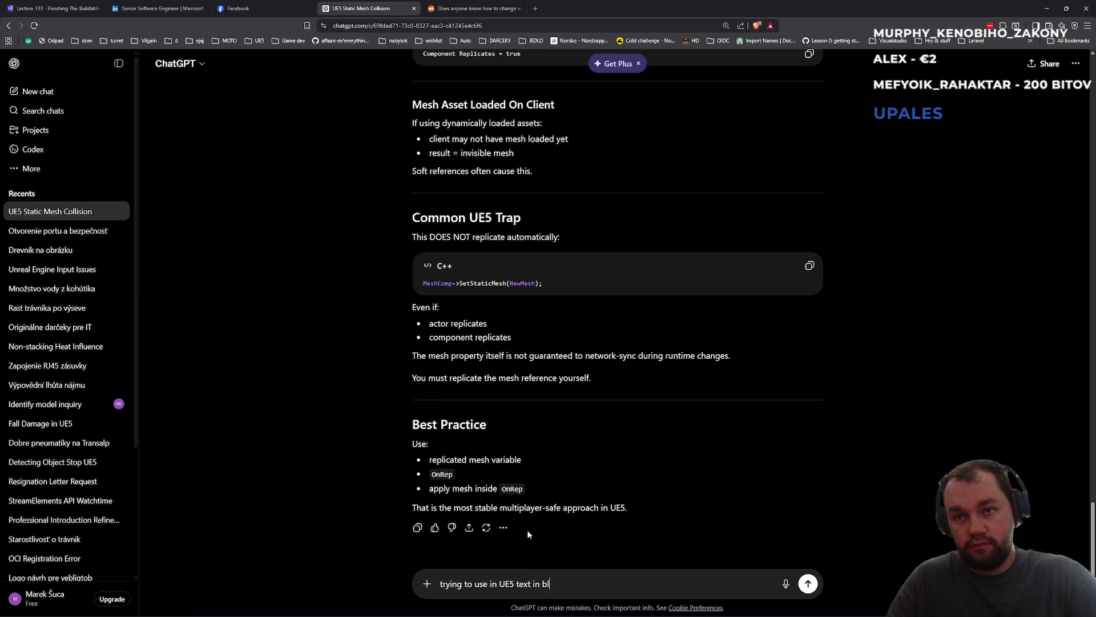
{"action": "type", "text": "ueprint for world"}
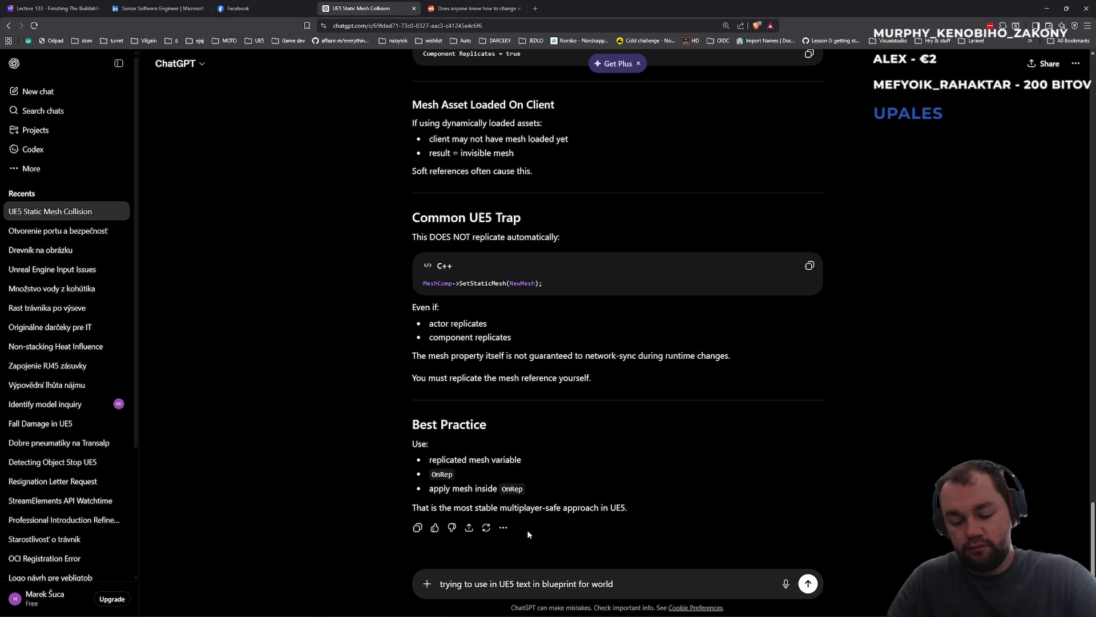
{"action": "type", "text": " item (dropped on g"}
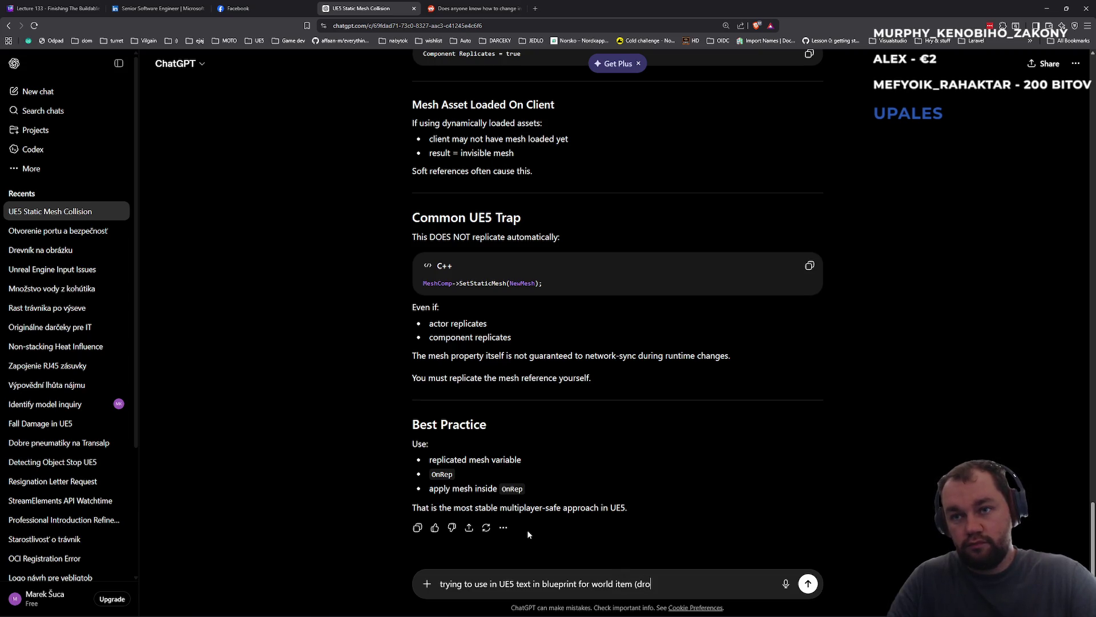
{"action": "type", "text": "round) and want to s"}
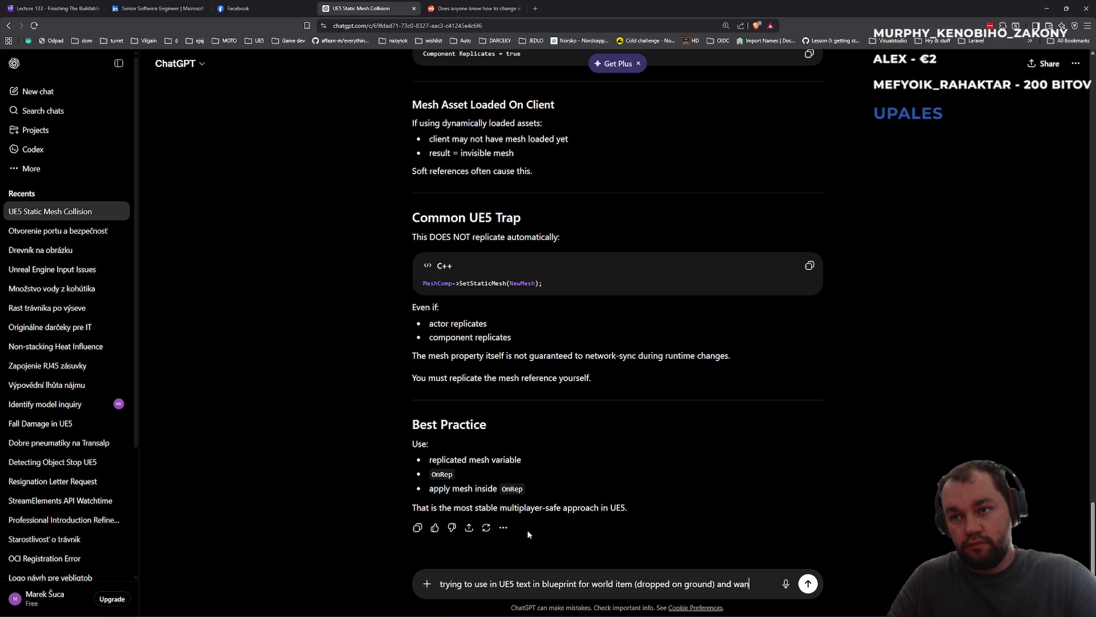
{"action": "type", "text": "how t"}
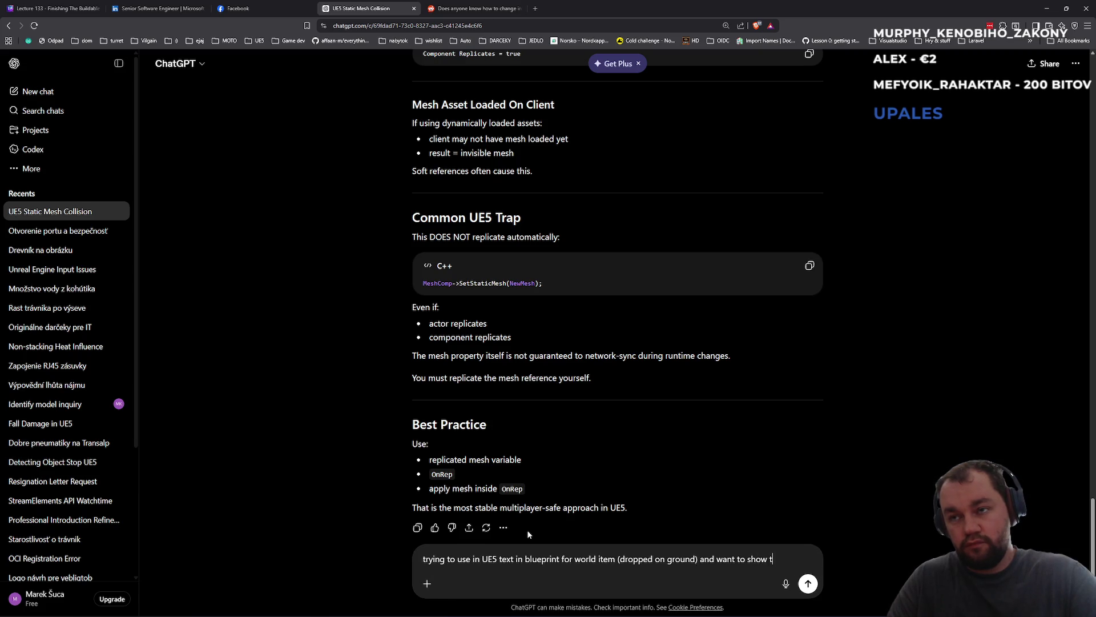
{"action": "type", "text": "ext above "}
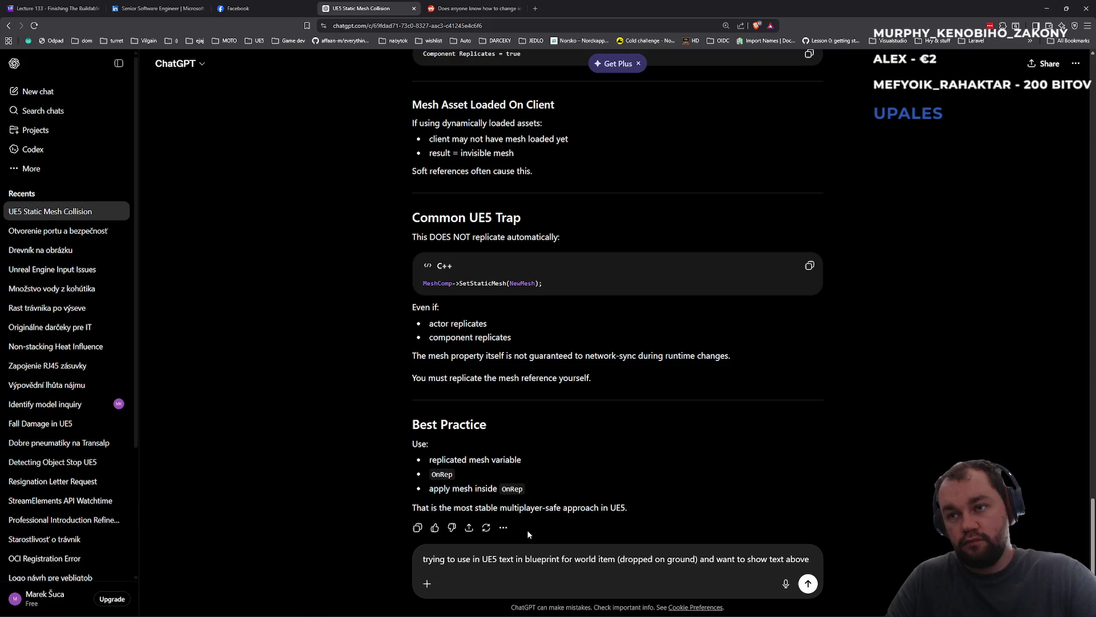
{"action": "type", "text": "that "}
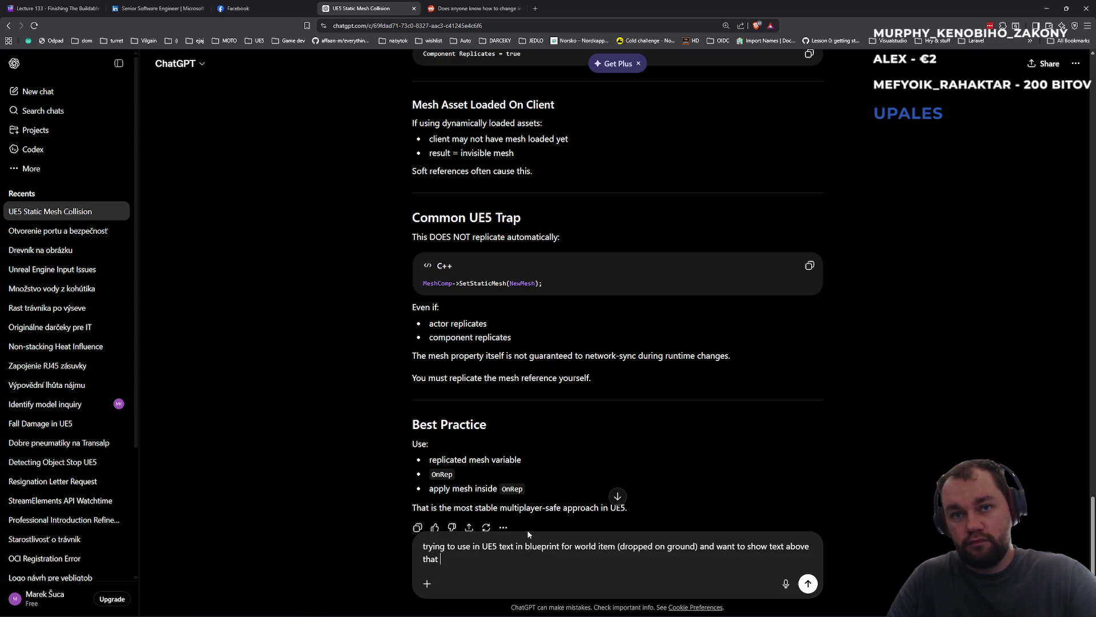
{"action": "type", "text": "item (name of that item"}
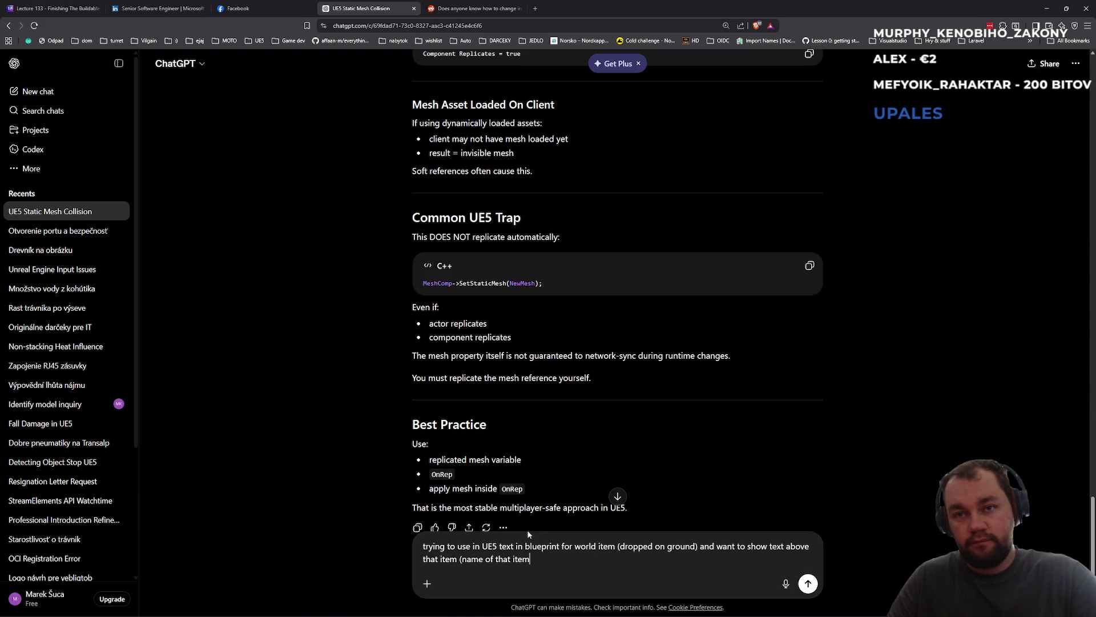
{"action": "type", "text": " - but lets sa"}
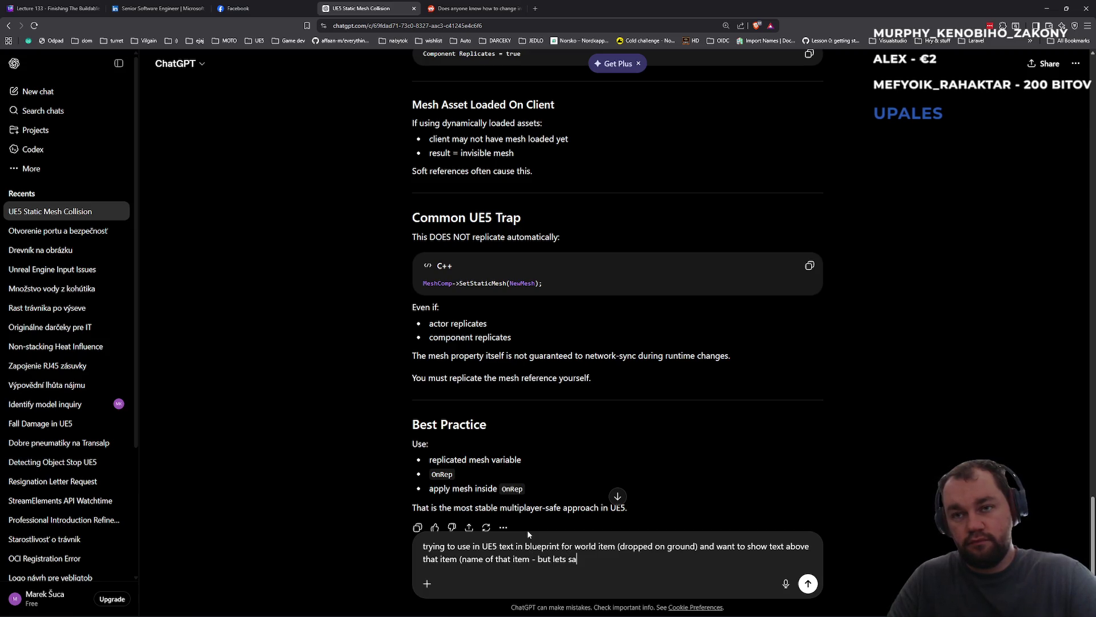
{"action": "type", "text": "y its static"}
{"action": "type", "text": " u h"}
{"action": "key", "text": "BackSpace"}
{"action": "key", "text": "BackSpace"}
{"action": "key", "text": "BackSpace"}
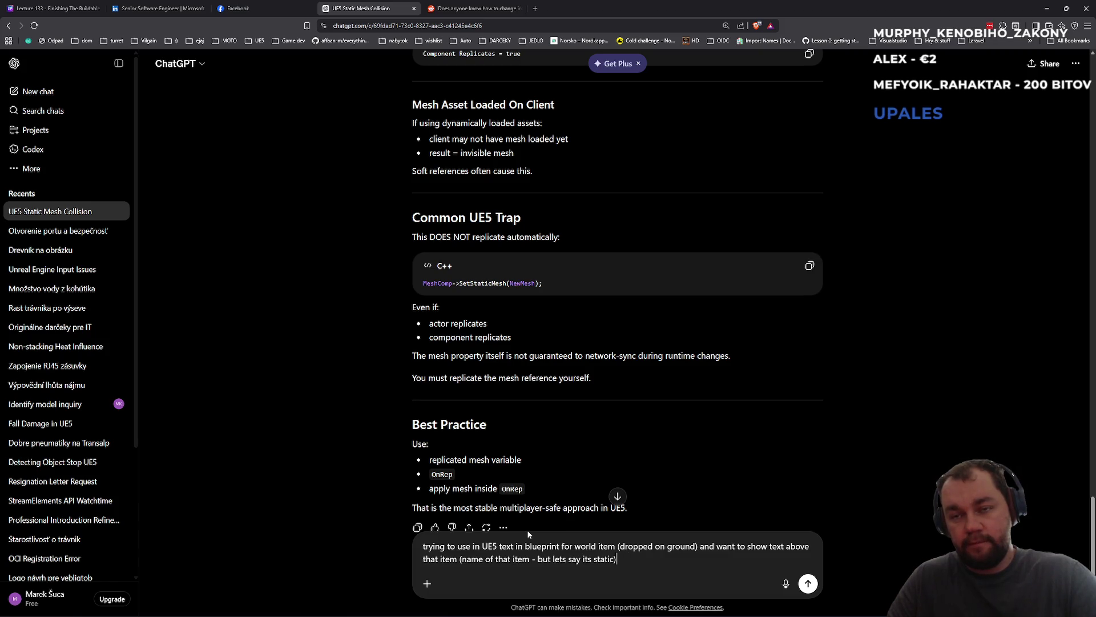
{"action": "type", "text": "how to"}
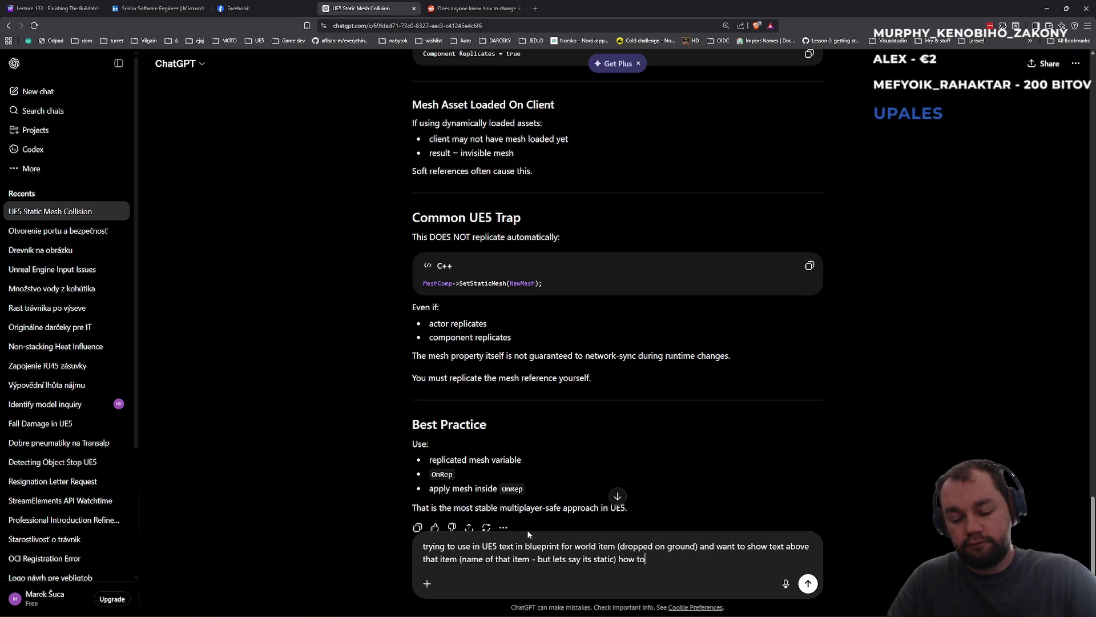
{"action": "key", "text": "BackSpace"}
{"action": "key", "text": "BackSpace"}
{"action": "type", "text": "we can"}
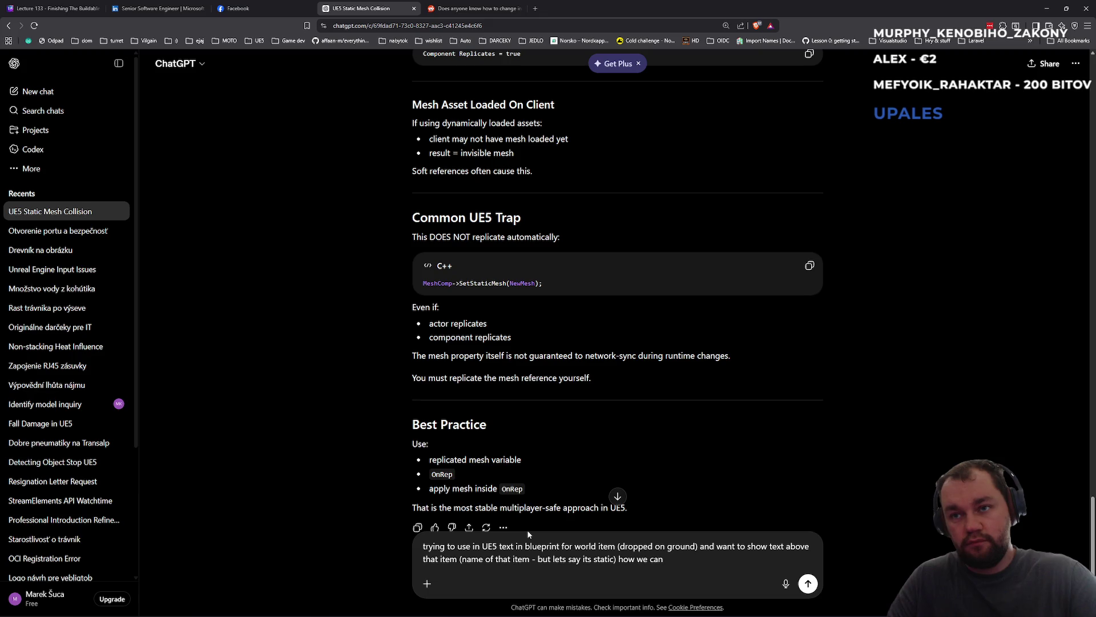
{"action": "type", "text": " show that te"}
{"action": "type", "text": "xt always faci"}
{"action": "type", "text": "ng t"}
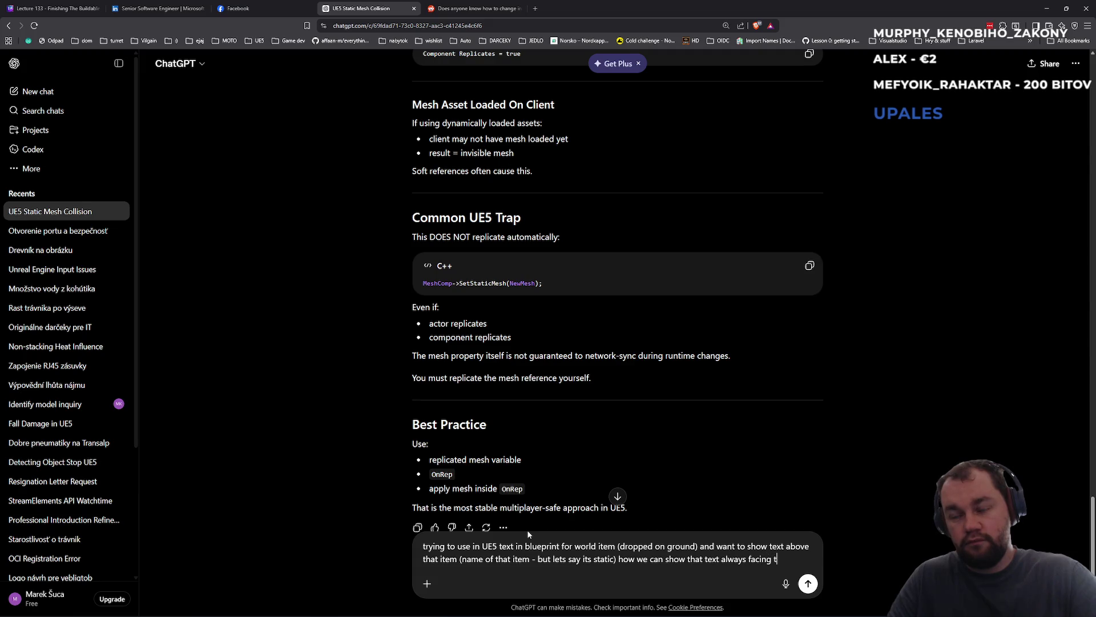
{"action": "type", "text": "o player "}
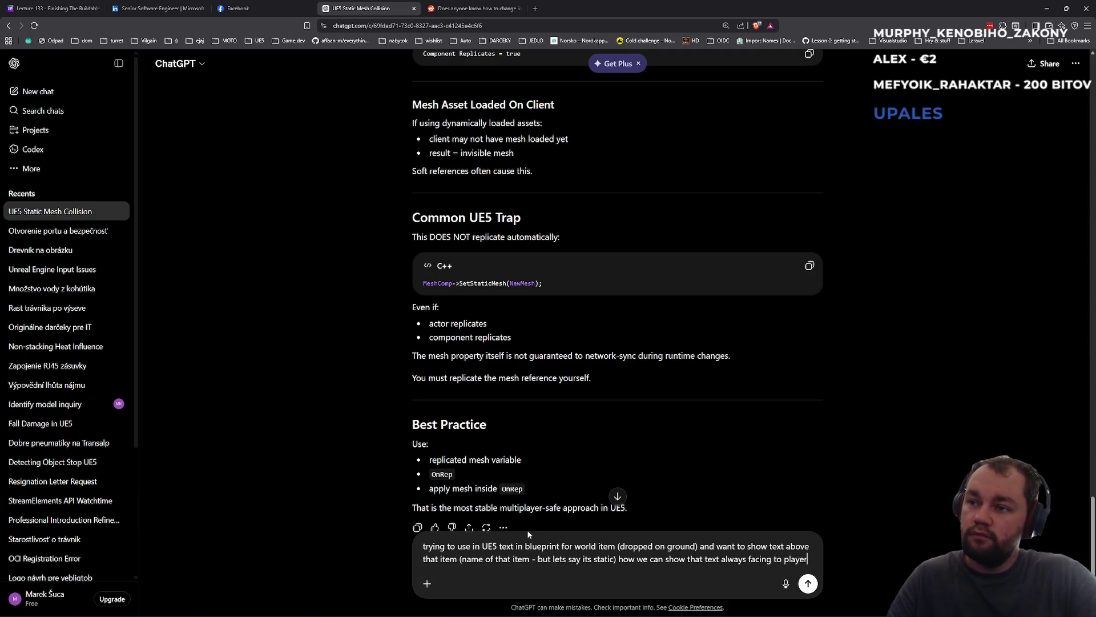
{"action": "type", "text": "no"}
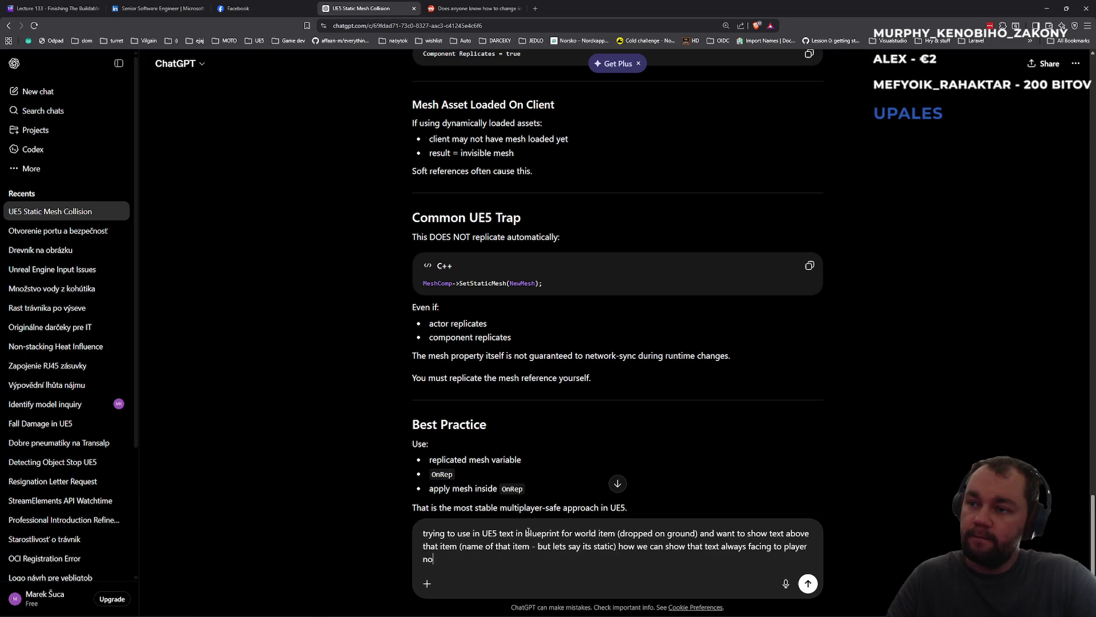
{"action": "type", "text": " matter"}
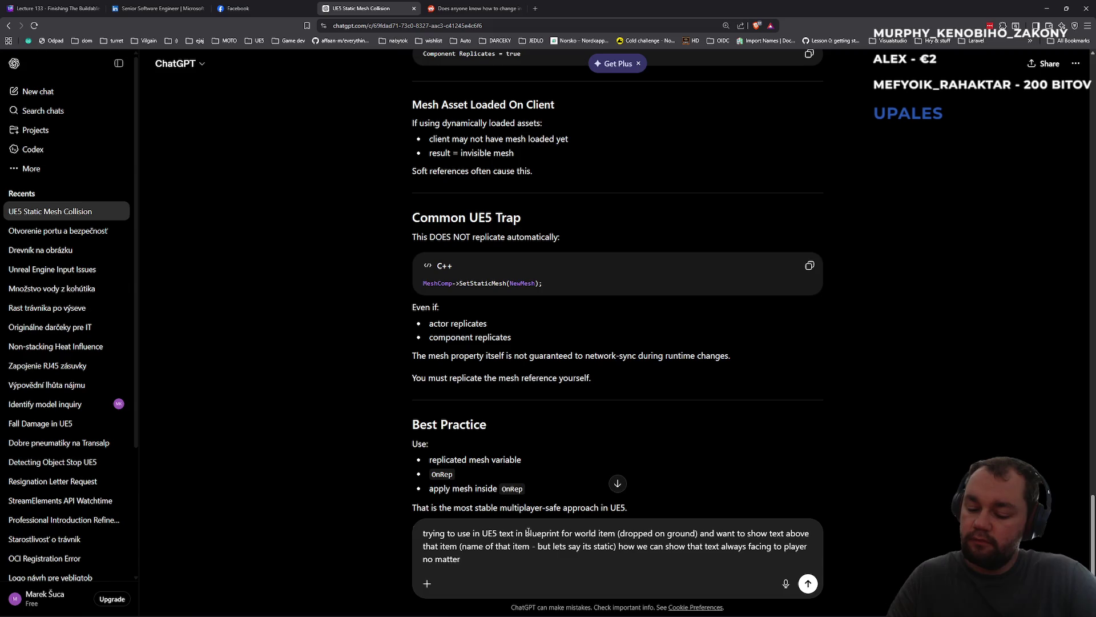
{"action": "type", "text": " of player posi"}
{"action": "type", "text": "tion or camera still facing to p"}
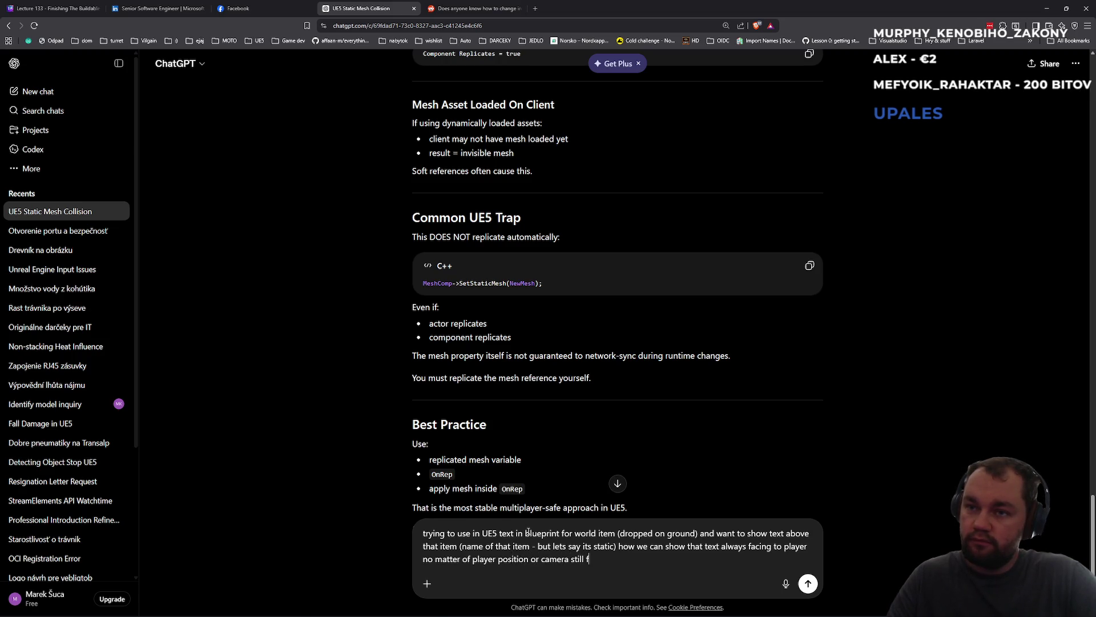
{"action": "type", "text": "laye"}
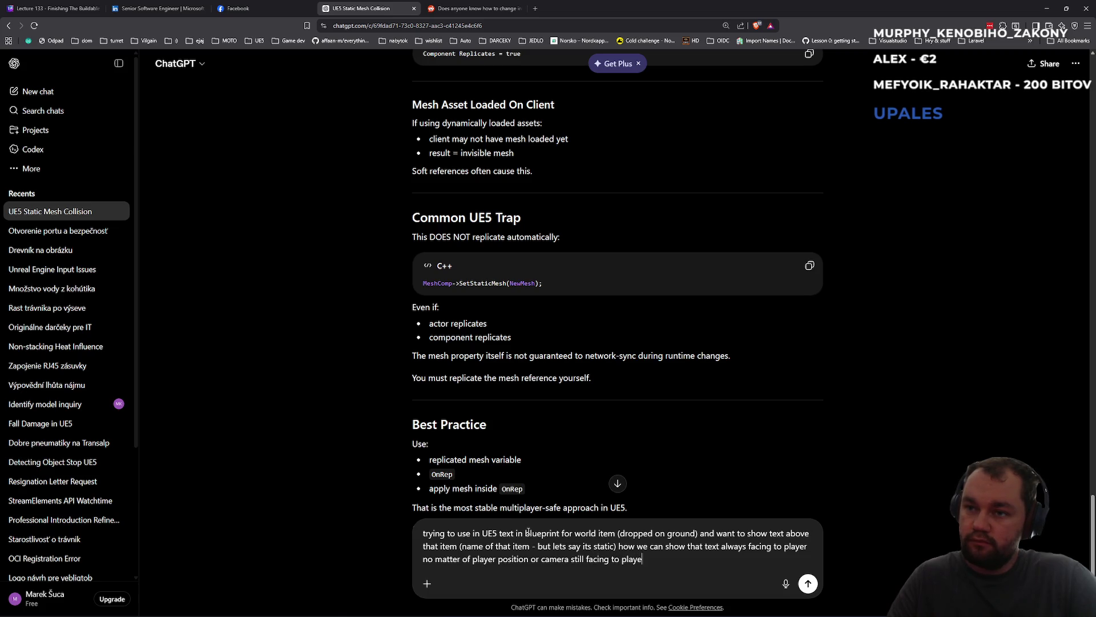
{"action": "type", "text": "rs camera"}
{"action": "key", "text": "Return"}
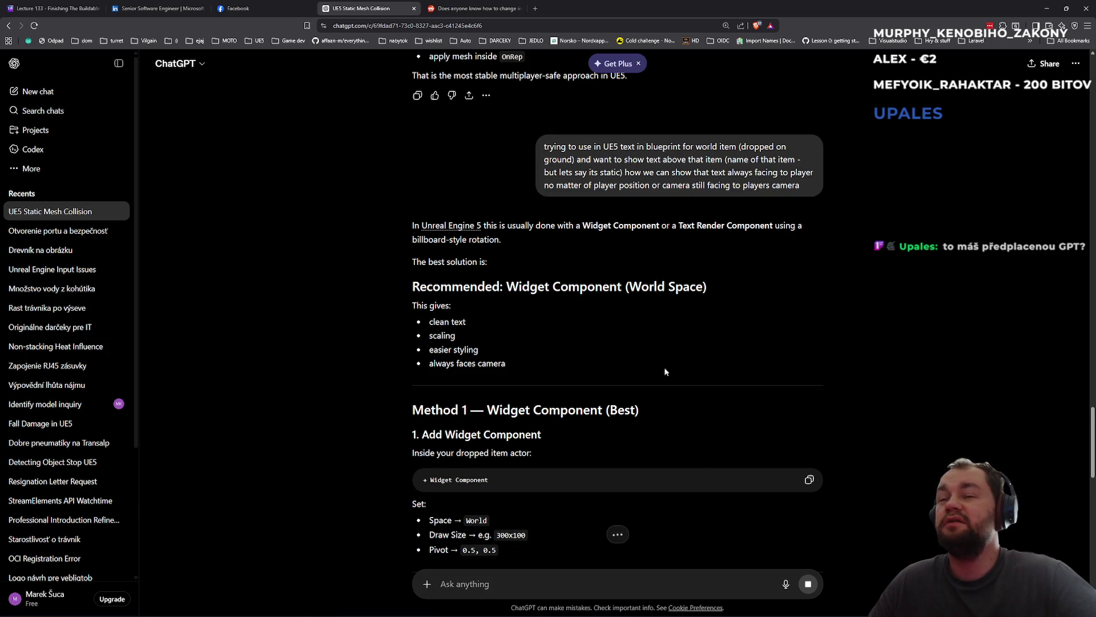
- Read ChatGPT's reply down to the 'SUPER EASY Alternative' recommending Screen space loot labels
{"action": "scroll", "coordinate": [663, 336], "scroll_direction": "down", "scroll_amount": 4}
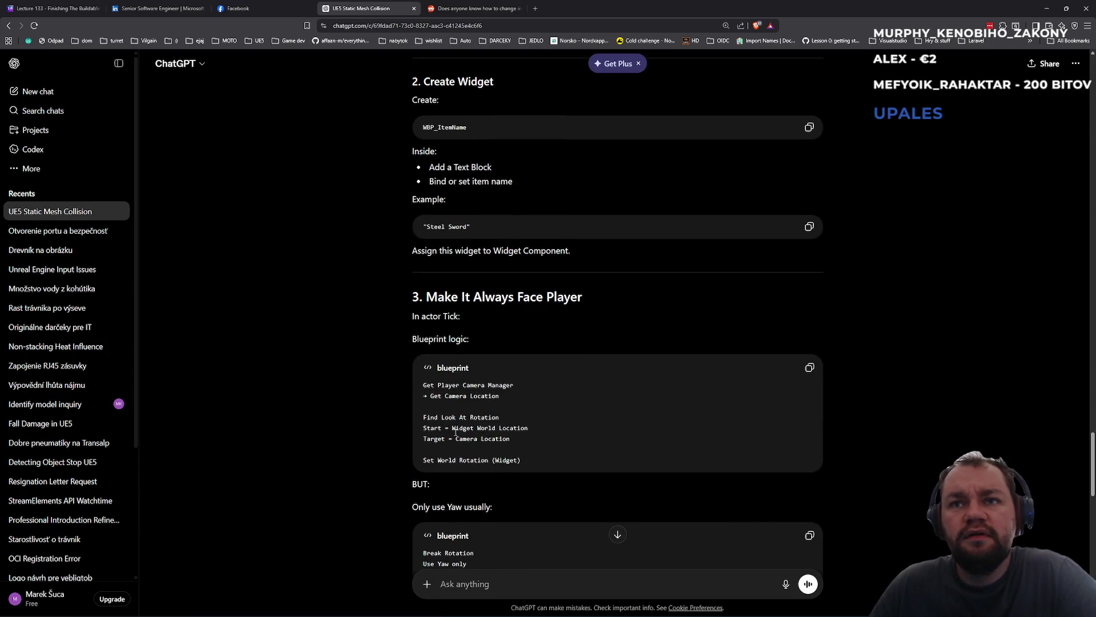
{"action": "scroll", "coordinate": [456, 432], "scroll_direction": "down", "scroll_amount": 2}
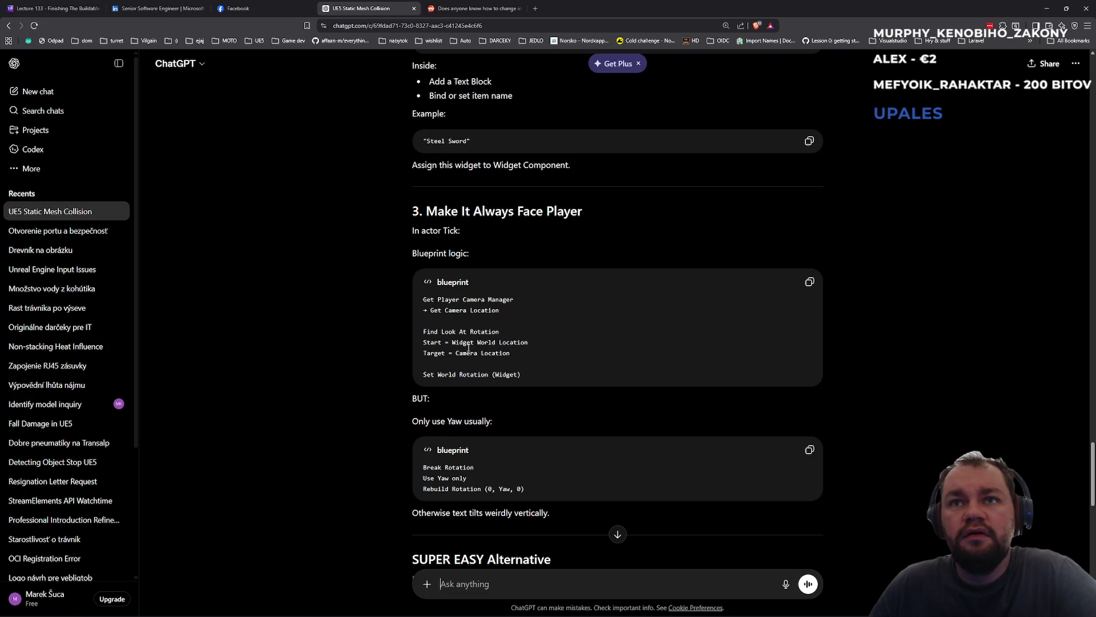
{"action": "left_click_drag", "start_coordinate": [460, 375], "coordinate": [527, 377]}
{"action": "left_click", "coordinate": [527, 377]}
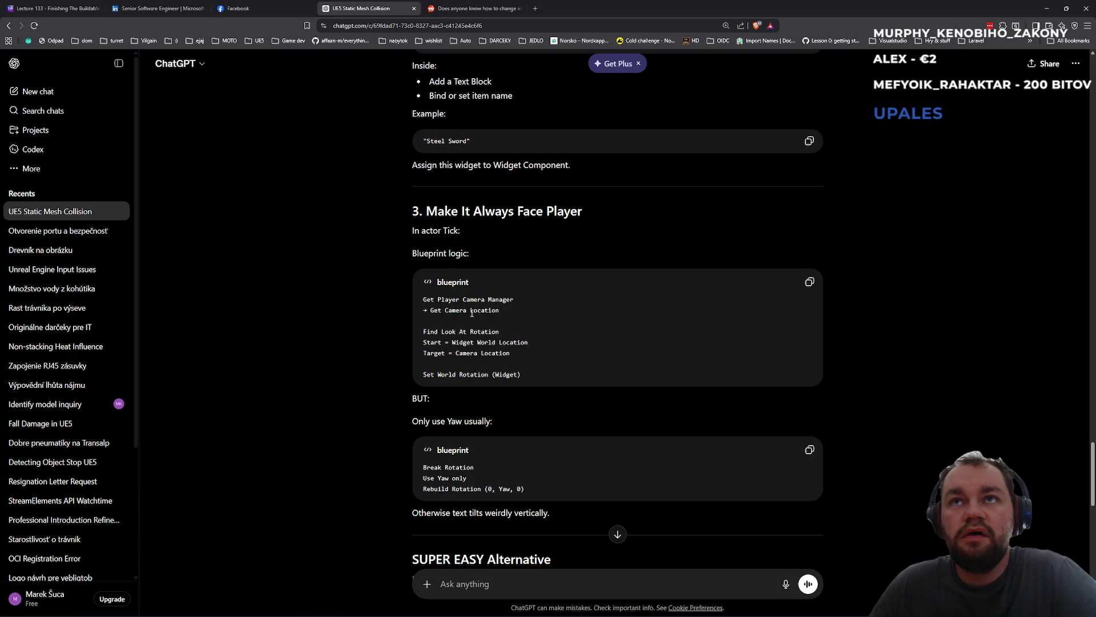
{"action": "scroll", "coordinate": [471, 313], "scroll_direction": "down", "scroll_amount": 3}
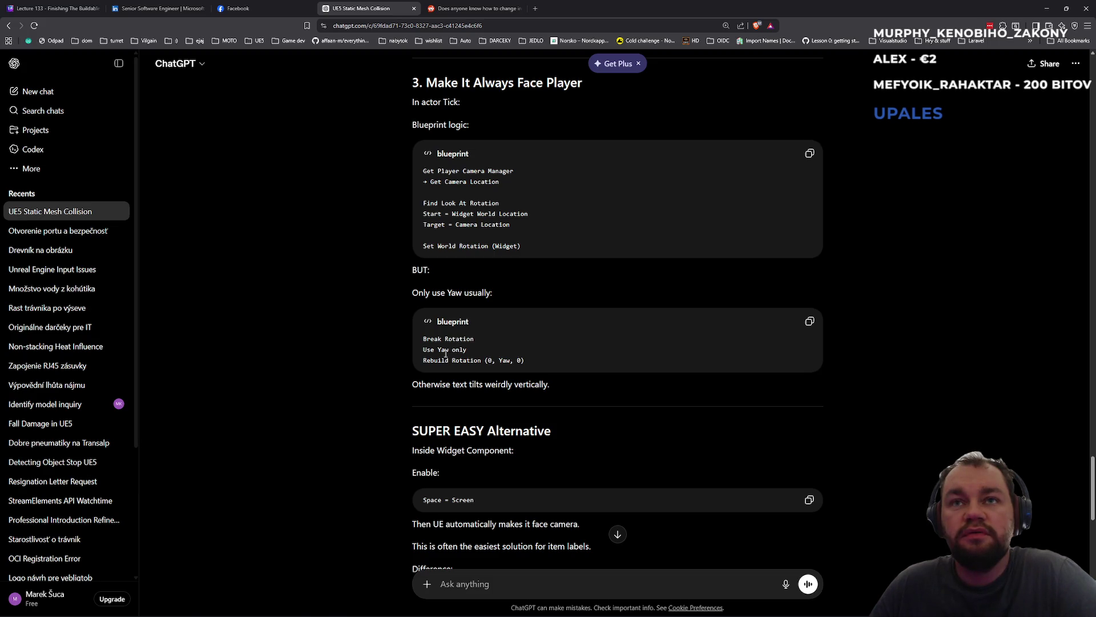
{"action": "scroll", "coordinate": [439, 344], "scroll_direction": "down", "scroll_amount": 3}
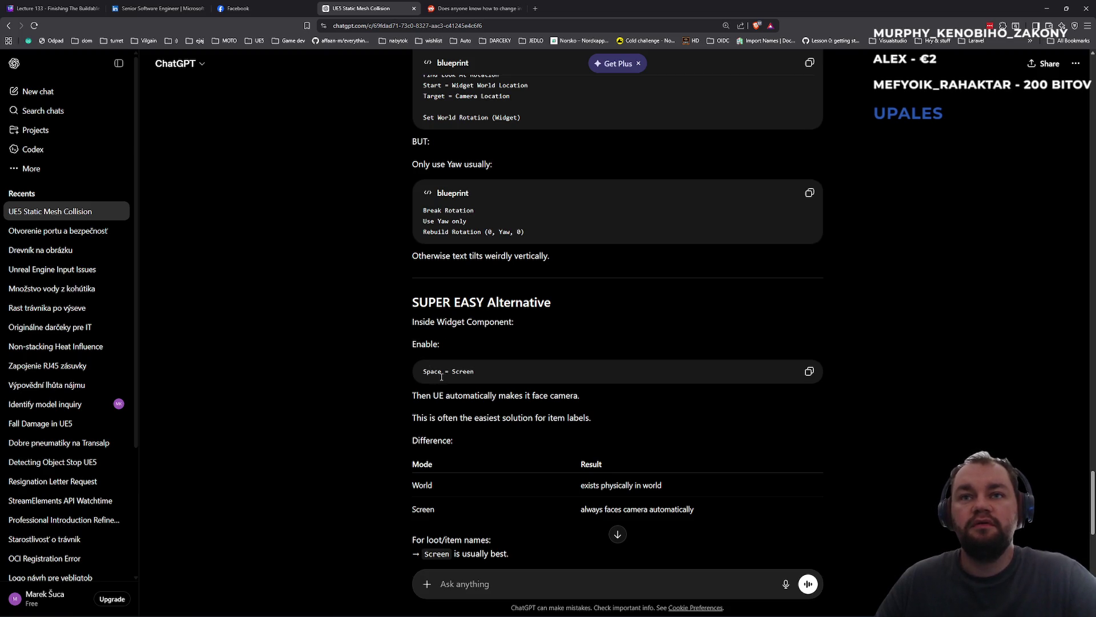
{"action": "key", "text": "alt+Tab"}
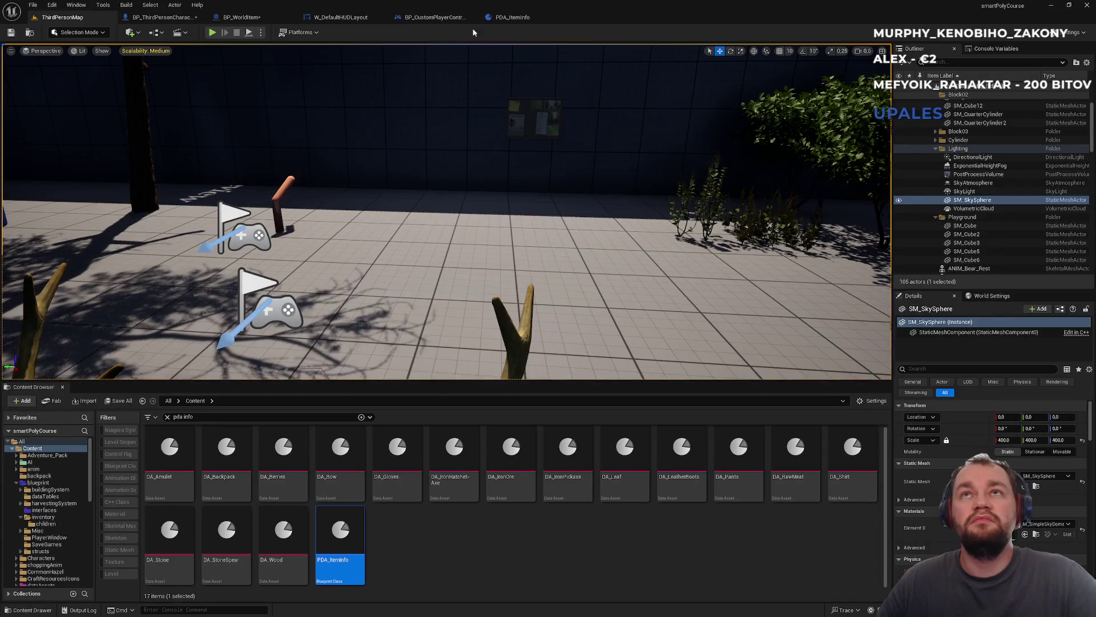
- Inspect the TextRender component's properties in the BP_WorldItem blueprint
{"action": "left_click", "coordinate": [424, 18]}
{"action": "left_click", "coordinate": [155, 17]}
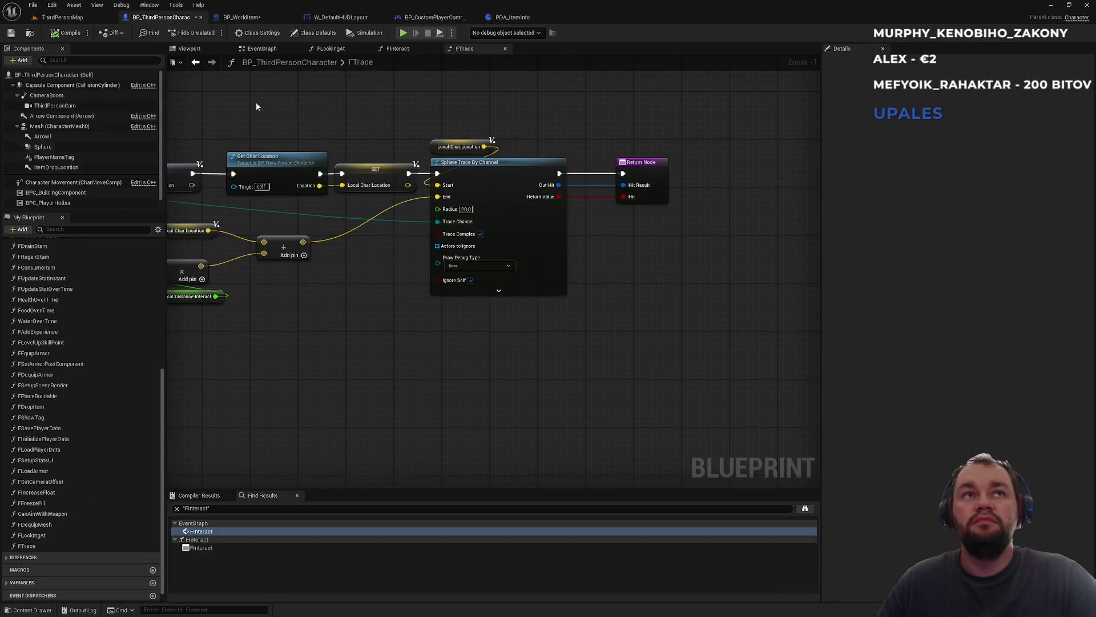
{"action": "left_click", "coordinate": [261, 20]}
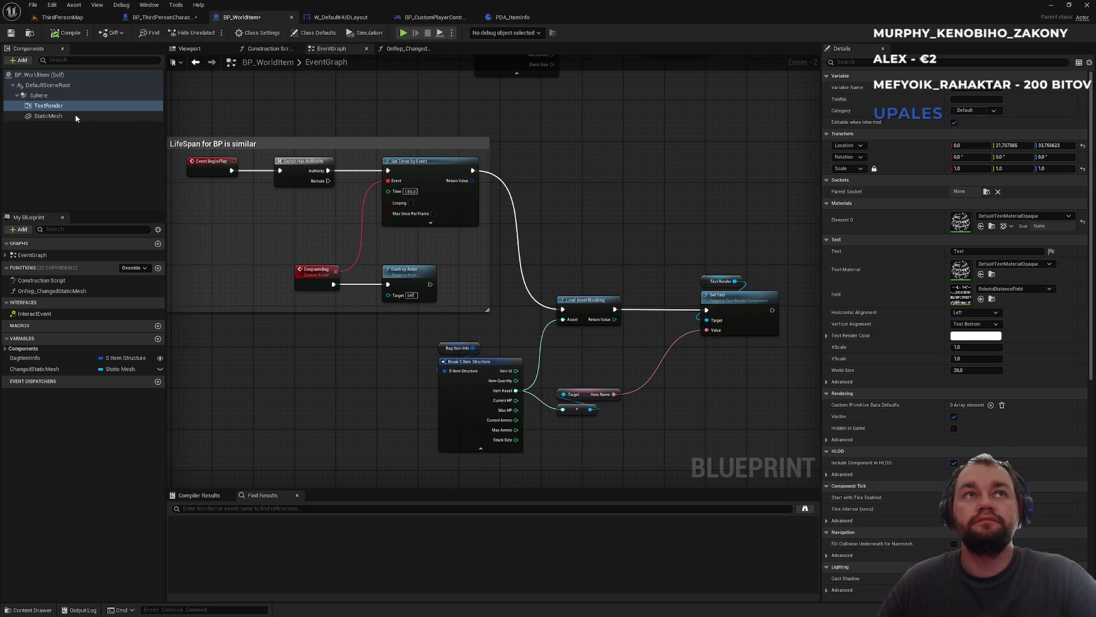
{"action": "type", "text": "spa"}
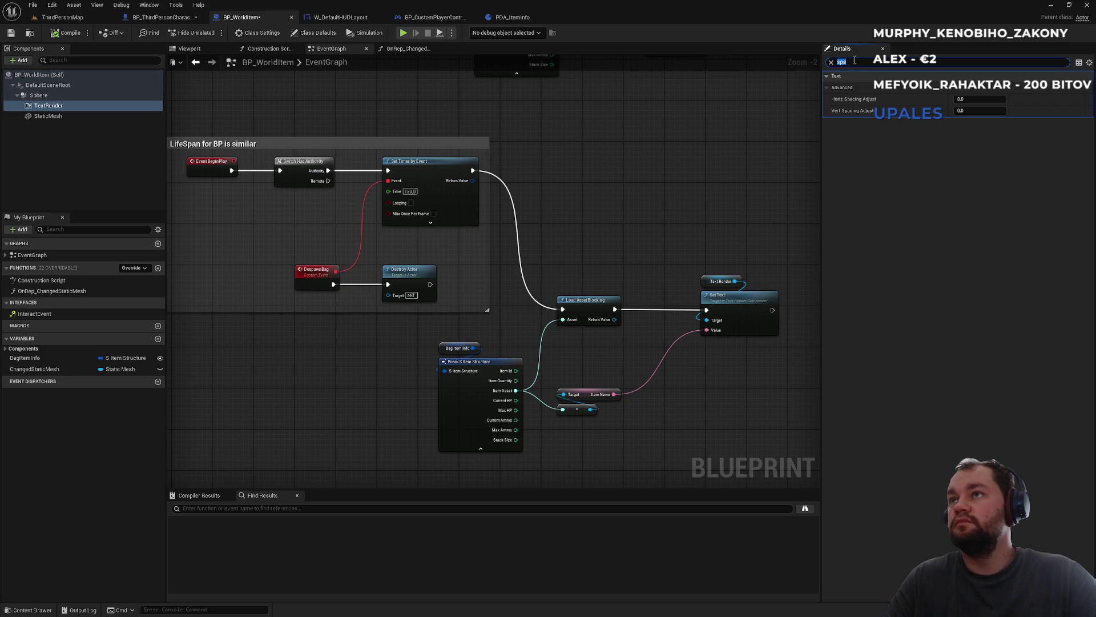
{"action": "key", "text": "BackSpace"}
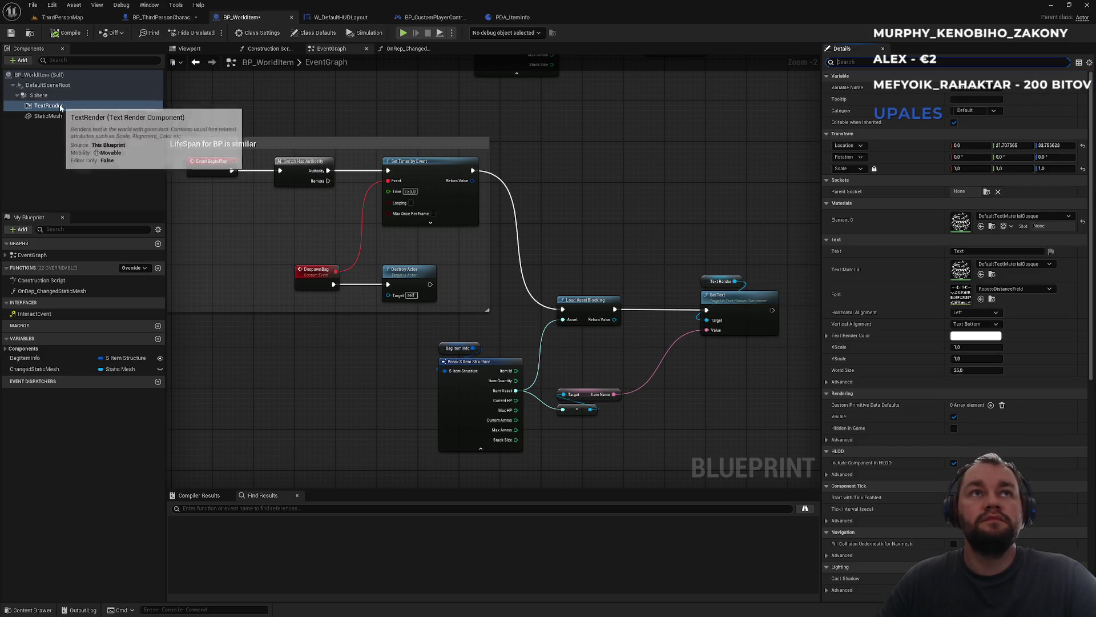
- Browse to BP_WorldItem's WorldItemBag folder in the Content Browser, then return to ChatGPT
{"action": "left_click", "coordinate": [63, 17]}
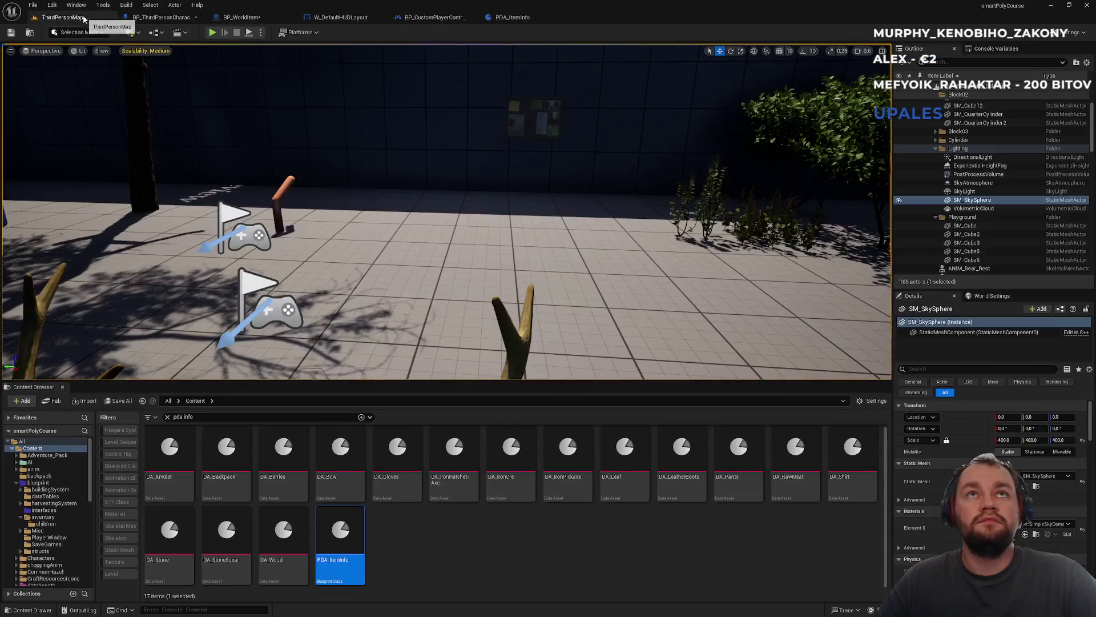
{"action": "left_click", "coordinate": [168, 418]}
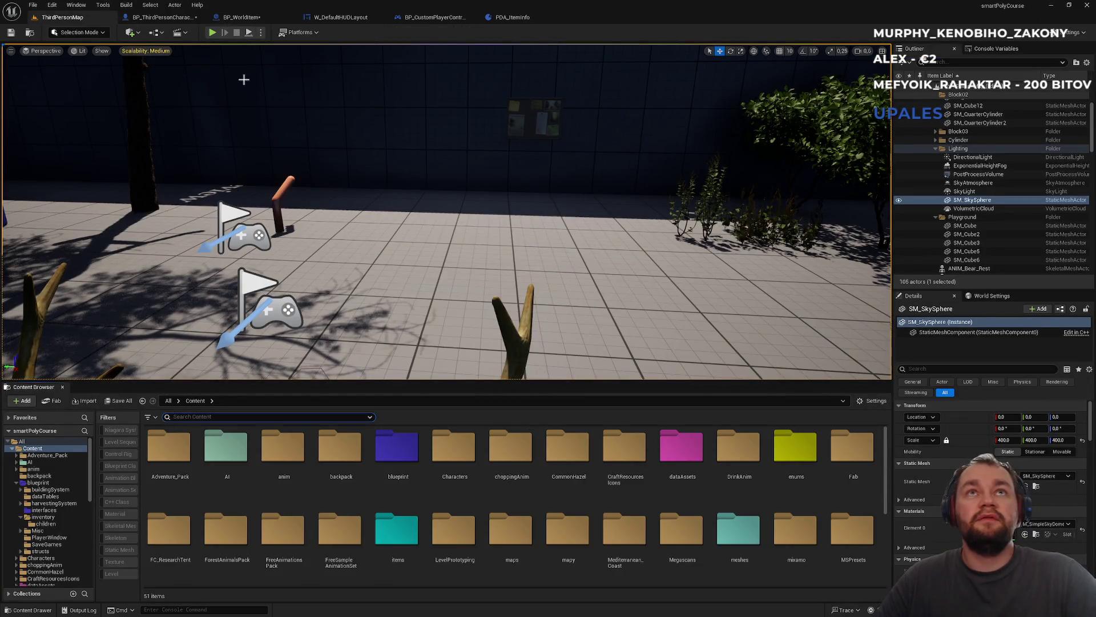
{"action": "left_click", "coordinate": [250, 19]}
{"action": "left_click", "coordinate": [31, 34]}
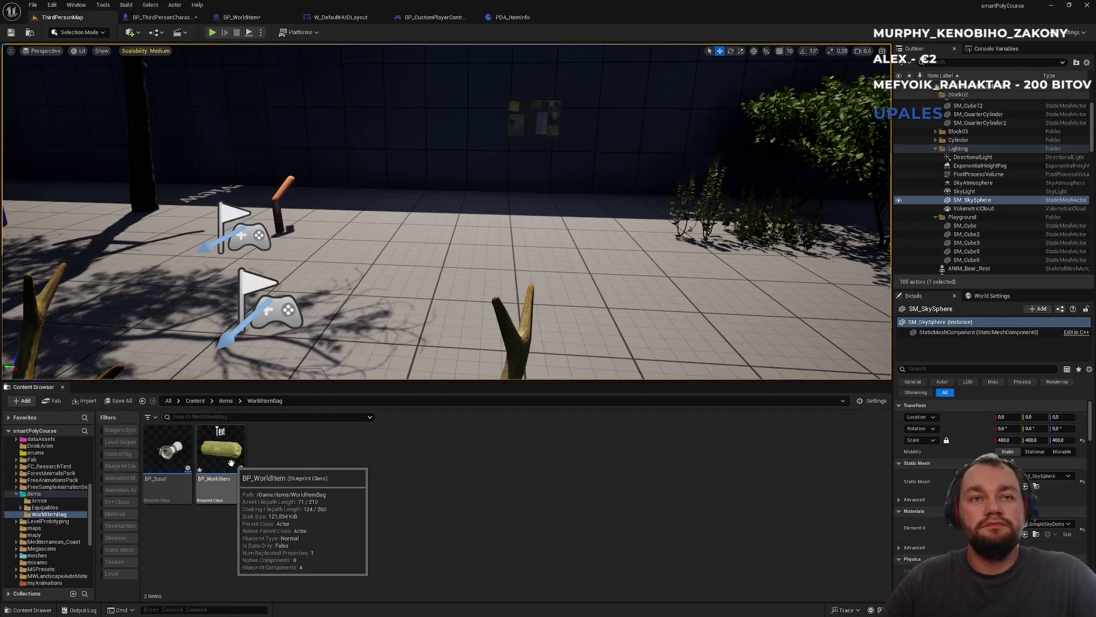
{"action": "right_click", "coordinate": [300, 523]}
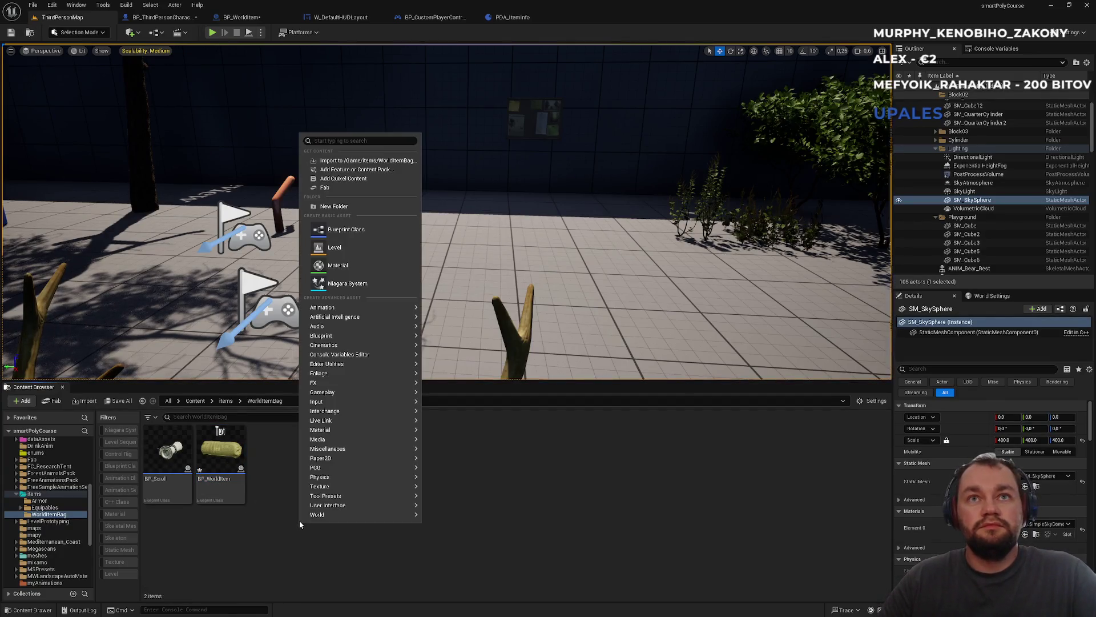
{"action": "left_click", "coordinate": [258, 519]}
{"action": "key", "text": "alt+Tab"}
{"action": "scroll", "coordinate": [411, 323], "scroll_direction": "up", "scroll_amount": 5}
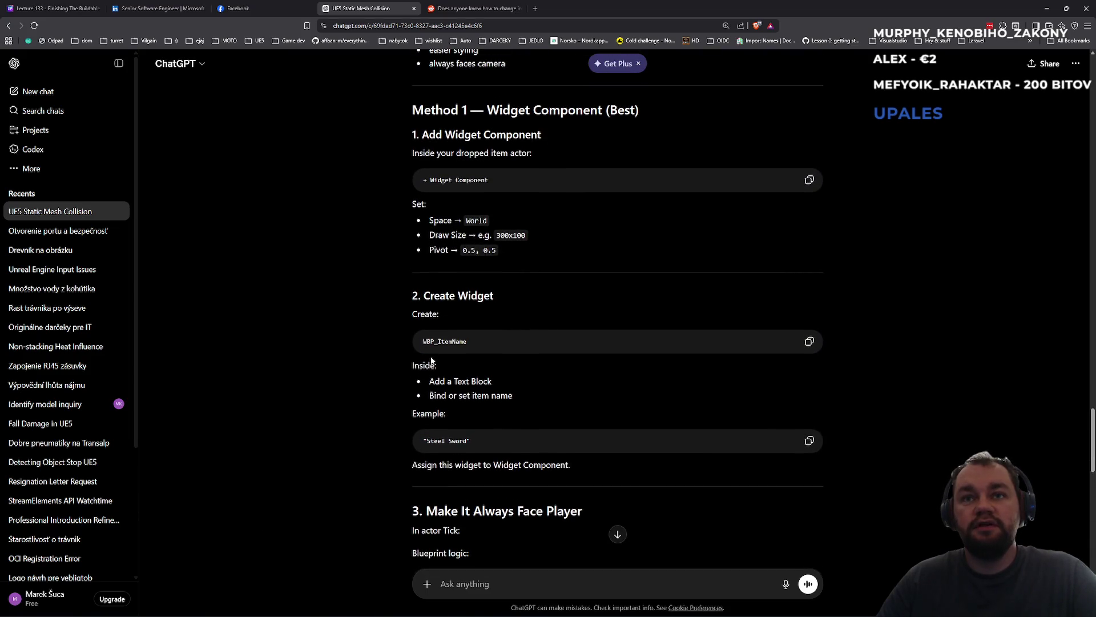
- Copy the suggested name WBP_ItemName and bring up new-asset options in WorldItemBag
{"action": "double_click", "coordinate": [435, 343]}
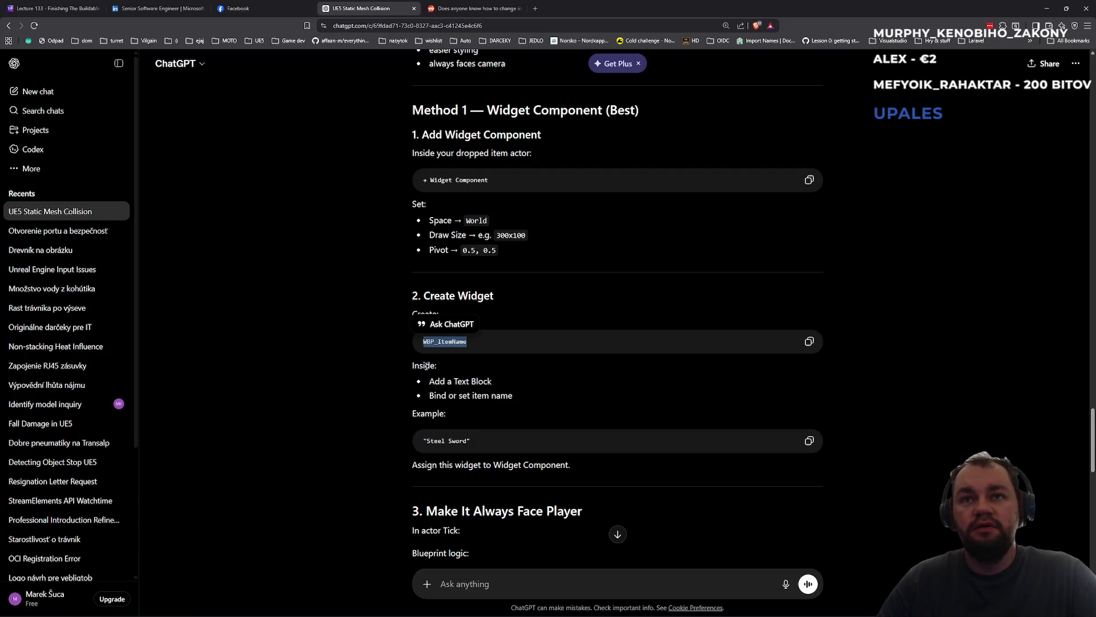
{"action": "left_click", "coordinate": [434, 343]}
{"action": "double_click", "coordinate": [431, 343]}
{"action": "key", "text": "ctrl+c"}
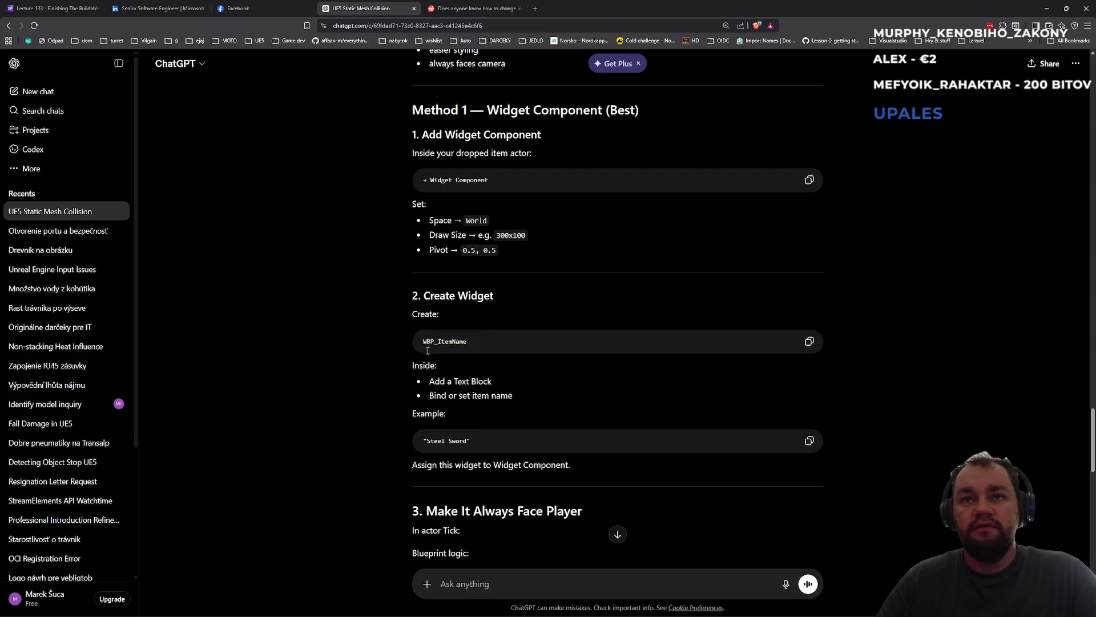
{"action": "key", "text": "alt+Tab"}
{"action": "right_click", "coordinate": [394, 522]}
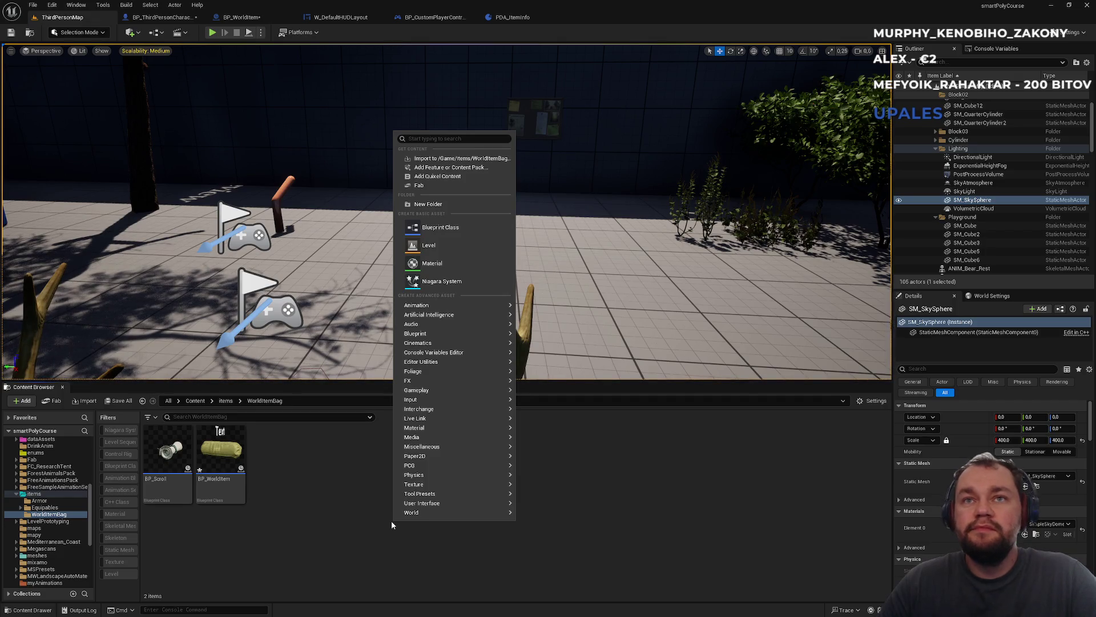
- Create a new Widget Blueprint in WorldItemBag based on User Widget
{"action": "mouse_move", "coordinate": [398, 507]}
{"action": "right_click", "coordinate": [322, 512]}
{"action": "right_click", "coordinate": [320, 514]}
{"action": "type", "text": "widget"}
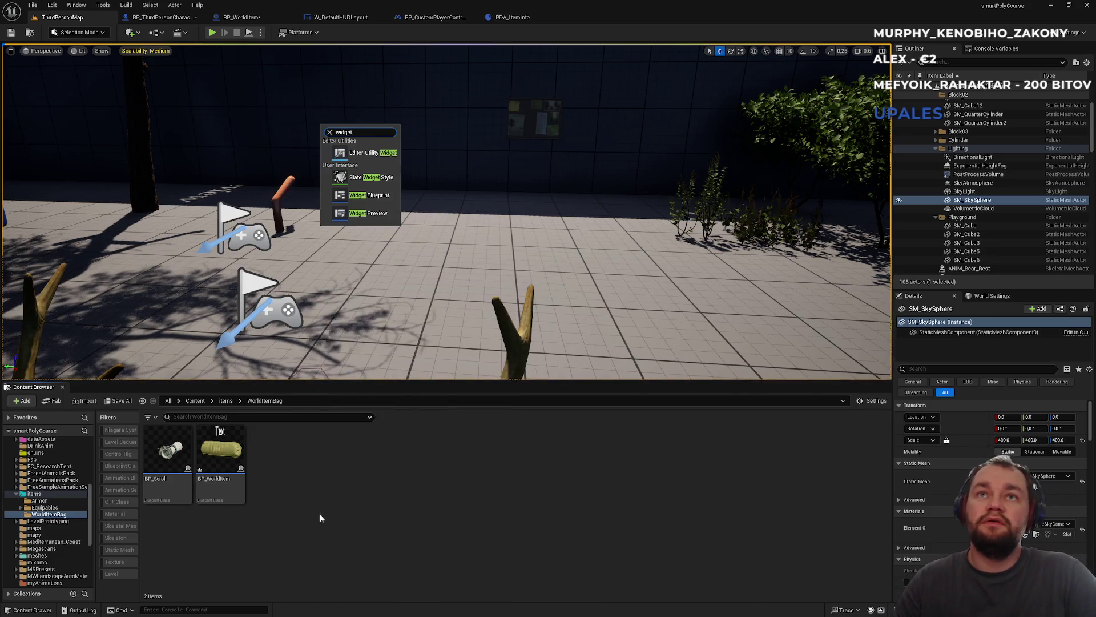
{"action": "left_click", "coordinate": [377, 203]}
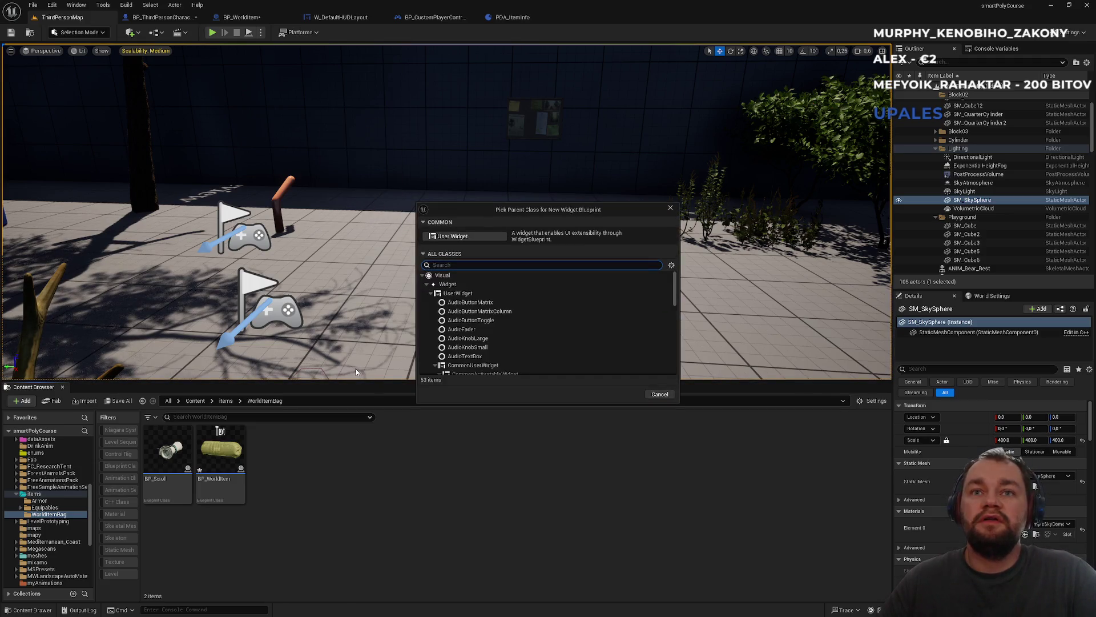
{"action": "left_click", "coordinate": [451, 237]}
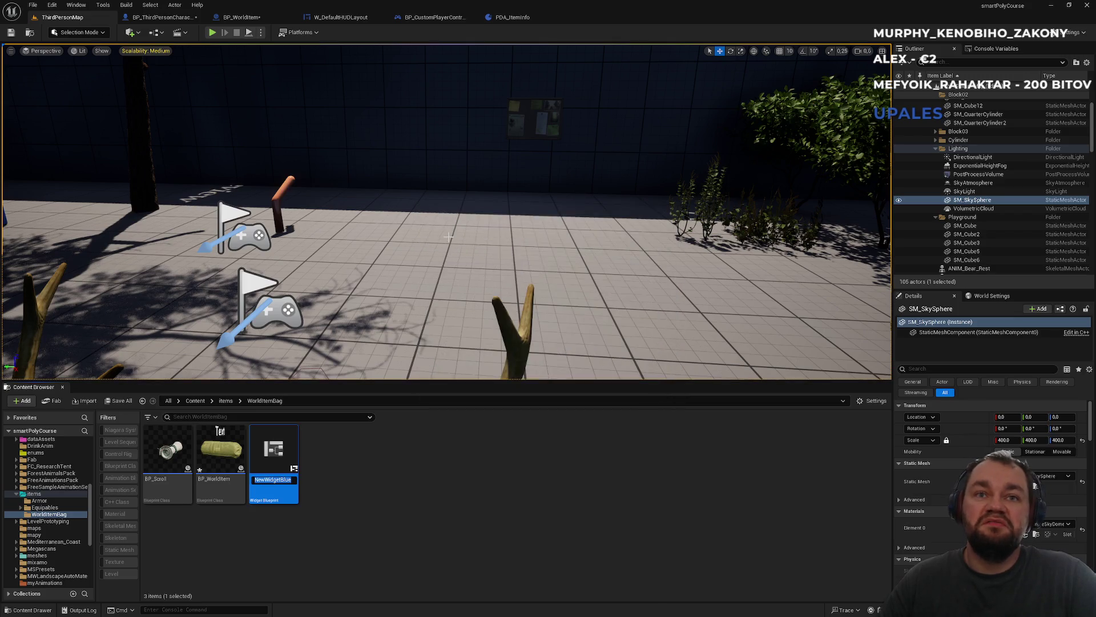
- Name the widget WBP_WorldItemText, save all assets, and open it for editing
{"action": "type", "text": "WBP_"}
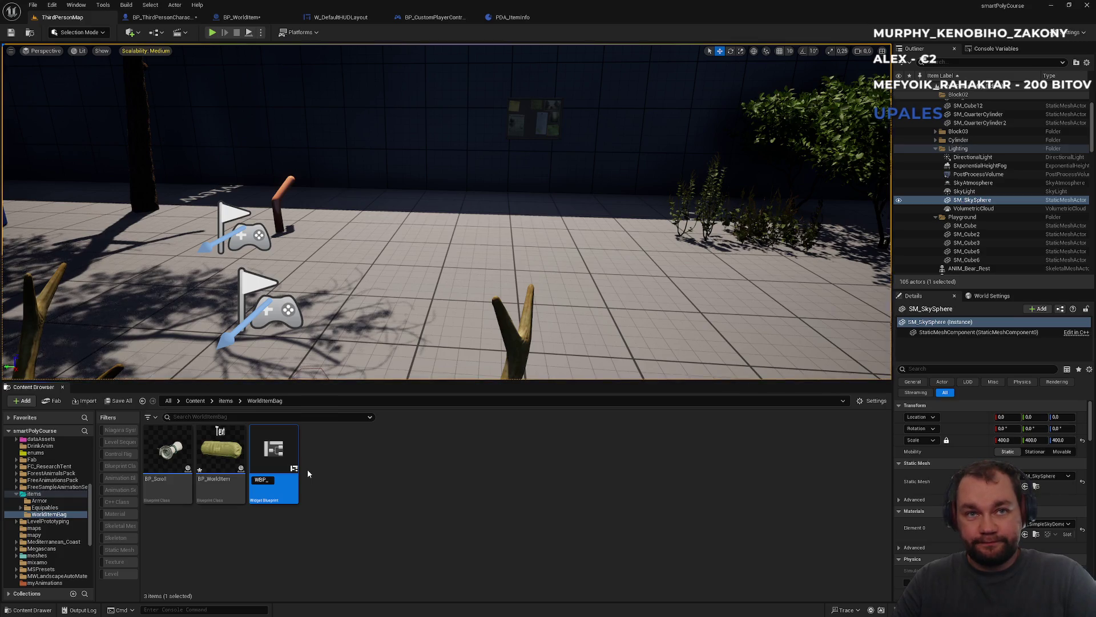
{"action": "type", "text": "WorldItemText"}
{"action": "key", "text": "Return"}
{"action": "key", "text": "ctrl+shift+s"}
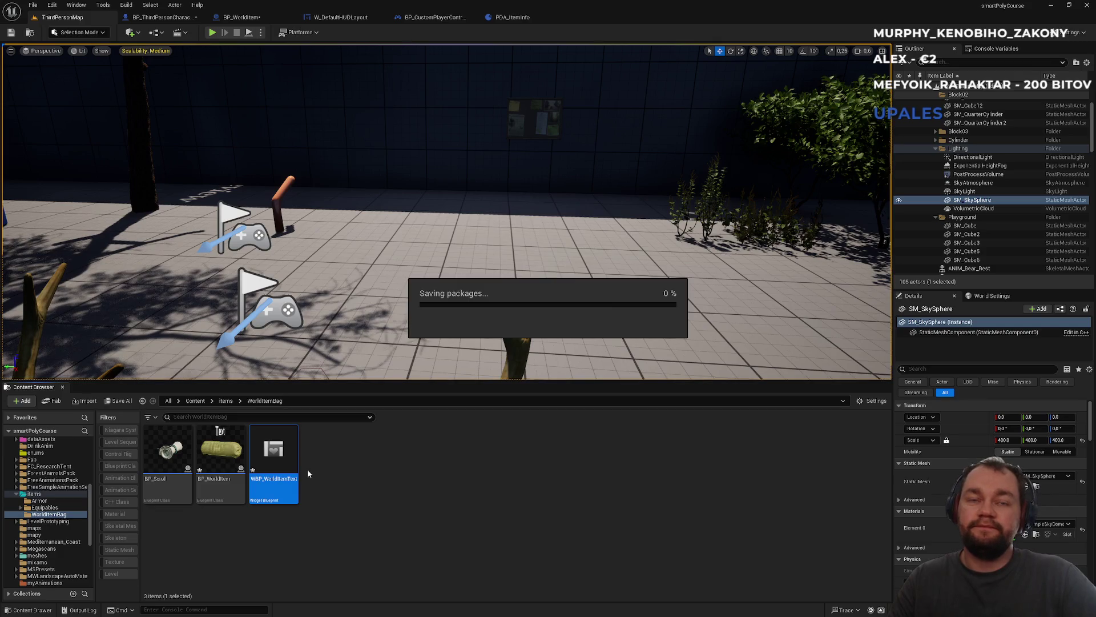
{"action": "double_click", "coordinate": [277, 445]}
{"action": "key", "text": "alt+Tab"}
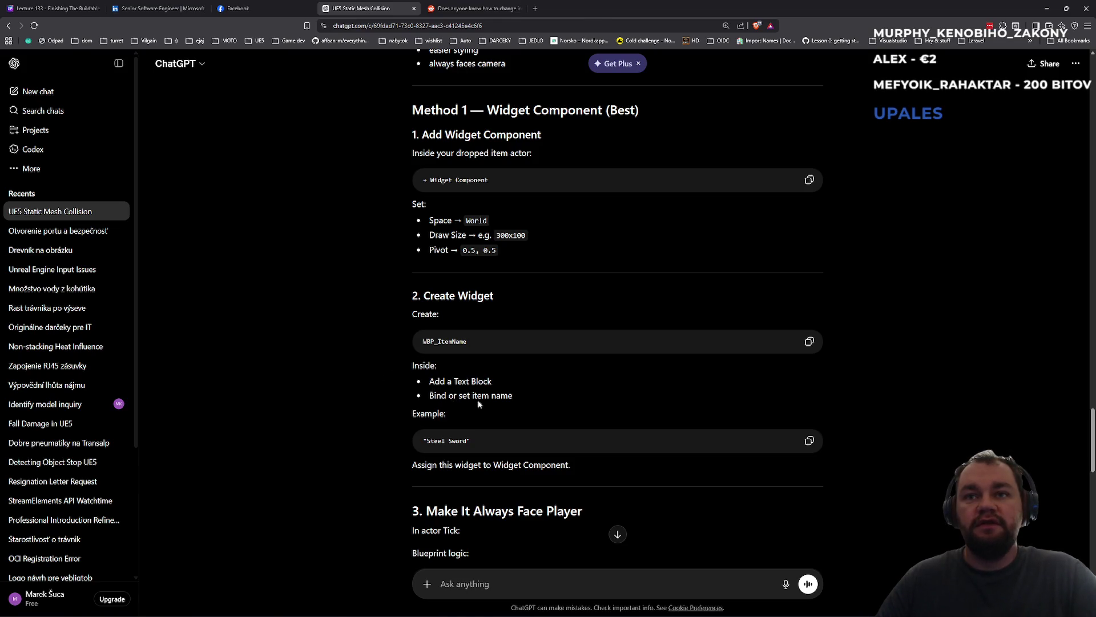
- Go back from ChatGPT's '2. Create Widget' section to the WBP_WorldItemText widget editor
{"action": "key", "text": "alt+Tab"}
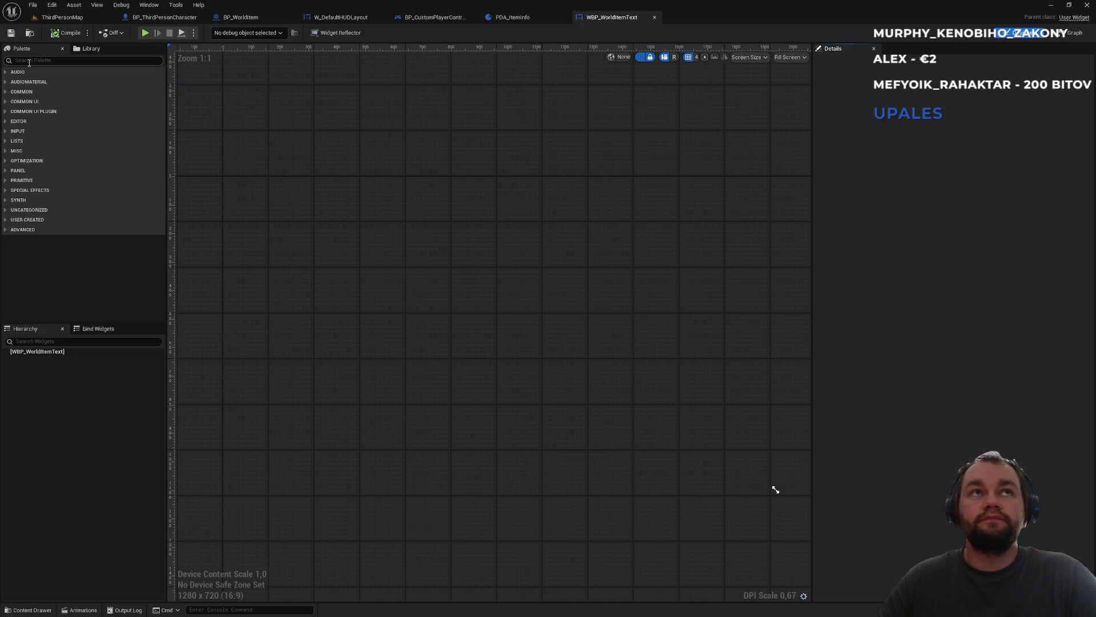
- Add a Text block to the widget canvas and fit the preview to its desired size
{"action": "type", "text": "text"}
{"action": "left_click_drag", "start_coordinate": [32, 90], "coordinate": [39, 353]}
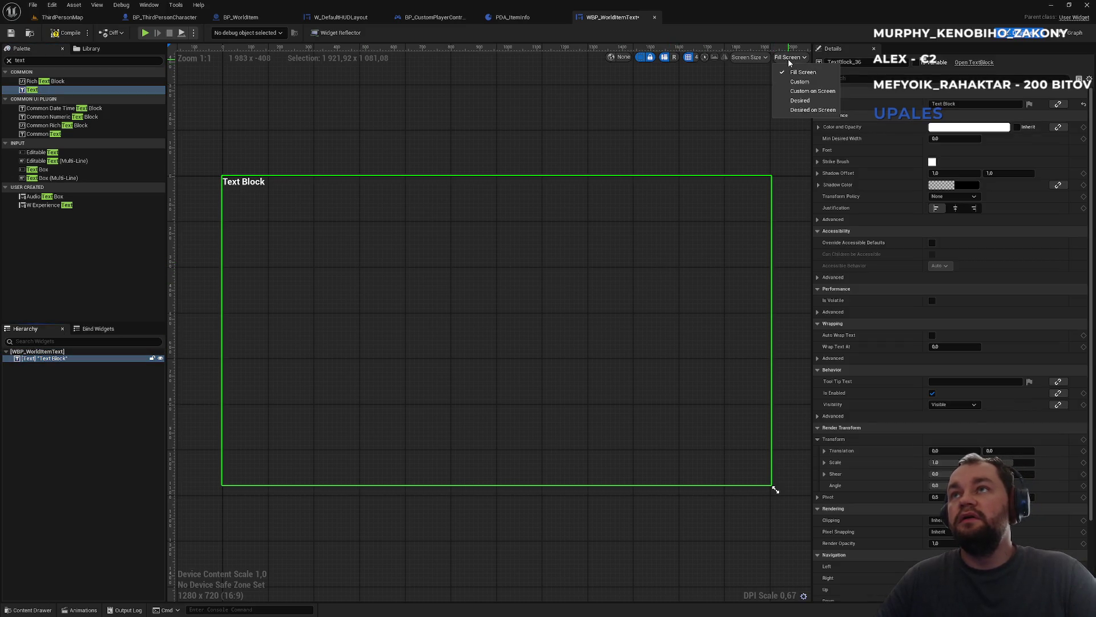
{"action": "left_click", "coordinate": [753, 61]}
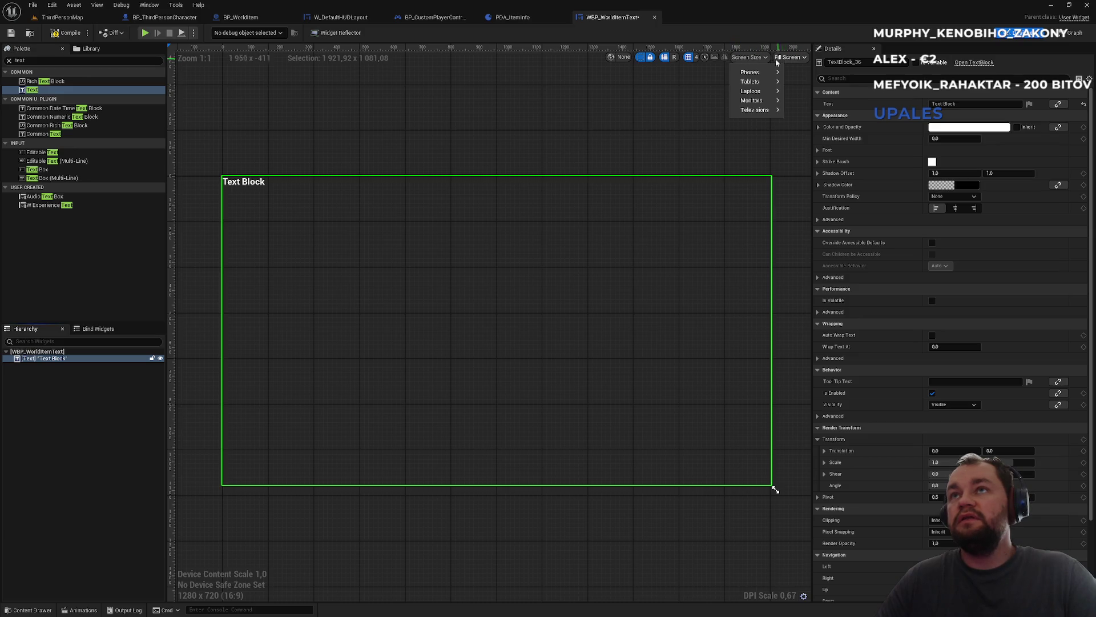
{"action": "left_click", "coordinate": [791, 60]}
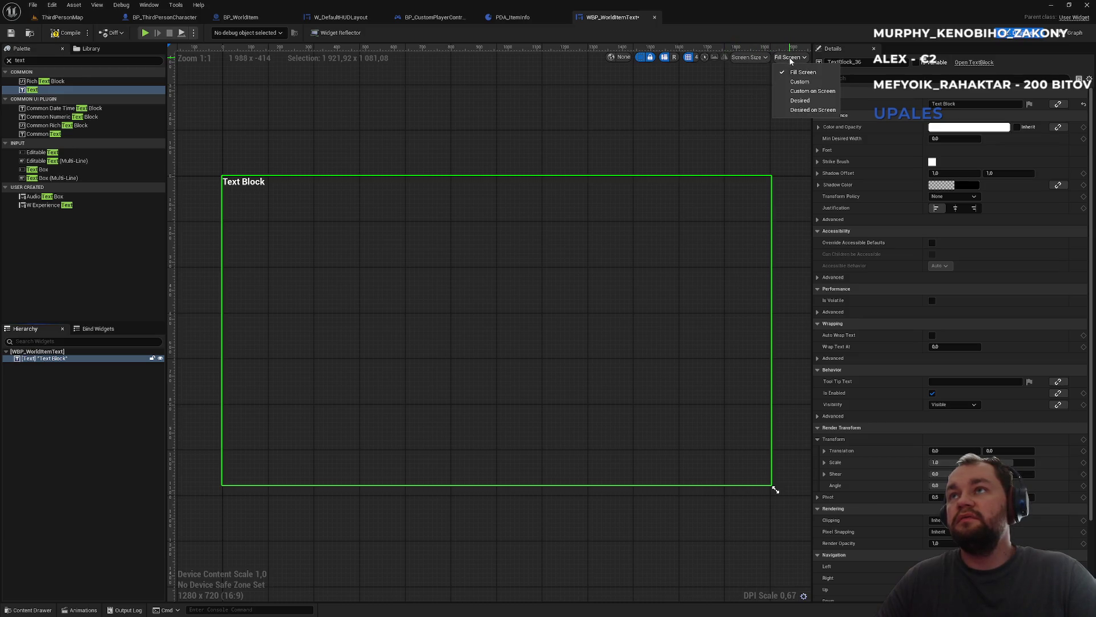
{"action": "left_click", "coordinate": [800, 113]}
{"action": "left_click_drag", "start_coordinate": [244, 151], "coordinate": [392, 215]}
{"action": "scroll", "coordinate": [394, 229], "scroll_direction": "up", "scroll_amount": 7}
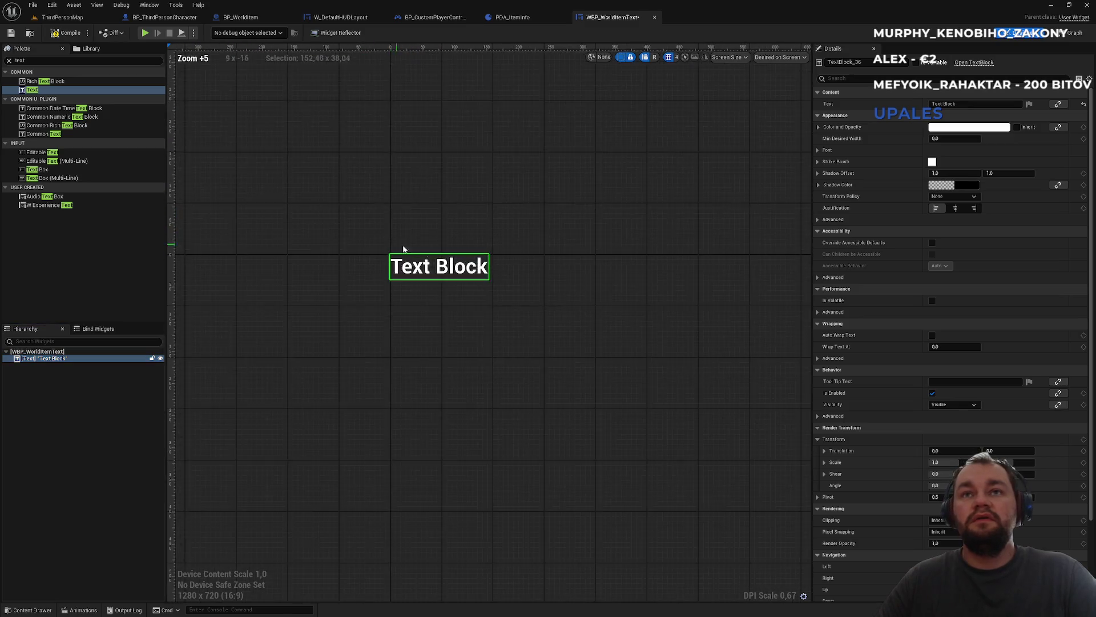
- Rename the text block to ItemText and set its displayed text to 'Item text'
{"action": "left_click", "coordinate": [946, 103]}
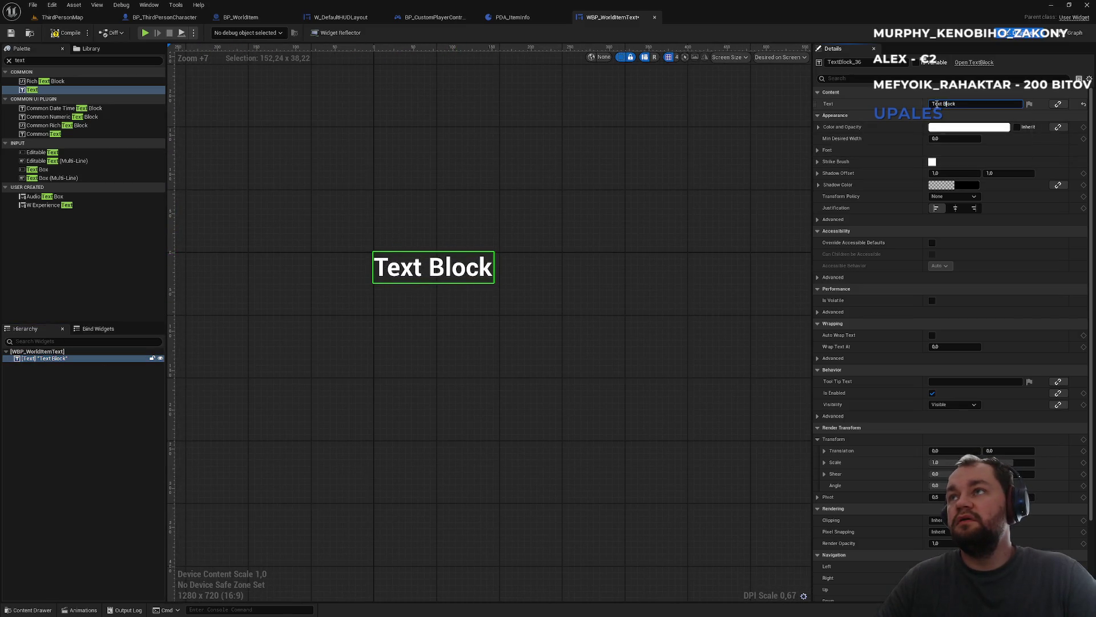
{"action": "left_click", "coordinate": [867, 63]}
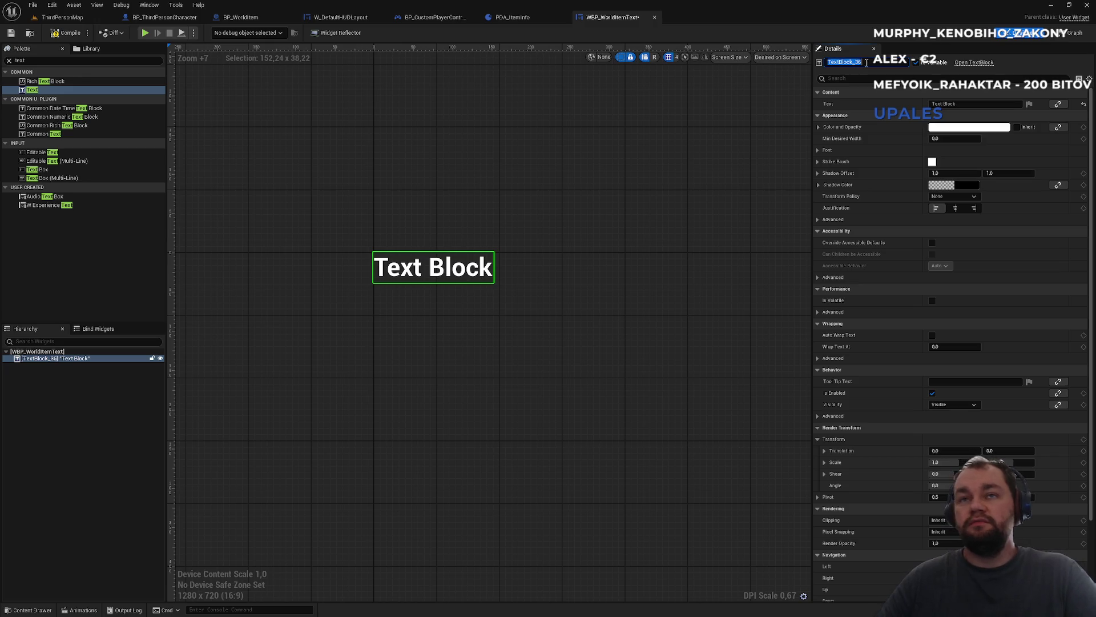
{"action": "type", "text": "ItemText"}
{"action": "key", "text": "Return"}
{"action": "left_click", "coordinate": [945, 104]}
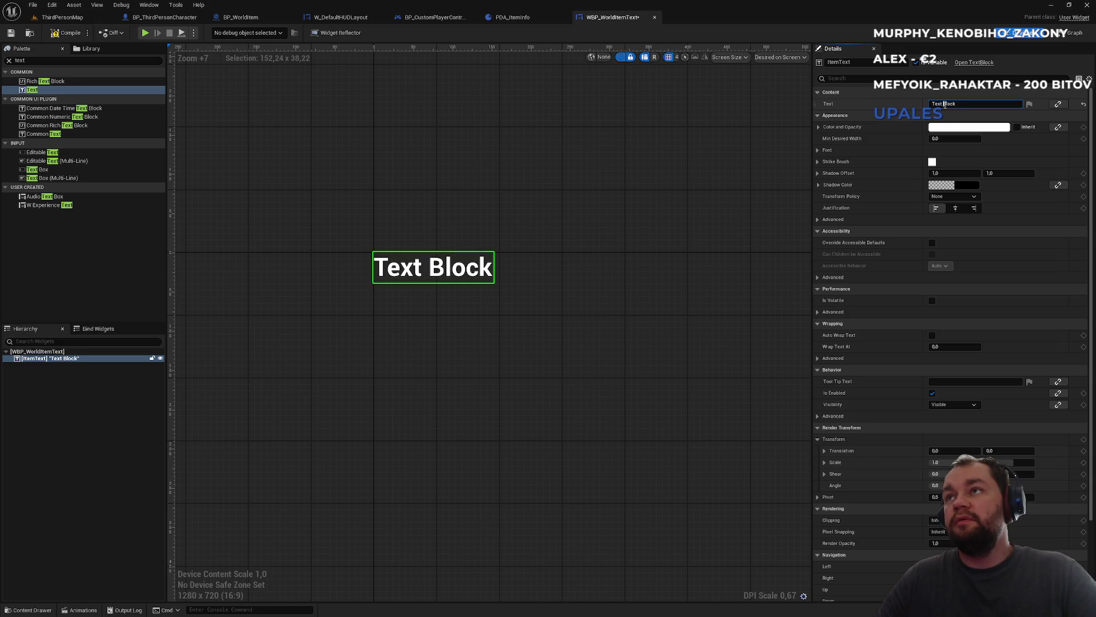
{"action": "key", "text": "ctrl+a"}
{"action": "type", "text": "I"}
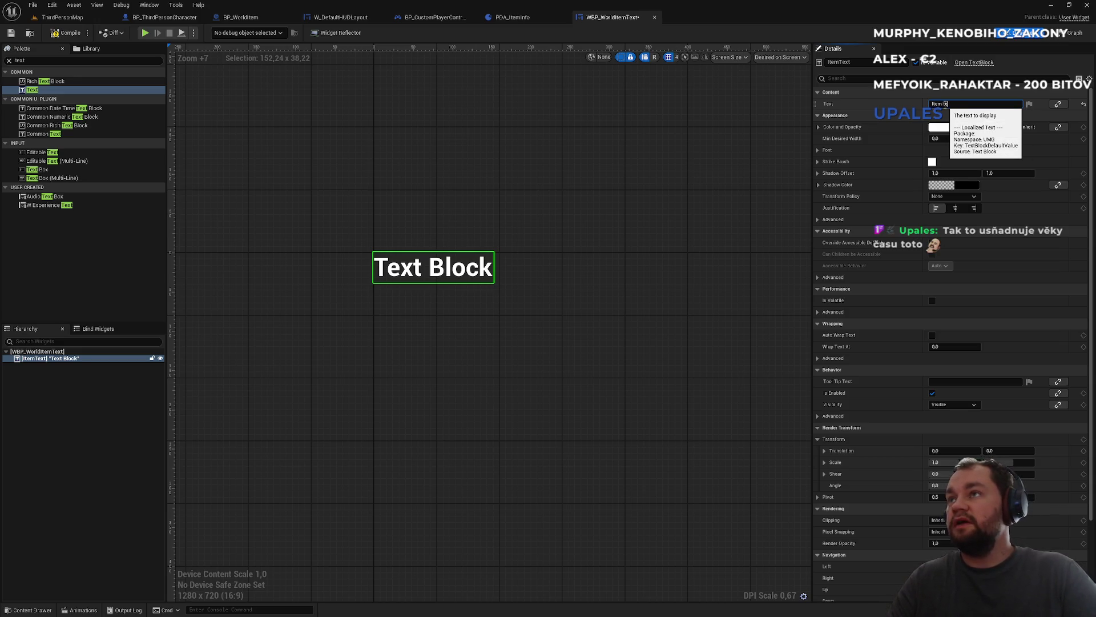
{"action": "type", "text": "ext"}
{"action": "key", "text": "Return"}
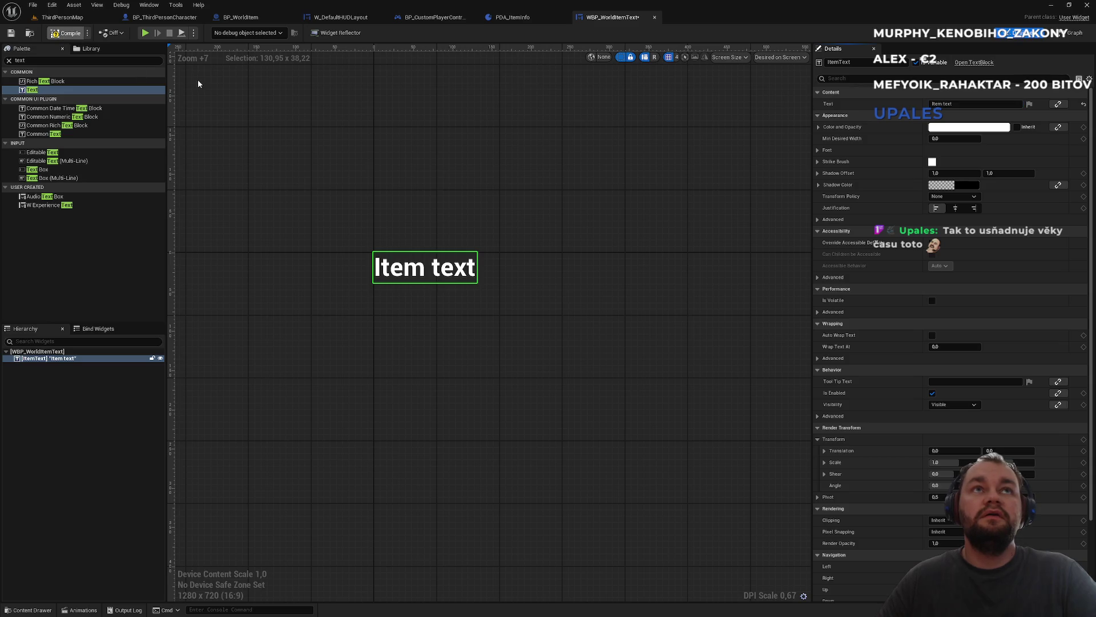
{"action": "left_click", "coordinate": [516, 19]}
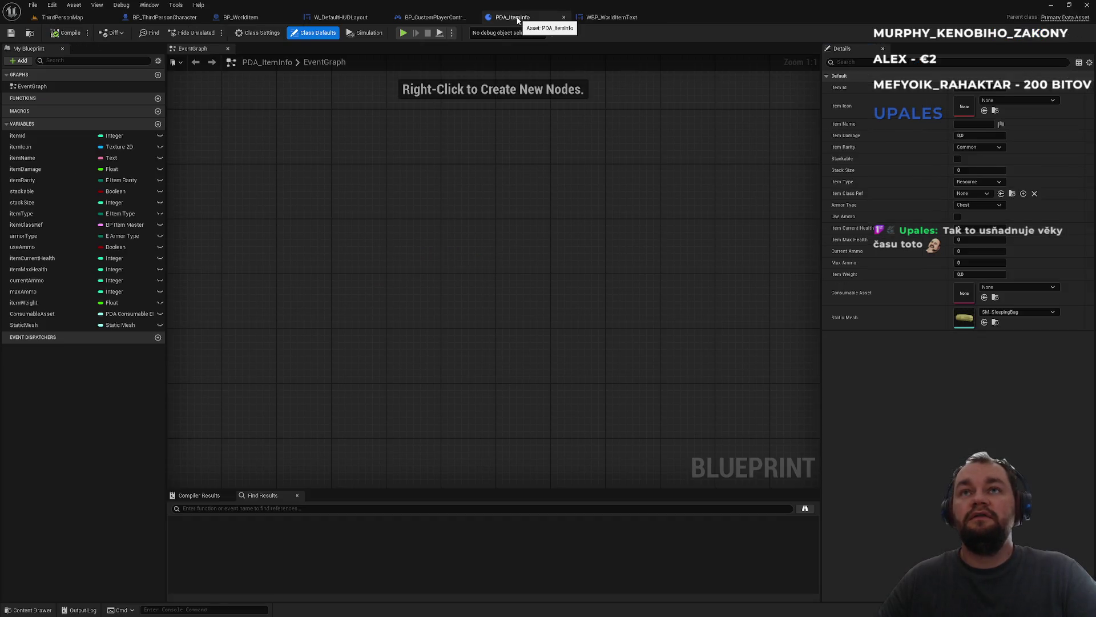
- Close PDA_ItemInfo and delete the TextRender component from BP_WorldItem
{"action": "middle_click", "coordinate": [517, 19]}
{"action": "left_click", "coordinate": [531, 17]}
{"action": "left_click", "coordinate": [434, 17]}
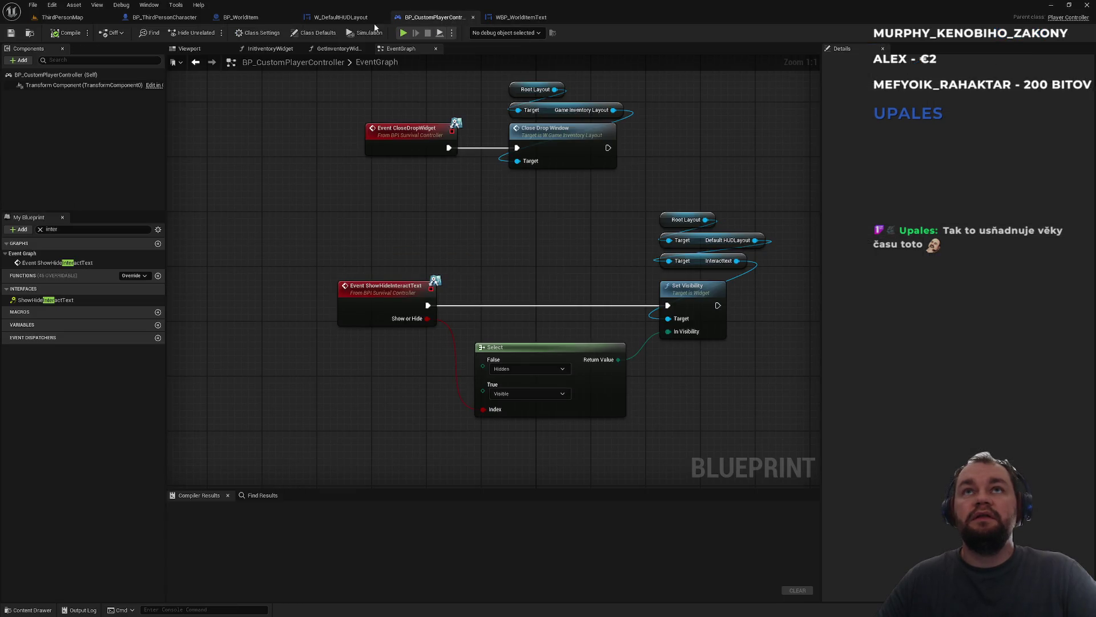
{"action": "left_click", "coordinate": [290, 18]}
{"action": "left_click", "coordinate": [49, 106]}
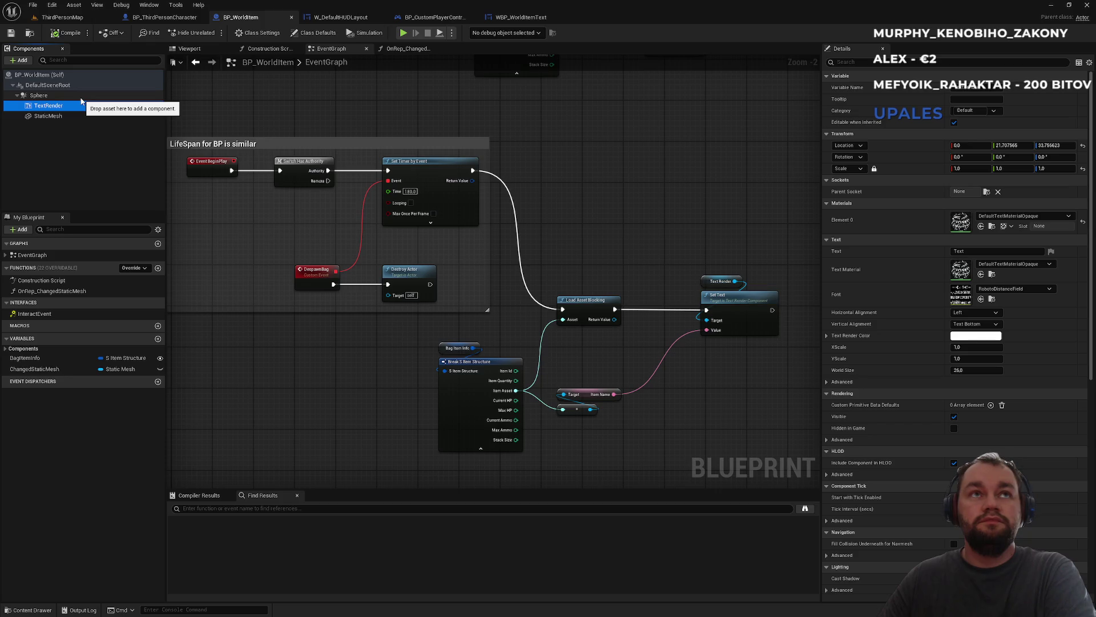
{"action": "key", "text": "Delete"}
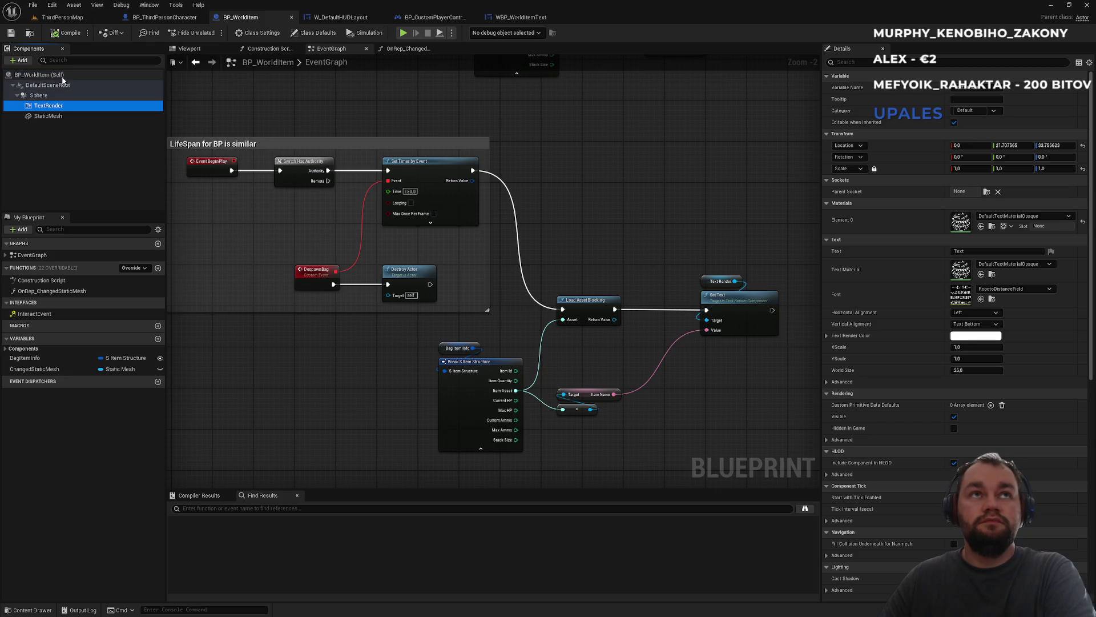
- Go back to the WBP_WorldItemText designer, then to ChatGPT's Widget Component instructions
{"action": "left_click", "coordinate": [21, 60]}
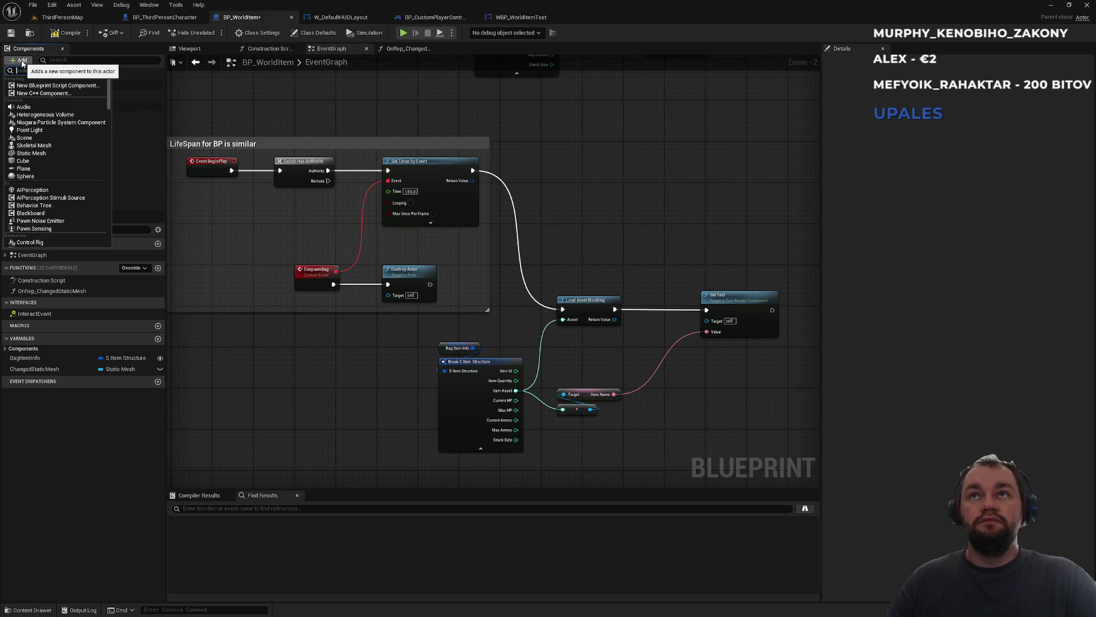
{"action": "left_click", "coordinate": [22, 62]}
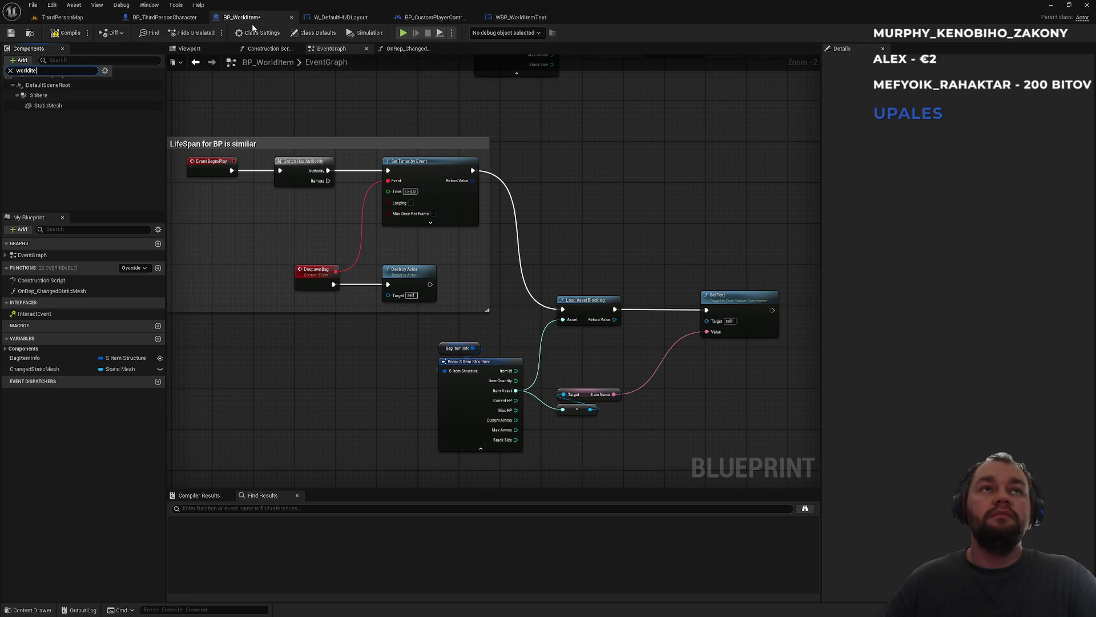
{"action": "type", "text": "world"}
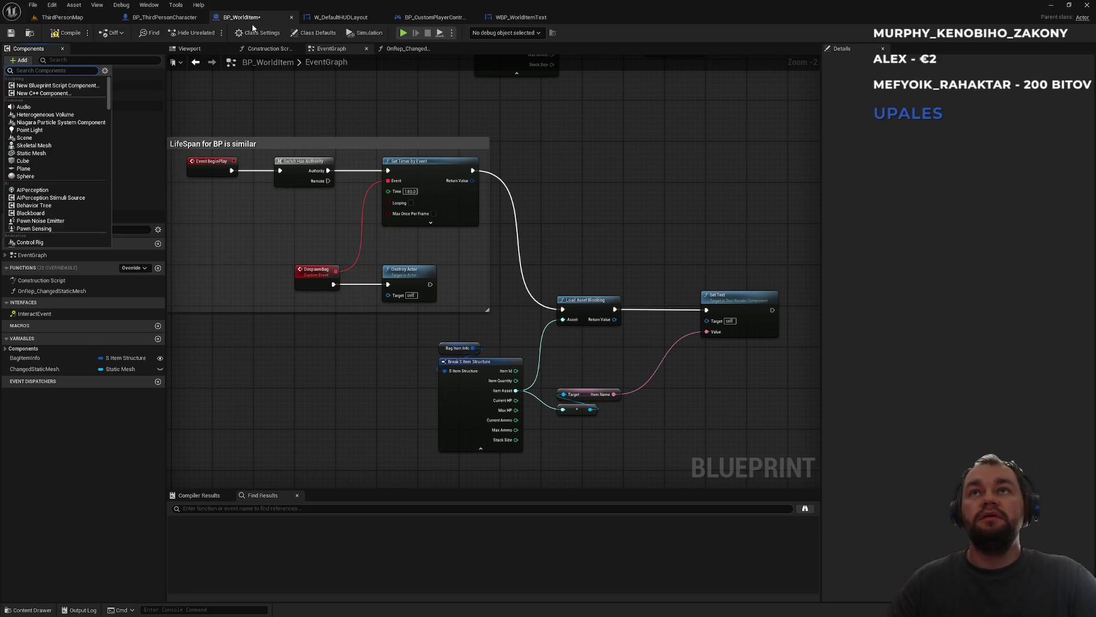
{"action": "type", "text": "ite"}
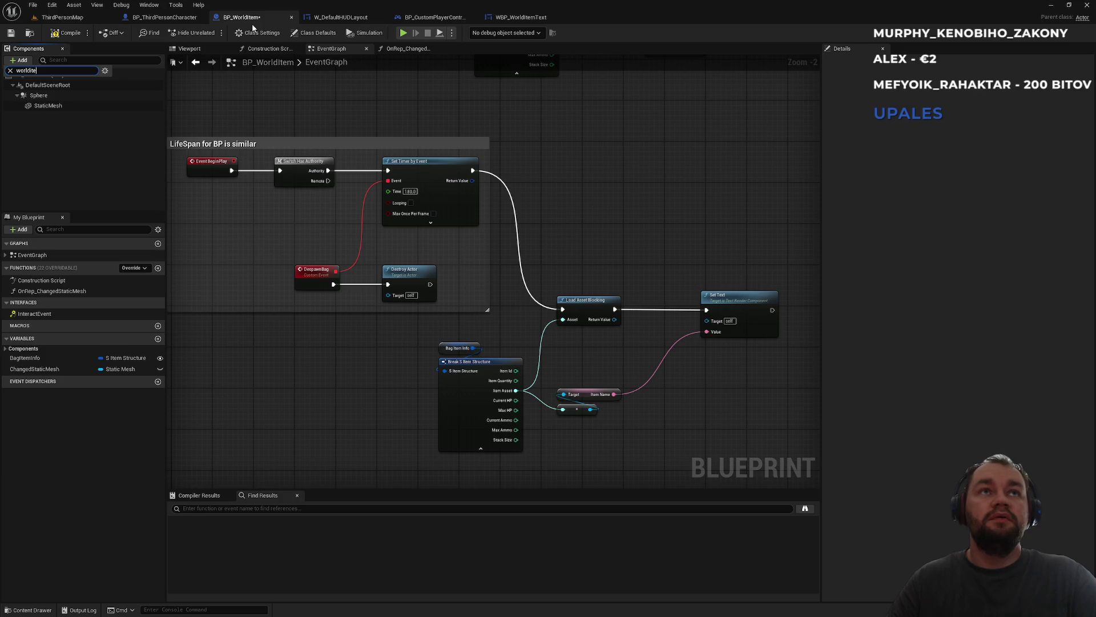
{"action": "left_click", "coordinate": [519, 17]}
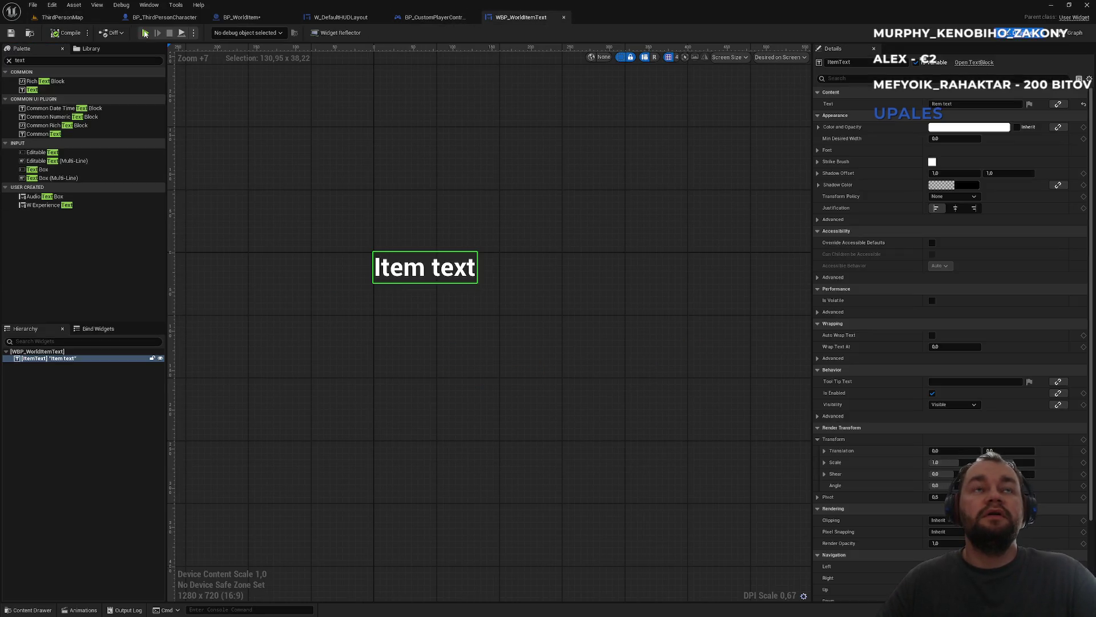
{"action": "key", "text": "alt+Tab"}
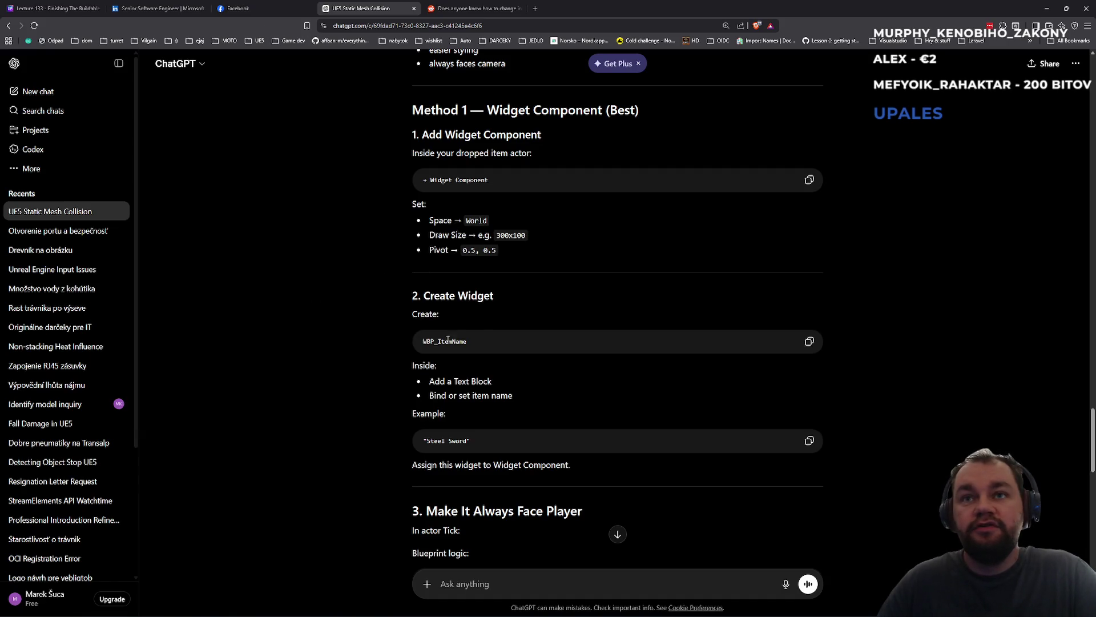
{"action": "scroll", "coordinate": [465, 434], "scroll_direction": "down", "scroll_amount": 2}
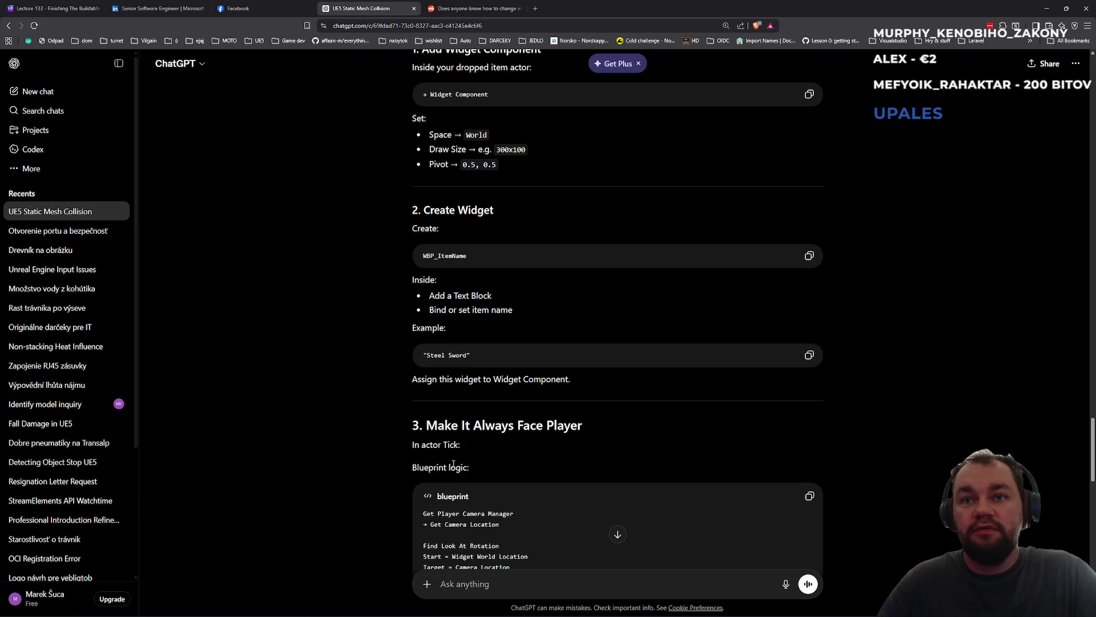
{"action": "scroll", "coordinate": [453, 463], "scroll_direction": "down", "scroll_amount": 1}
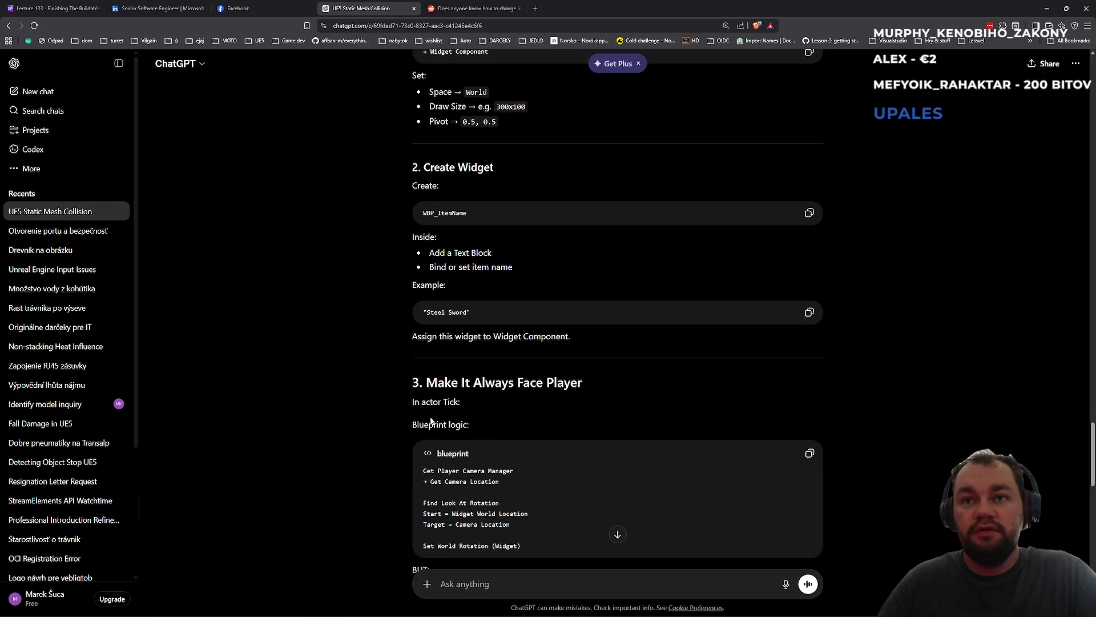
{"action": "left_click_drag", "start_coordinate": [429, 402], "coordinate": [461, 402]}
{"action": "left_click", "coordinate": [487, 432]}
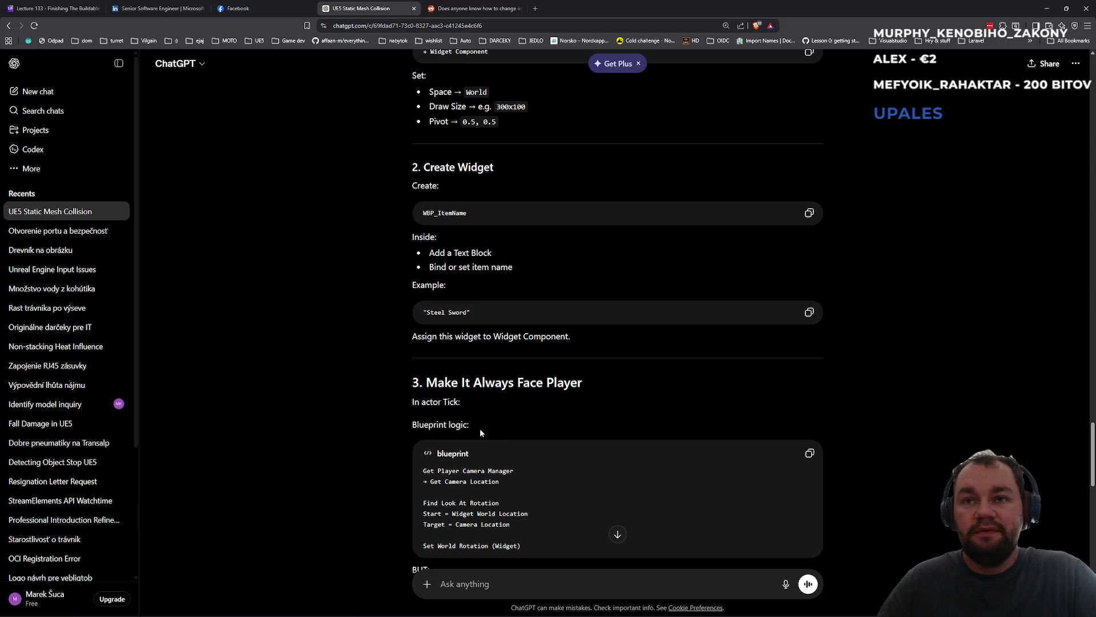
{"action": "scroll", "coordinate": [477, 432], "scroll_direction": "down", "scroll_amount": 2}
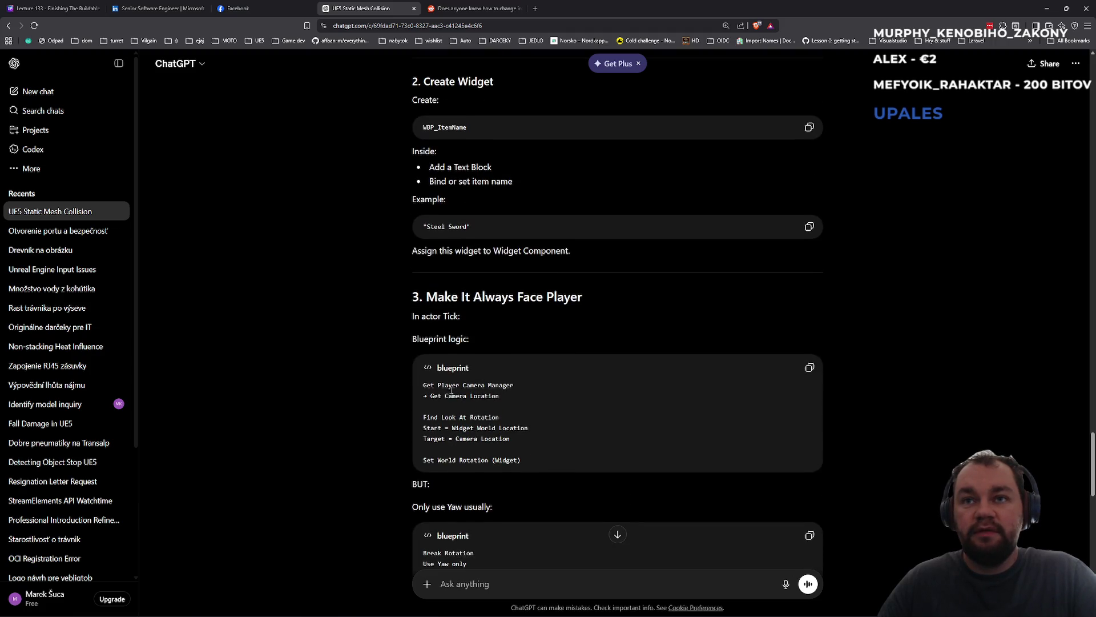
{"action": "left_click_drag", "start_coordinate": [438, 388], "coordinate": [502, 398]}
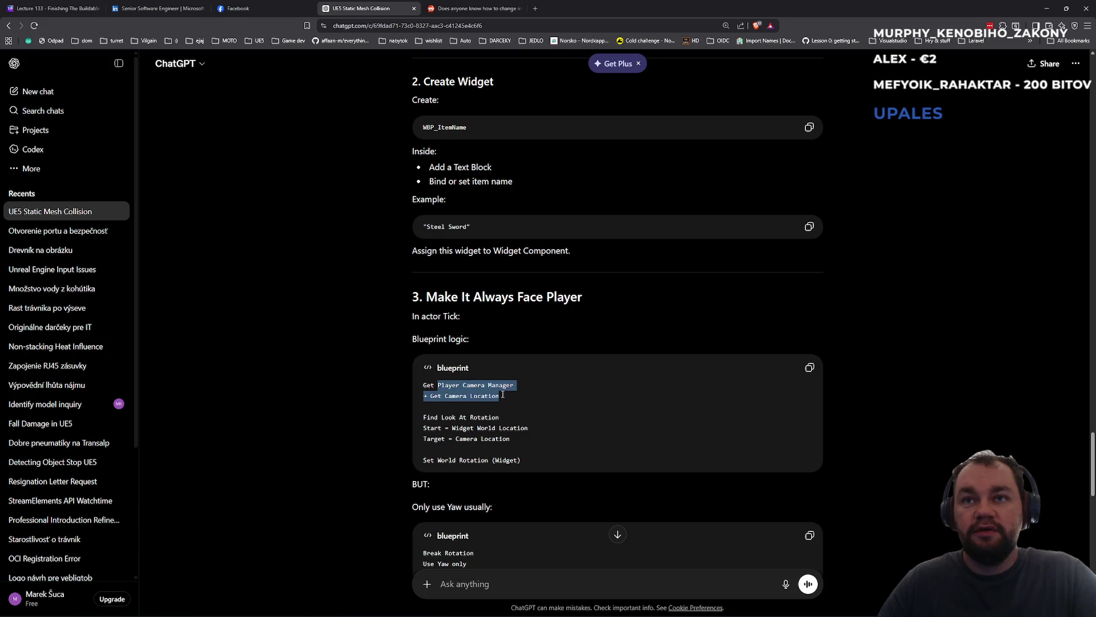
{"action": "left_click", "coordinate": [454, 420]}
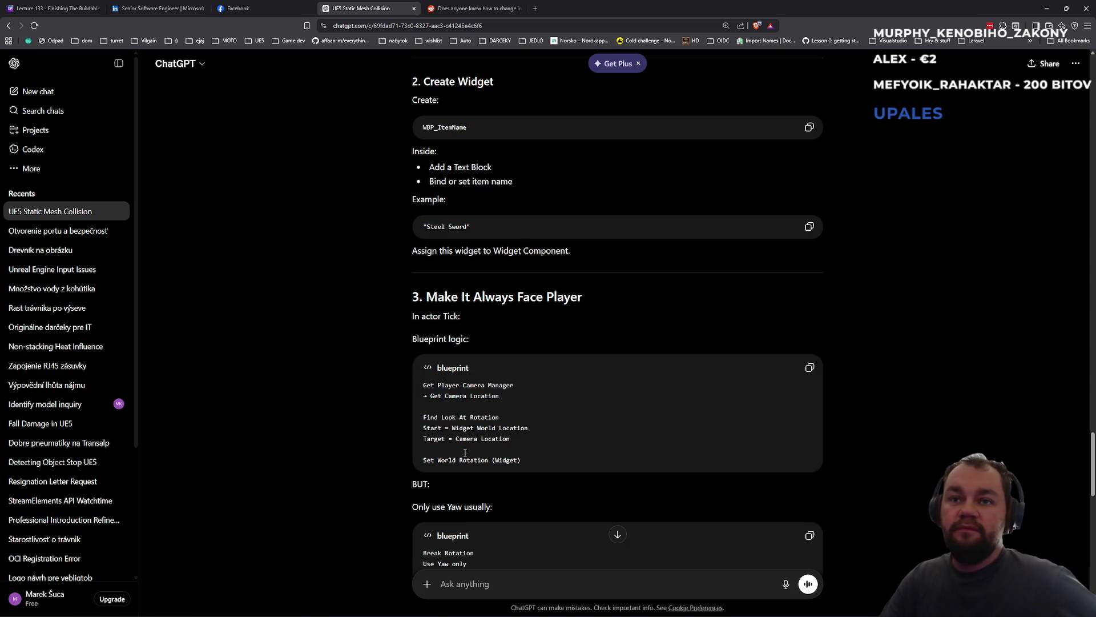
{"action": "scroll", "coordinate": [454, 423], "scroll_direction": "down", "scroll_amount": 3}
{"action": "scroll", "coordinate": [454, 443], "scroll_direction": "down", "scroll_amount": 3}
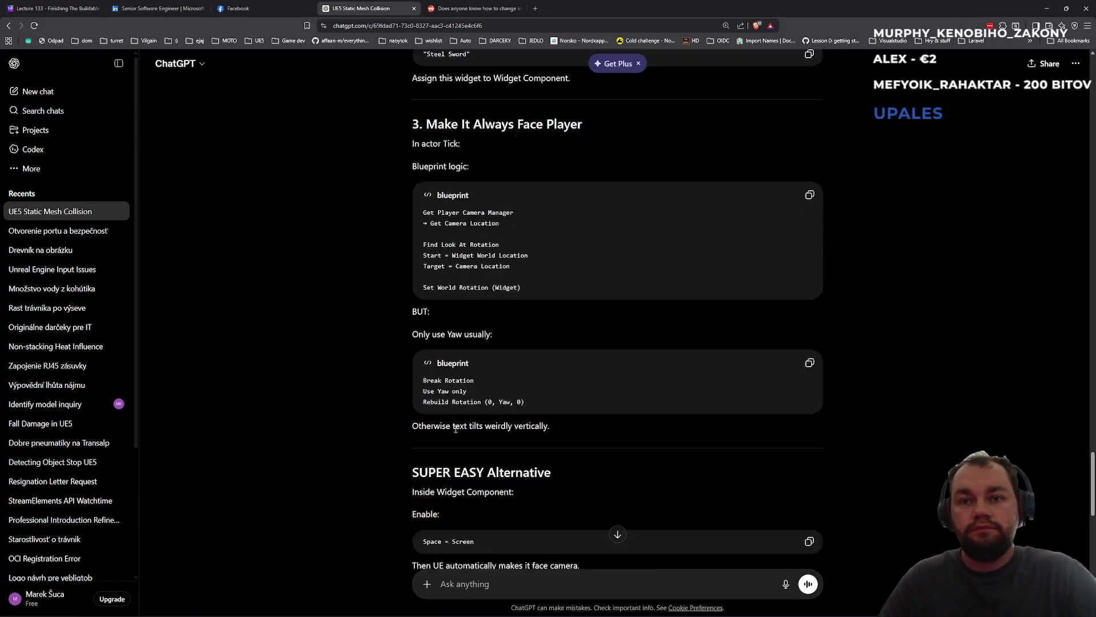
{"action": "scroll", "coordinate": [474, 403], "scroll_direction": "up", "scroll_amount": 5}
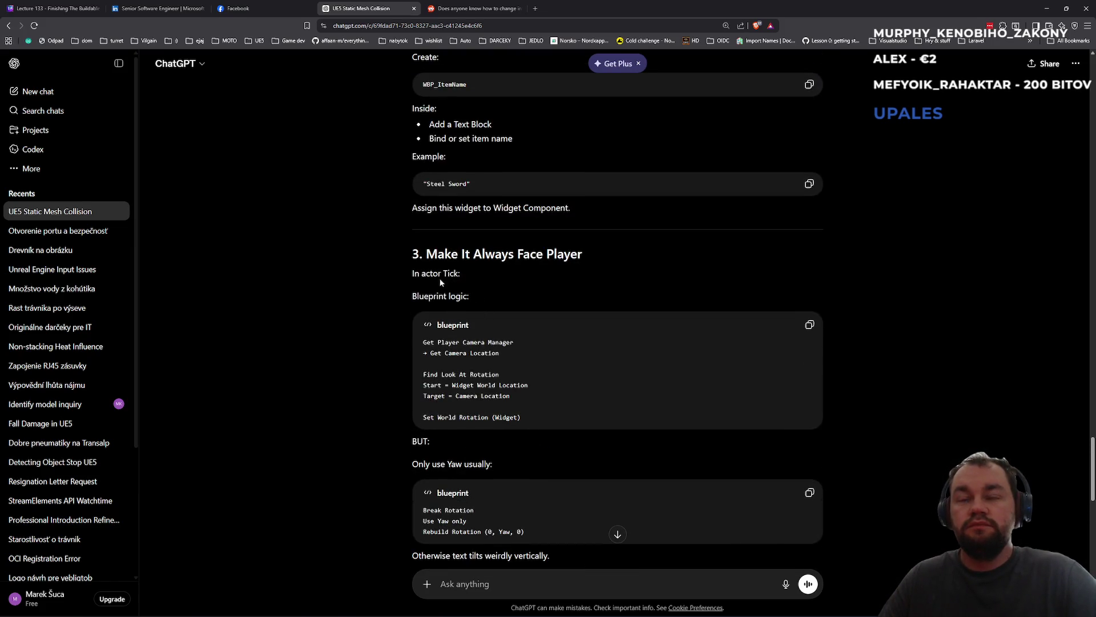
{"action": "key", "text": "alt+Tab"}
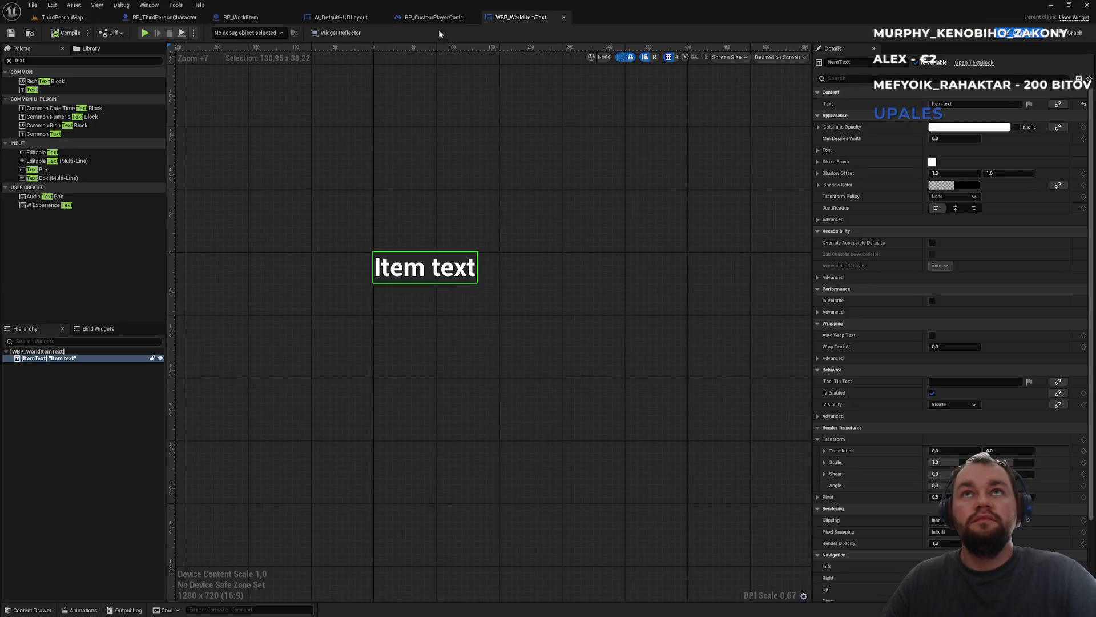
- Show BP_WorldItem's Construction Script, then scroll ChatGPT back up to the Method 1 instructions
{"action": "left_click", "coordinate": [421, 22]}
{"action": "left_click", "coordinate": [347, 16]}
{"action": "left_click", "coordinate": [246, 18]}
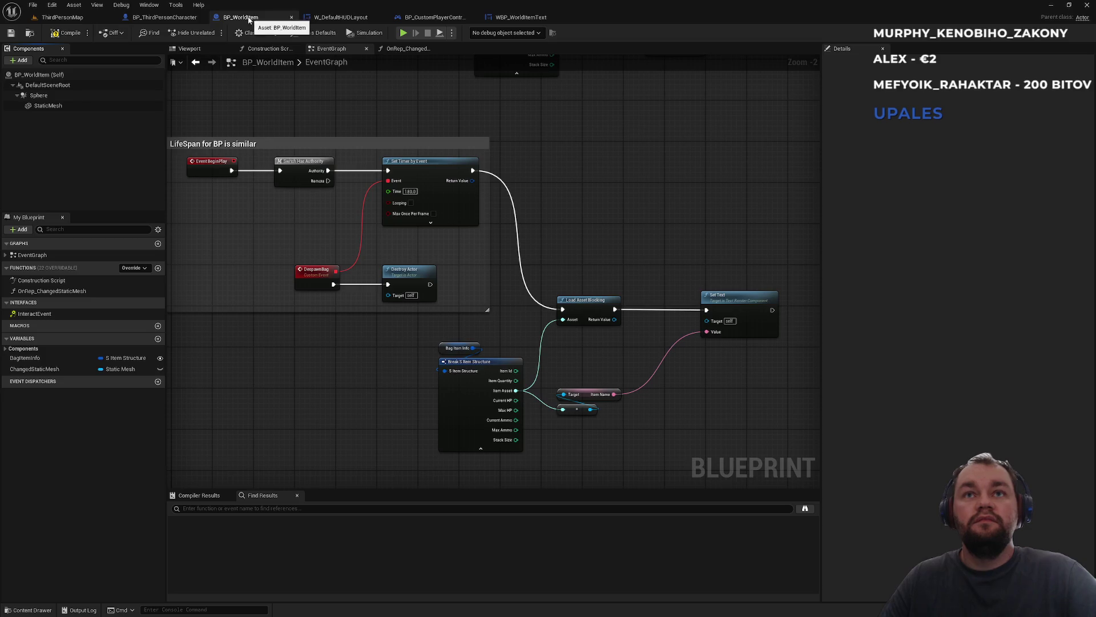
{"action": "left_click", "coordinate": [169, 17]}
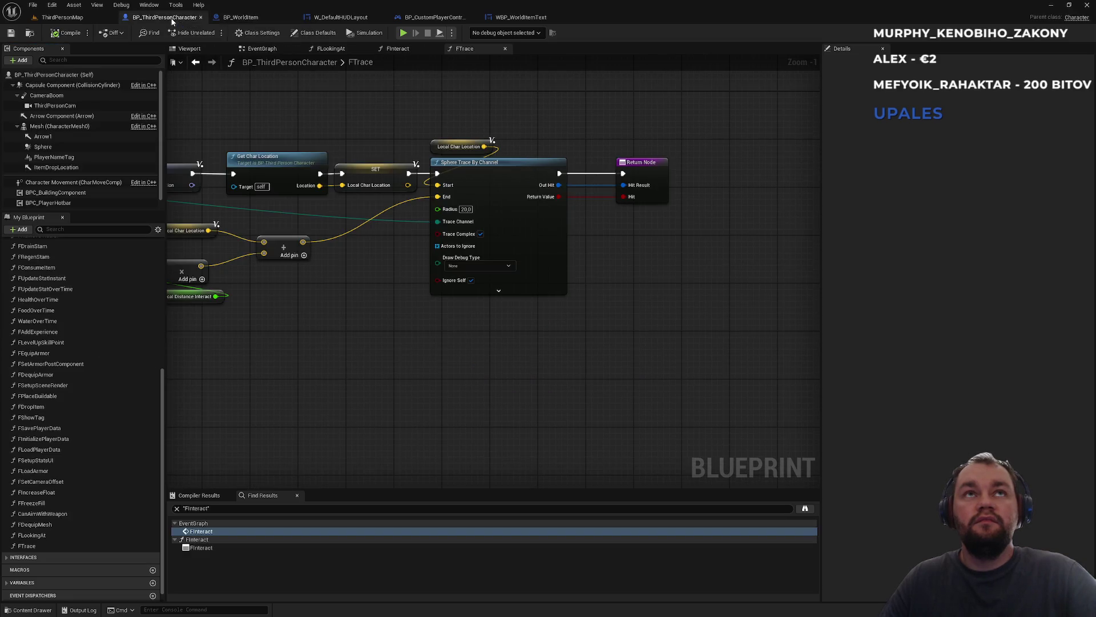
{"action": "left_click", "coordinate": [237, 18]}
{"action": "left_click_drag", "start_coordinate": [294, 112], "coordinate": [323, 262]}
{"action": "left_click", "coordinate": [270, 51]}
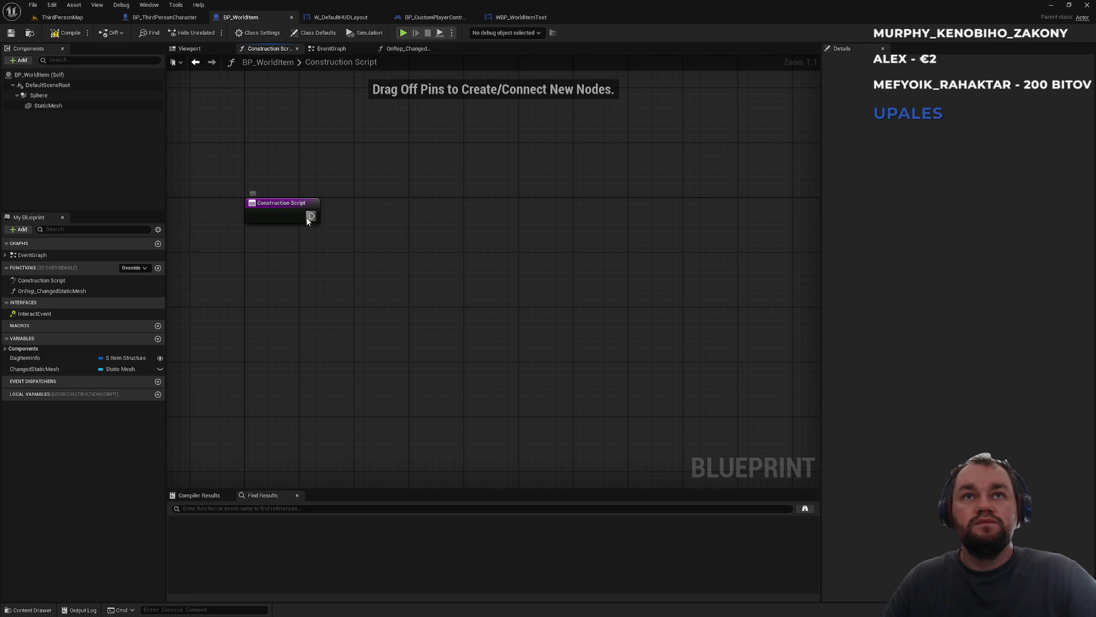
{"action": "key", "text": "alt+Tab"}
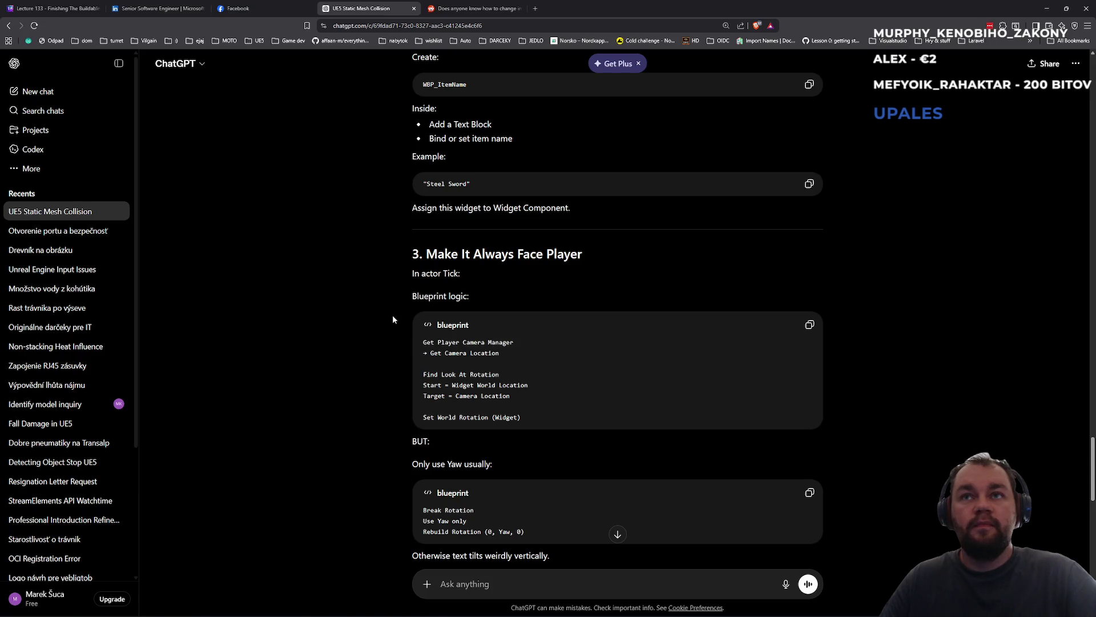
{"action": "scroll", "coordinate": [394, 330], "scroll_direction": "up", "scroll_amount": 5}
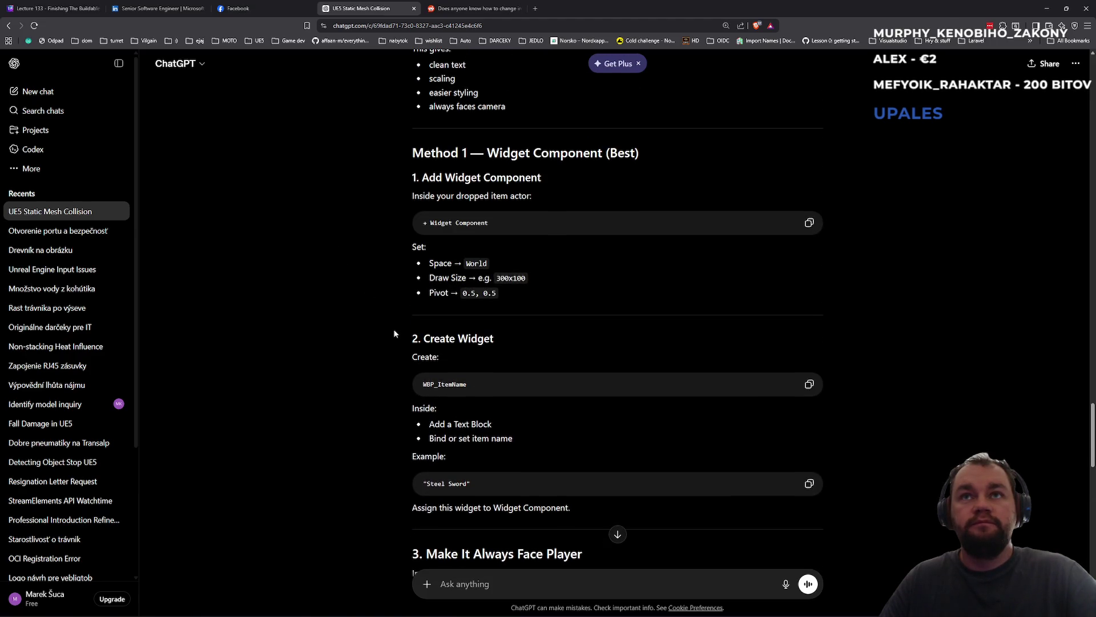
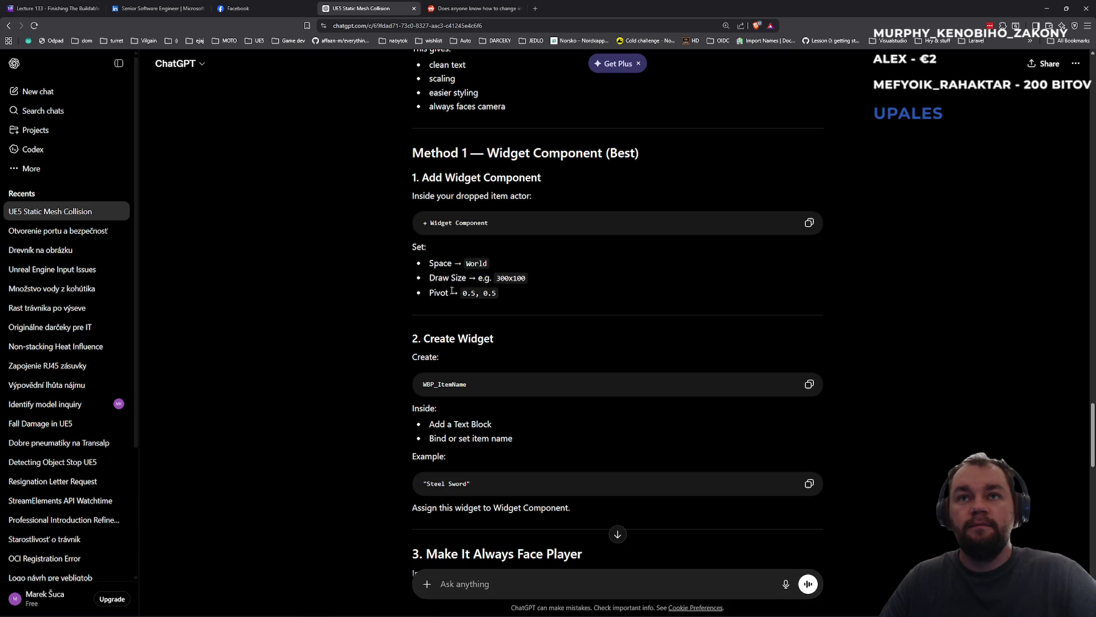
- Add a Widget component to BP_WorldItem and select it
{"action": "key", "text": "alt+Tab"}
{"action": "left_click", "coordinate": [25, 60]}
{"action": "type", "text": "widget"}
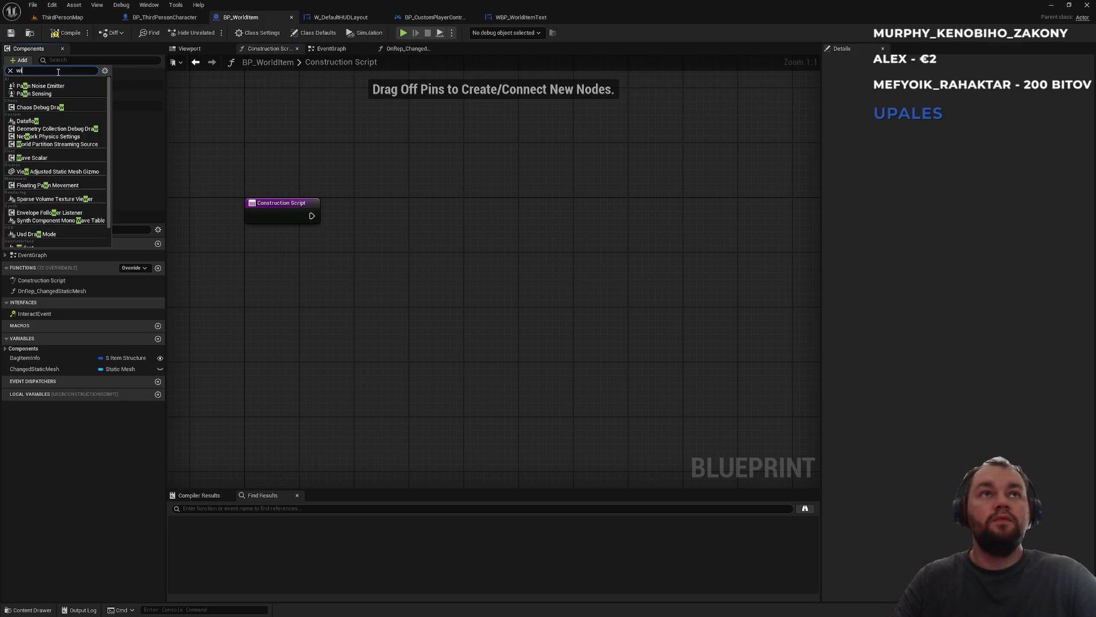
{"action": "left_click", "coordinate": [59, 85]}
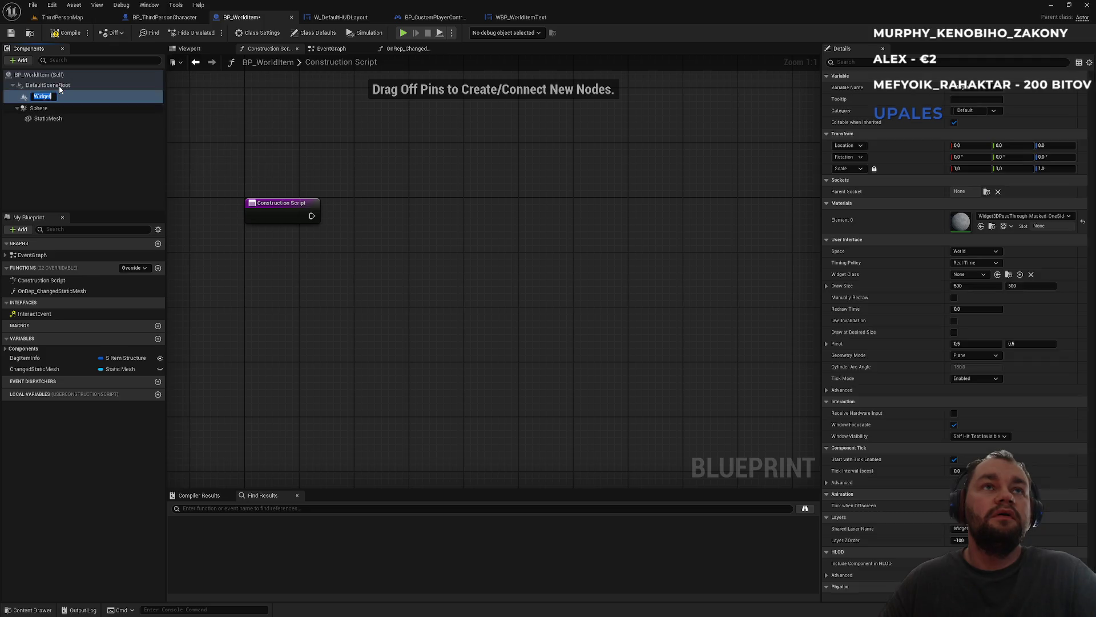
{"action": "scroll", "coordinate": [362, 289], "scroll_direction": "down", "scroll_amount": 6}
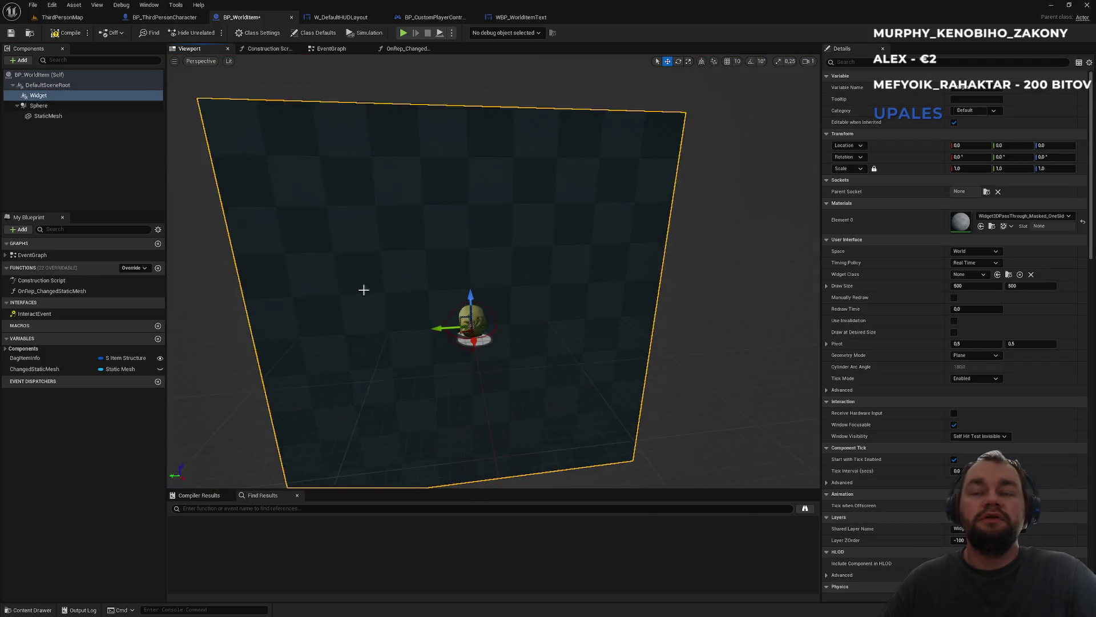
{"action": "left_click", "coordinate": [50, 97]}
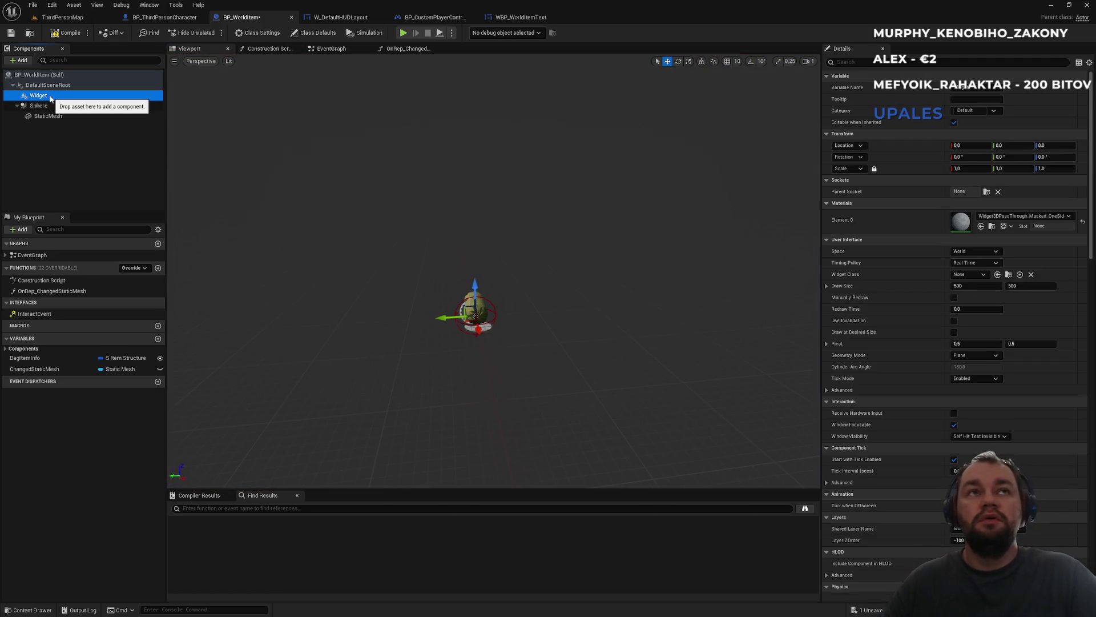
- Set the Widget component's Space to Screen
{"action": "key", "text": "alt+Tab"}
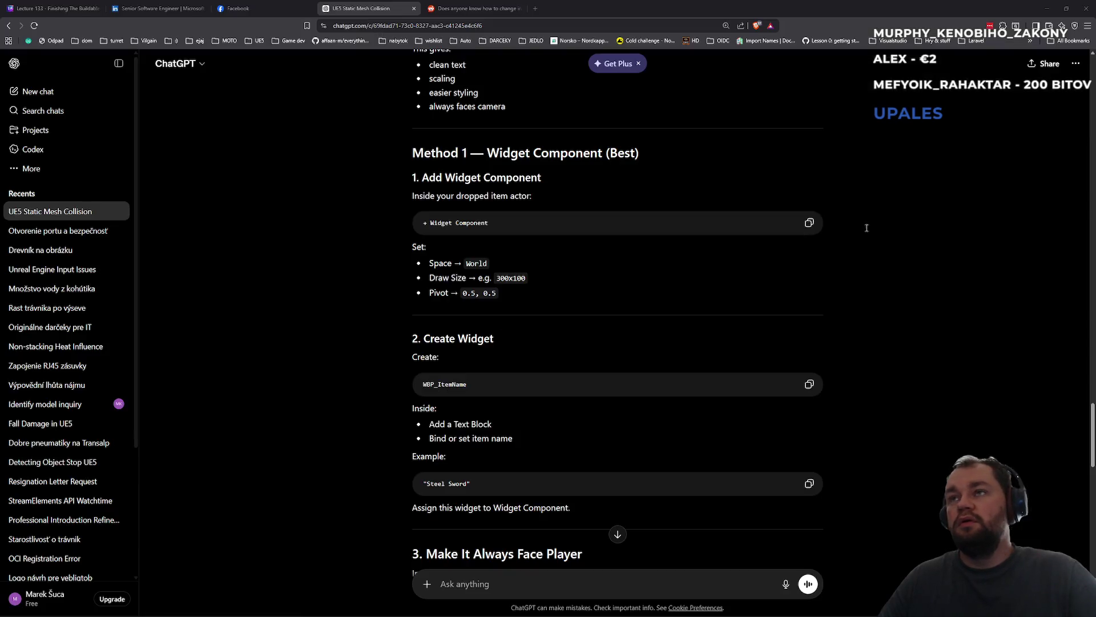
{"action": "key", "text": "alt+Tab"}
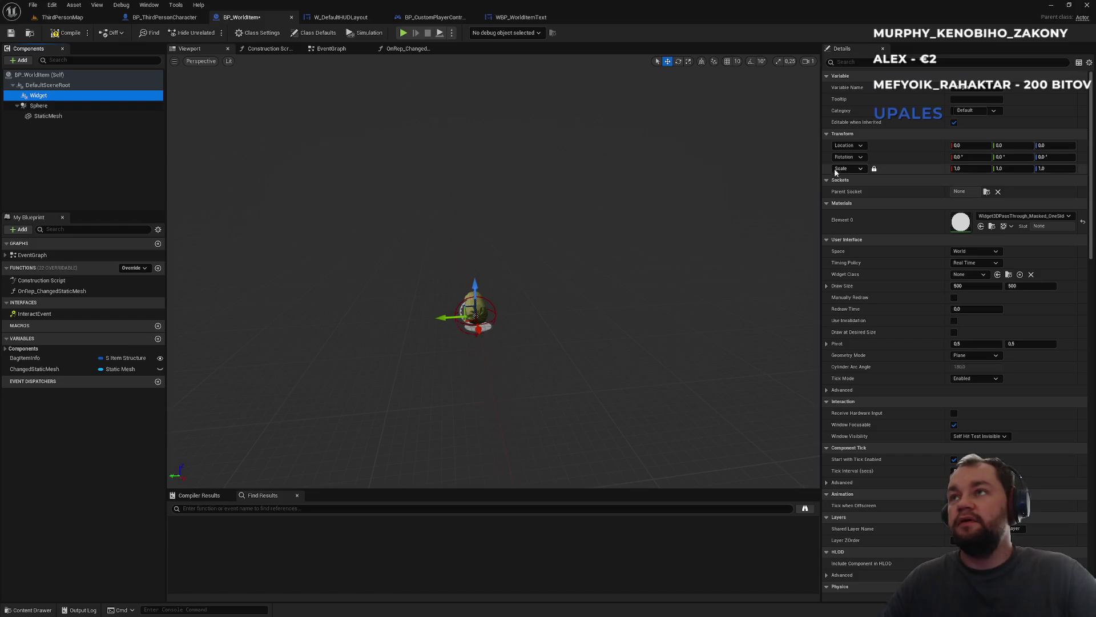
{"action": "left_click", "coordinate": [849, 62]}
{"action": "type", "text": "ce"}
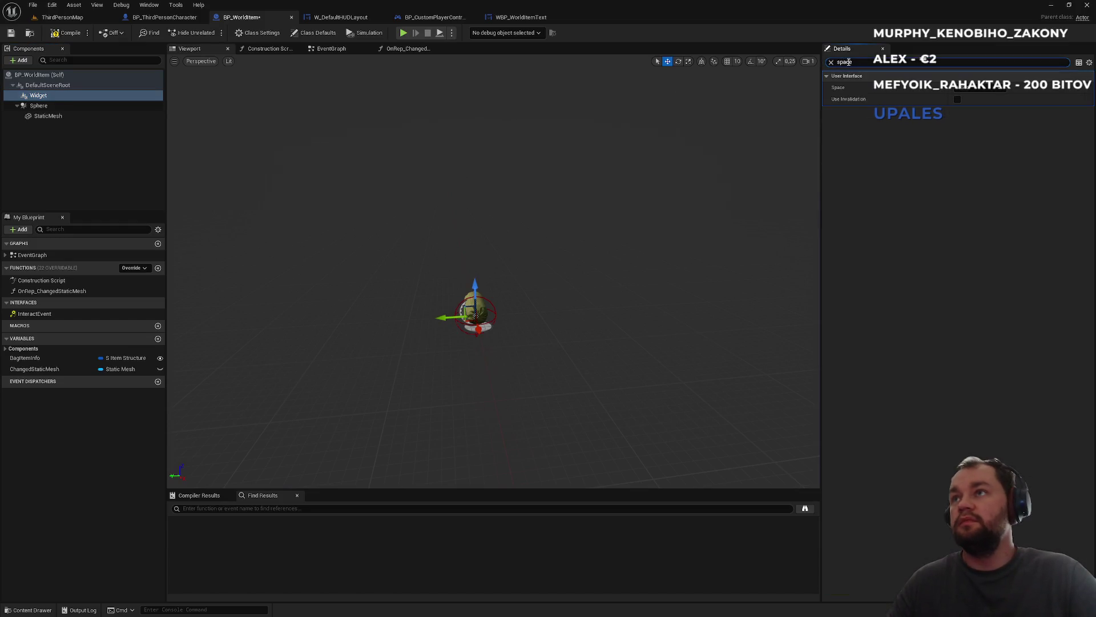
{"action": "key", "text": "alt+Tab"}
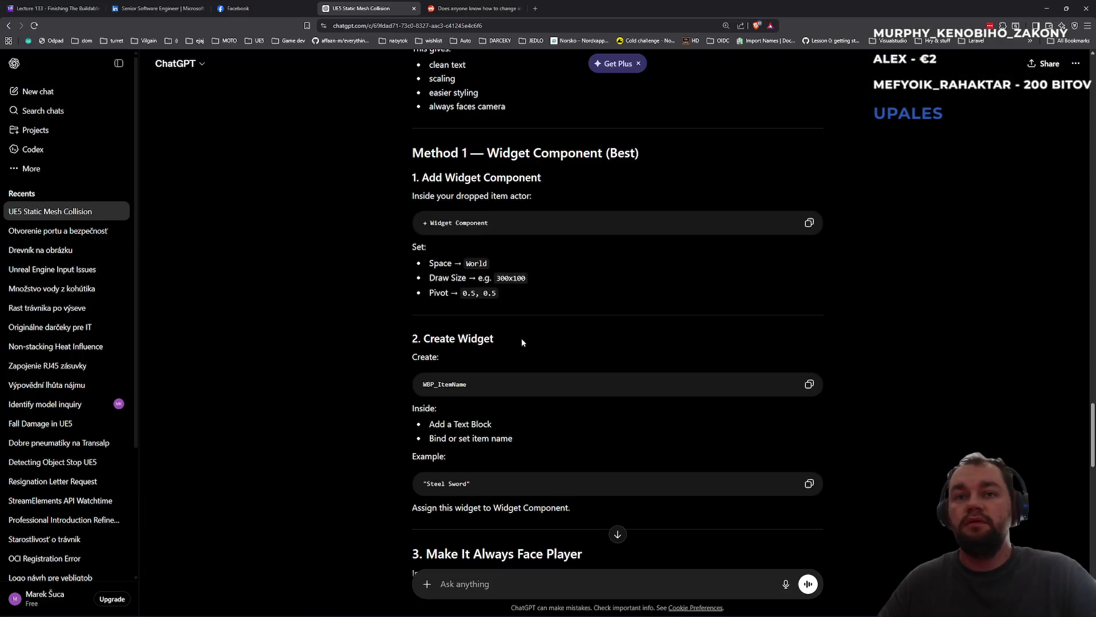
{"action": "scroll", "coordinate": [489, 340], "scroll_direction": "down", "scroll_amount": 8}
{"action": "key", "text": "alt+Tab"}
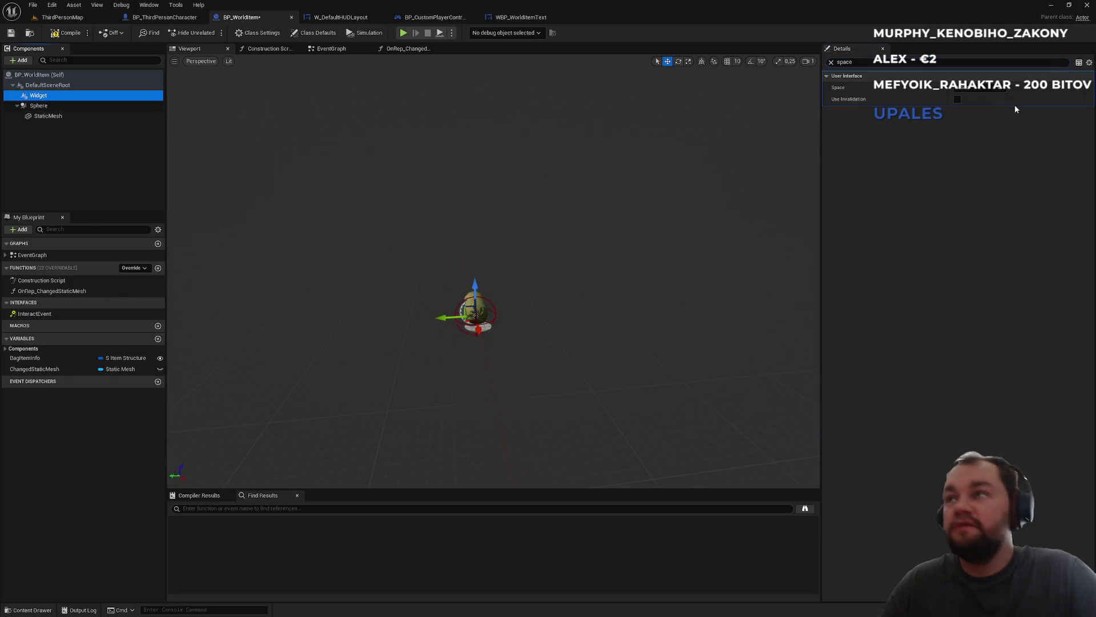
{"action": "left_click", "coordinate": [981, 88]}
{"action": "left_click", "coordinate": [971, 104]}
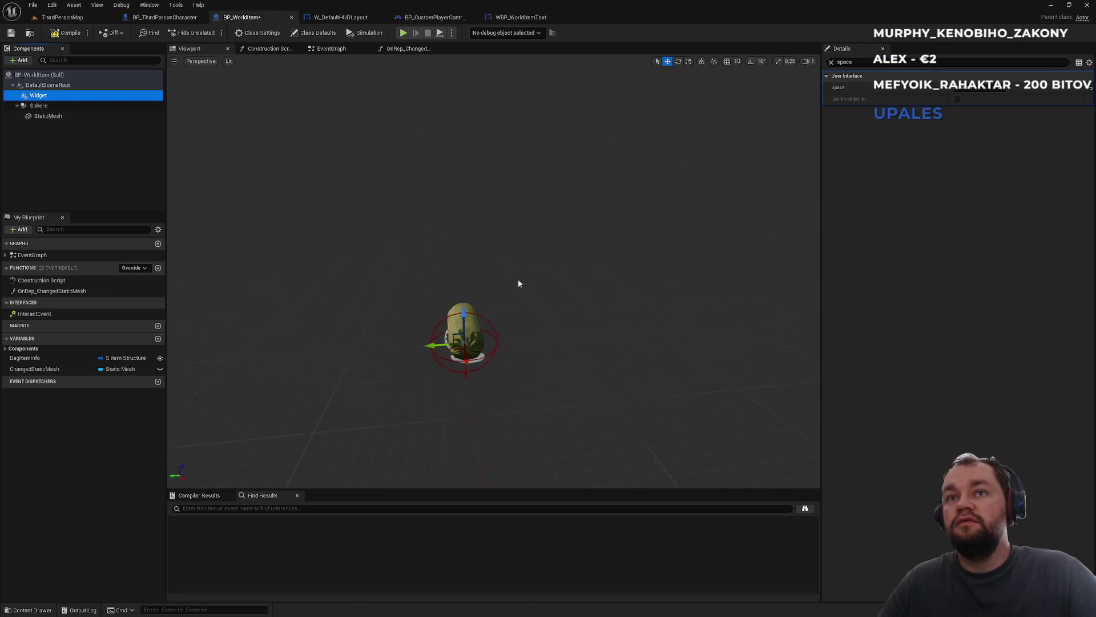
- Set the Widget component's Draw Size to 300 x 100
{"action": "key", "text": "alt+Tab"}
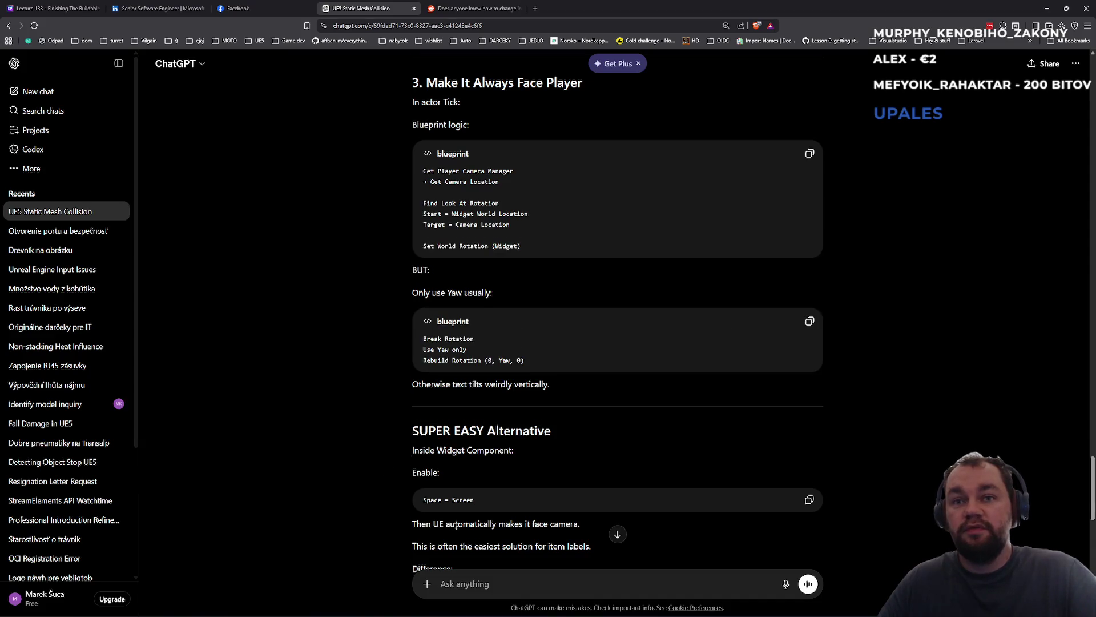
{"action": "scroll", "coordinate": [456, 526], "scroll_direction": "up", "scroll_amount": 8}
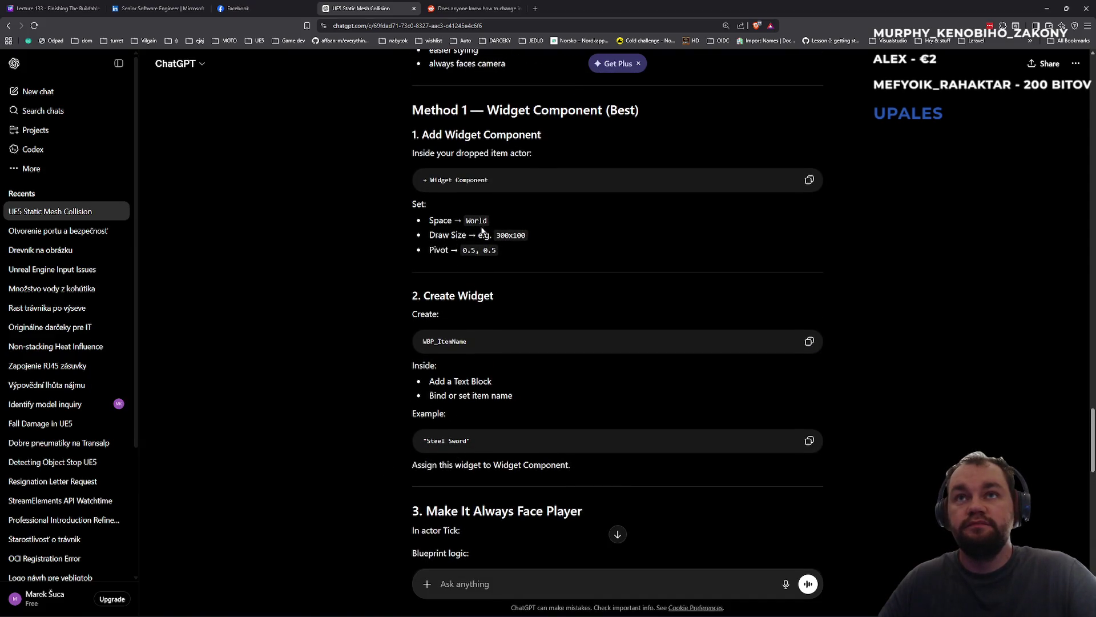
{"action": "key", "text": "alt+Tab"}
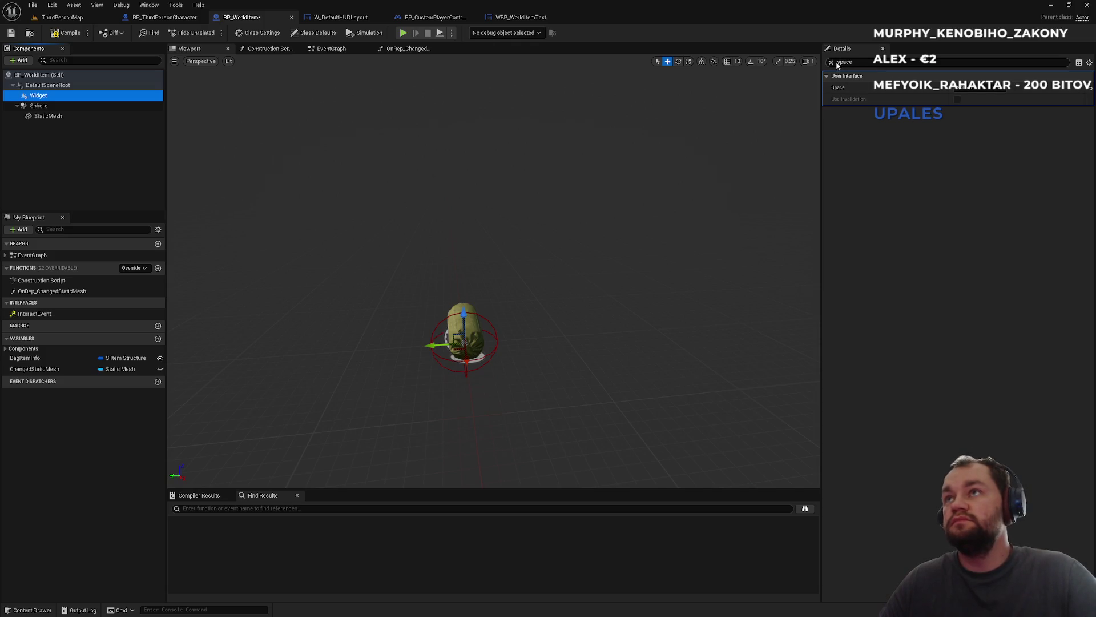
{"action": "left_click", "coordinate": [831, 62]}
{"action": "type", "text": "dra"}
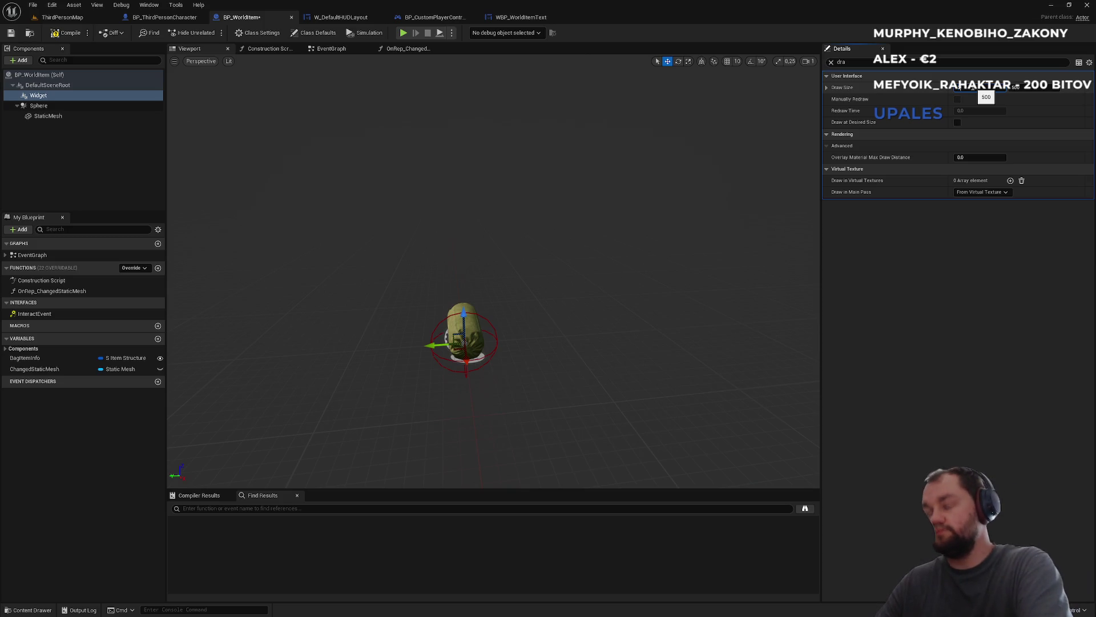
{"action": "type", "text": "300"}
{"action": "key", "text": "Tab"}
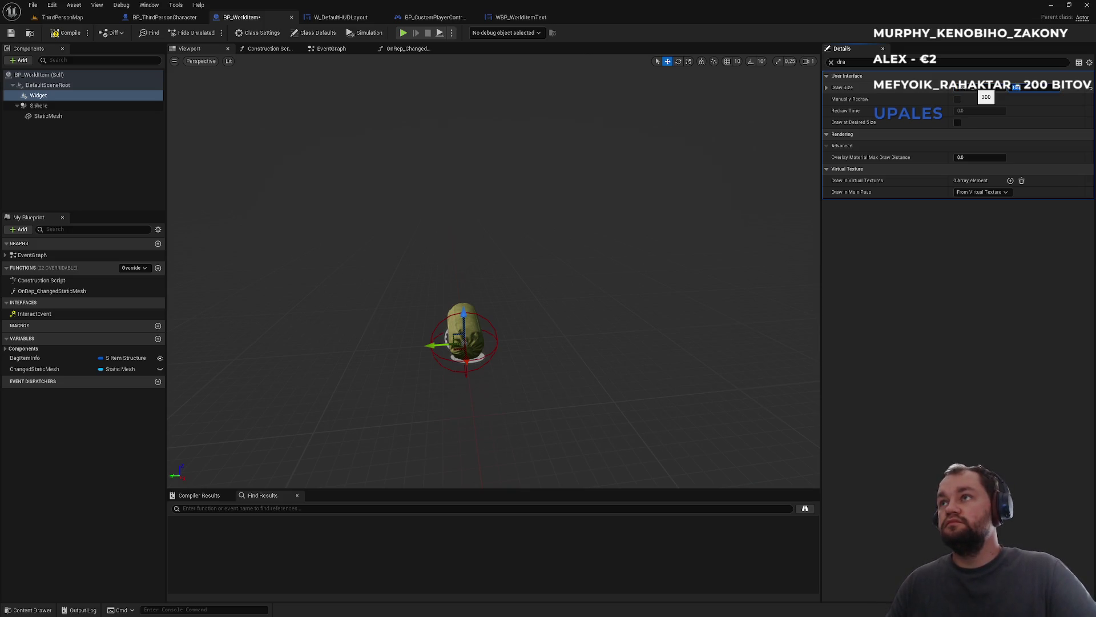
{"action": "left_click", "coordinate": [832, 62]}
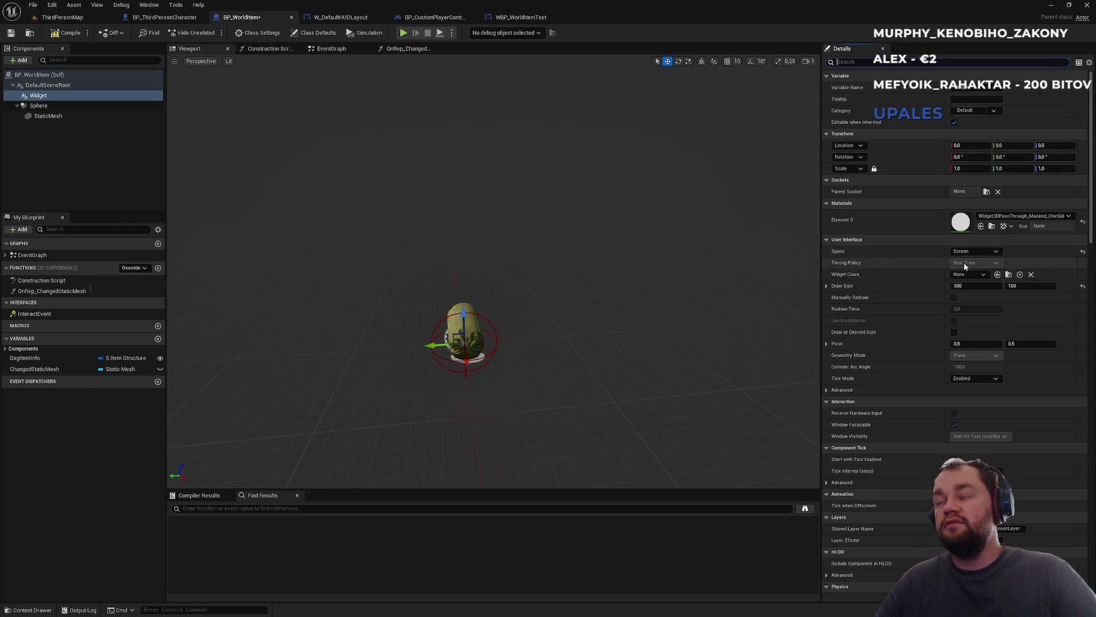
- Assign WBP_WorldItemText as the Widget component's widget class
{"action": "key", "text": "alt+Tab"}
{"action": "key", "text": "alt+Tab"}
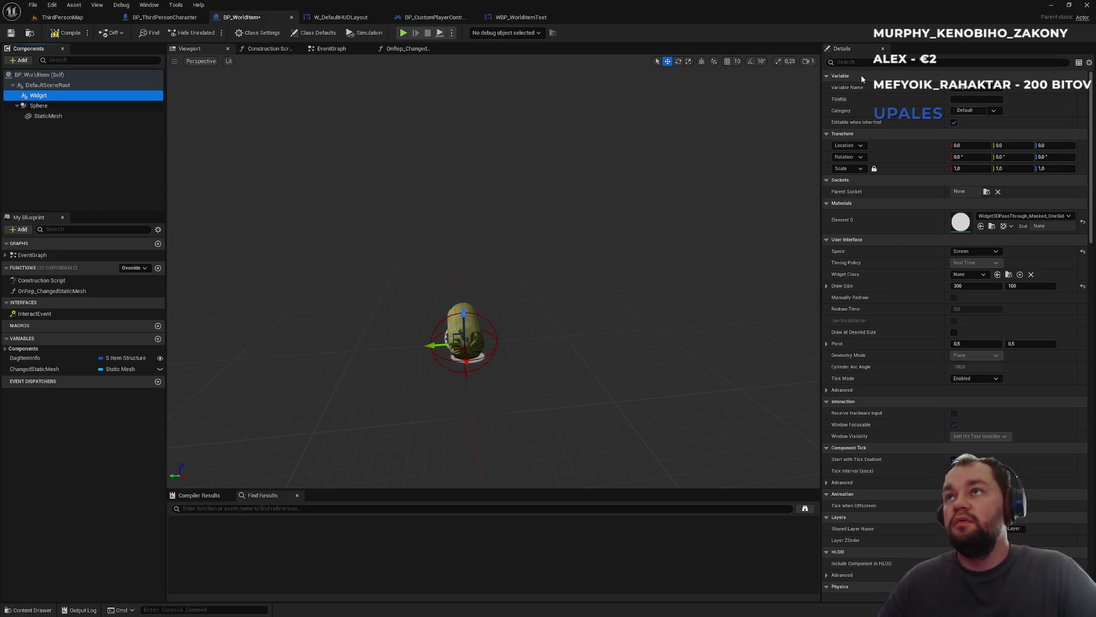
{"action": "left_click", "coordinate": [868, 64]}
{"action": "type", "text": "wi"}
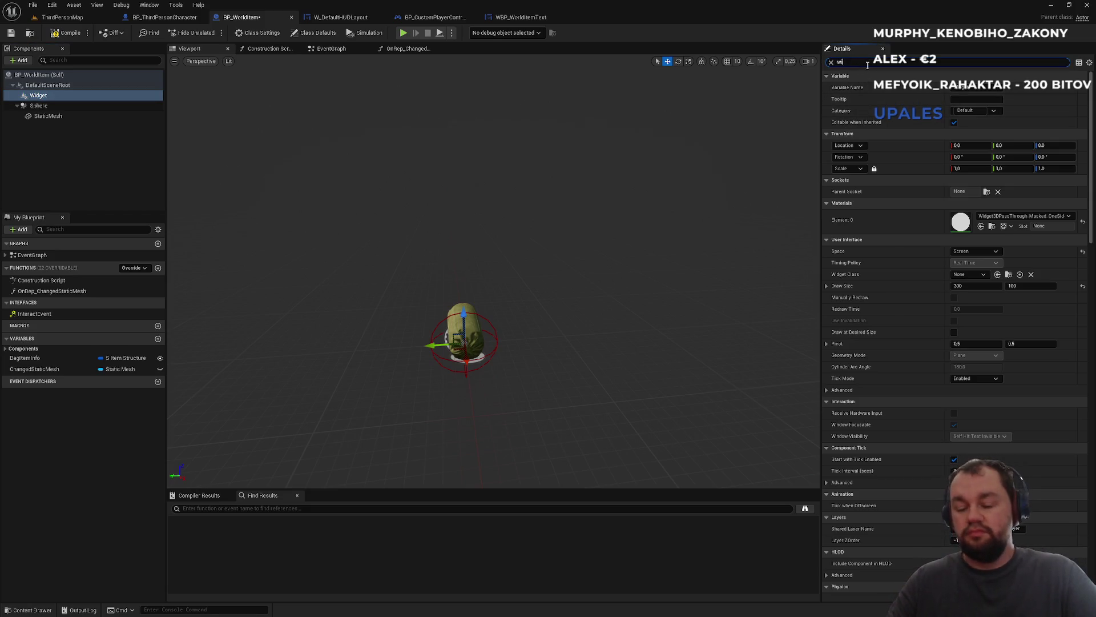
{"action": "type", "text": "d"}
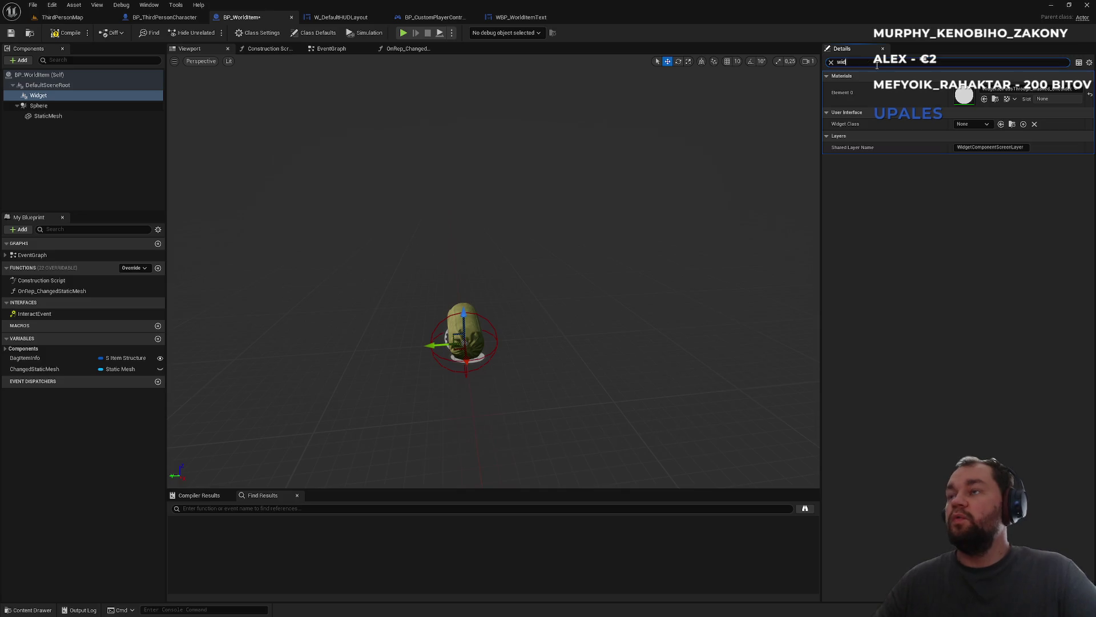
{"action": "left_click", "coordinate": [974, 125]}
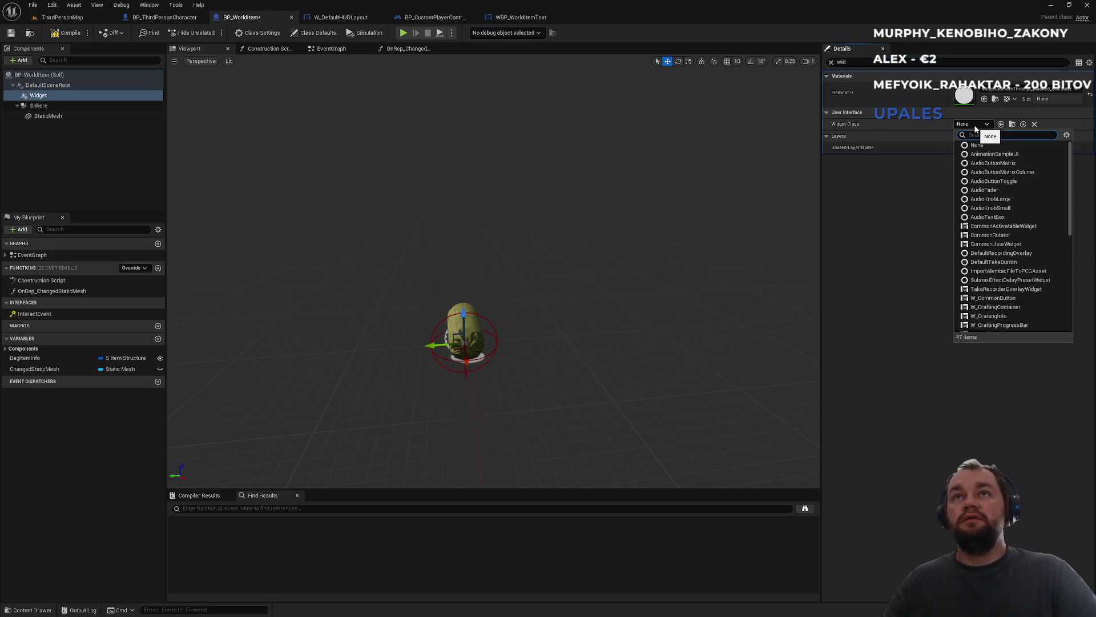
{"action": "type", "text": "wbp"}
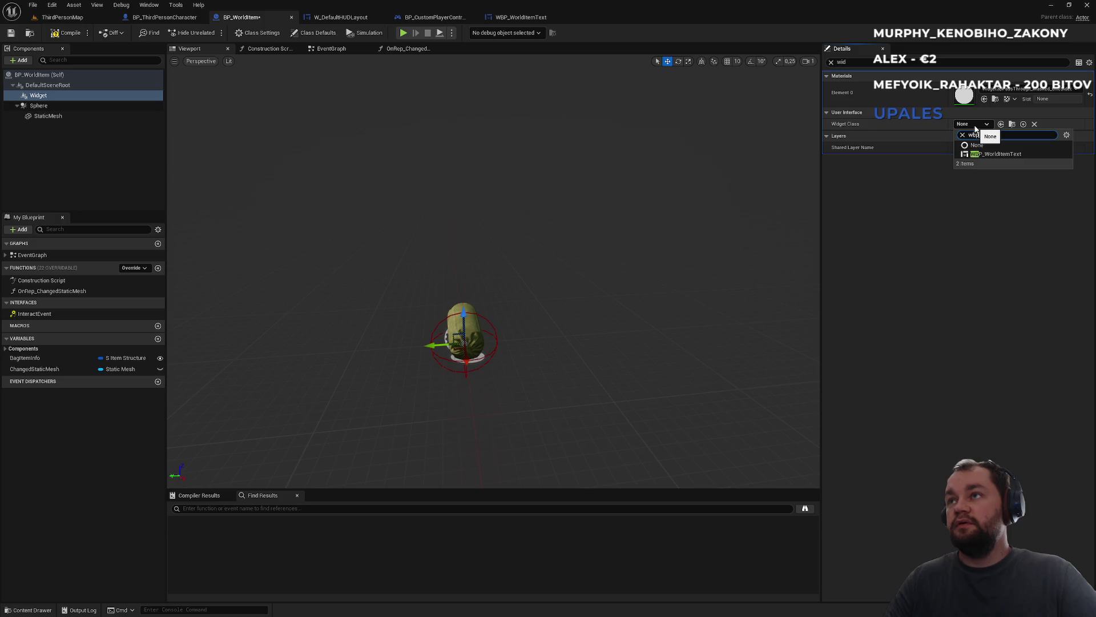
{"action": "left_click", "coordinate": [996, 154]}
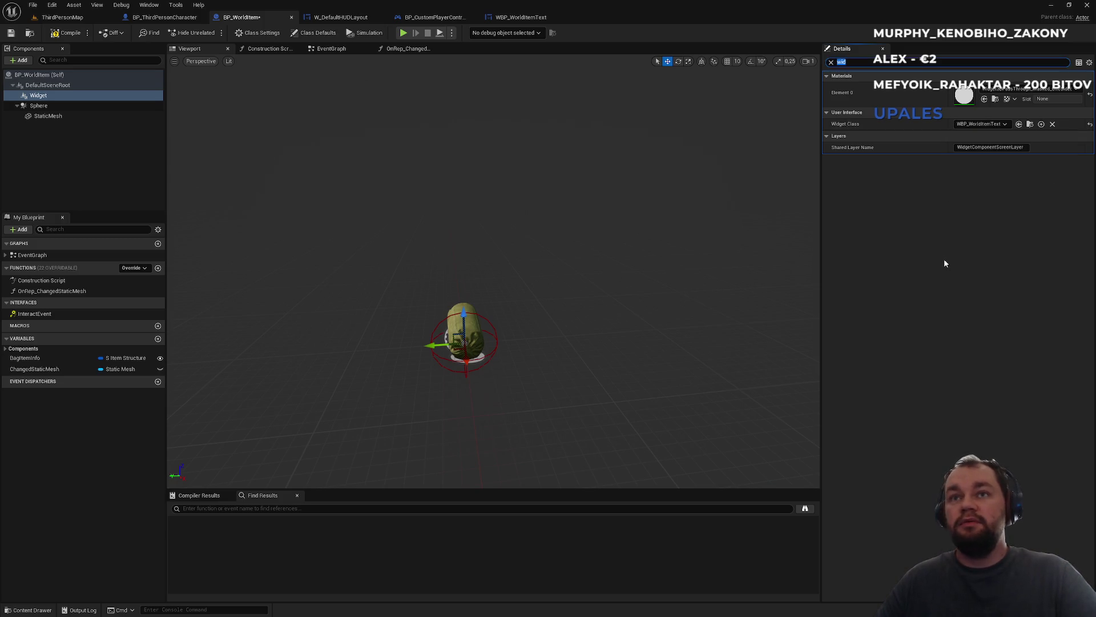
- Compile BP_WorldItem and inspect the Sphere and StaticMesh components
{"action": "left_click", "coordinate": [69, 34]}
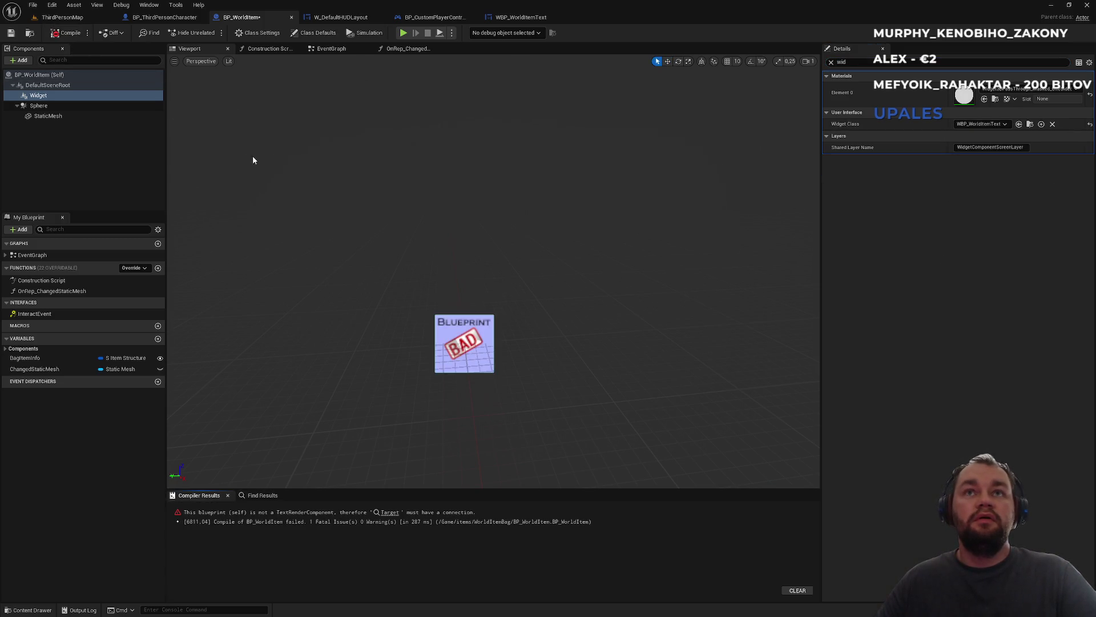
{"action": "mouse_move", "coordinate": [358, 250]}
{"action": "left_mouse_down"}
{"action": "mouse_move", "coordinate": [297, 228]}
{"action": "mouse_move", "coordinate": [450, 236]}
{"action": "left_mouse_up"}
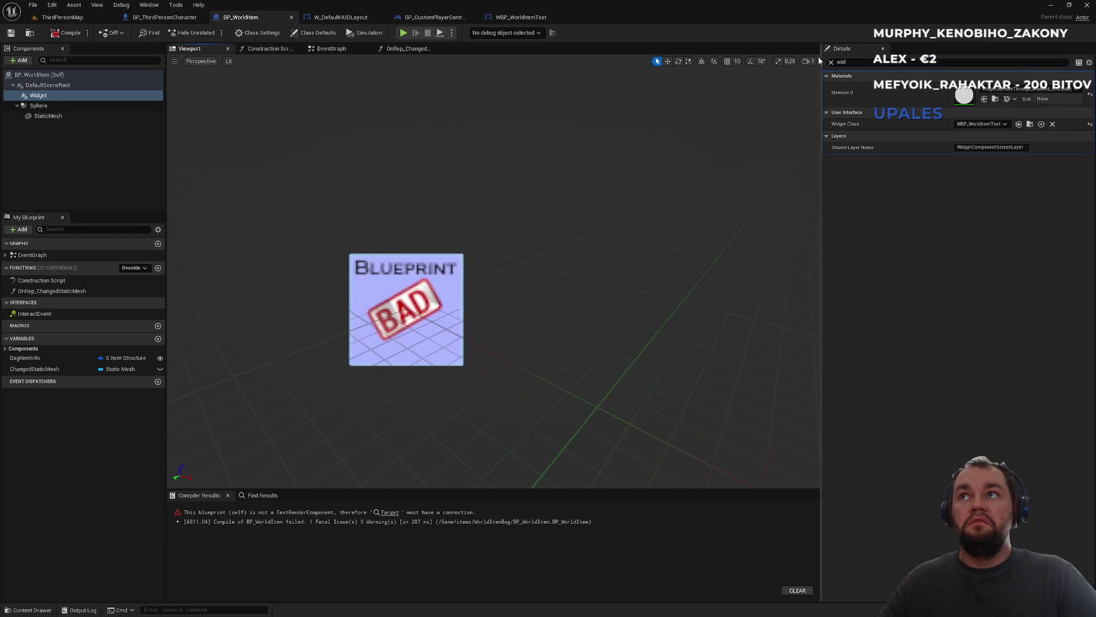
{"action": "left_click", "coordinate": [831, 63]}
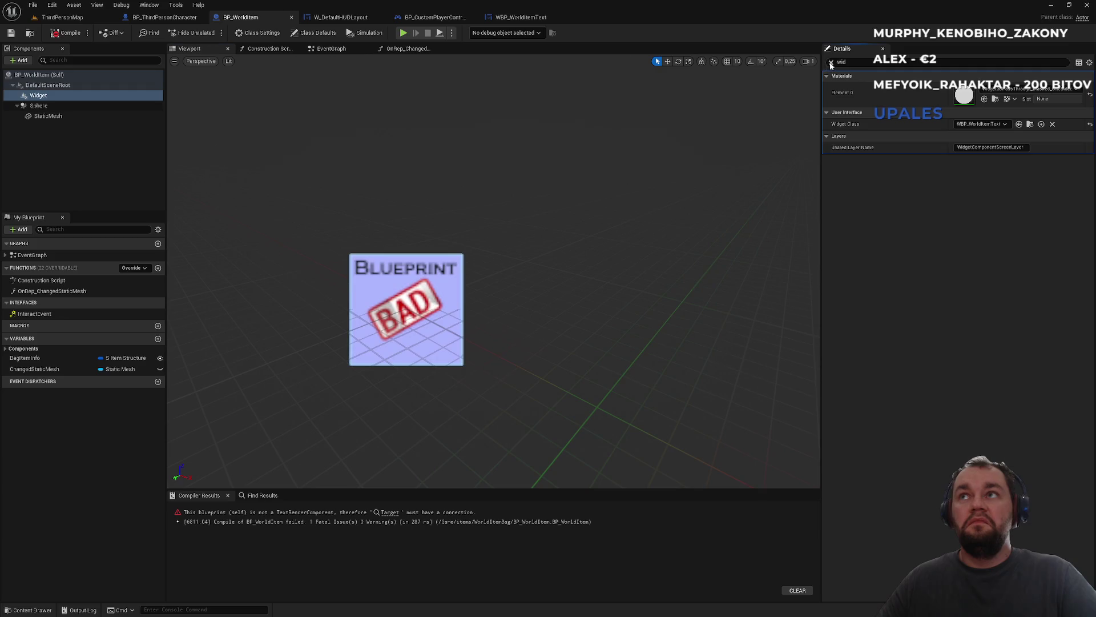
{"action": "left_click", "coordinate": [49, 107]}
{"action": "left_click", "coordinate": [50, 116]}
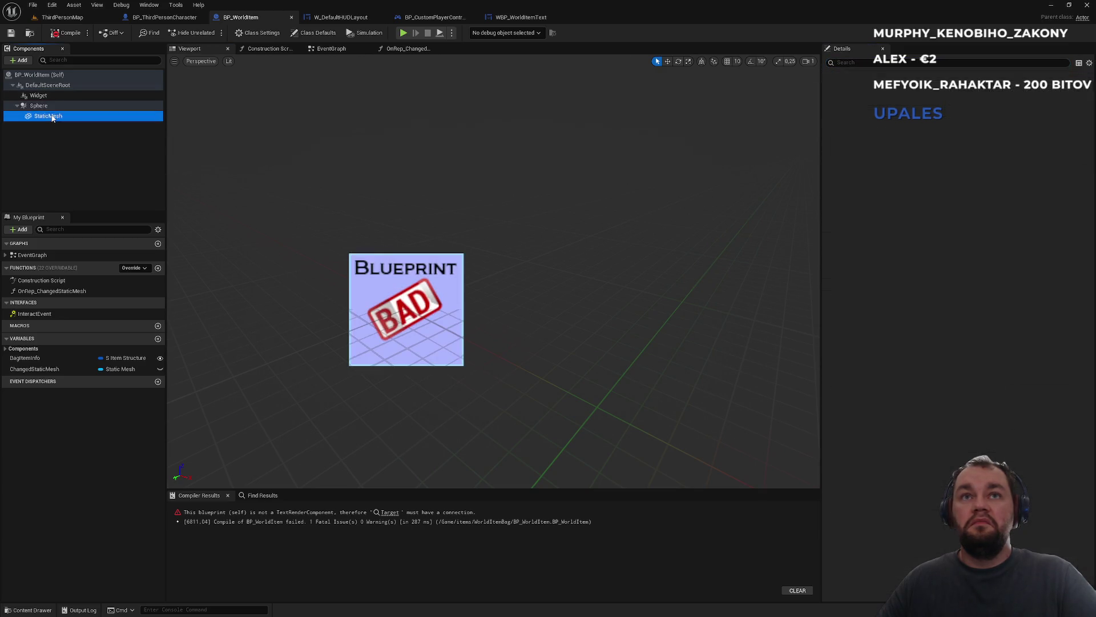
{"action": "left_click", "coordinate": [64, 34]}
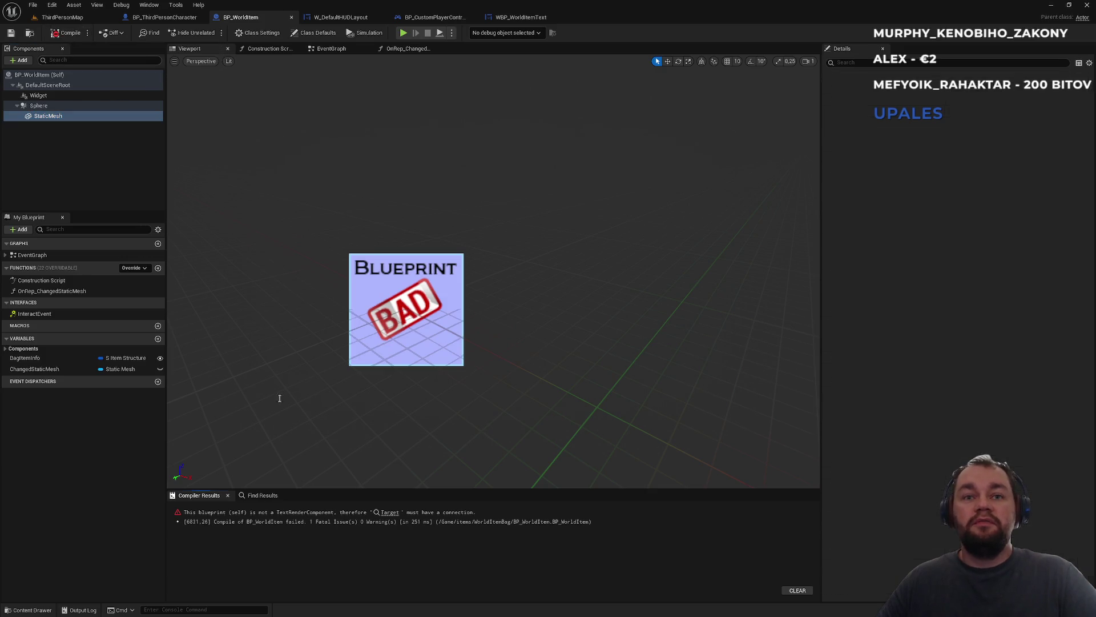
- Delete the broken Set Text node and recompile BP_WorldItem
{"action": "left_click", "coordinate": [390, 512]}
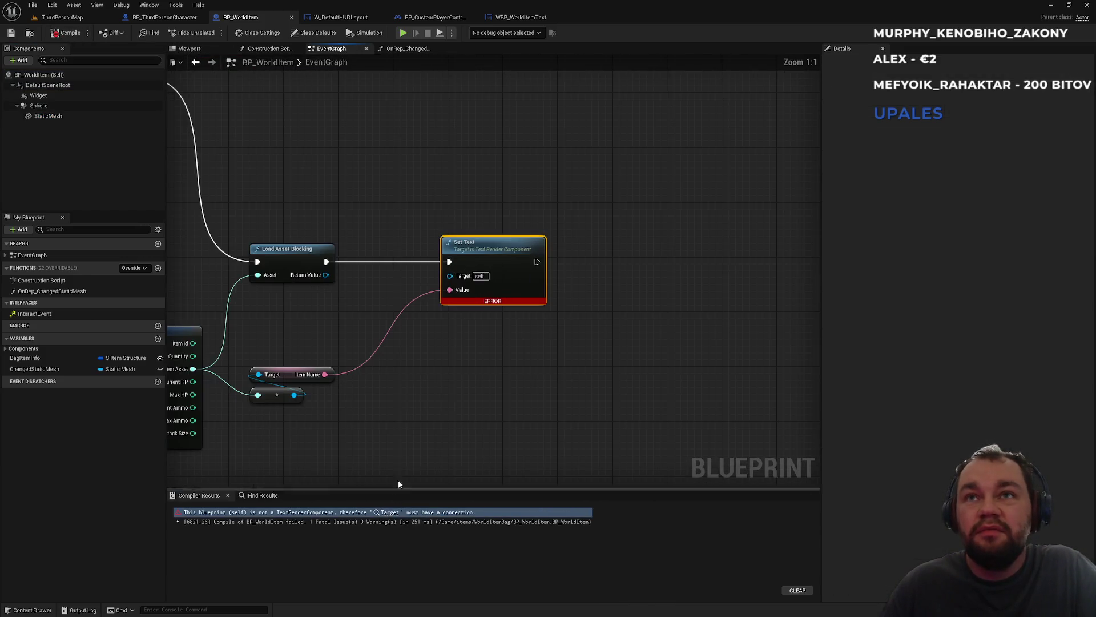
{"action": "left_click_drag", "start_coordinate": [406, 435], "coordinate": [469, 419]}
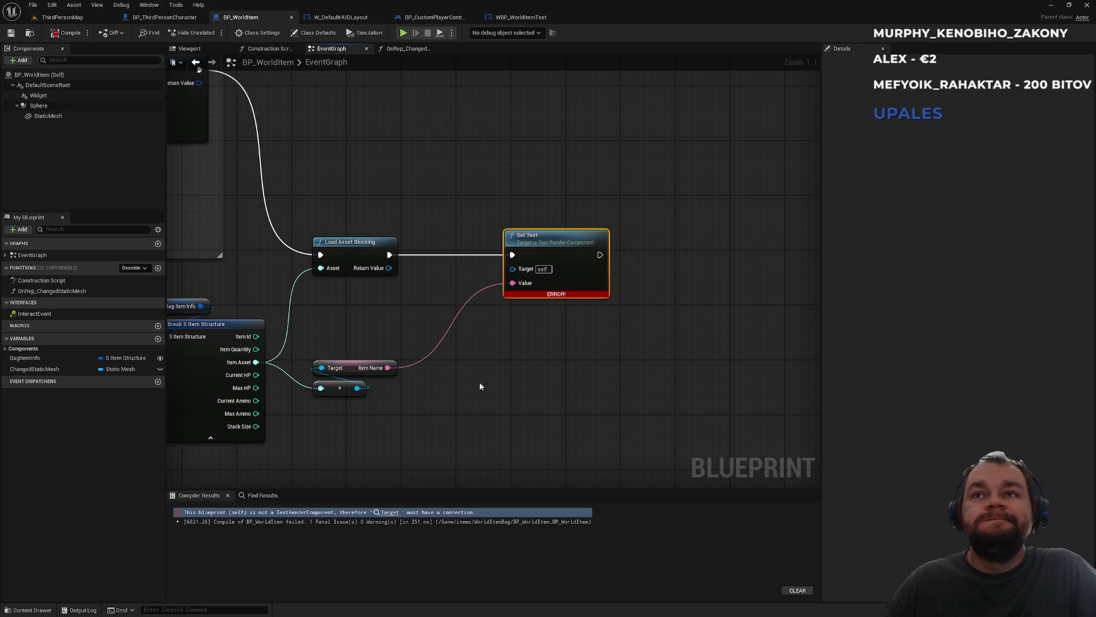
{"action": "left_click_drag", "start_coordinate": [502, 157], "coordinate": [551, 180]}
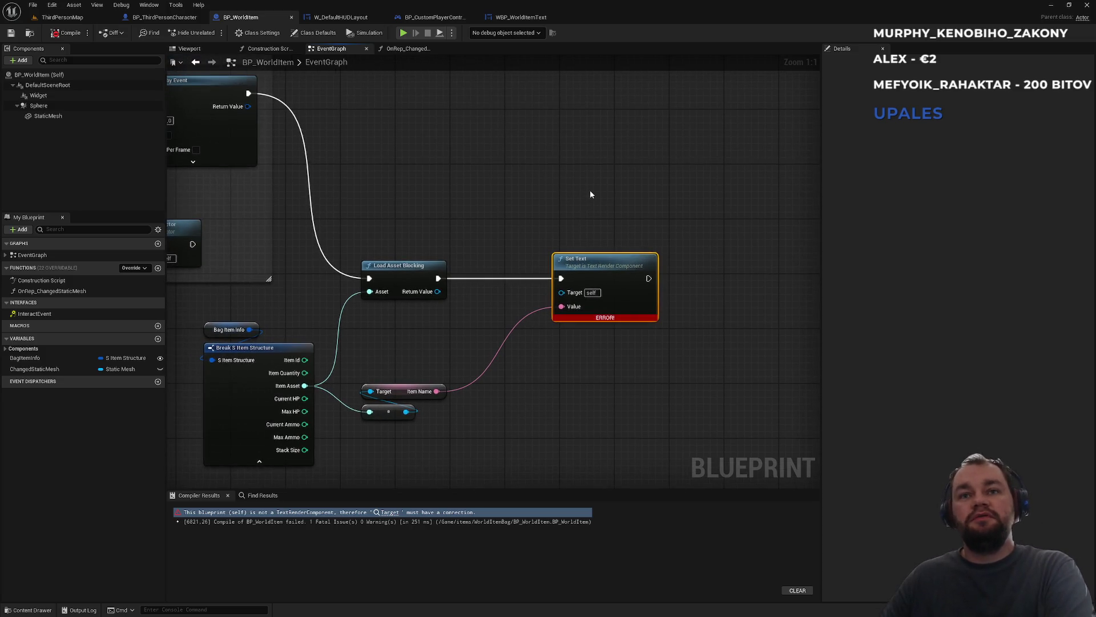
{"action": "key", "text": "Delete"}
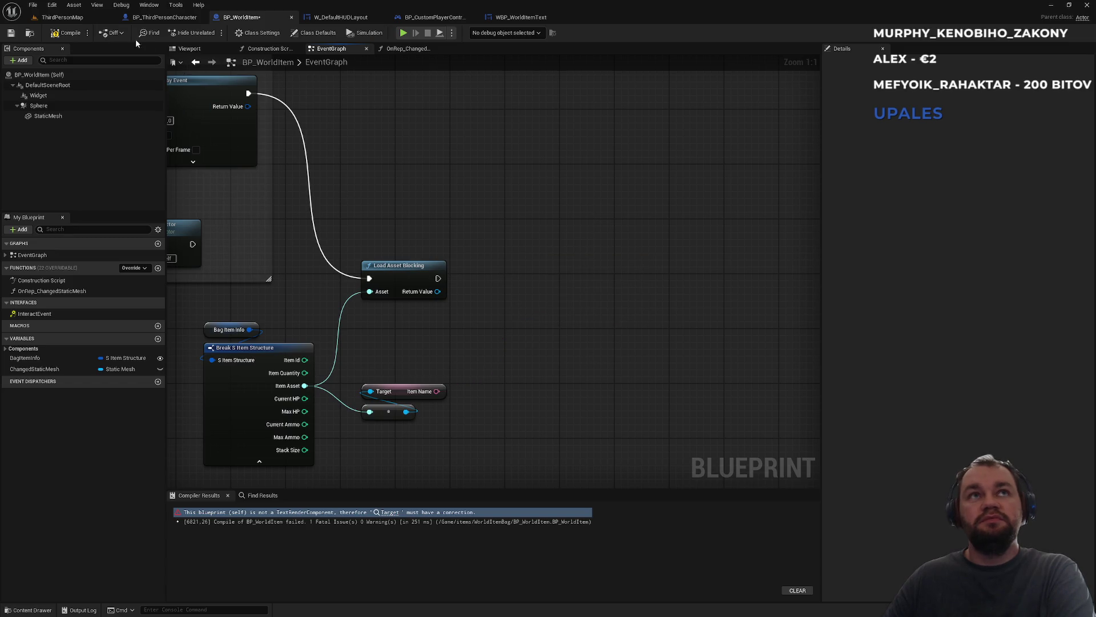
{"action": "left_click", "coordinate": [66, 34]}
- Check the 3D preview, StaticMesh and Widget settings, then return to ThirdPersonMap
{"action": "left_click", "coordinate": [190, 49]}
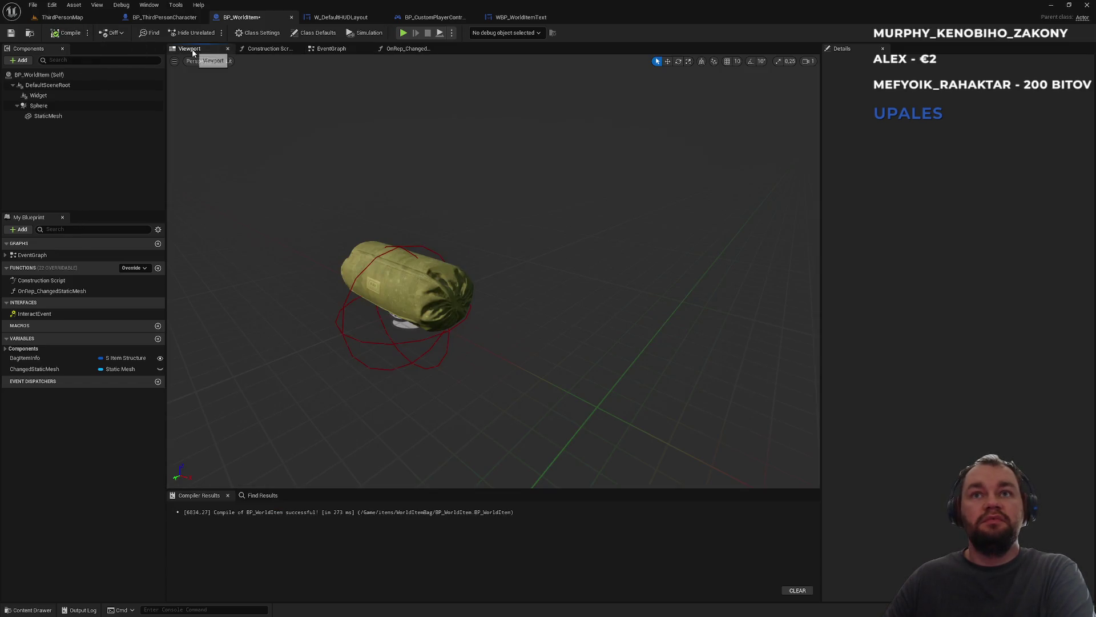
{"action": "left_click", "coordinate": [49, 116]}
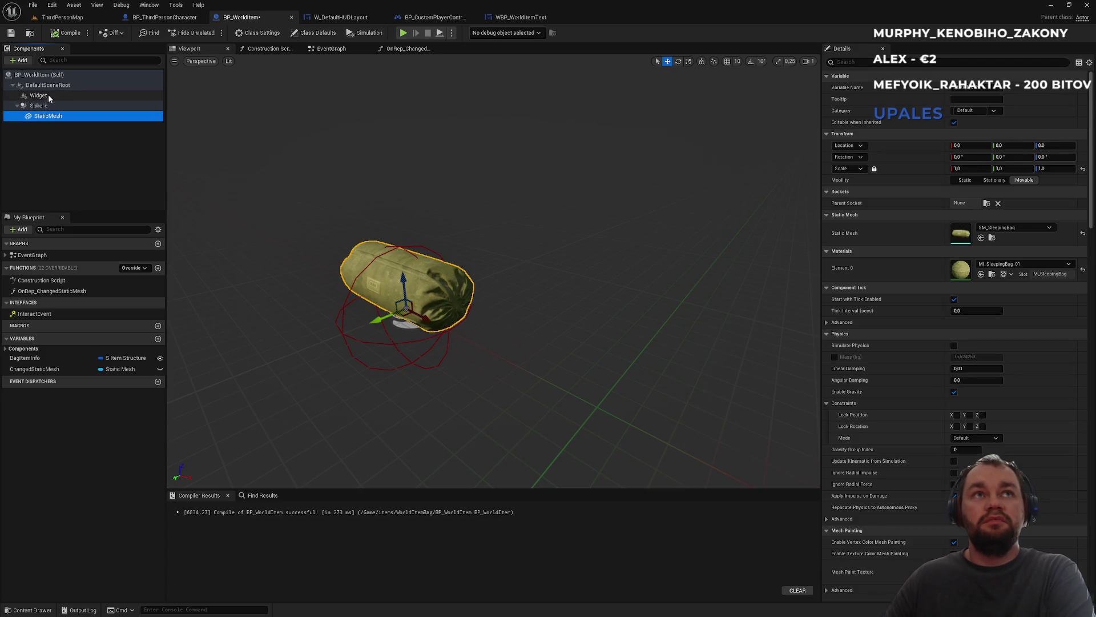
{"action": "left_click", "coordinate": [51, 95]}
{"action": "left_click", "coordinate": [63, 17]}
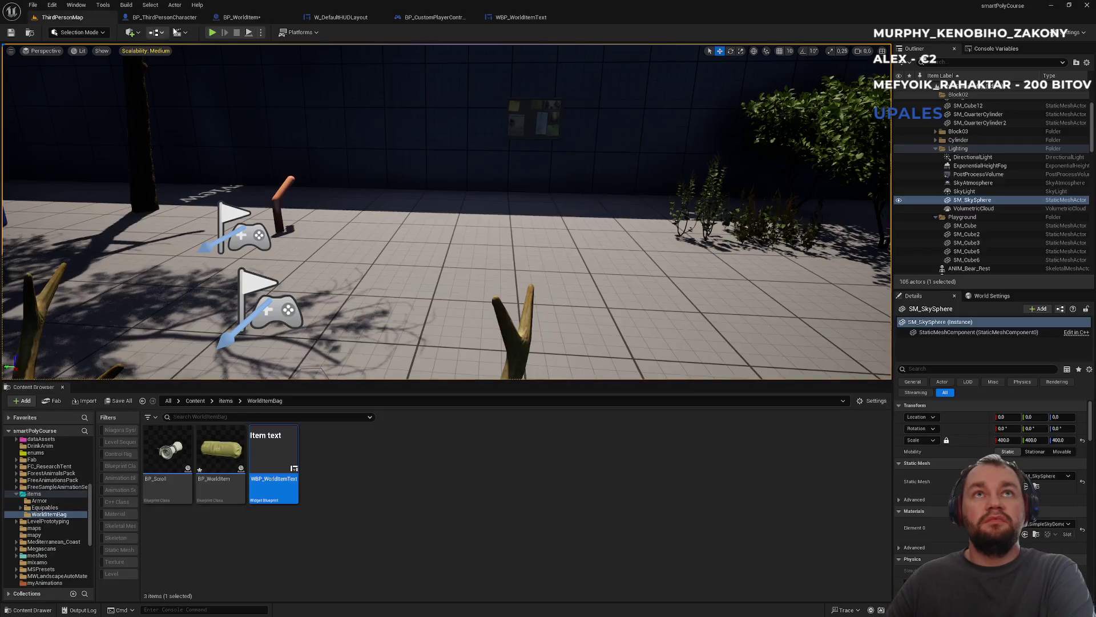
- Play-test dropping the first inventory item to see its floating Item label
{"action": "left_click", "coordinate": [210, 32]}
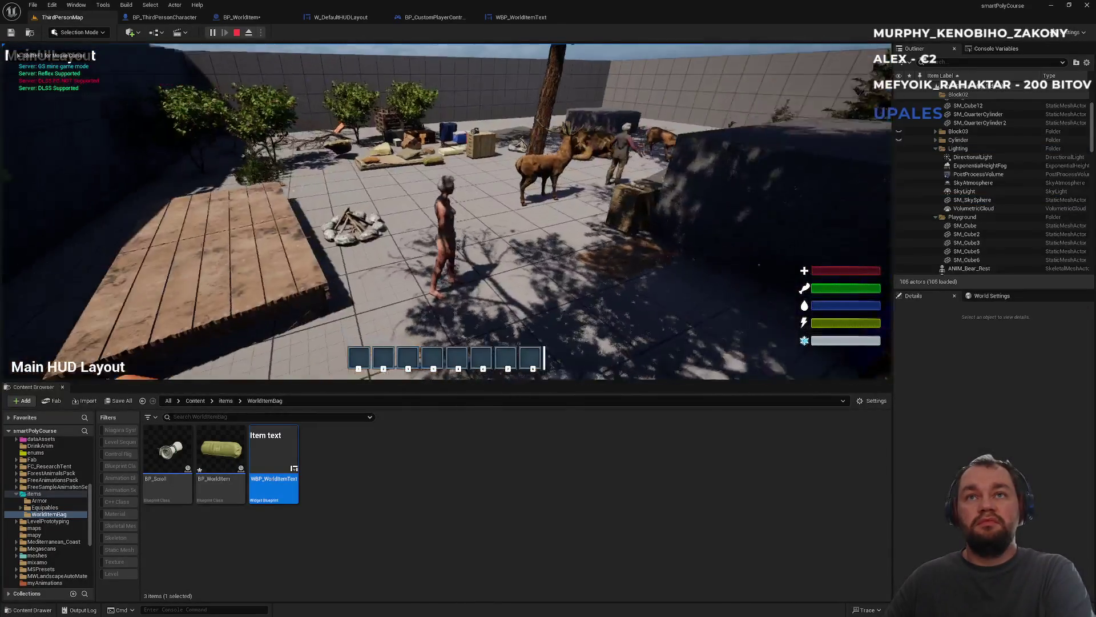
{"action": "key", "text": "i"}
{"action": "right_click", "coordinate": [201, 180]}
{"action": "left_click", "coordinate": [219, 181]}
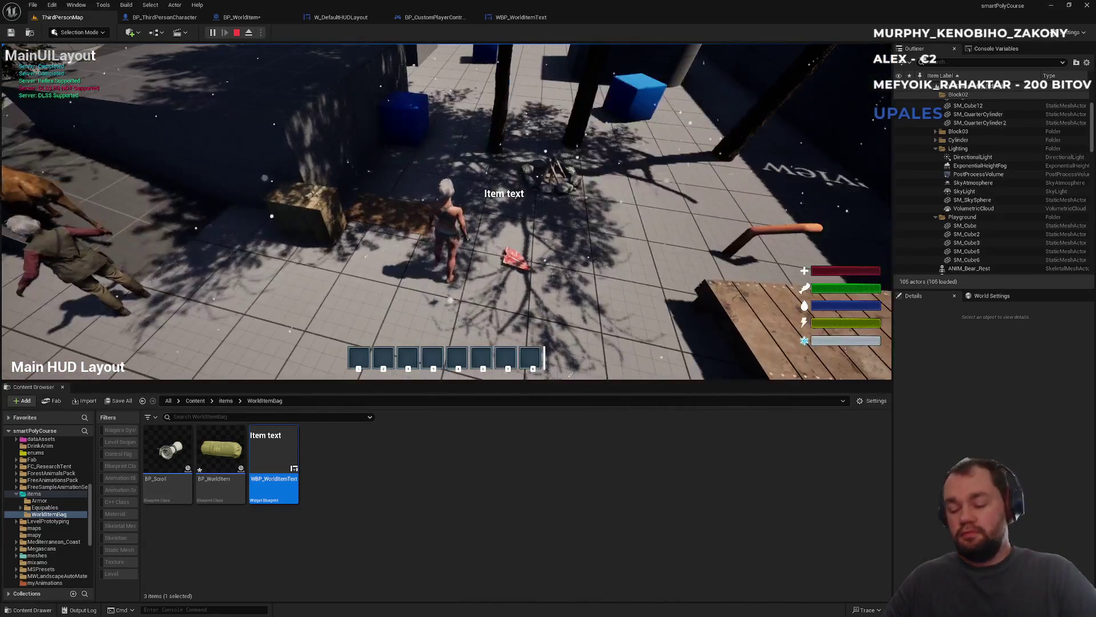
{"action": "key", "text": "F11"}
{"action": "left_click", "coordinate": [549, 309]}
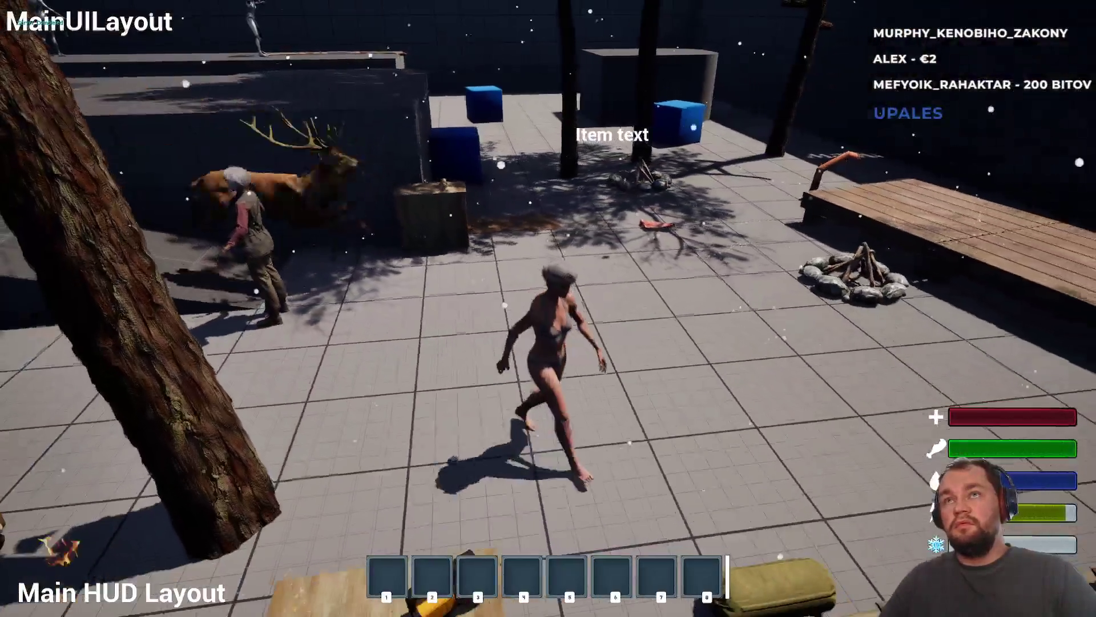
{"action": "key", "text": "Escape"}
- Look over the widget and controller tabs, then bring the ChatGPT conversation forward
{"action": "left_click", "coordinate": [516, 18]}
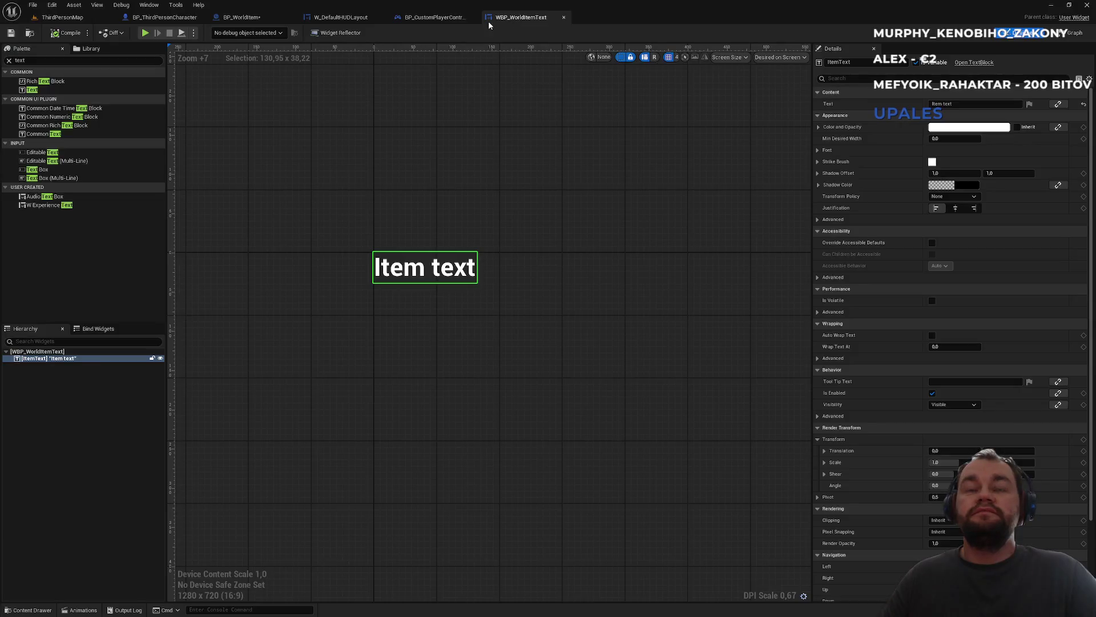
{"action": "left_click", "coordinate": [448, 18]}
{"action": "left_click", "coordinate": [353, 16]}
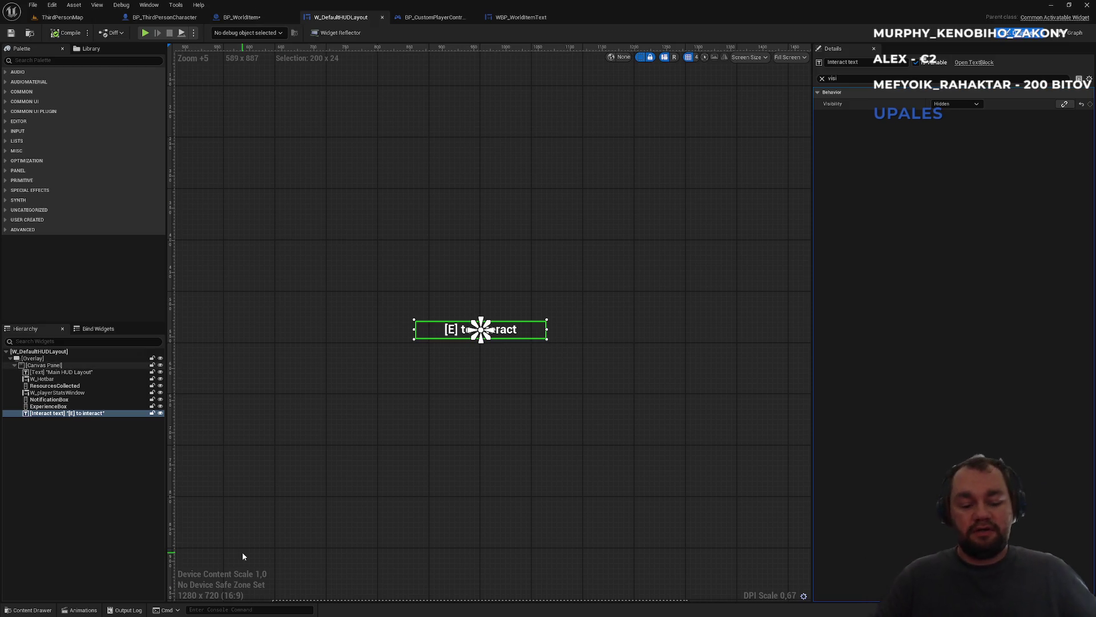
{"action": "key", "text": "super"}
{"action": "left_click", "coordinate": [463, 608]}
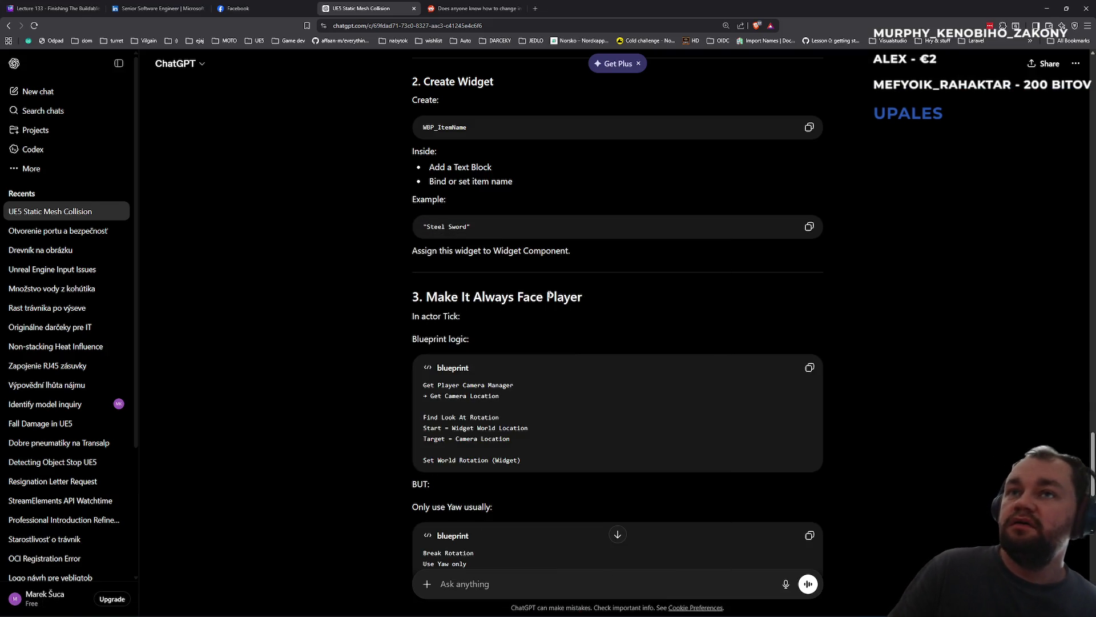
- Read ChatGPT's look-at rotation and Screen-space widget advice, then minimize the browser
{"action": "scroll", "coordinate": [506, 325], "scroll_direction": "down", "scroll_amount": 3}
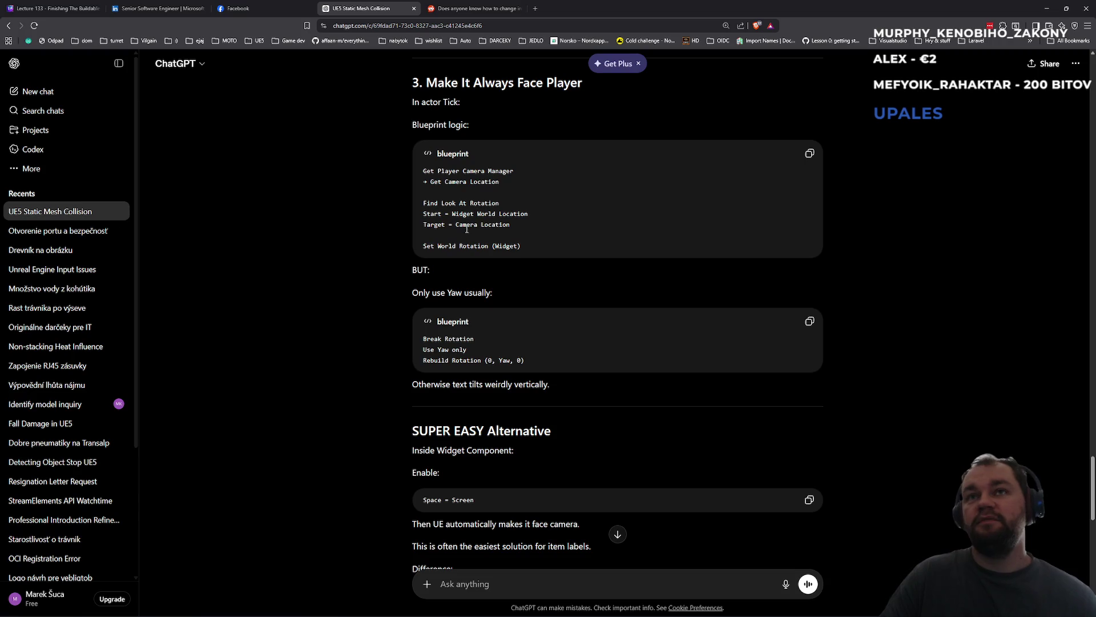
{"action": "left_click_drag", "start_coordinate": [446, 179], "coordinate": [521, 246]}
{"action": "left_click", "coordinate": [499, 228]}
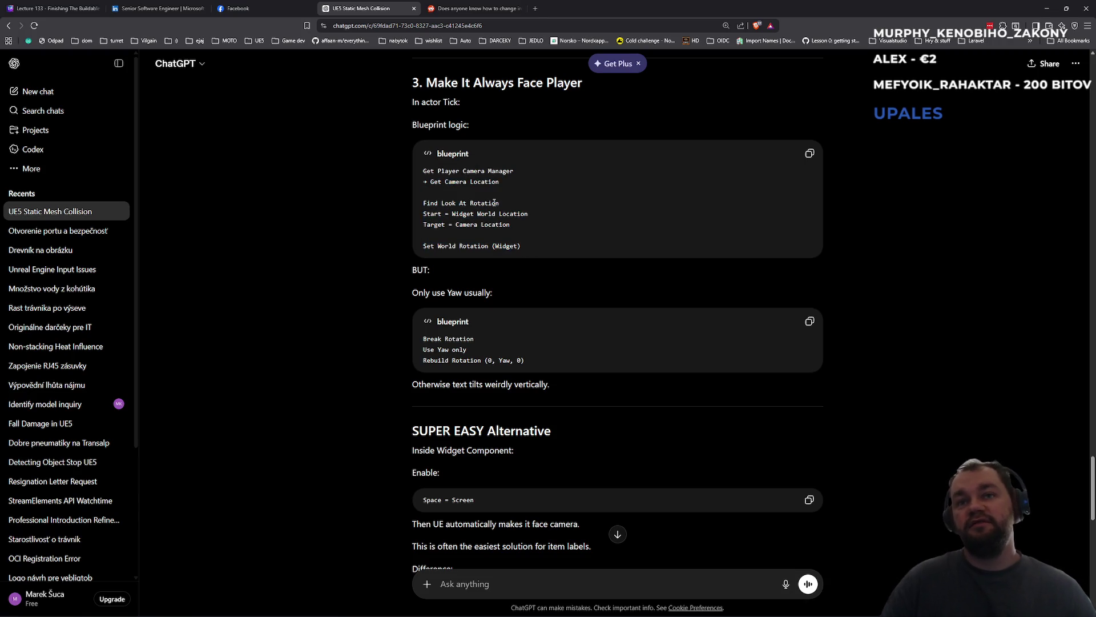
{"action": "scroll", "coordinate": [622, 210], "scroll_direction": "down", "scroll_amount": 6}
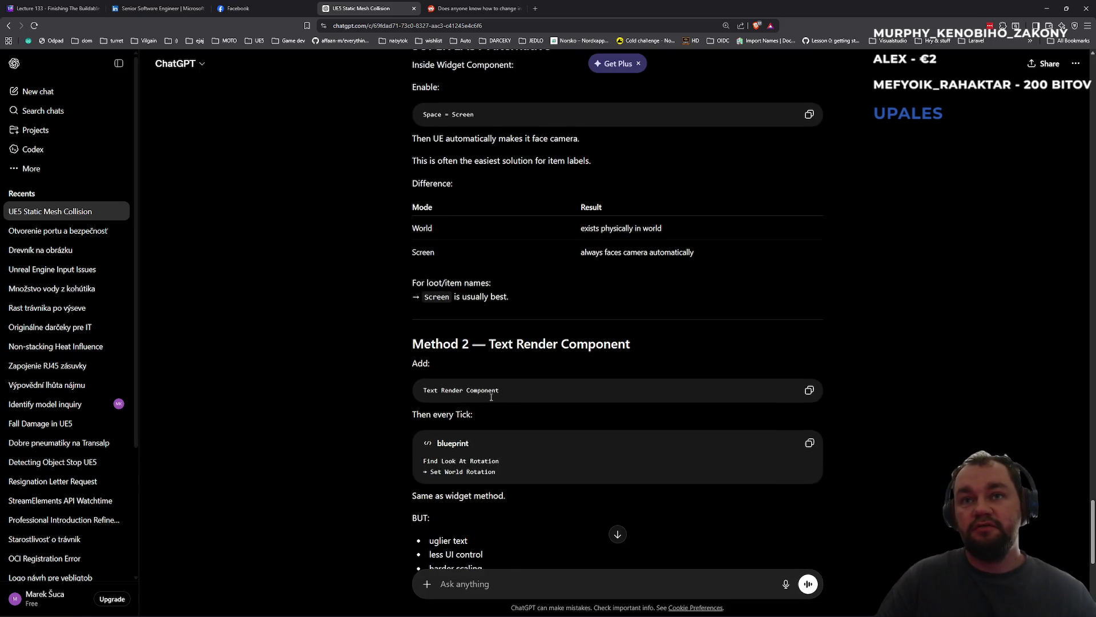
{"action": "scroll", "coordinate": [491, 396], "scroll_direction": "down", "scroll_amount": 4}
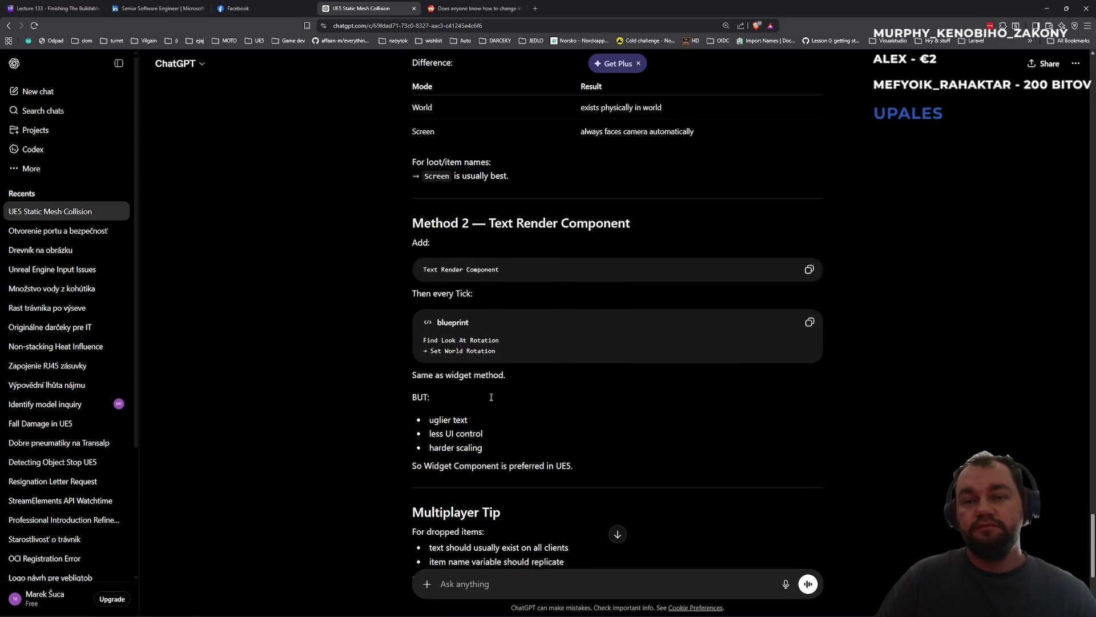
{"action": "scroll", "coordinate": [490, 395], "scroll_direction": "down", "scroll_amount": 2}
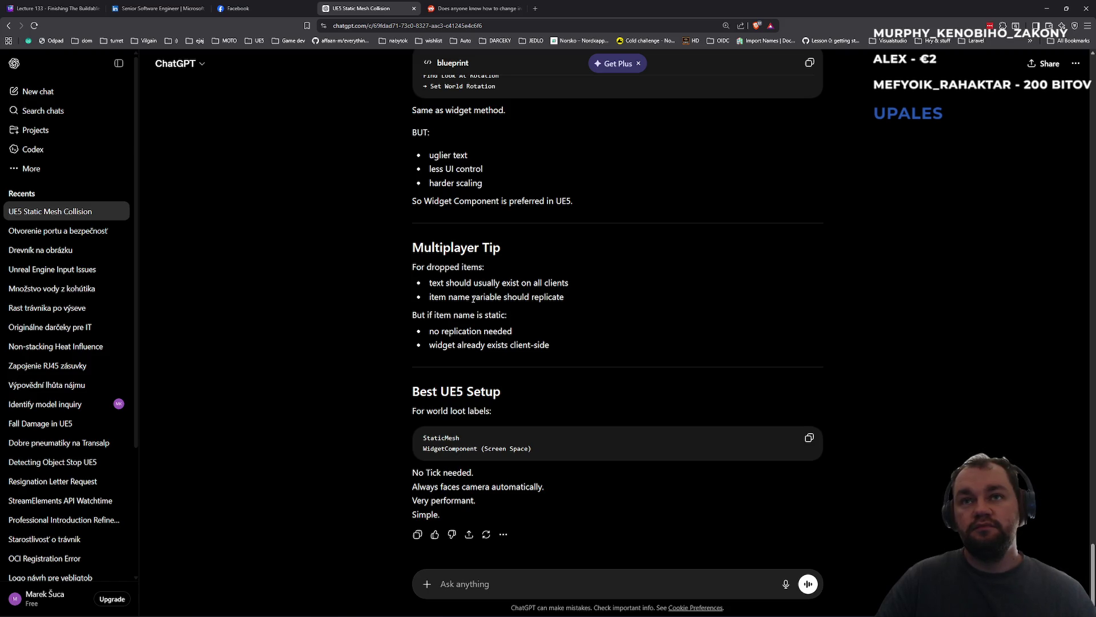
{"action": "scroll", "coordinate": [498, 300], "scroll_direction": "down", "scroll_amount": 1}
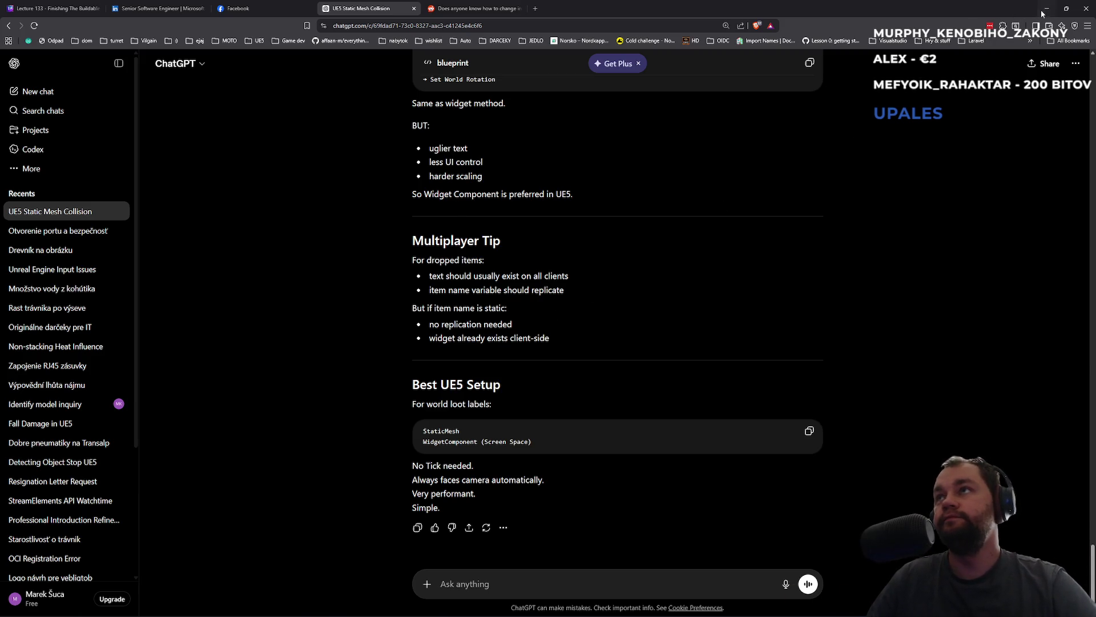
{"action": "left_click", "coordinate": [1044, 10]}
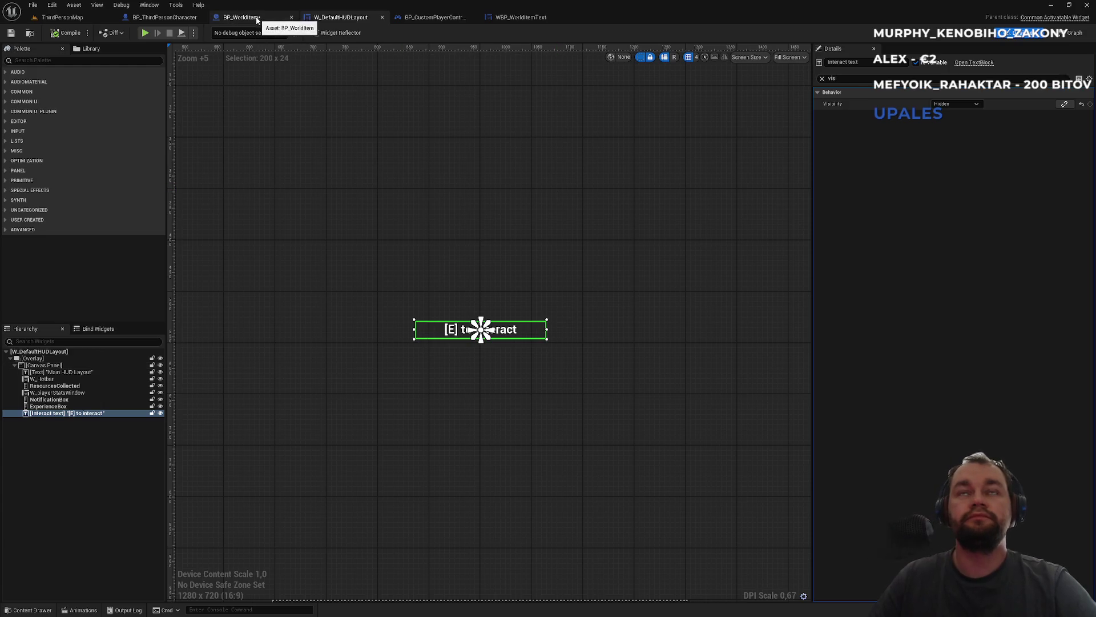
- Attach BP_WorldItem's Widget component under the Sphere component
{"action": "left_click", "coordinate": [61, 17]}
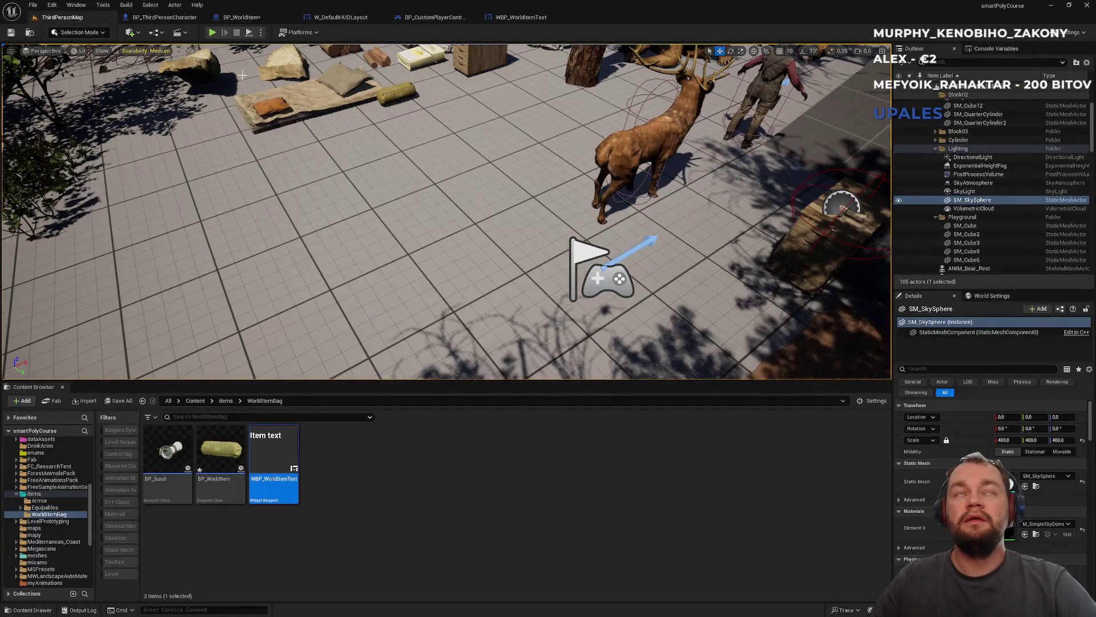
{"action": "left_click", "coordinate": [241, 17]}
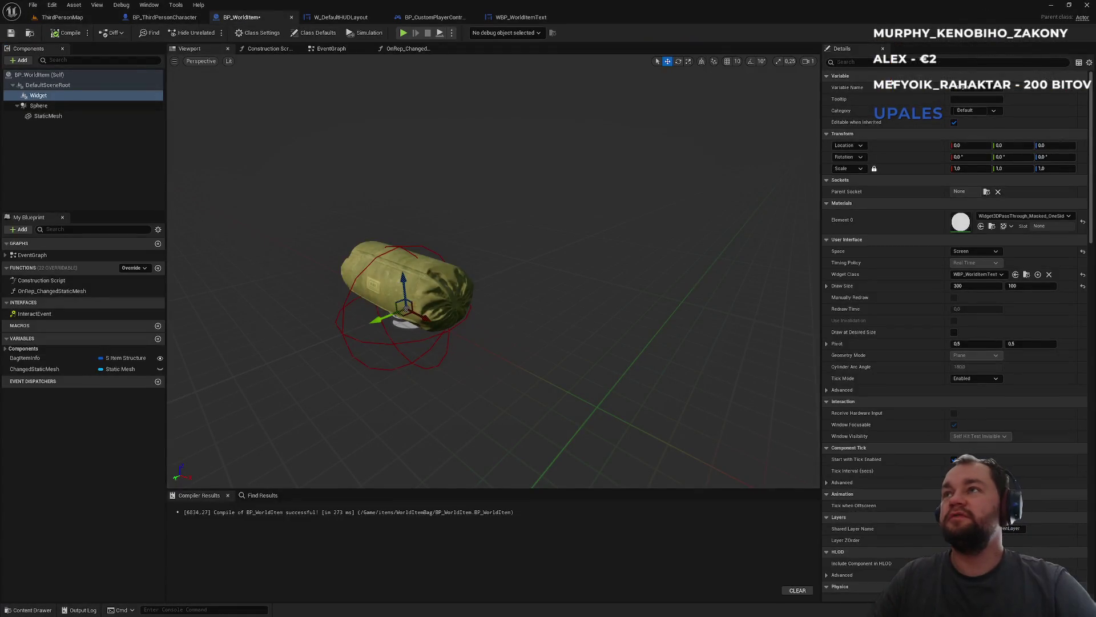
{"action": "left_click", "coordinate": [158, 18]}
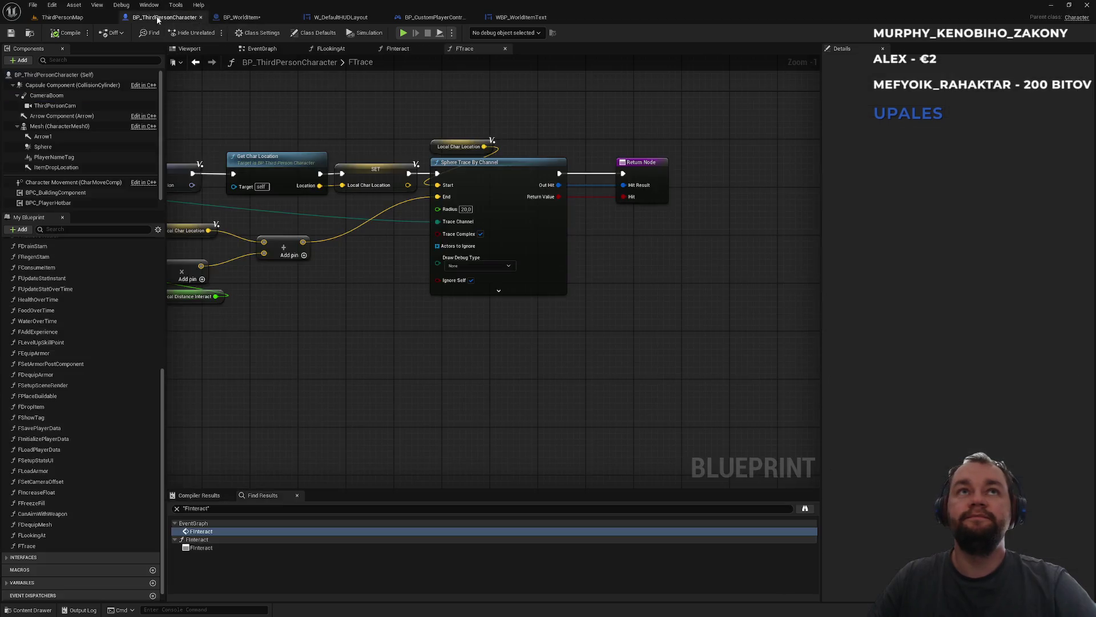
{"action": "left_click", "coordinate": [242, 17]}
{"action": "left_click_drag", "start_coordinate": [28, 98], "coordinate": [43, 108]}
- Play-test walking to the dropped wood and meat, picking both up with E
{"action": "left_click", "coordinate": [63, 17]}
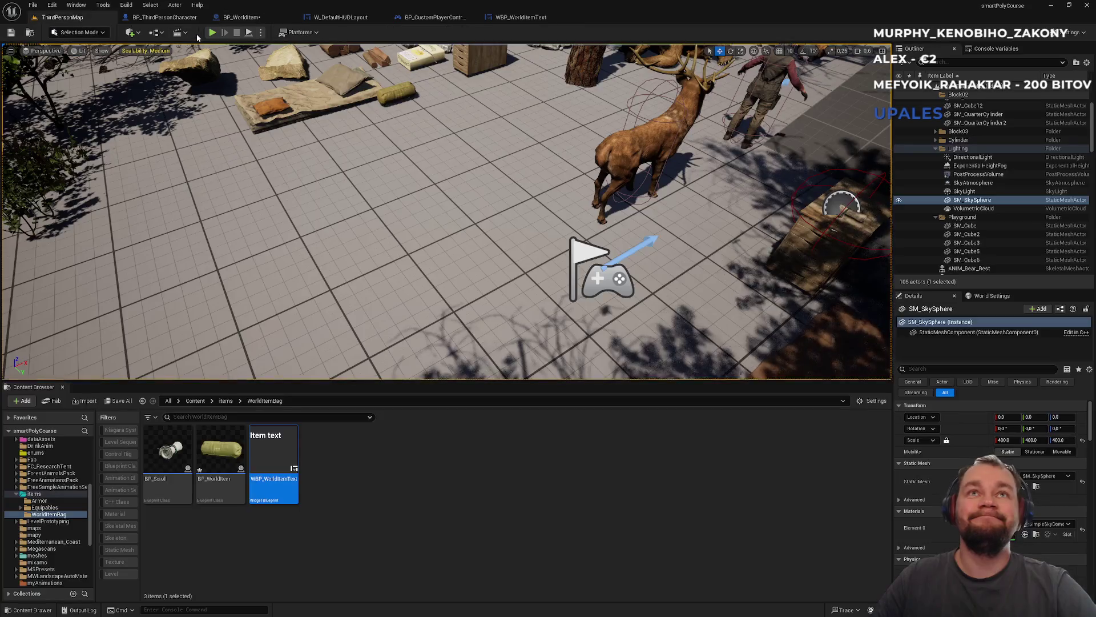
{"action": "left_click", "coordinate": [213, 33]}
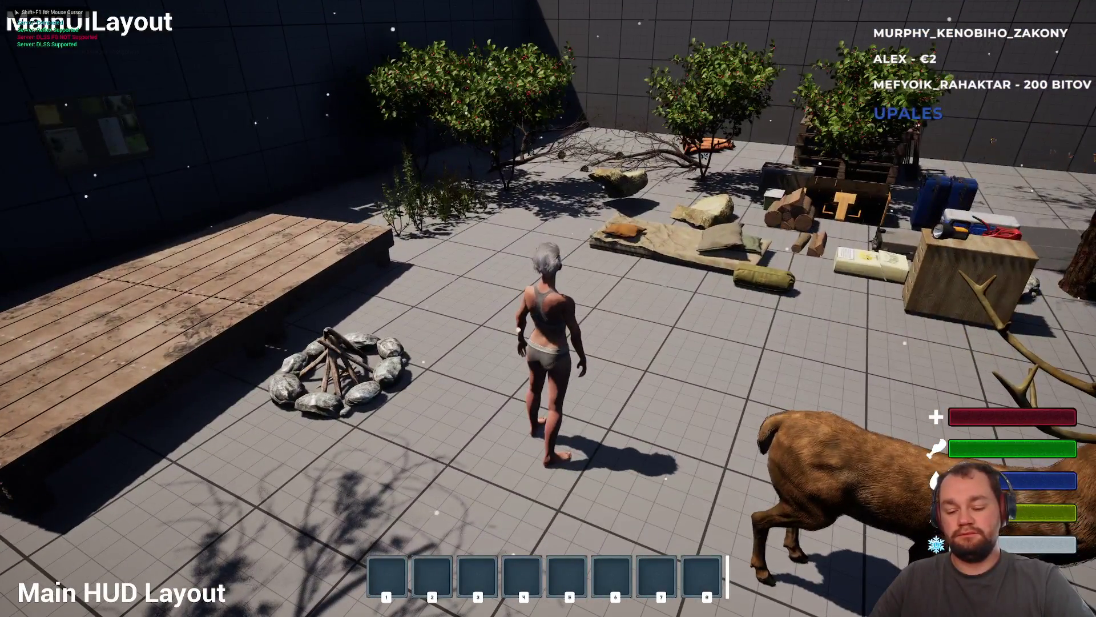
{"action": "key", "text": "i"}
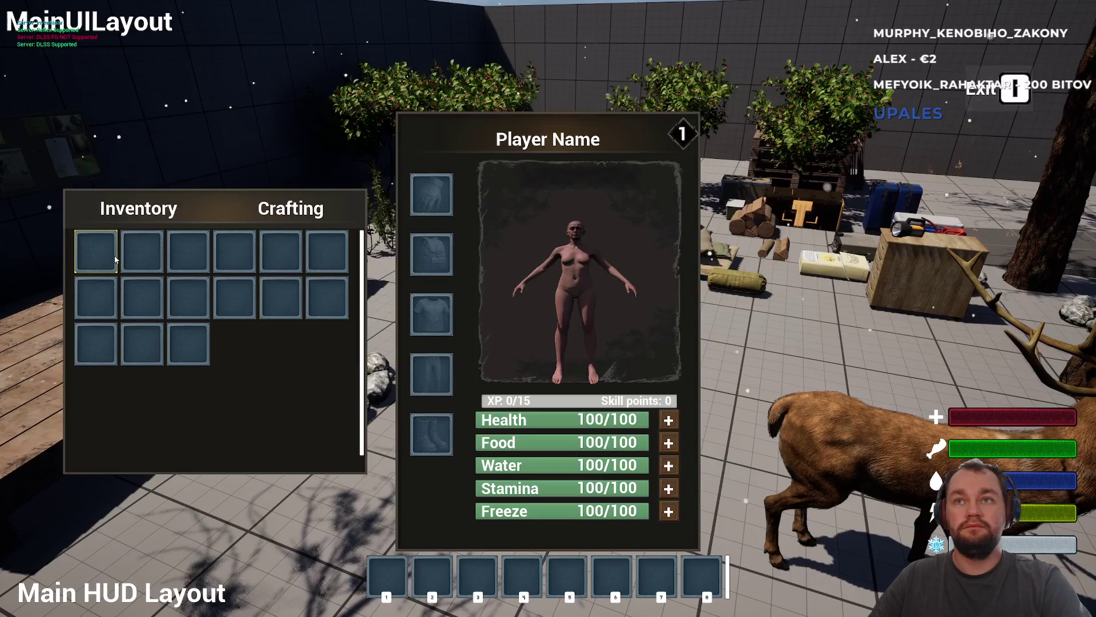
{"action": "key", "text": "w"}
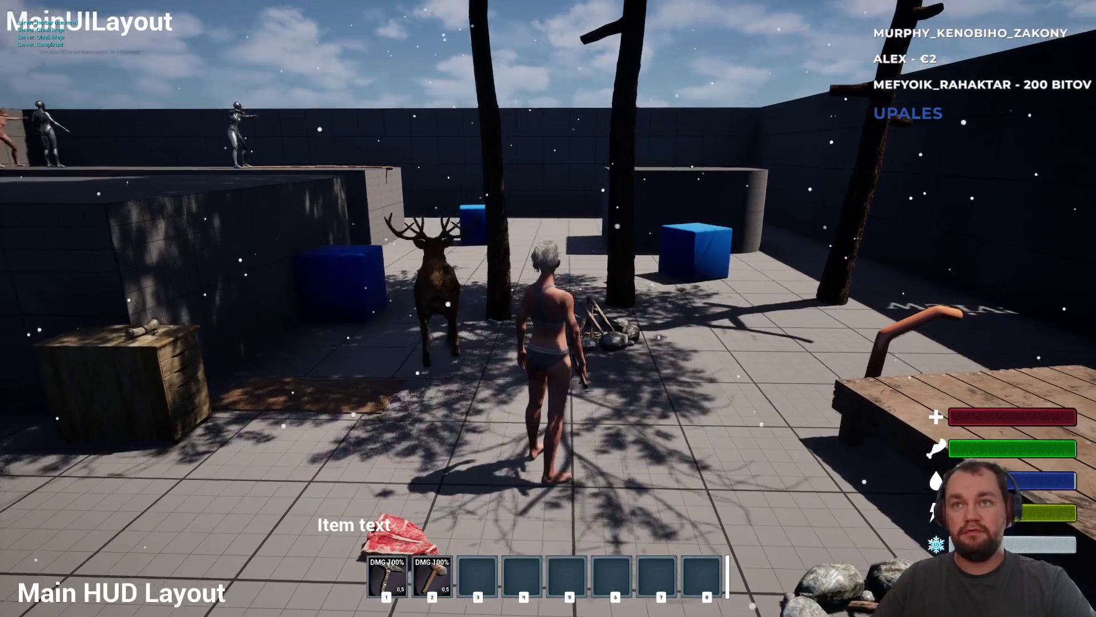
{"action": "key", "text": "w"}
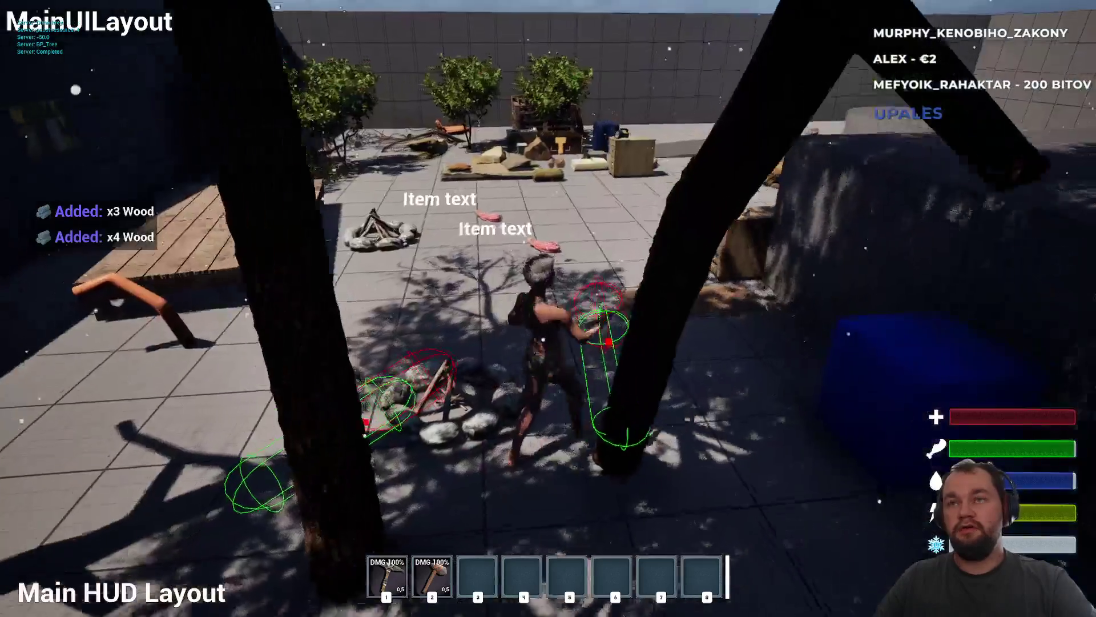
{"action": "key", "text": "w"}
{"action": "key", "text": "i"}
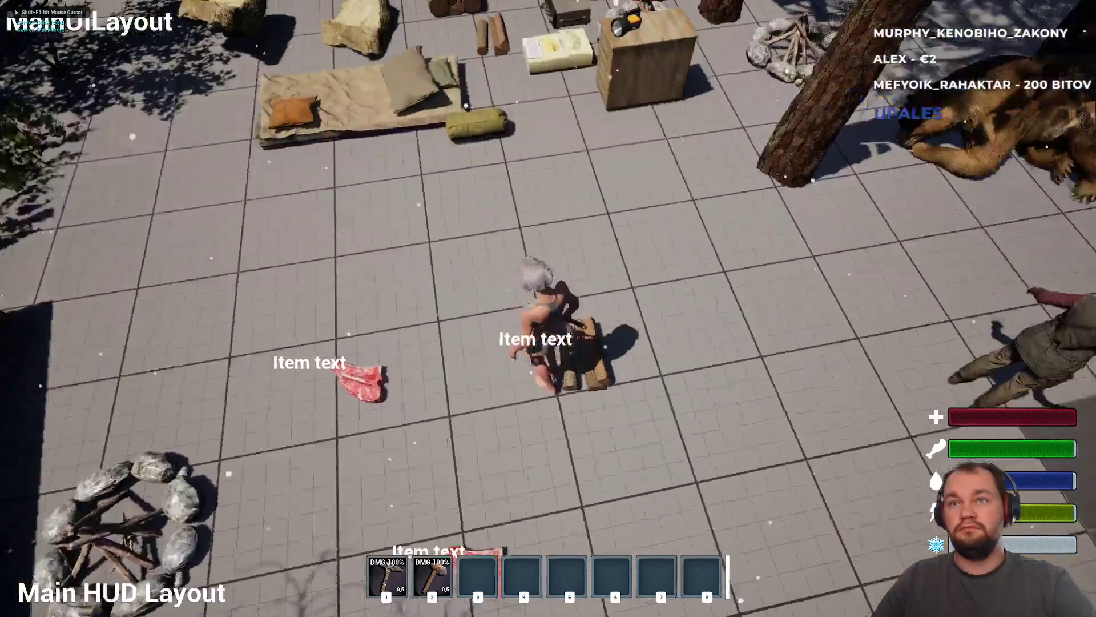
{"action": "key", "text": "w"}
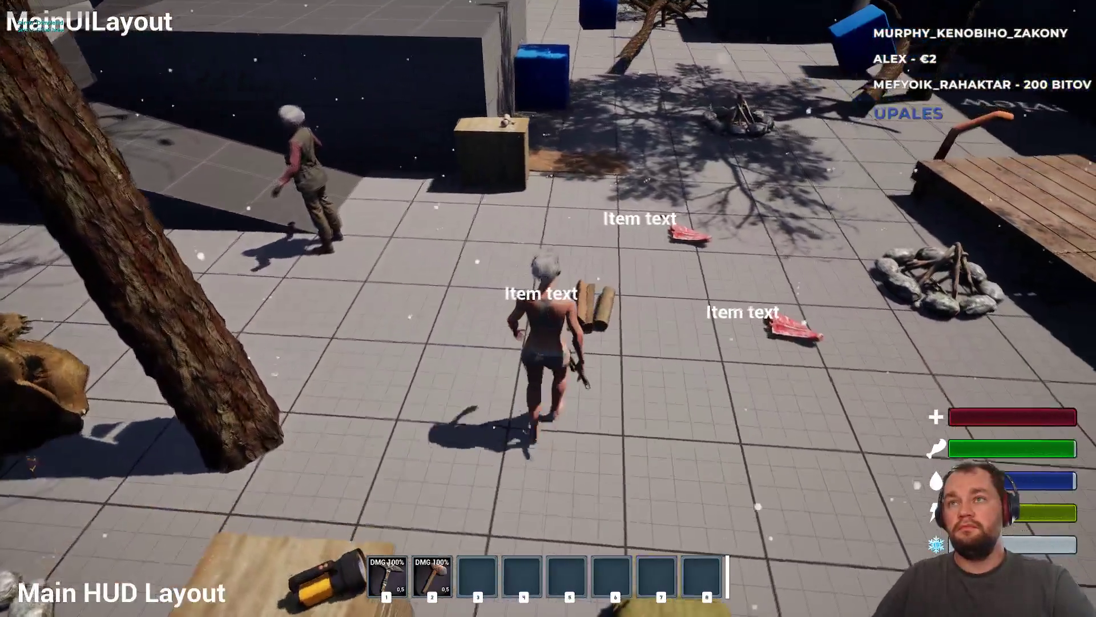
{"action": "key", "text": "w"}
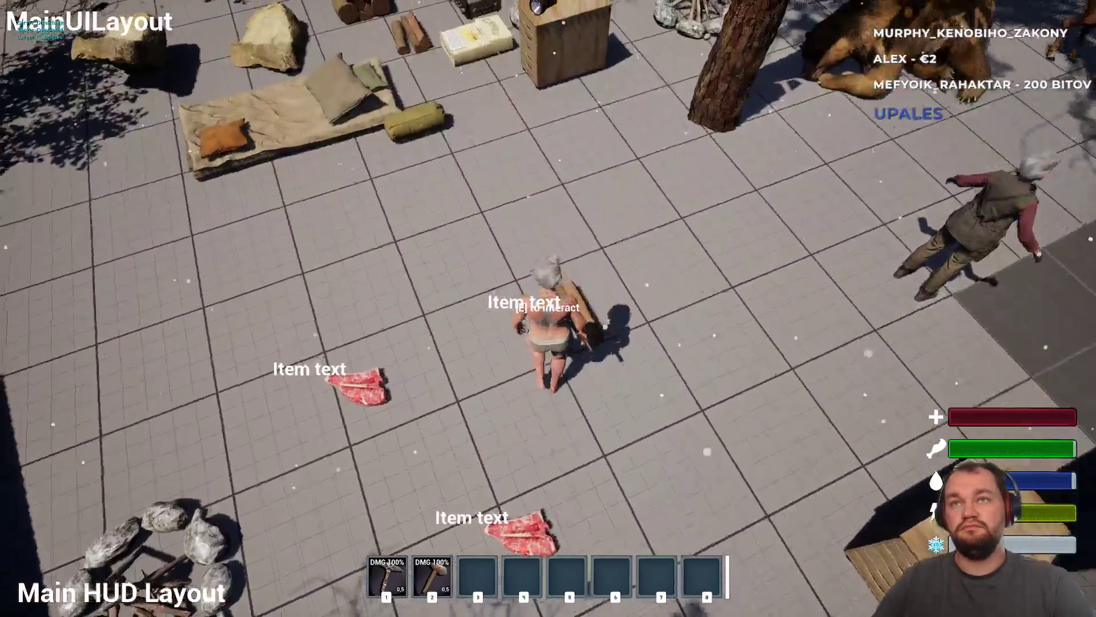
{"action": "key", "text": "e"}
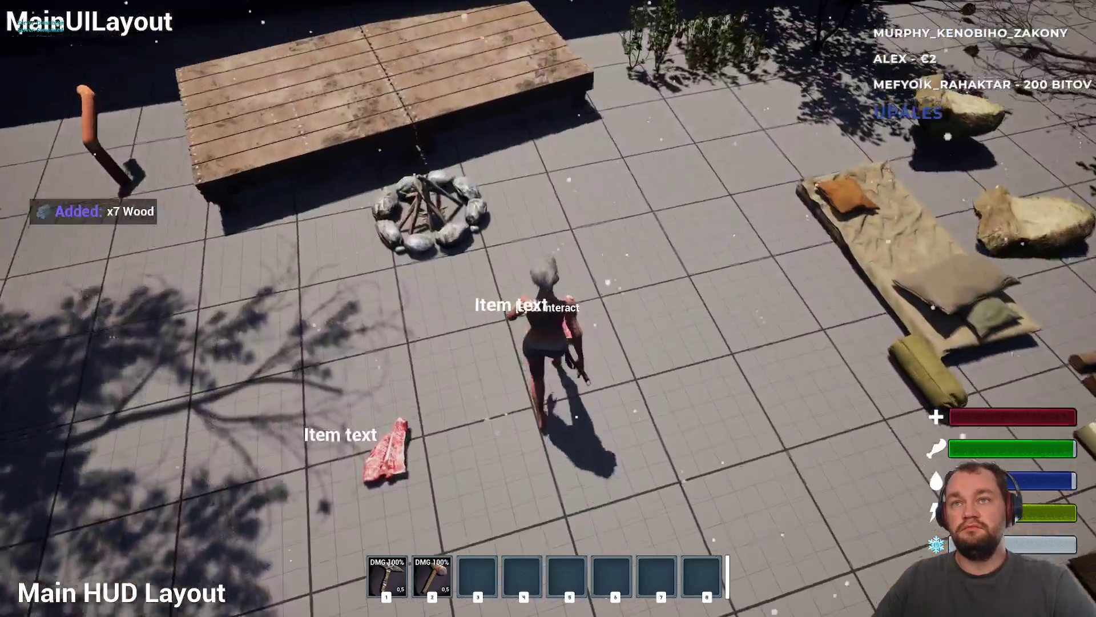
{"action": "key", "text": "e"}
{"action": "key", "text": "e"}
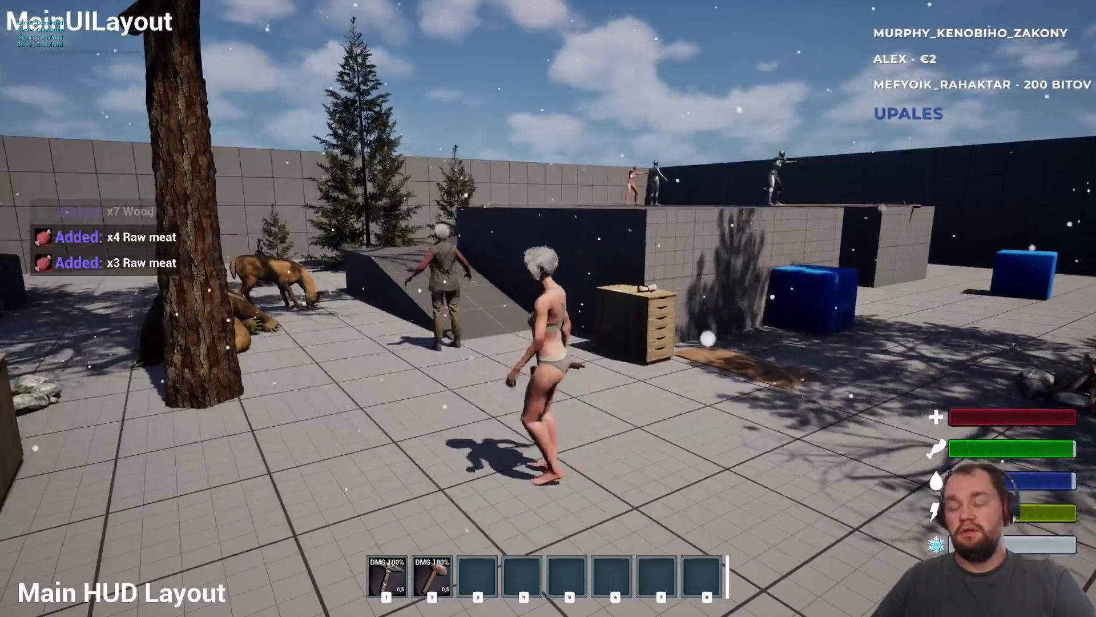
{"action": "key", "text": "Escape"}
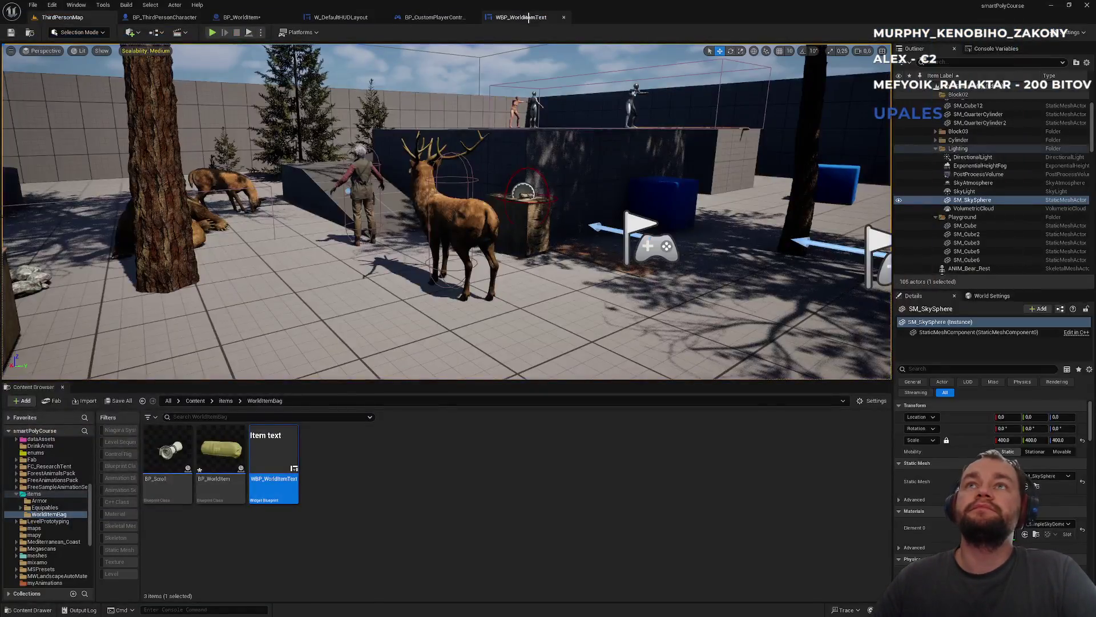
- Drag a Widget component reference into the BP_WorldItem event graph
{"action": "left_click", "coordinate": [516, 17]}
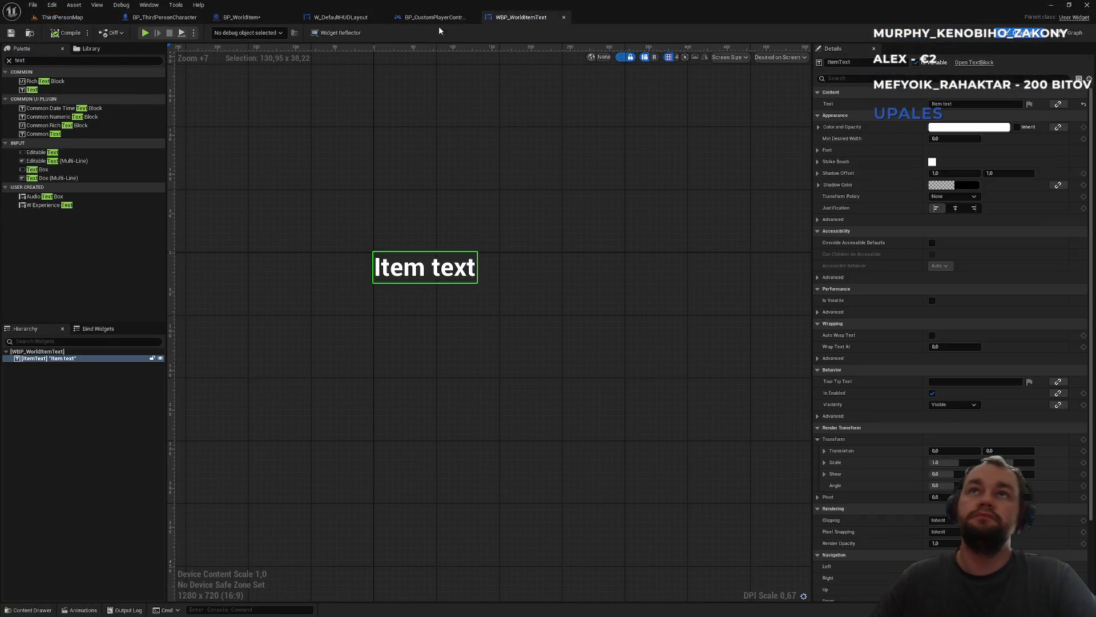
{"action": "left_click", "coordinate": [435, 18]}
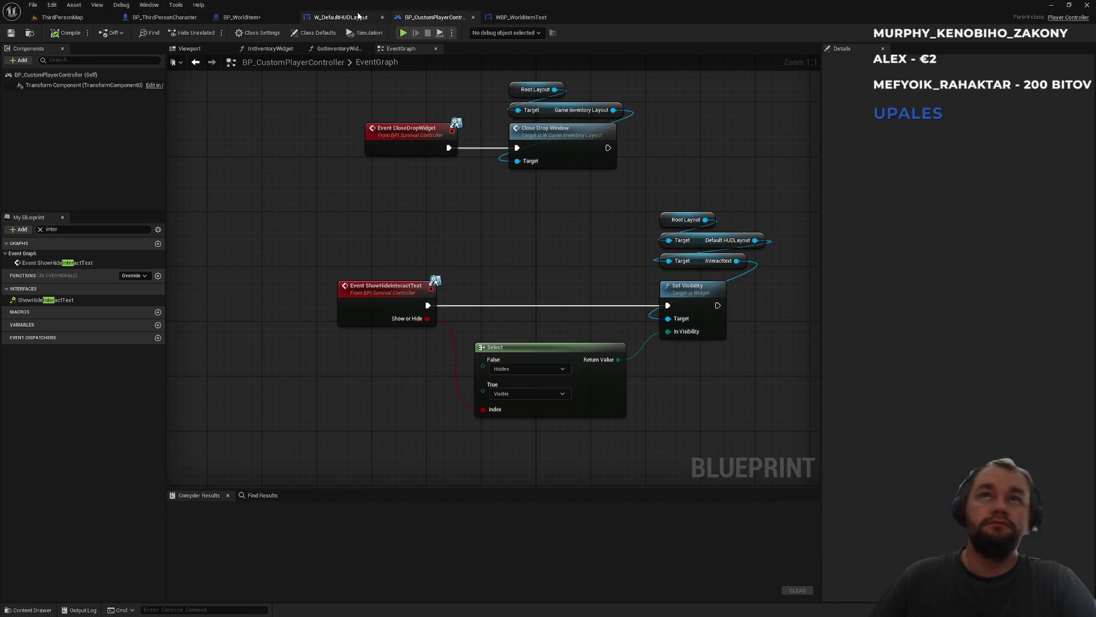
{"action": "left_click", "coordinate": [358, 16]}
{"action": "left_click", "coordinate": [282, 21]}
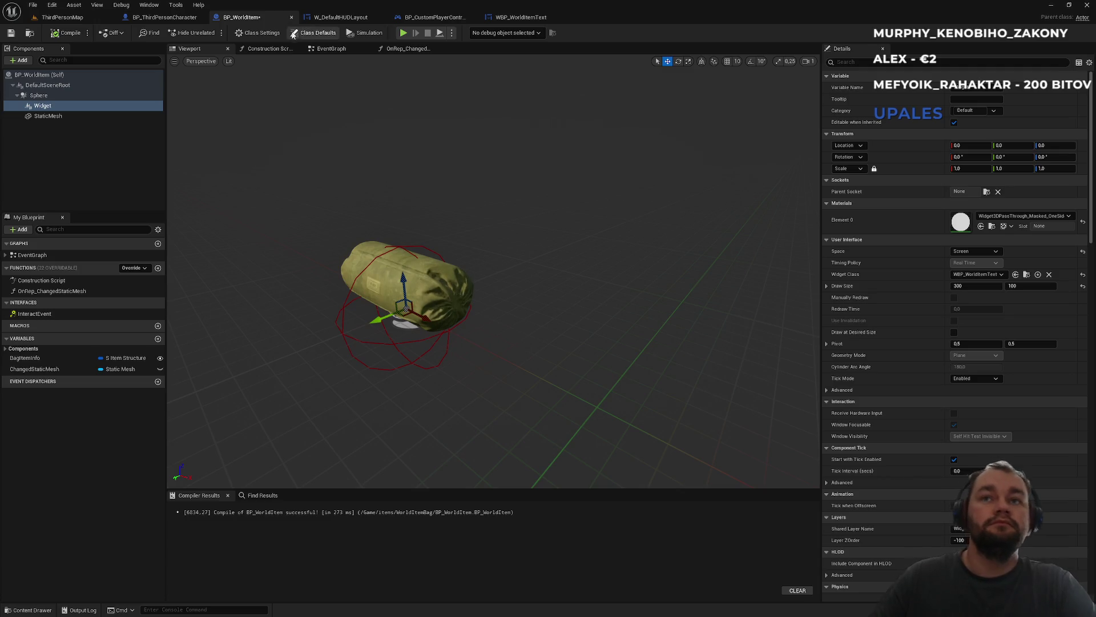
{"action": "left_click", "coordinate": [338, 49]}
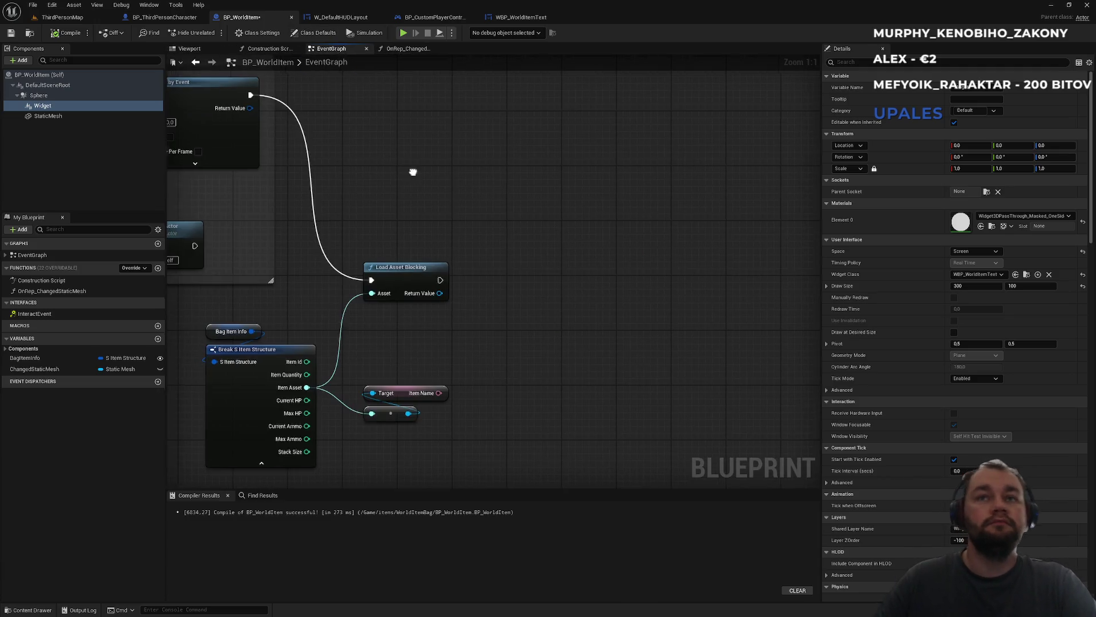
{"action": "left_click_drag", "start_coordinate": [411, 173], "coordinate": [559, 234]}
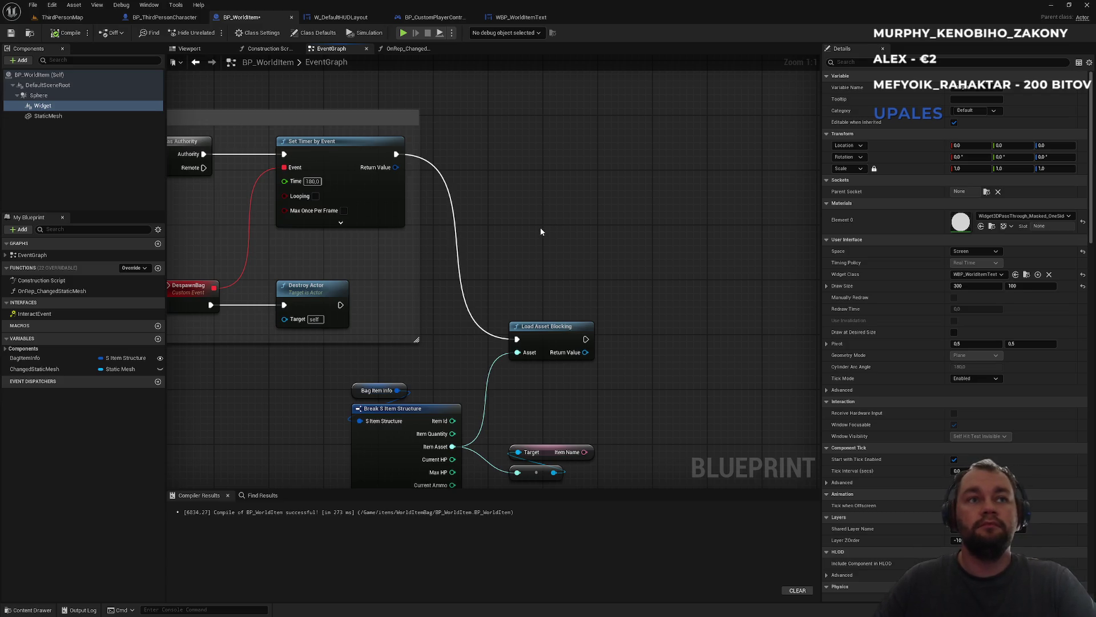
{"action": "mouse_move", "coordinate": [55, 109]}
{"action": "left_mouse_down"}
{"action": "mouse_move", "coordinate": [571, 311]}
{"action": "mouse_move", "coordinate": [602, 302]}
{"action": "mouse_move", "coordinate": [450, 258]}
{"action": "left_mouse_up"}
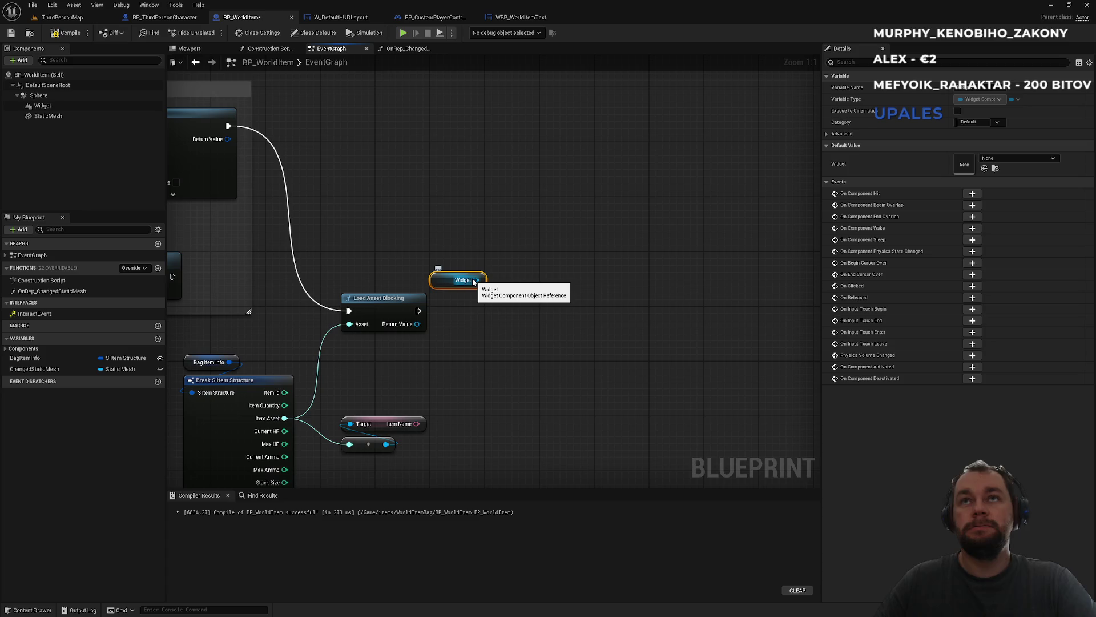
- Search the Widget reference's actions for 'item tex', inspect the component, and open the node menu
{"action": "left_click", "coordinate": [527, 22]}
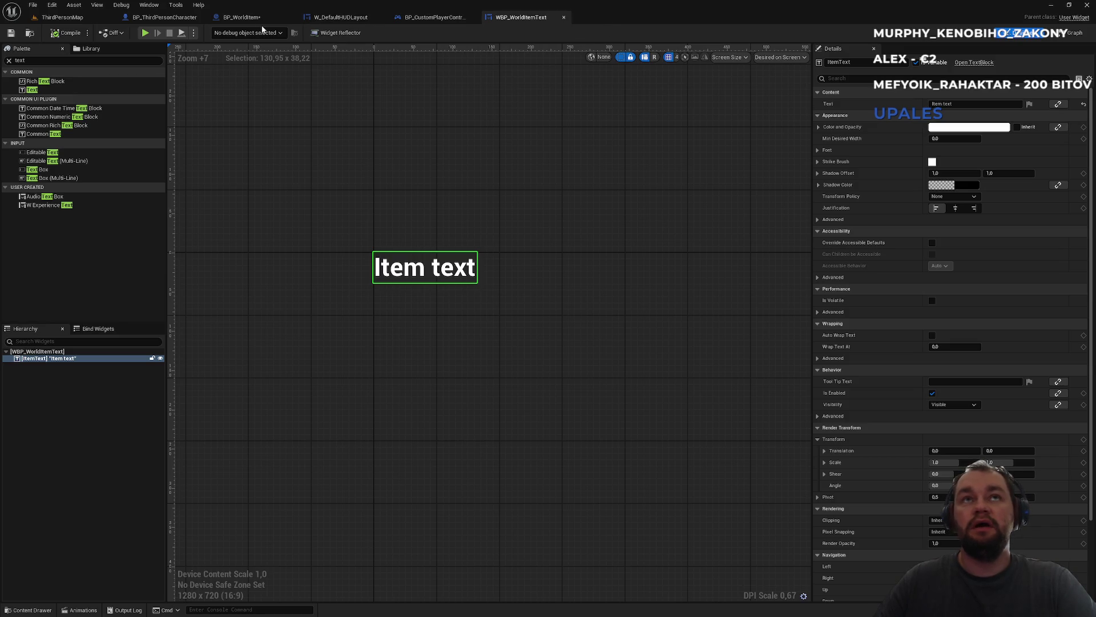
{"action": "left_click", "coordinate": [243, 17]}
{"action": "left_click_drag", "start_coordinate": [475, 279], "coordinate": [511, 309]}
{"action": "type", "text": "item tex"}
{"action": "key", "text": "Escape"}
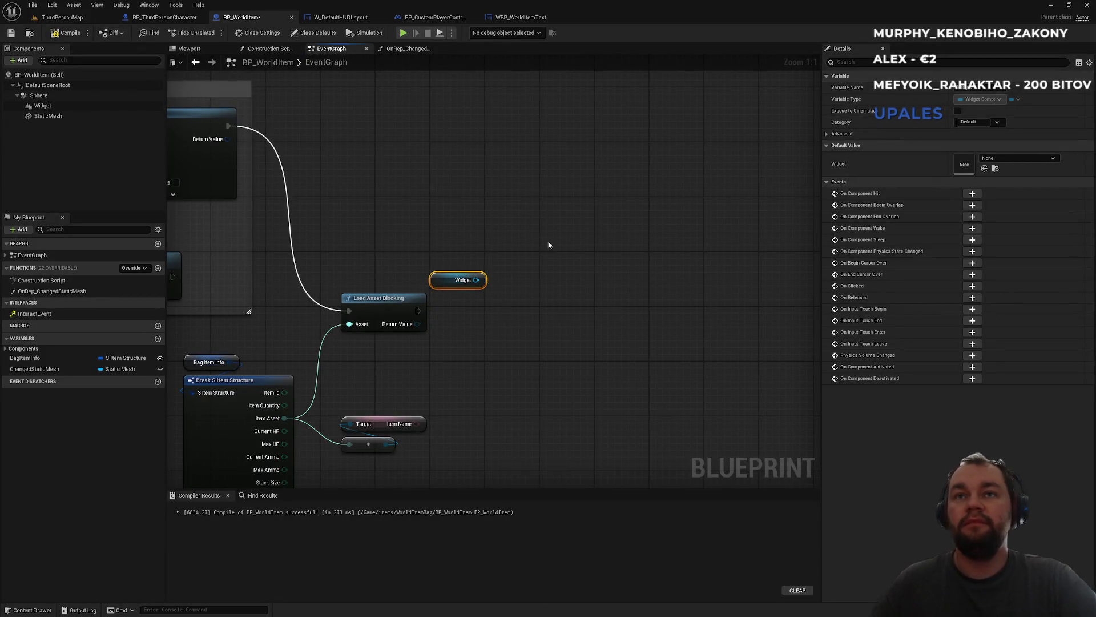
{"action": "left_click", "coordinate": [539, 247]}
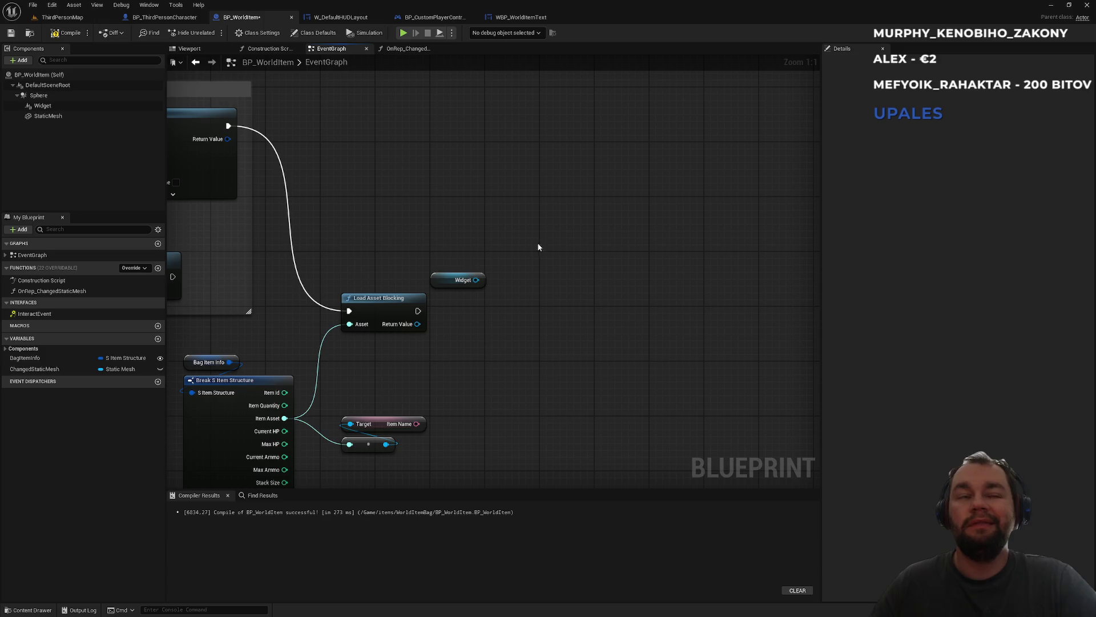
{"action": "left_click", "coordinate": [45, 108]}
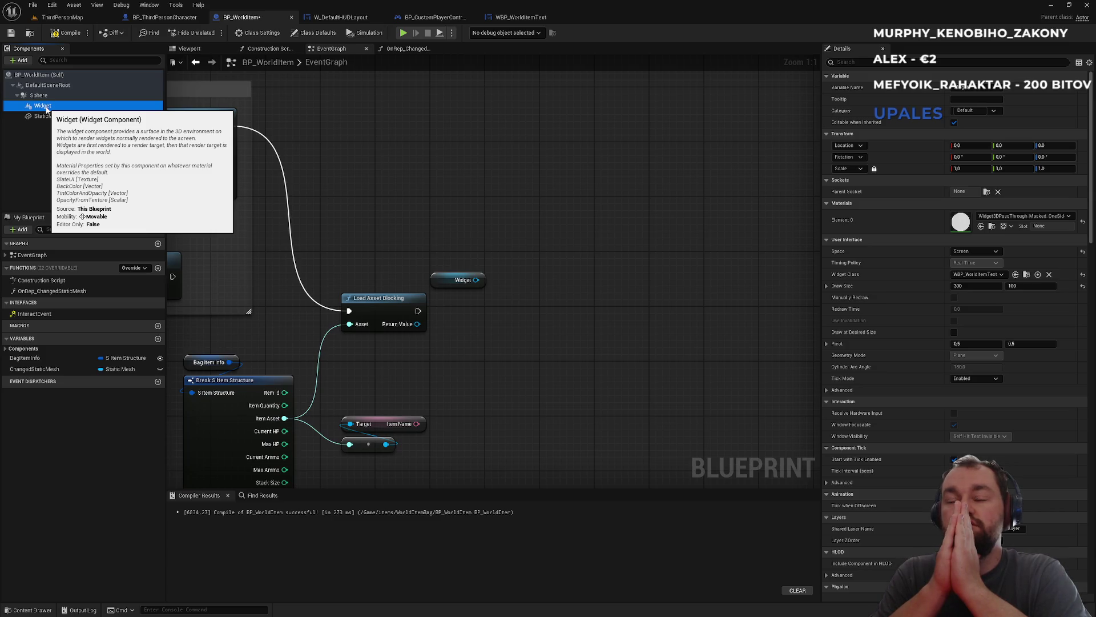
{"action": "right_click", "coordinate": [495, 410]}
- Add a Construct Widget node set to create WBP_WorldItemText
{"action": "type", "text": "construct"}
{"action": "key", "text": "Return"}
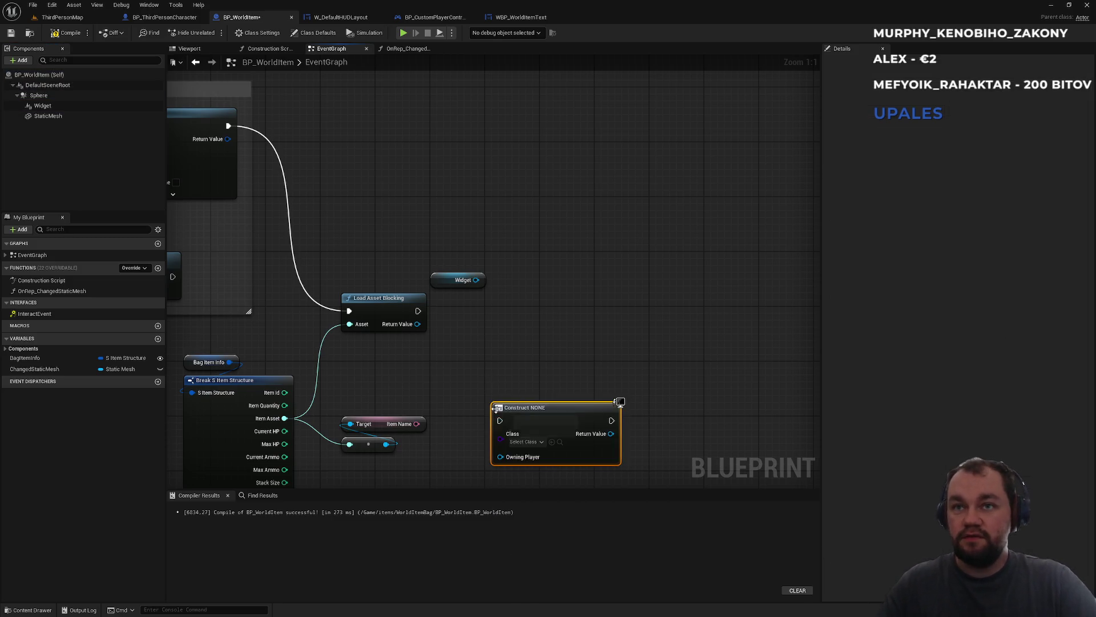
{"action": "left_click", "coordinate": [448, 365]}
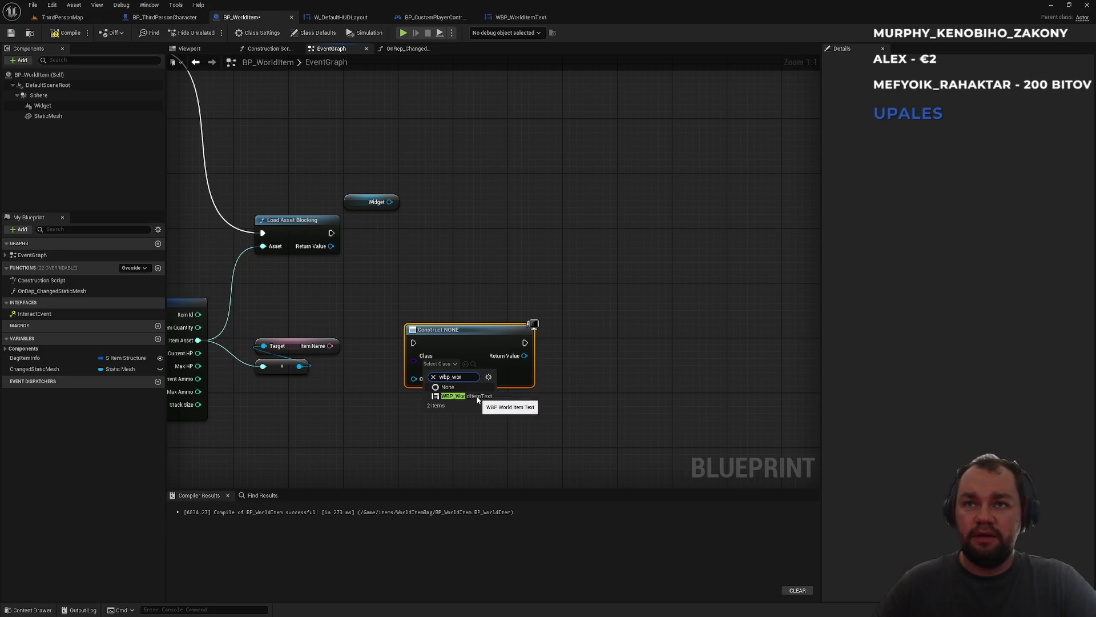
{"action": "left_click", "coordinate": [478, 396]}
- Feed the created widget into Set Widget on the Widget component, run after Load Asset Blocking
{"action": "mouse_move", "coordinate": [42, 106]}
{"action": "left_mouse_down"}
{"action": "mouse_move", "coordinate": [632, 282]}
{"action": "mouse_move", "coordinate": [661, 293]}
{"action": "mouse_move", "coordinate": [685, 347]}
{"action": "left_mouse_up"}
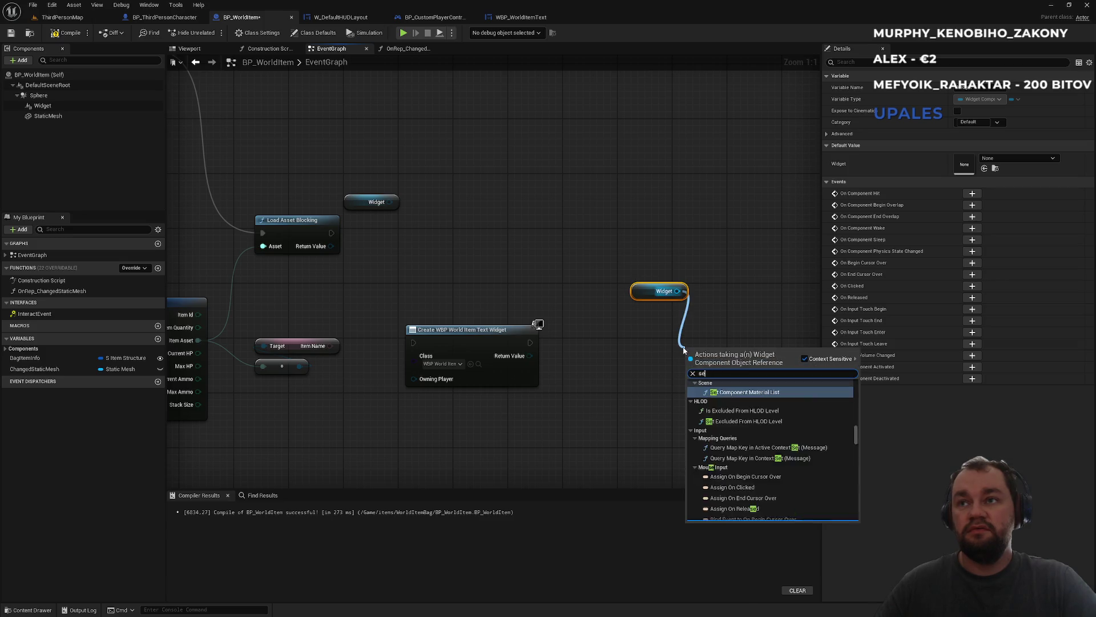
{"action": "type", "text": "set wid"}
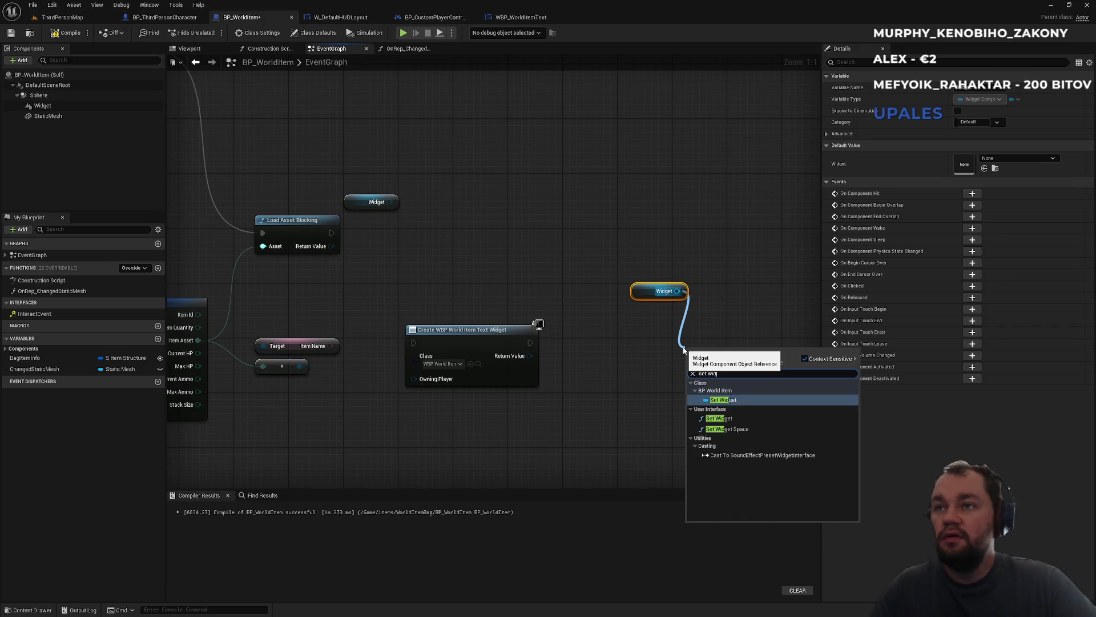
{"action": "key", "text": "Down"}
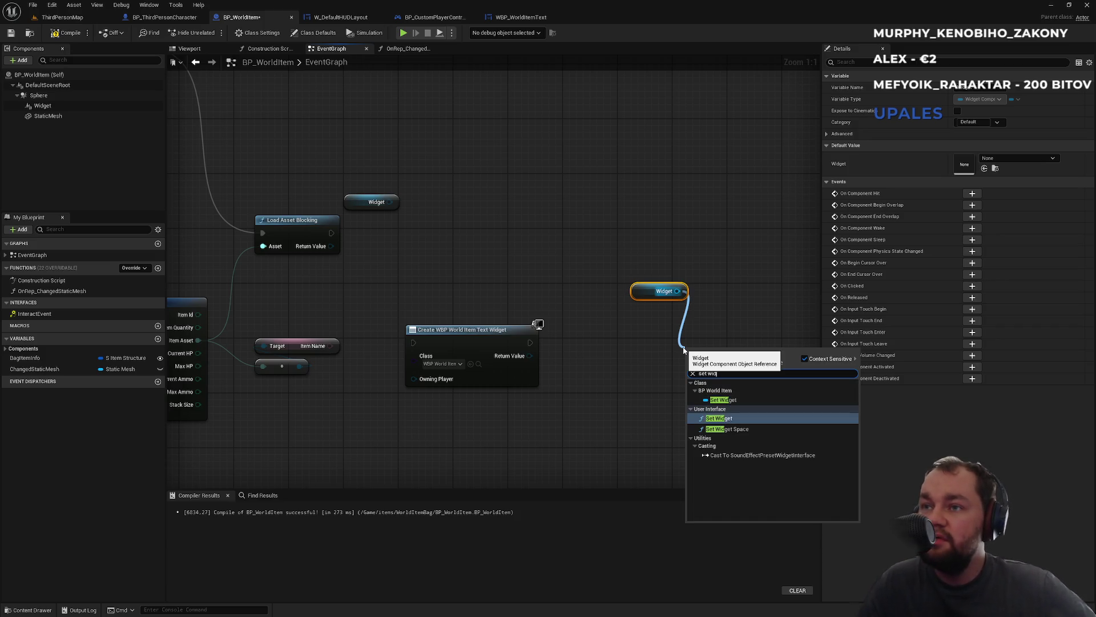
{"action": "key", "text": "Return"}
{"action": "mouse_move", "coordinate": [530, 356]}
{"action": "left_mouse_down"}
{"action": "mouse_move", "coordinate": [619, 391]}
{"action": "mouse_move", "coordinate": [688, 400]}
{"action": "mouse_move", "coordinate": [530, 342]}
{"action": "left_mouse_up"}
{"action": "left_click_drag", "start_coordinate": [414, 343], "coordinate": [332, 233]}
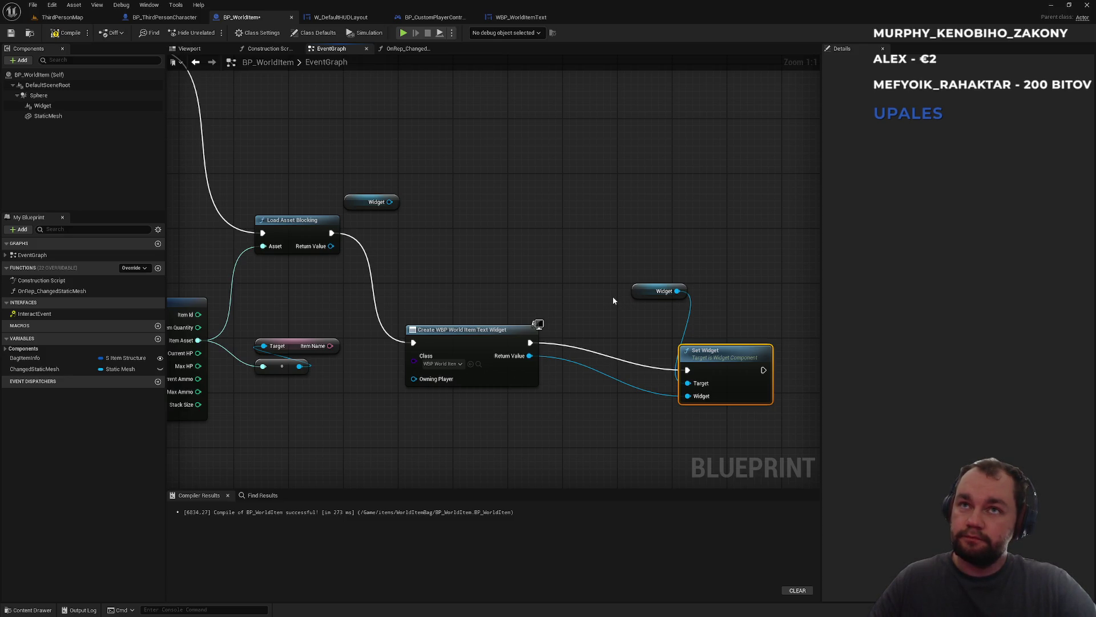
- Filter the Widget component's Details to find its widget class setting
{"action": "left_click", "coordinate": [64, 106]}
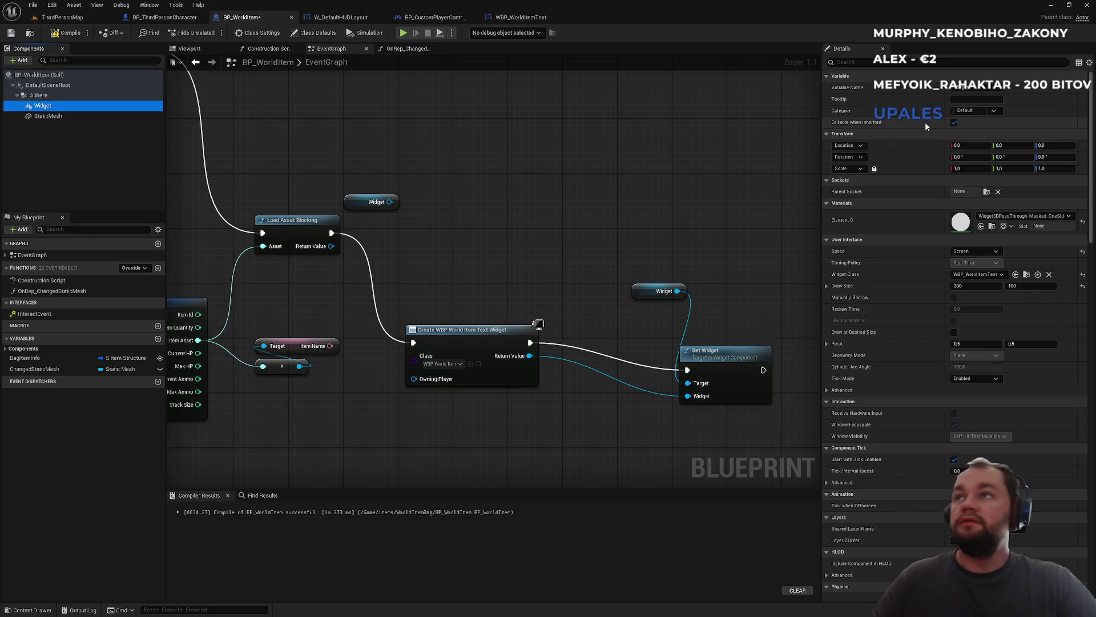
{"action": "left_click", "coordinate": [861, 64]}
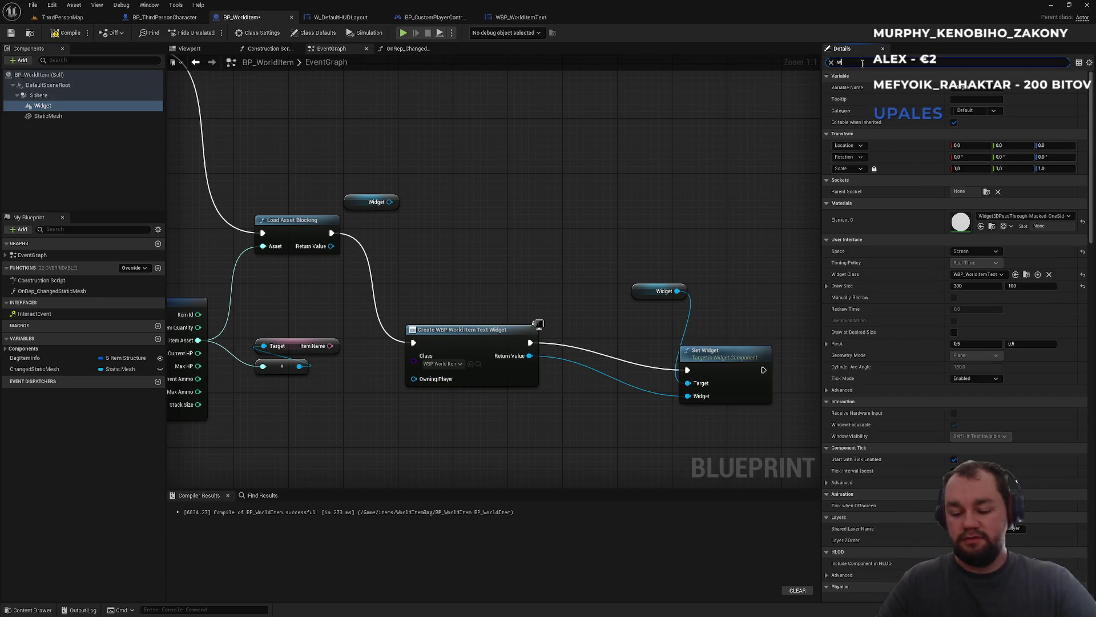
{"action": "type", "text": "id"}
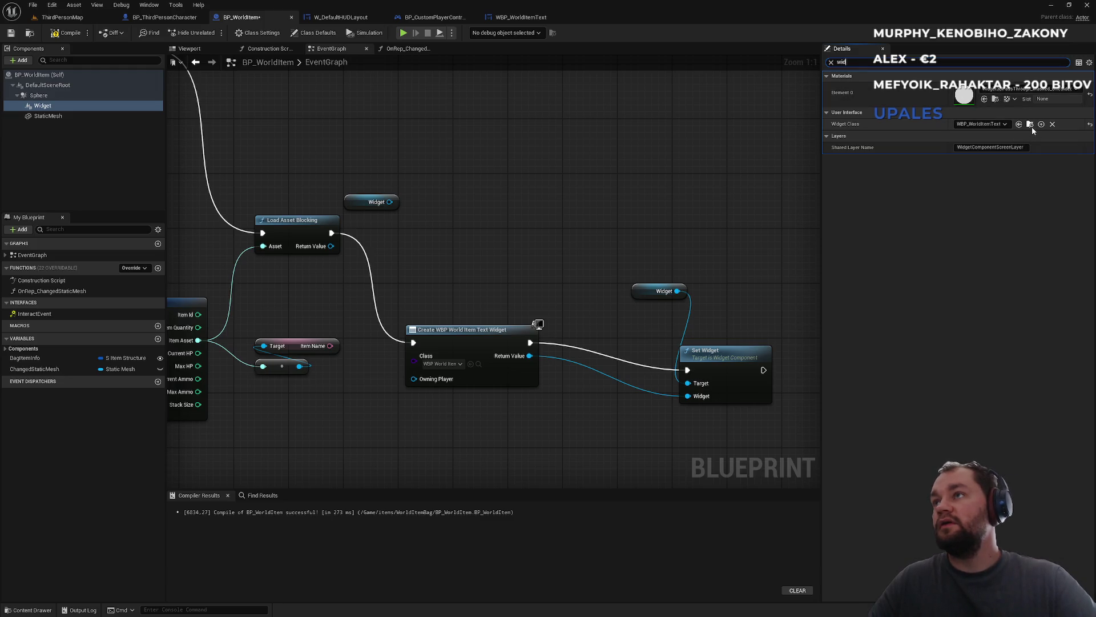
{"action": "left_click", "coordinate": [1089, 127]}
- Reset the Widget Class to None, recompile, and play-test dropping an item to see its label
{"action": "left_click", "coordinate": [1089, 126]}
{"action": "left_click", "coordinate": [57, 35]}
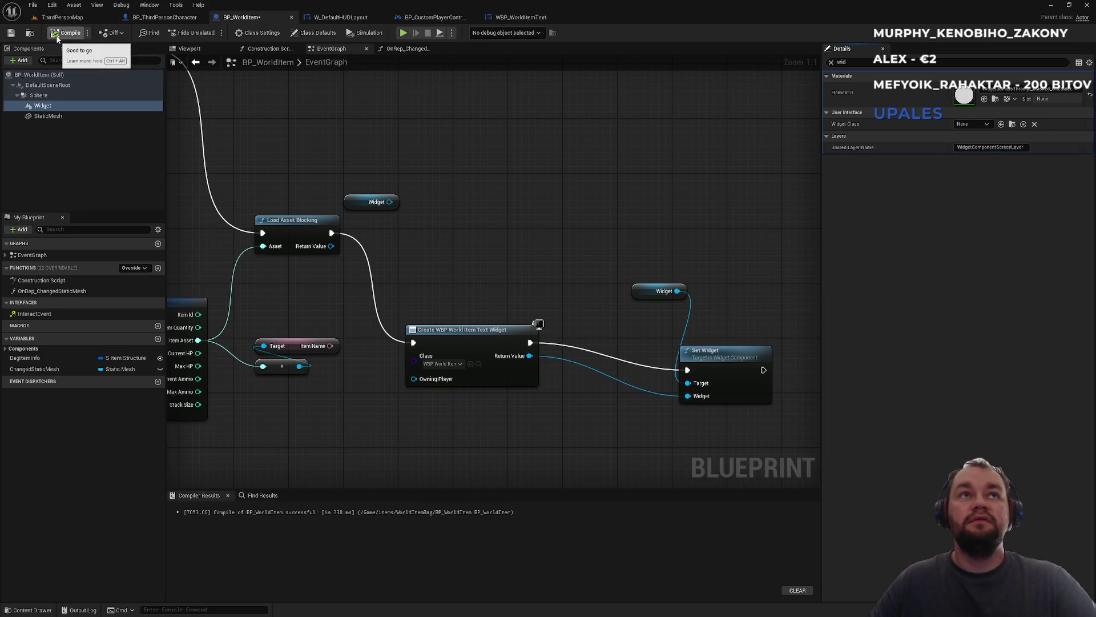
{"action": "left_click", "coordinate": [84, 18]}
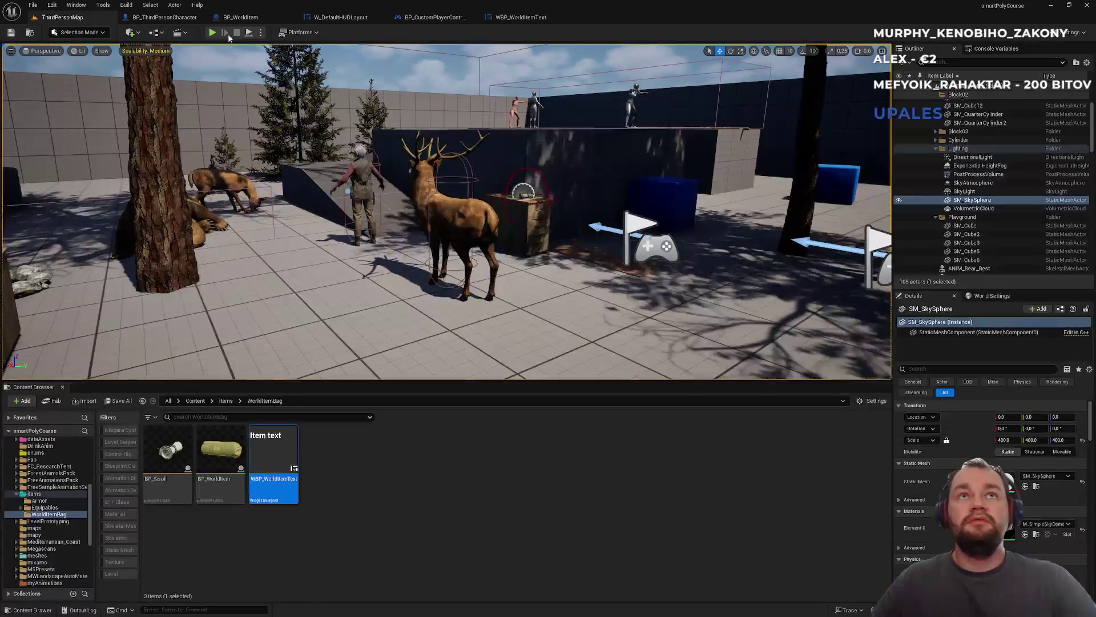
{"action": "key", "text": "alt+p"}
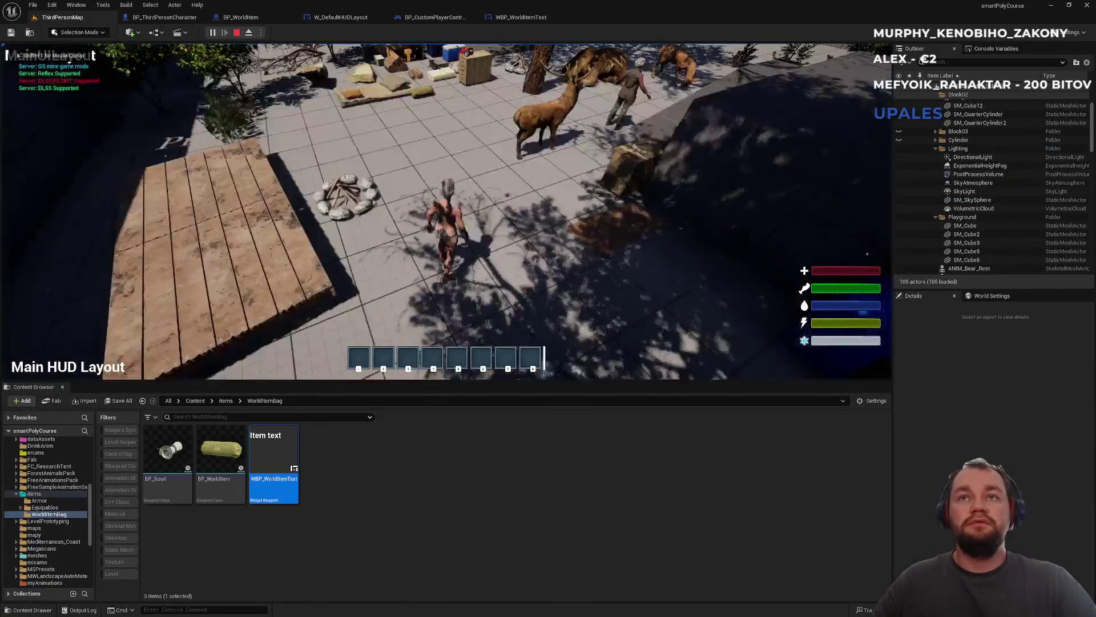
{"action": "key", "text": "i"}
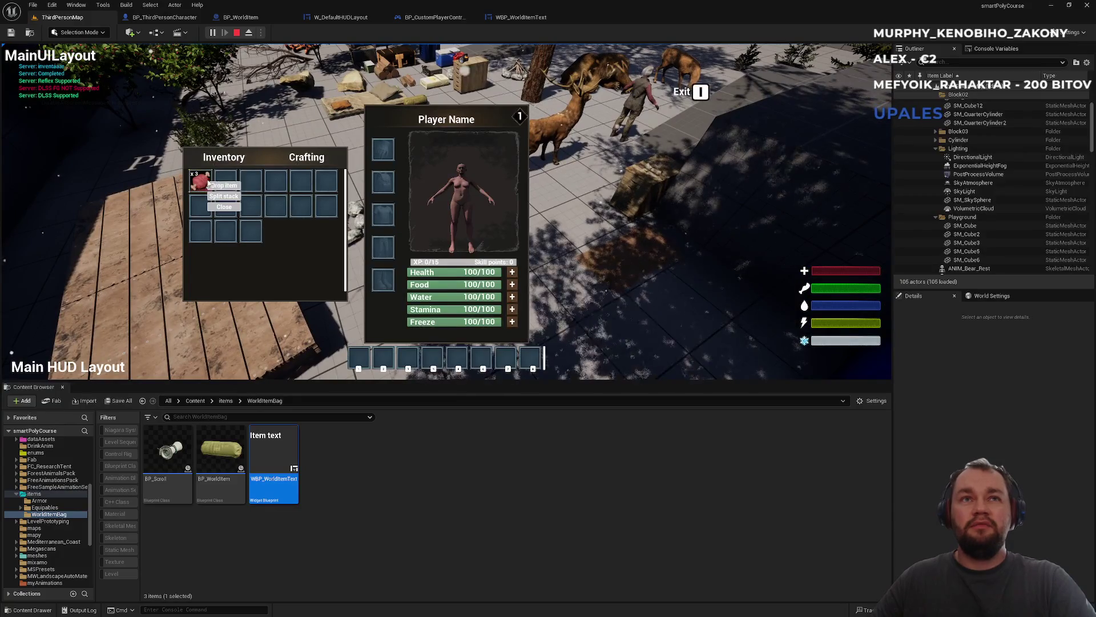
{"action": "key", "text": "i"}
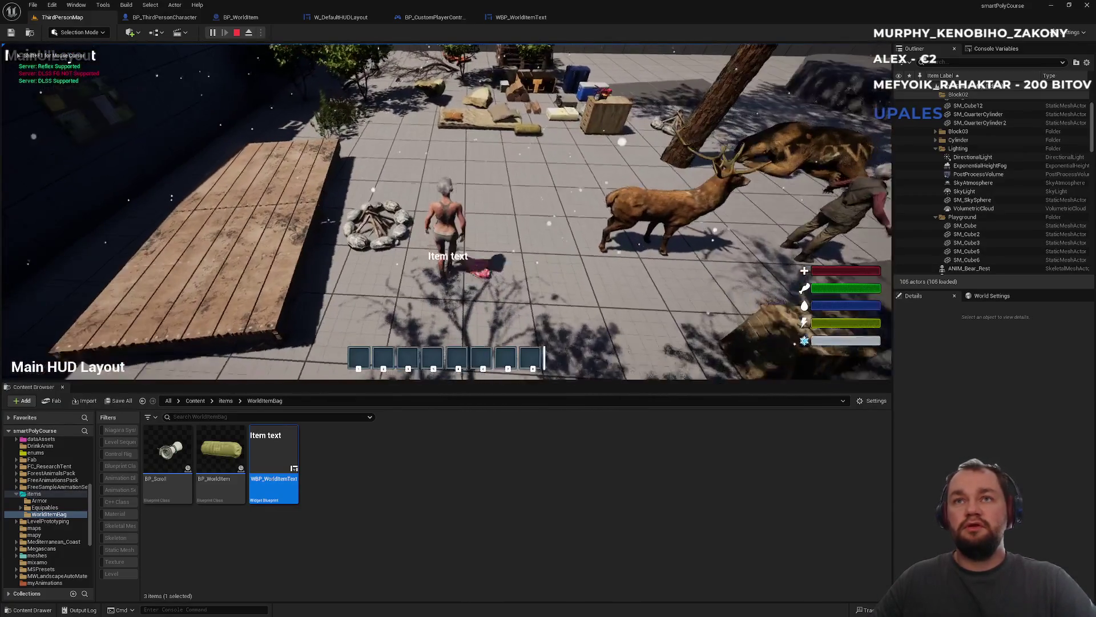
{"action": "key", "text": "Escape"}
{"action": "left_click", "coordinate": [240, 17]}
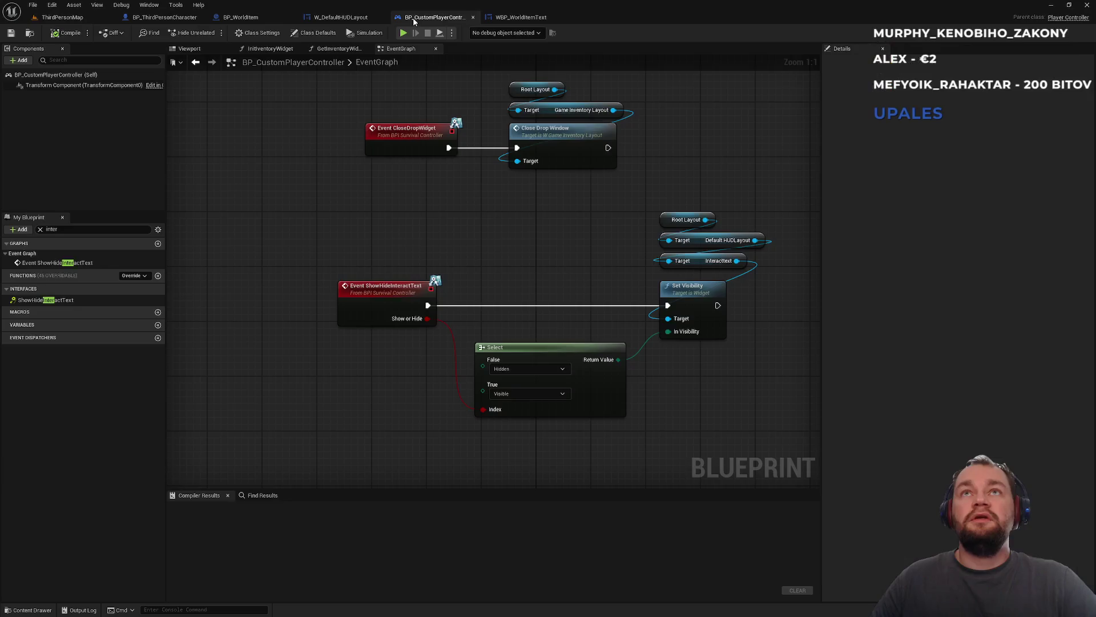
- Move the create-widget node beside Load Asset Blocking and delete the spare Widget reference
{"action": "left_click", "coordinate": [161, 17]}
{"action": "left_click", "coordinate": [239, 17]}
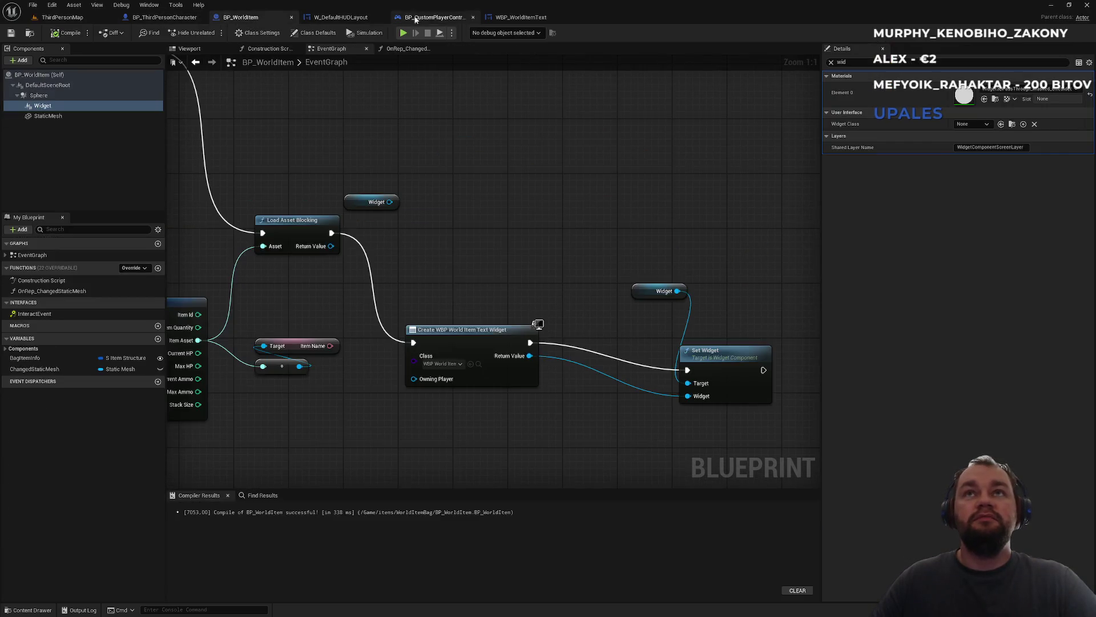
{"action": "left_click", "coordinate": [434, 17]}
{"action": "left_click", "coordinate": [521, 18]}
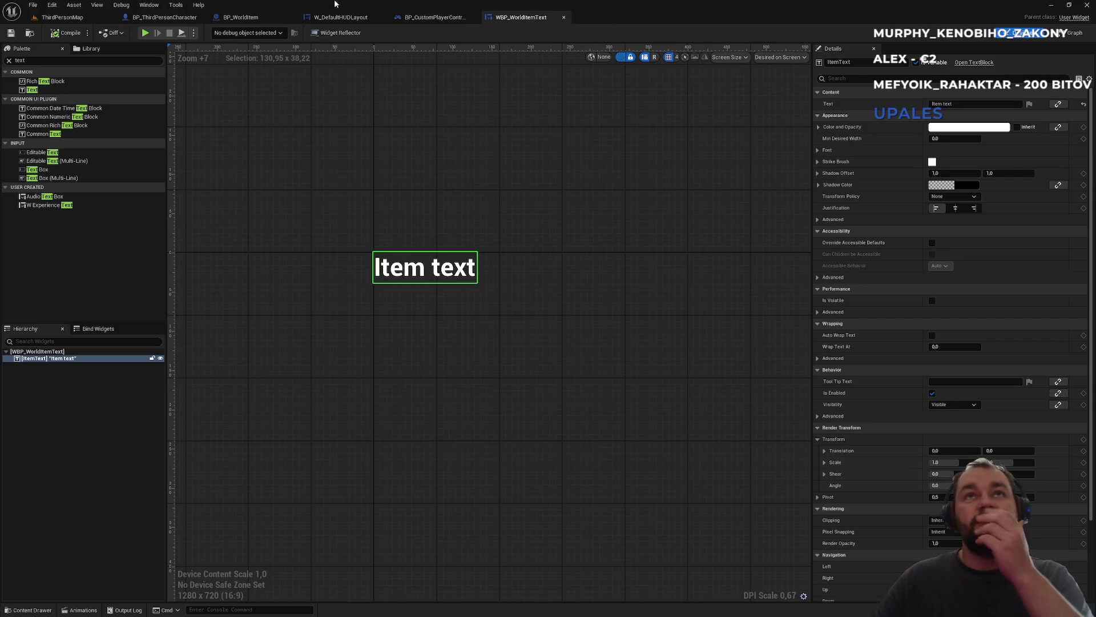
{"action": "left_click", "coordinate": [248, 18]}
{"action": "left_click_drag", "start_coordinate": [465, 245], "coordinate": [435, 231]}
{"action": "left_click_drag", "start_coordinate": [427, 313], "coordinate": [406, 203]}
{"action": "left_click", "coordinate": [311, 171]}
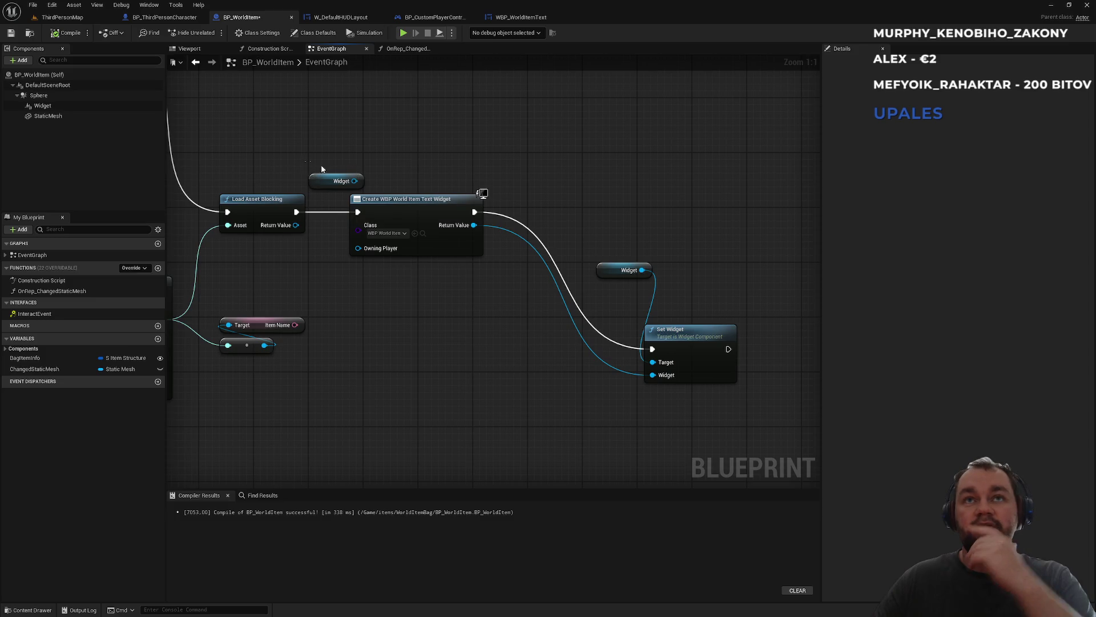
{"action": "left_click", "coordinate": [341, 181]}
{"action": "key", "text": "Delete"}
- Line up Set Widget and its Widget reference beside the create-widget node, then search 'set text'
{"action": "mouse_move", "coordinate": [598, 270]}
{"action": "left_mouse_down"}
{"action": "mouse_move", "coordinate": [648, 312]}
{"action": "mouse_move", "coordinate": [581, 197]}
{"action": "mouse_move", "coordinate": [570, 198]}
{"action": "left_mouse_up"}
{"action": "left_click", "coordinate": [507, 365]}
{"action": "left_click_drag", "start_coordinate": [341, 298], "coordinate": [377, 307]}
{"action": "mouse_move", "coordinate": [583, 221]}
{"action": "left_mouse_down"}
{"action": "mouse_move", "coordinate": [512, 221]}
{"action": "mouse_move", "coordinate": [491, 237]}
{"action": "mouse_move", "coordinate": [388, 251]}
{"action": "left_mouse_up"}
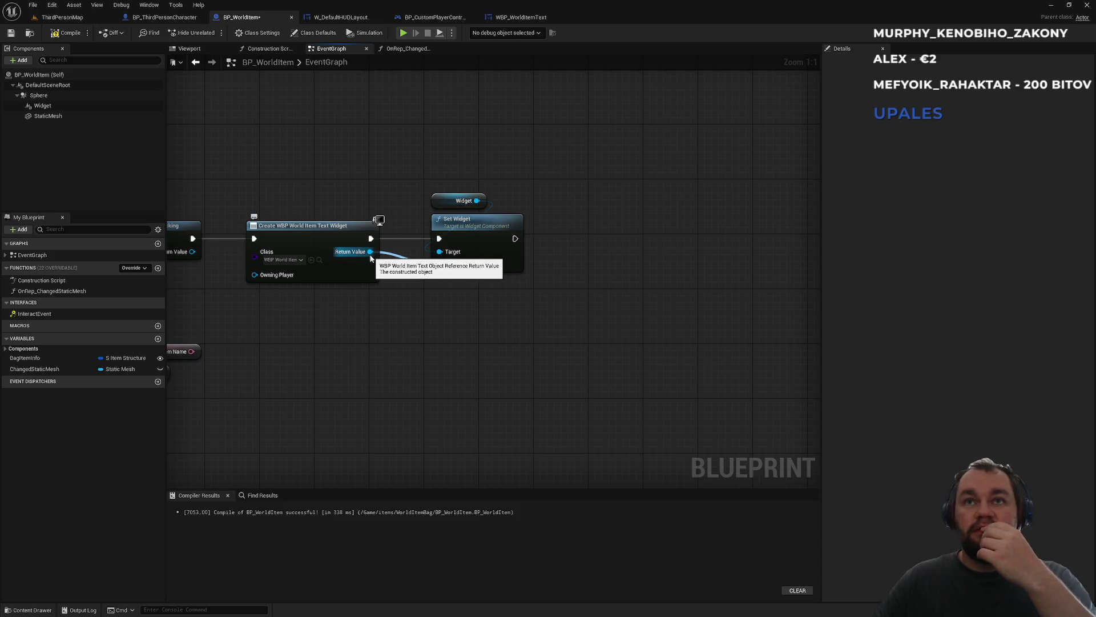
{"action": "mouse_move", "coordinate": [423, 185]}
{"action": "left_mouse_down"}
{"action": "mouse_move", "coordinate": [463, 227]}
{"action": "mouse_move", "coordinate": [611, 219]}
{"action": "left_mouse_up"}
{"action": "left_click", "coordinate": [381, 238]}
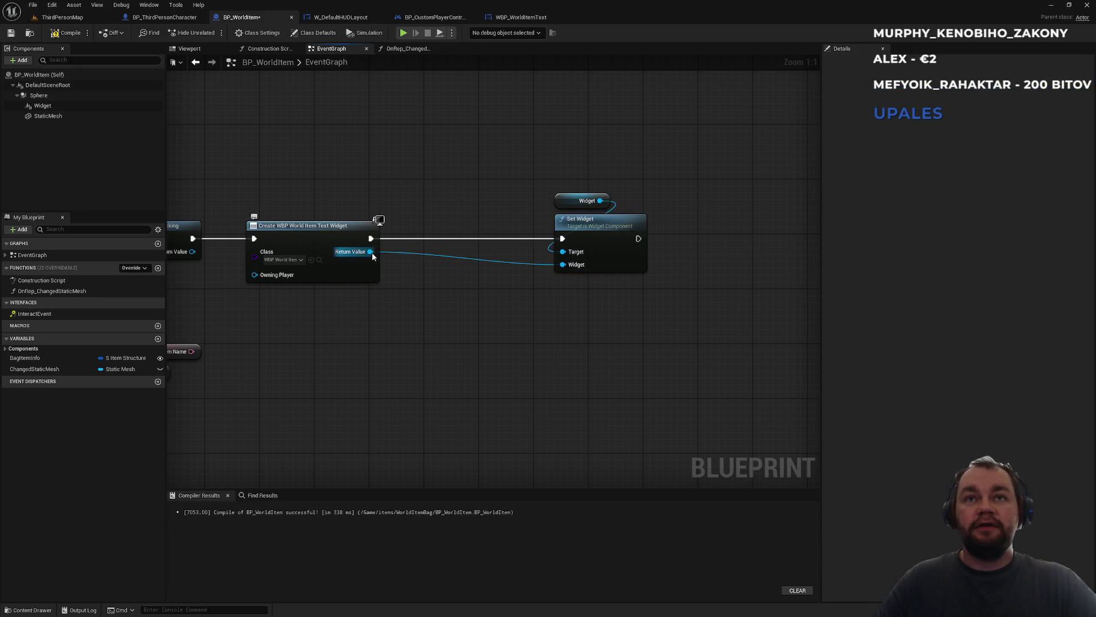
{"action": "left_click_drag", "start_coordinate": [371, 252], "coordinate": [420, 286]}
{"action": "type", "text": "set"}
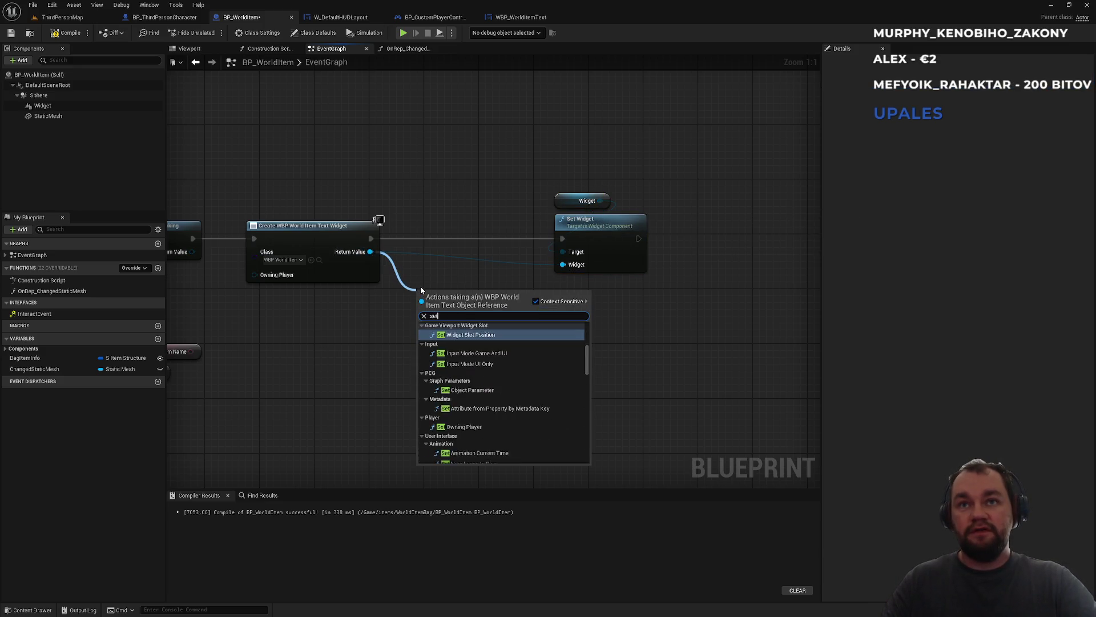
{"action": "type", "text": " text"}
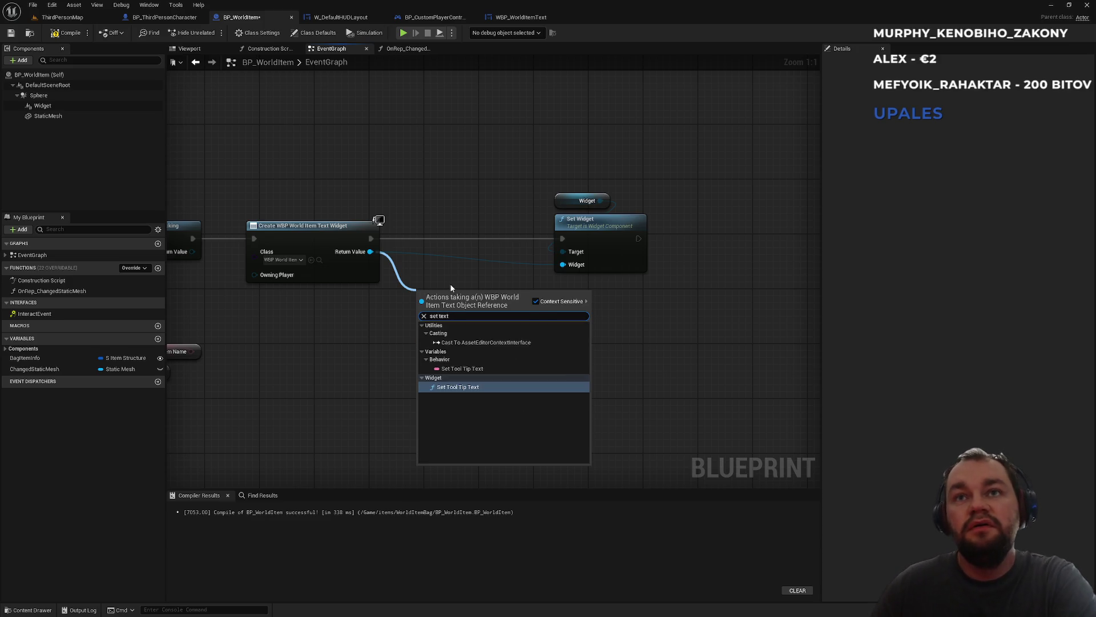
- Abandon the first text search and check the text block in WBP_WorldItemText
{"action": "key", "text": "Escape"}
{"action": "mouse_move", "coordinate": [371, 252]}
{"action": "left_mouse_down"}
{"action": "mouse_move", "coordinate": [449, 336]}
{"action": "mouse_move", "coordinate": [443, 328]}
{"action": "left_mouse_up"}
{"action": "type", "text": "text"}
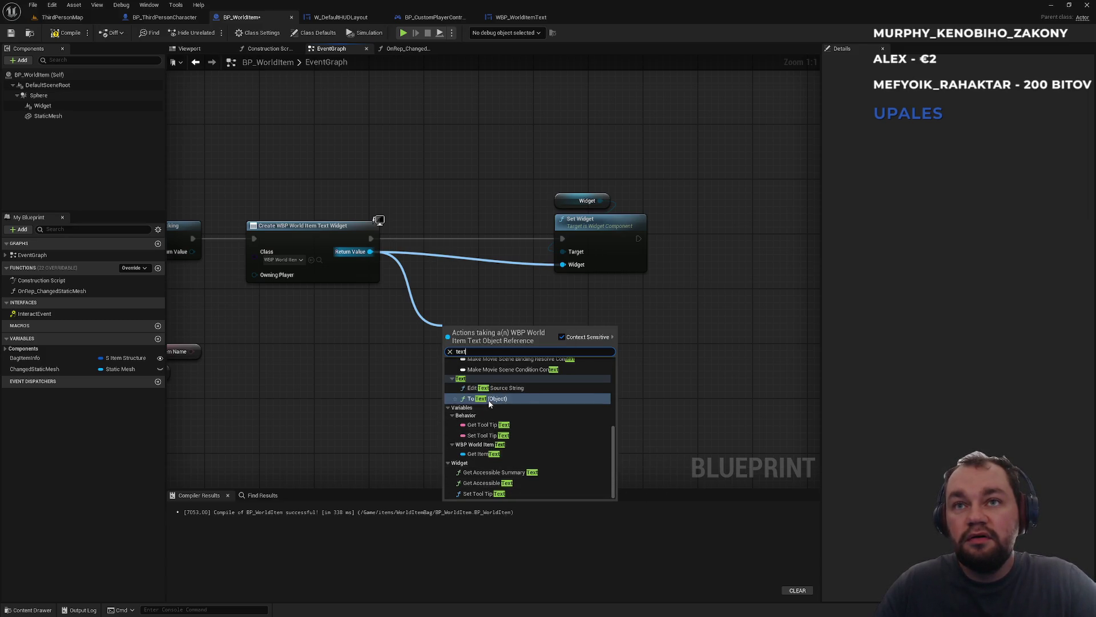
{"action": "scroll", "coordinate": [503, 406], "scroll_direction": "up", "scroll_amount": 5}
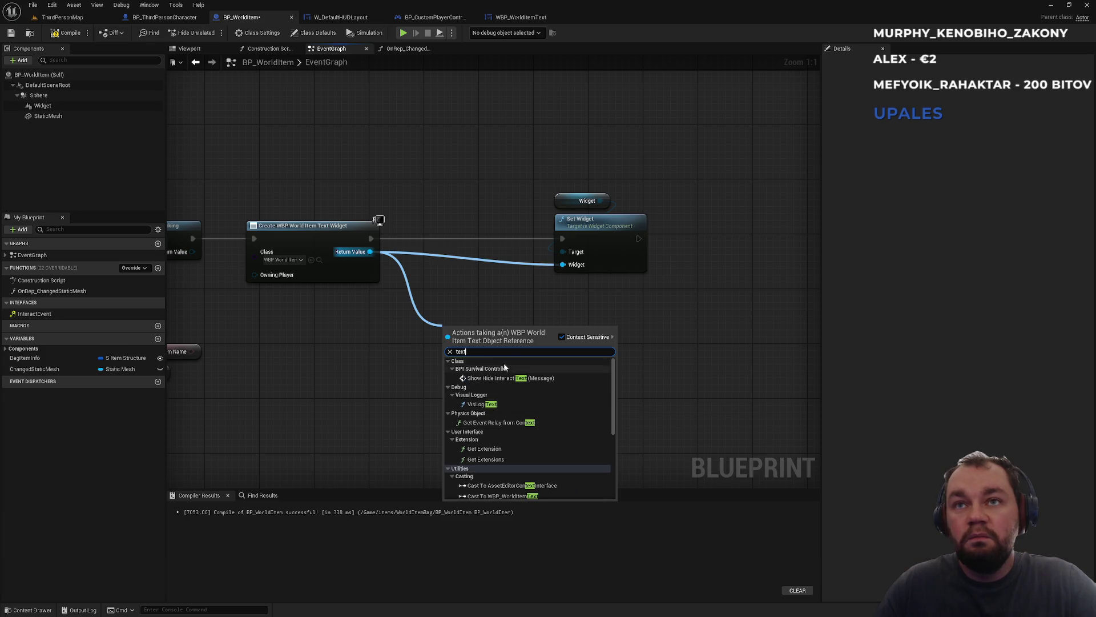
{"action": "left_click", "coordinate": [482, 304]}
{"action": "left_click", "coordinate": [522, 18]}
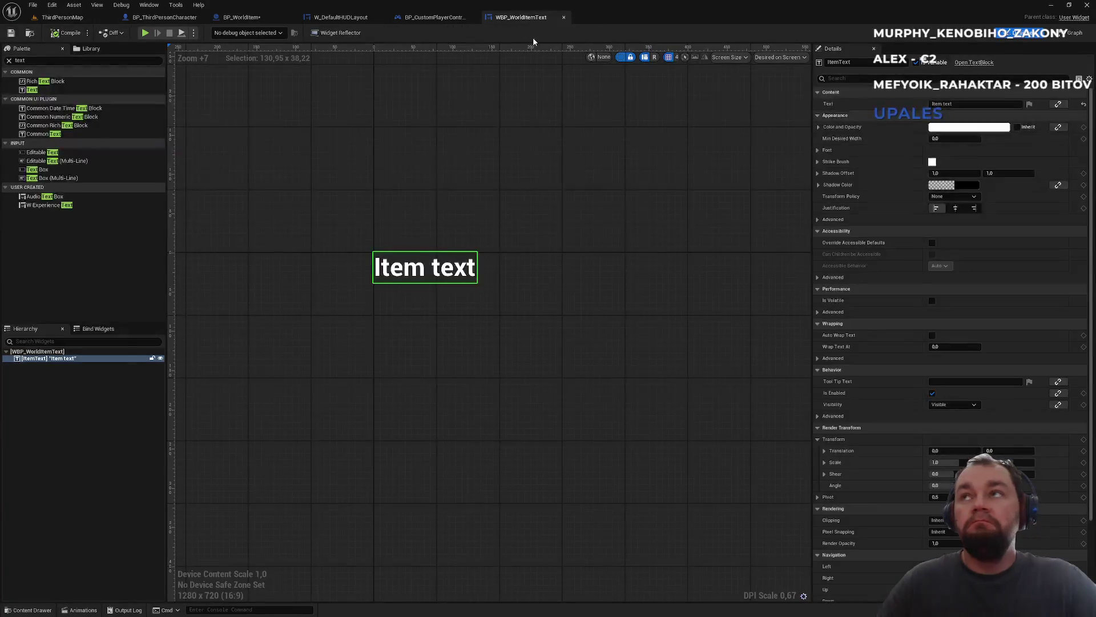
{"action": "left_click", "coordinate": [251, 19]}
- Add Get ItemText from Create Widget's Return Value and a SetText (Text) node targeting it
{"action": "left_click_drag", "start_coordinate": [370, 251], "coordinate": [445, 321]}
{"action": "type", "text": "itemtext"}
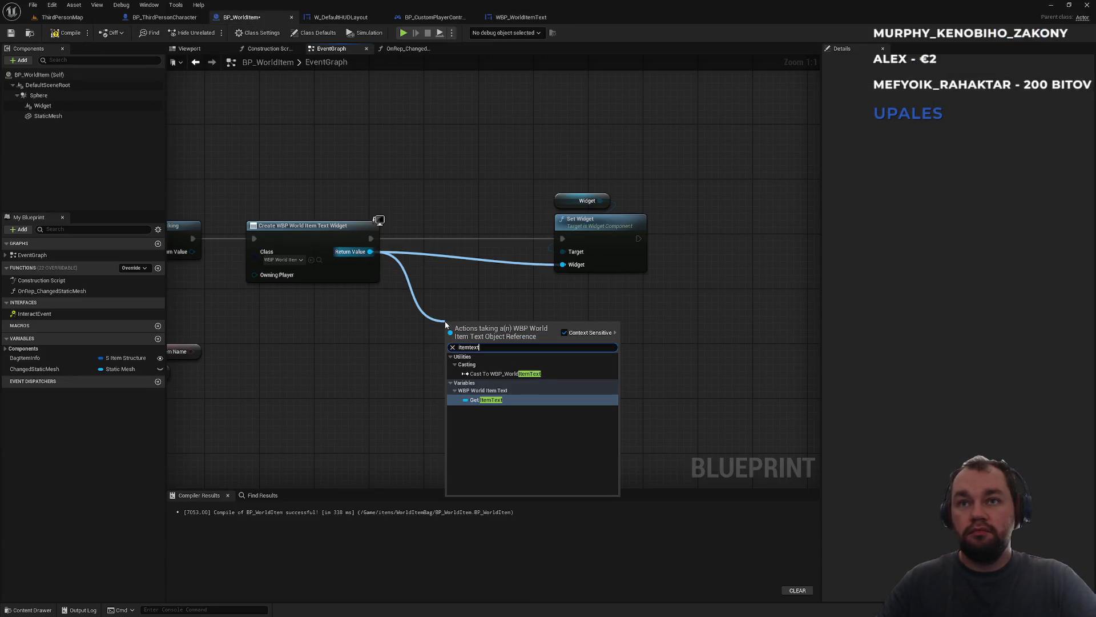
{"action": "key", "text": "Return"}
{"action": "mouse_move", "coordinate": [514, 336]}
{"action": "left_mouse_down"}
{"action": "mouse_move", "coordinate": [462, 337]}
{"action": "mouse_move", "coordinate": [526, 330]}
{"action": "left_mouse_up"}
{"action": "type", "text": "text"}
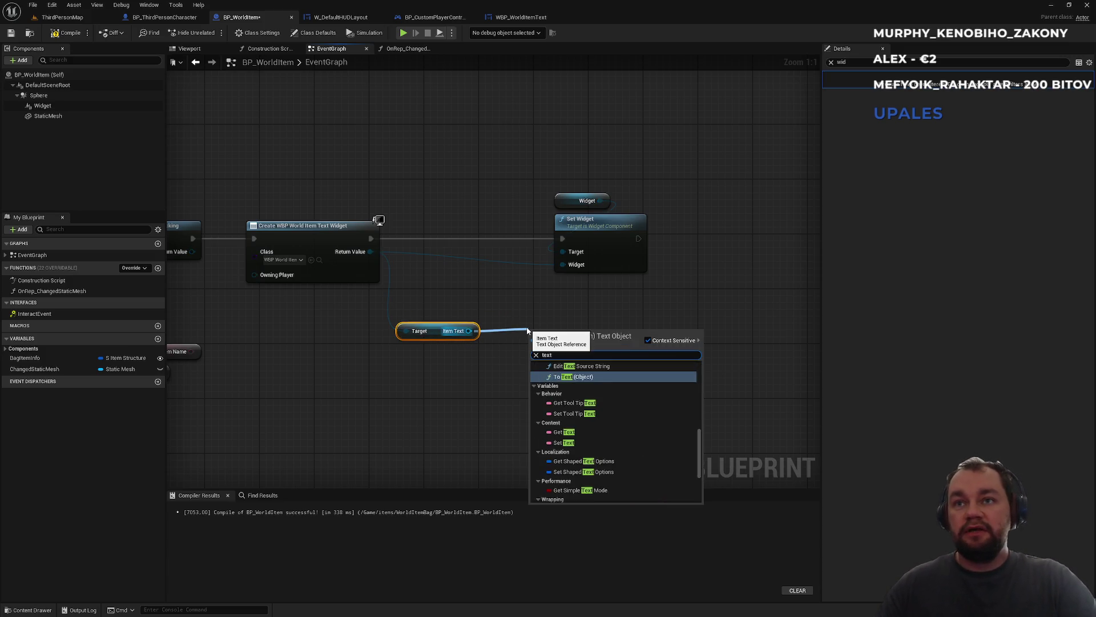
{"action": "scroll", "coordinate": [612, 443], "scroll_direction": "down", "scroll_amount": 5}
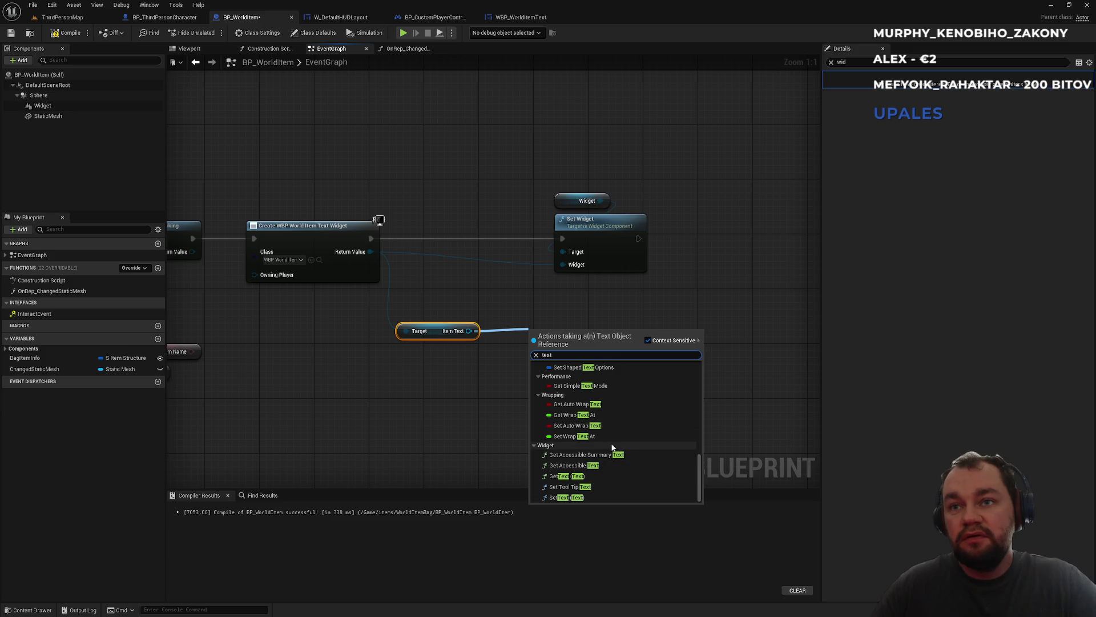
{"action": "left_click", "coordinate": [568, 497]}
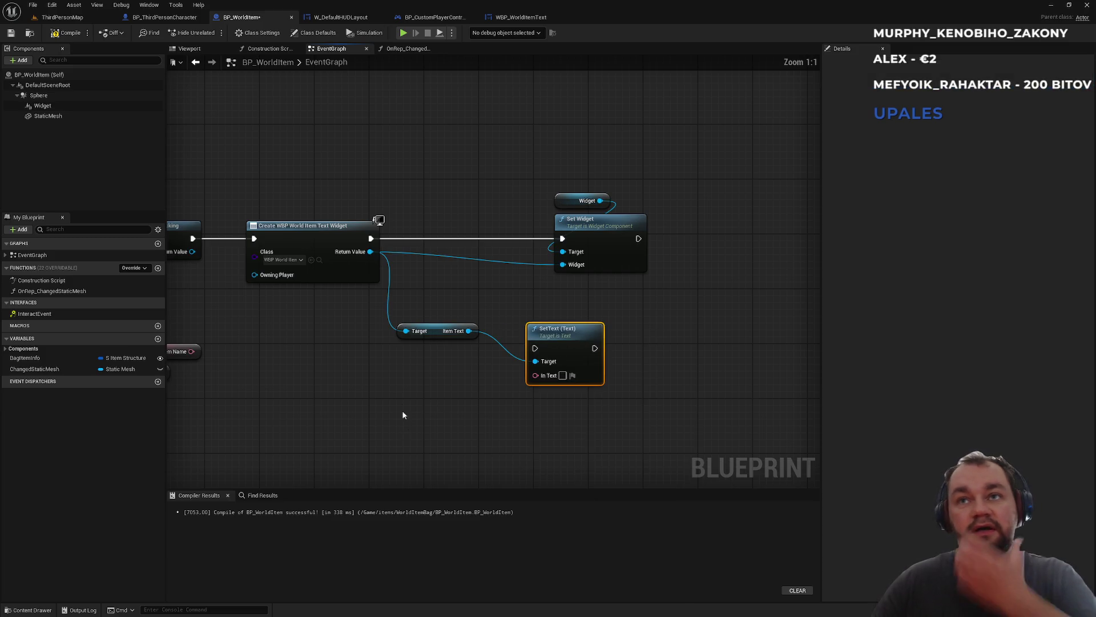
{"action": "left_click", "coordinate": [400, 378]}
- Feed Item Name into SetText's In Text and chain SetText's execution into Set Widget
{"action": "left_click_drag", "start_coordinate": [389, 376], "coordinate": [413, 339]}
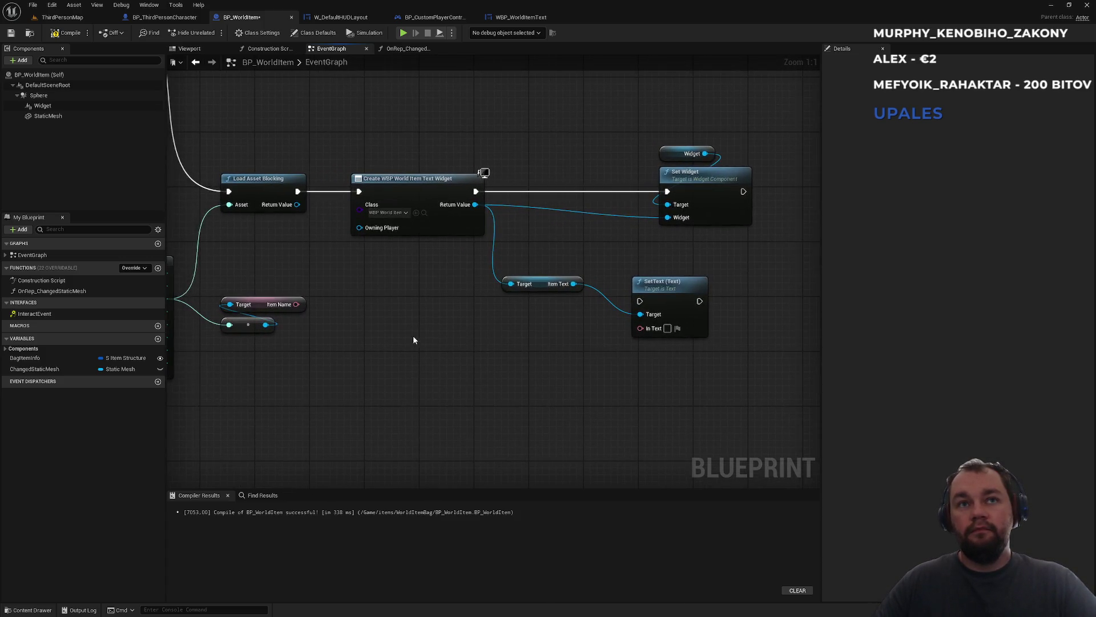
{"action": "mouse_move", "coordinate": [303, 305]}
{"action": "left_mouse_down"}
{"action": "mouse_move", "coordinate": [641, 329]}
{"action": "mouse_move", "coordinate": [476, 191]}
{"action": "left_mouse_up"}
{"action": "left_click_drag", "start_coordinate": [688, 302], "coordinate": [667, 192]}
- Arrange SetText, Item Text and Item Name nodes neatly, then return to ThirdPersonMap
{"action": "mouse_move", "coordinate": [662, 290]}
{"action": "left_mouse_down"}
{"action": "mouse_move", "coordinate": [576, 171]}
{"action": "mouse_move", "coordinate": [574, 181]}
{"action": "left_mouse_up"}
{"action": "mouse_move", "coordinate": [650, 143]}
{"action": "left_mouse_down"}
{"action": "mouse_move", "coordinate": [710, 183]}
{"action": "mouse_move", "coordinate": [793, 183]}
{"action": "left_mouse_up"}
{"action": "left_click_drag", "start_coordinate": [584, 175], "coordinate": [674, 174]}
{"action": "left_click_drag", "start_coordinate": [540, 288], "coordinate": [554, 165]}
{"action": "mouse_move", "coordinate": [288, 308]}
{"action": "left_mouse_down"}
{"action": "mouse_move", "coordinate": [274, 341]}
{"action": "mouse_move", "coordinate": [341, 291]}
{"action": "mouse_move", "coordinate": [404, 290]}
{"action": "left_mouse_up"}
{"action": "mouse_move", "coordinate": [287, 261]}
{"action": "left_mouse_down"}
{"action": "mouse_move", "coordinate": [354, 266]}
{"action": "mouse_move", "coordinate": [478, 302]}
{"action": "left_mouse_up"}
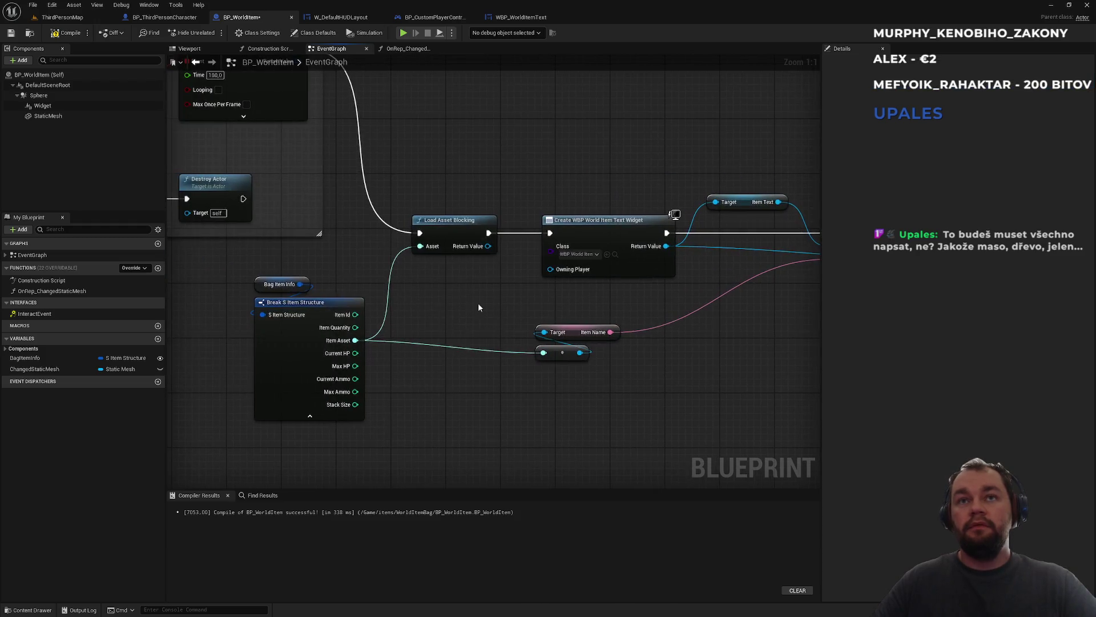
{"action": "scroll", "coordinate": [457, 175], "scroll_direction": "down", "scroll_amount": 3}
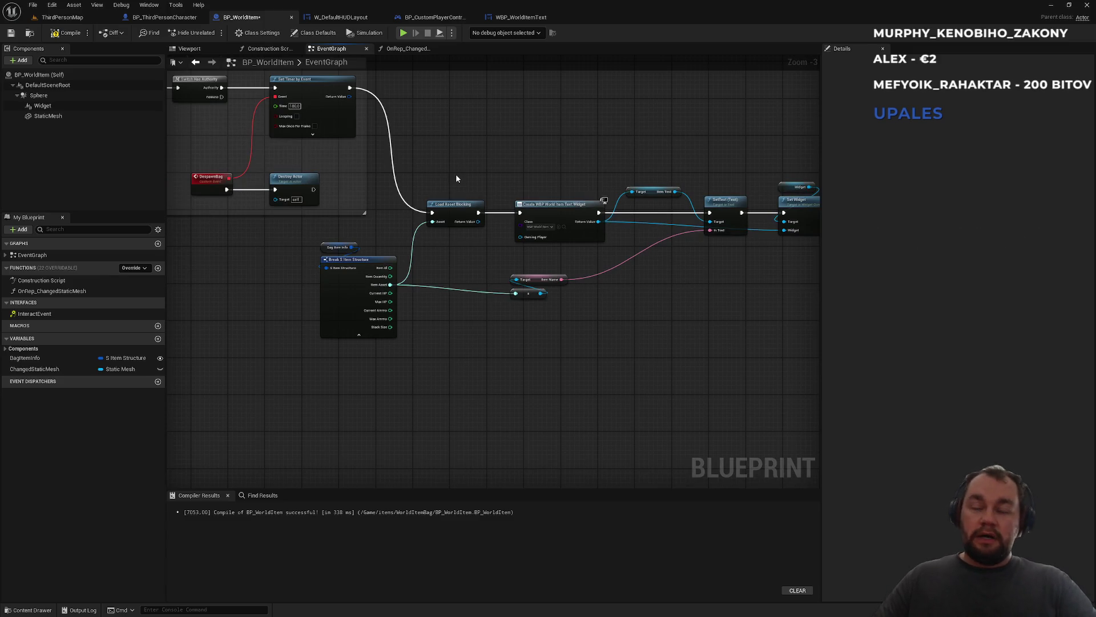
{"action": "left_click_drag", "start_coordinate": [591, 145], "coordinate": [429, 193]}
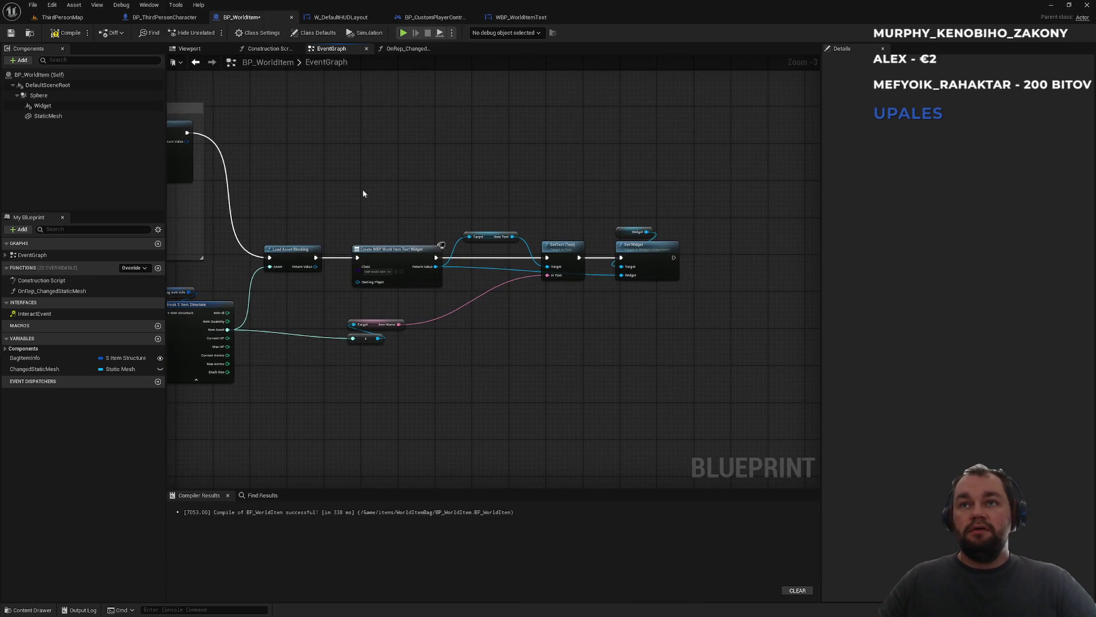
{"action": "left_click", "coordinate": [60, 17]}
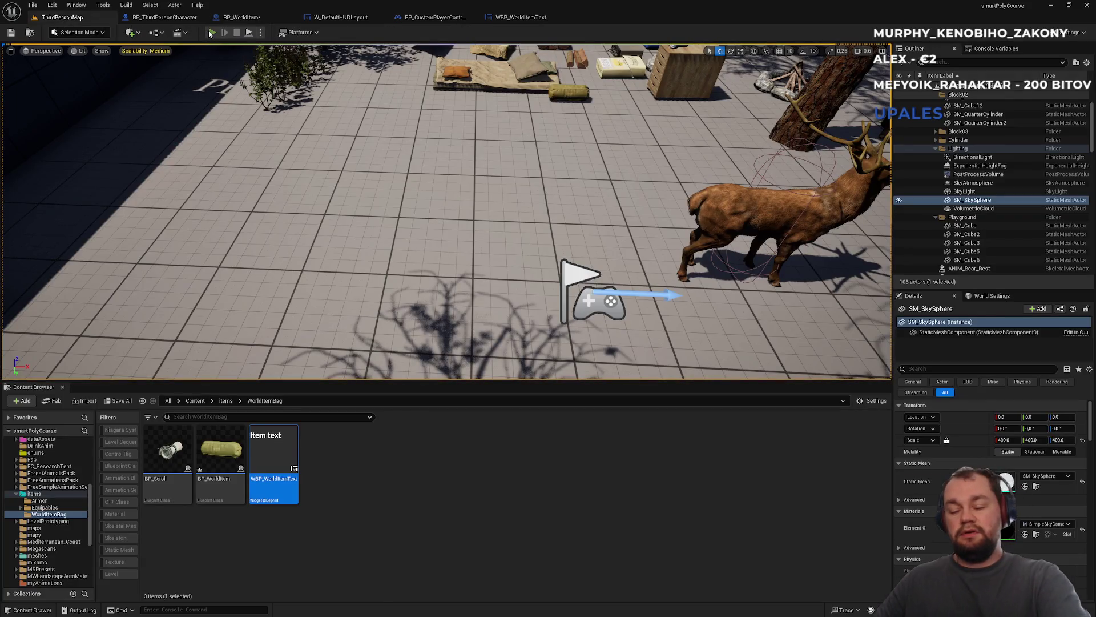
- Start a play test, drop the raw meat from the inventory and pick it back up
{"action": "left_click", "coordinate": [210, 33]}
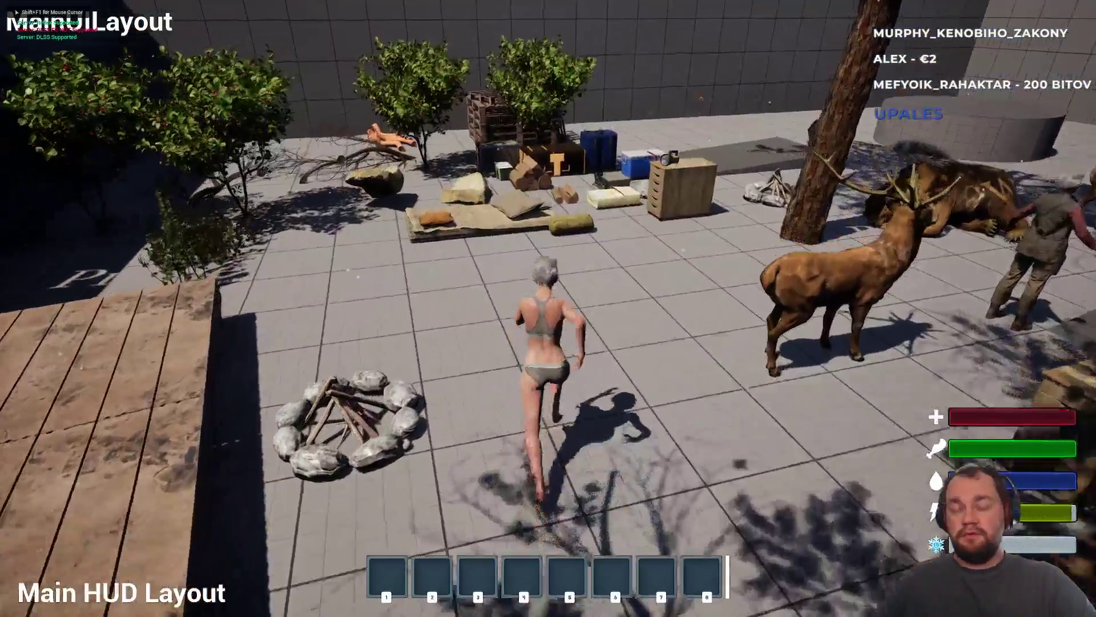
{"action": "key", "text": "i"}
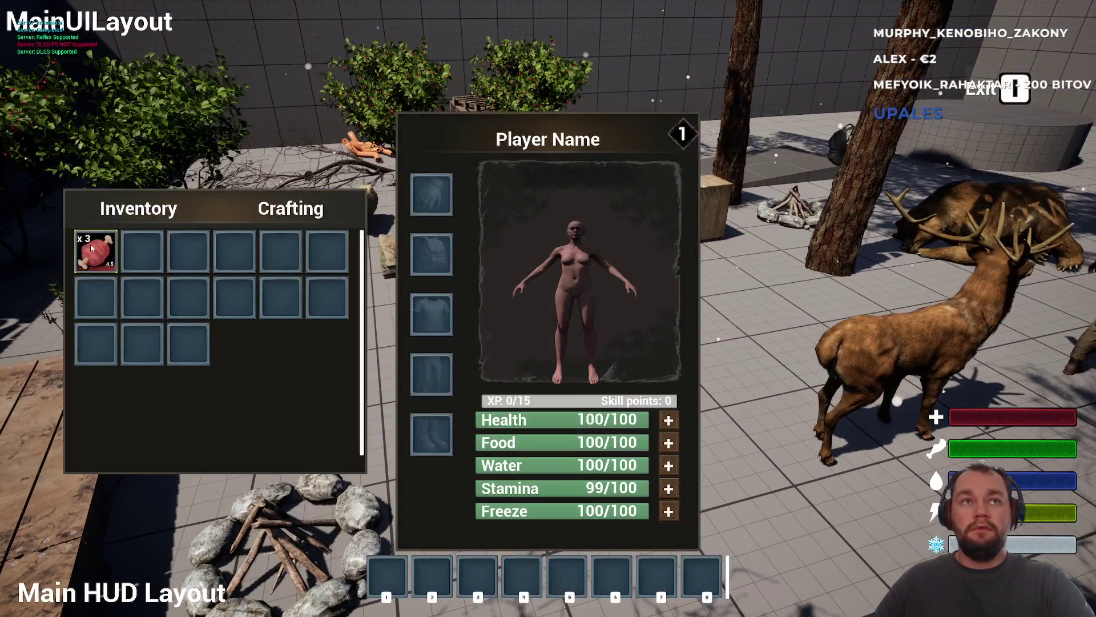
{"action": "right_click", "coordinate": [91, 247]}
{"action": "left_click", "coordinate": [120, 252]}
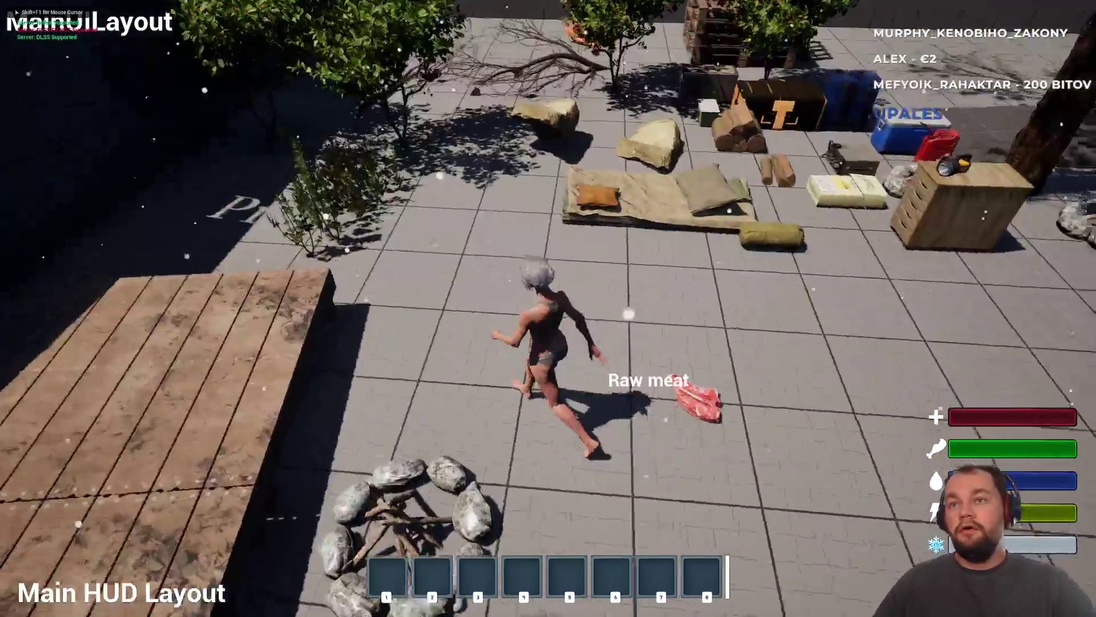
{"action": "key", "text": "w"}
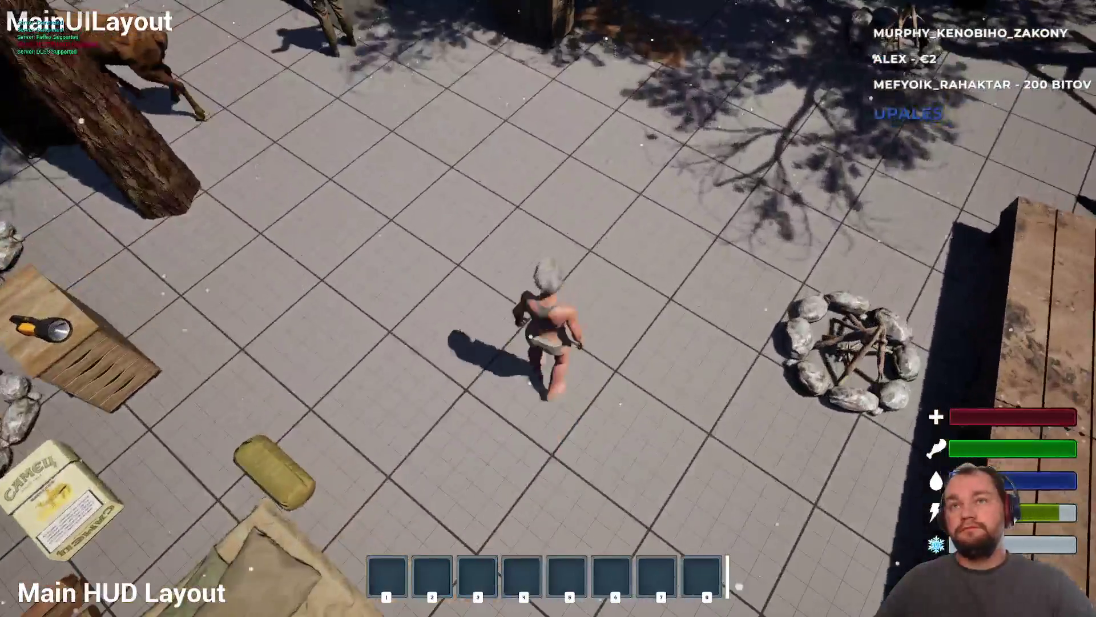
{"action": "key", "text": "e"}
{"action": "key", "text": "w"}
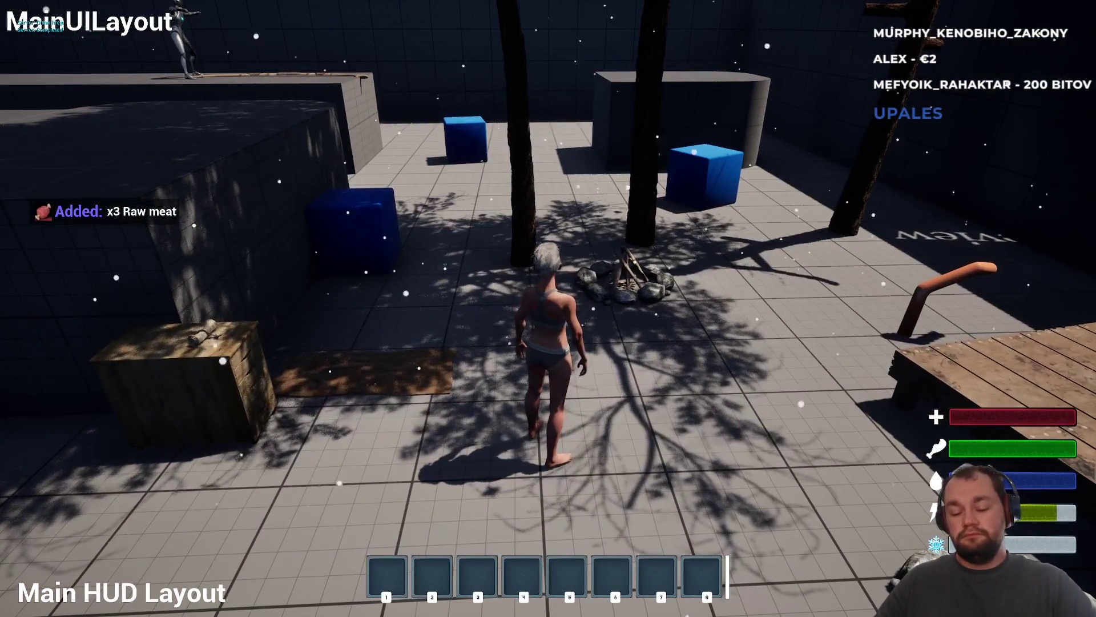
{"action": "key", "text": "i"}
{"action": "key", "text": "i"}
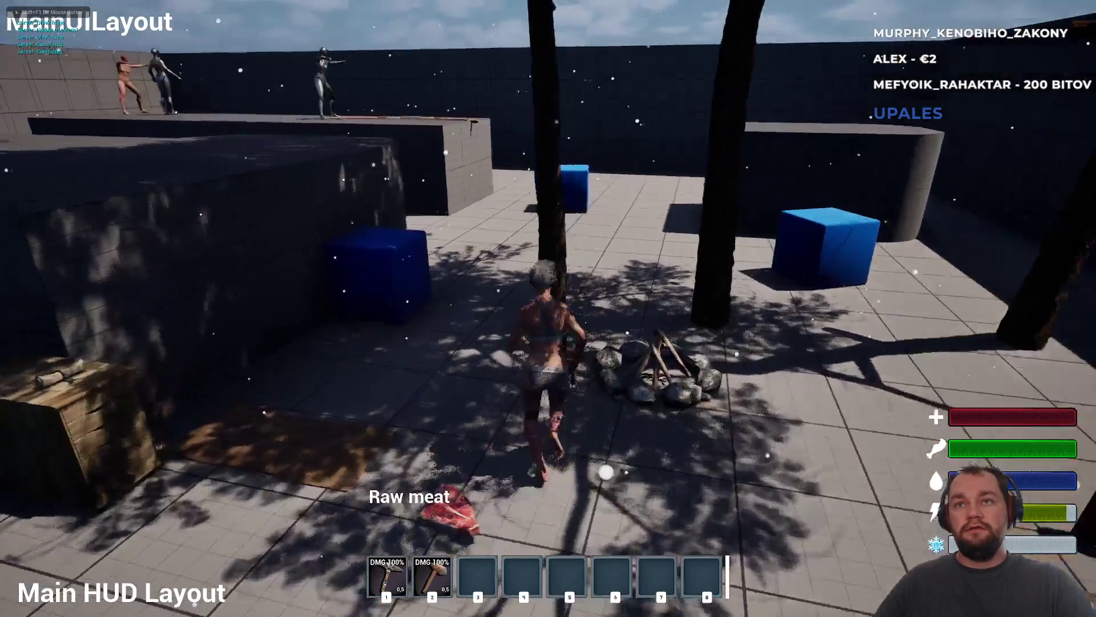
- Chop the tree for wood, then drop the wood from the inventory
{"action": "key", "text": "w"}
{"action": "left_click", "coordinate": [548, 309]}
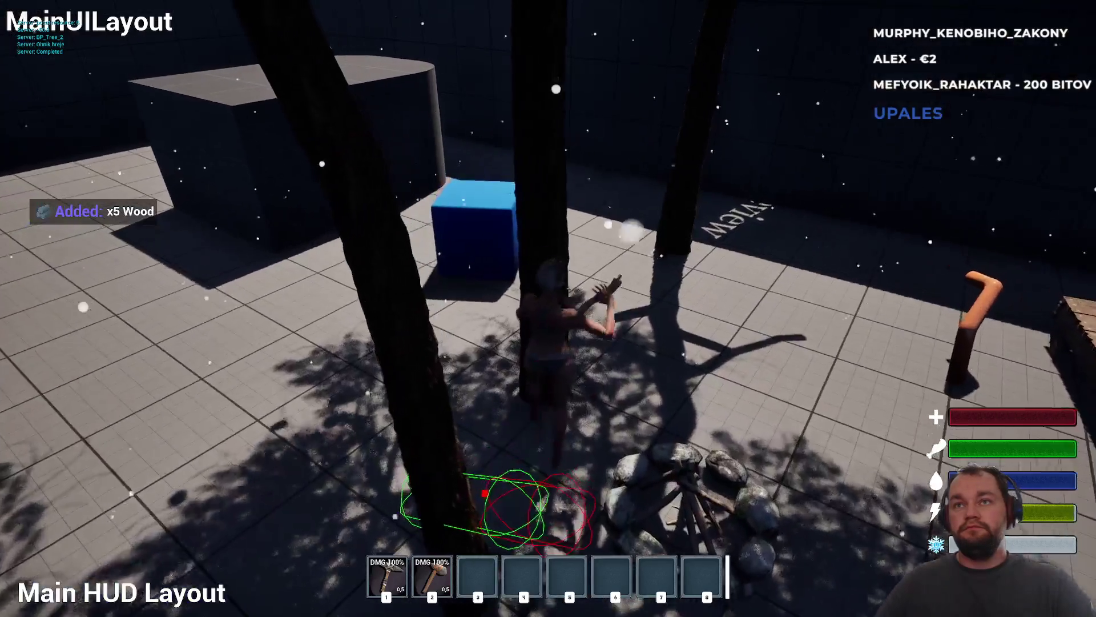
{"action": "left_click", "coordinate": [548, 308]}
{"action": "key", "text": "w"}
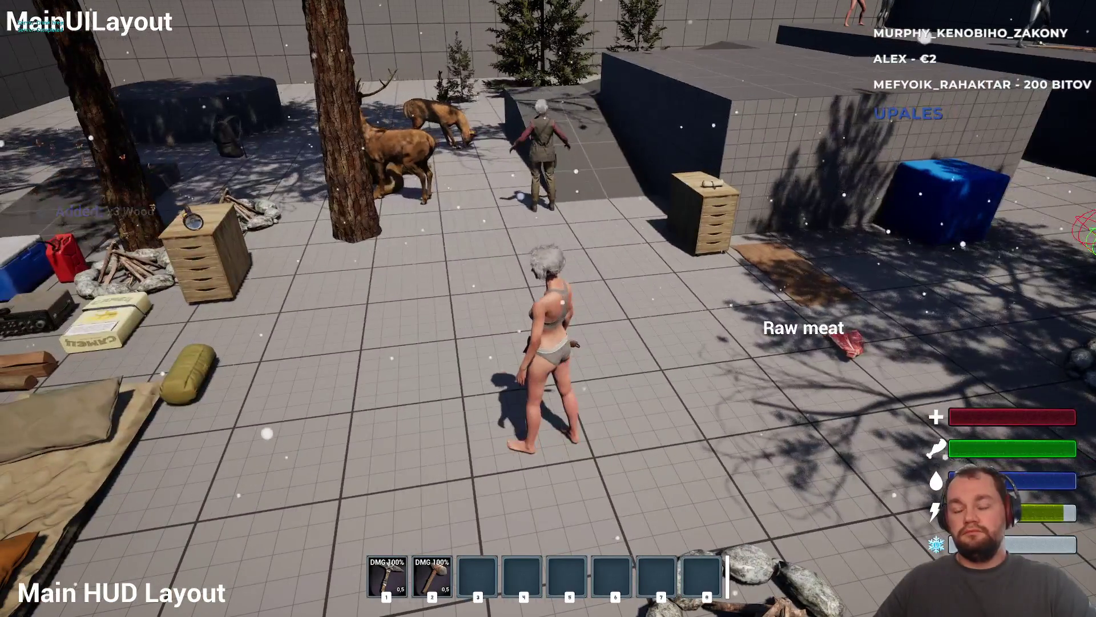
{"action": "key", "text": "Tab"}
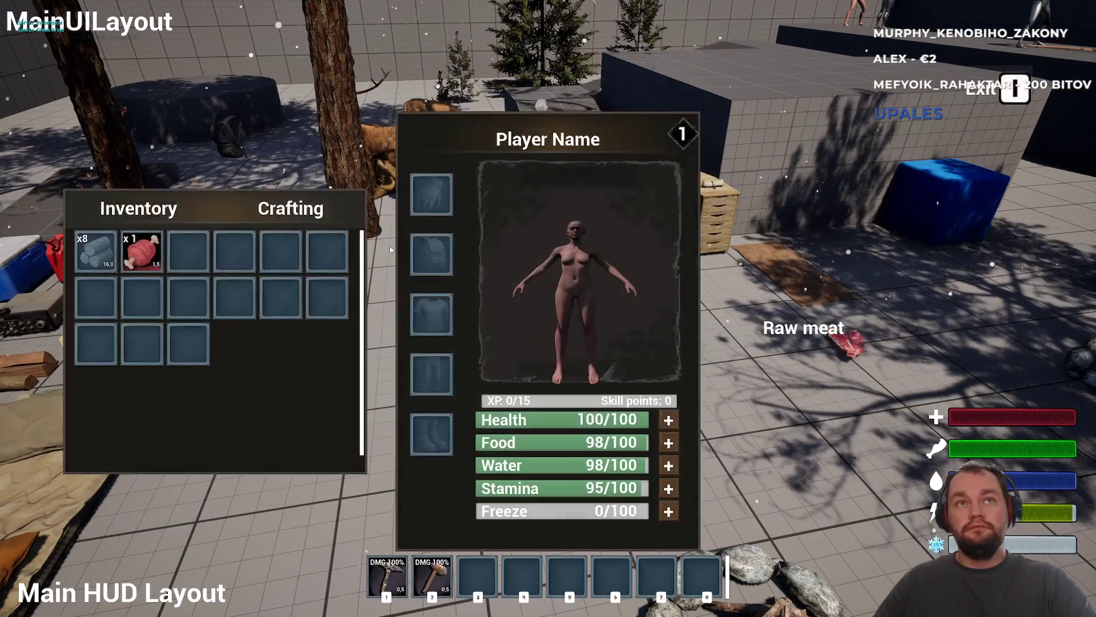
{"action": "right_click", "coordinate": [95, 260]}
{"action": "left_click", "coordinate": [125, 305]}
{"action": "key", "text": "Tab"}
- Pick up the dropped wood and raw meat, then open and close the note at the chest
{"action": "key", "text": "w"}
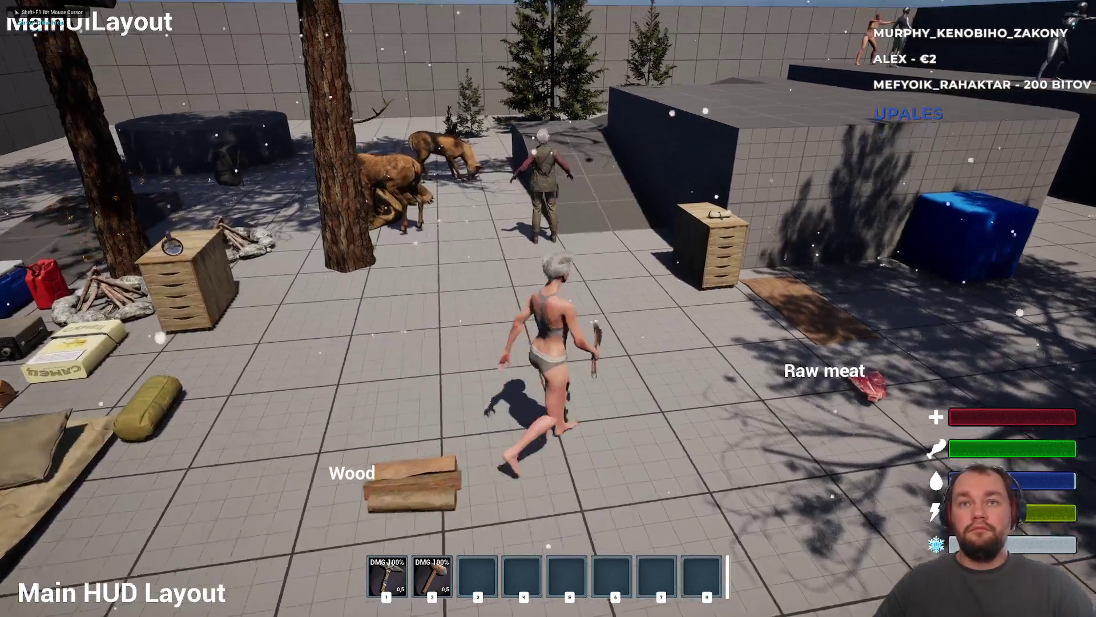
{"action": "key", "text": "e"}
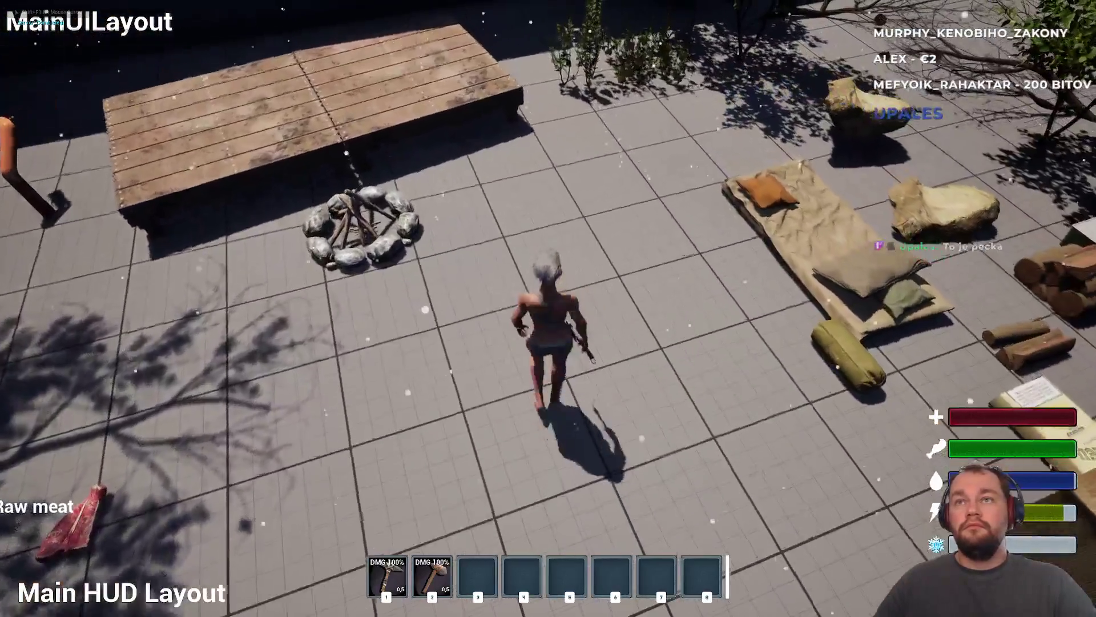
{"action": "key", "text": "e"}
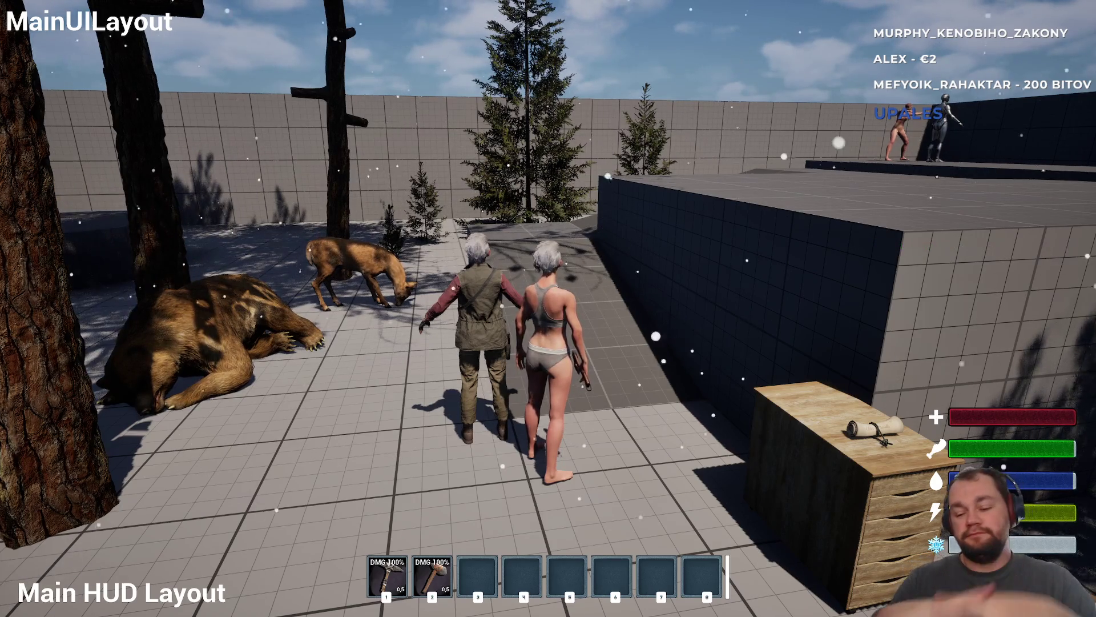
{"action": "key", "text": "w"}
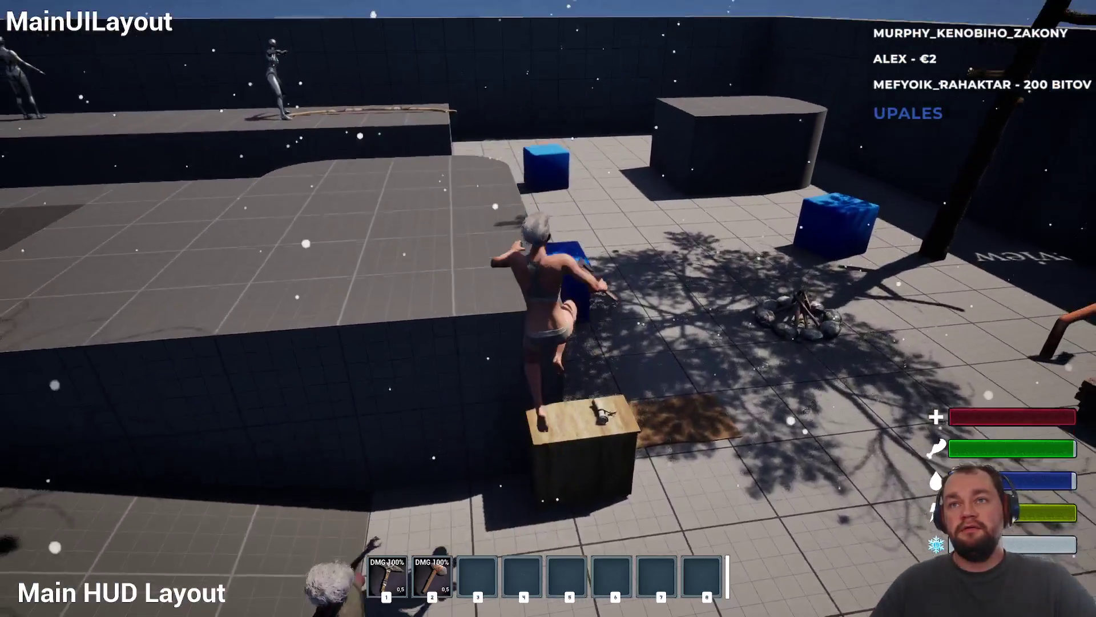
{"action": "key", "text": "e"}
{"action": "key", "text": "f"}
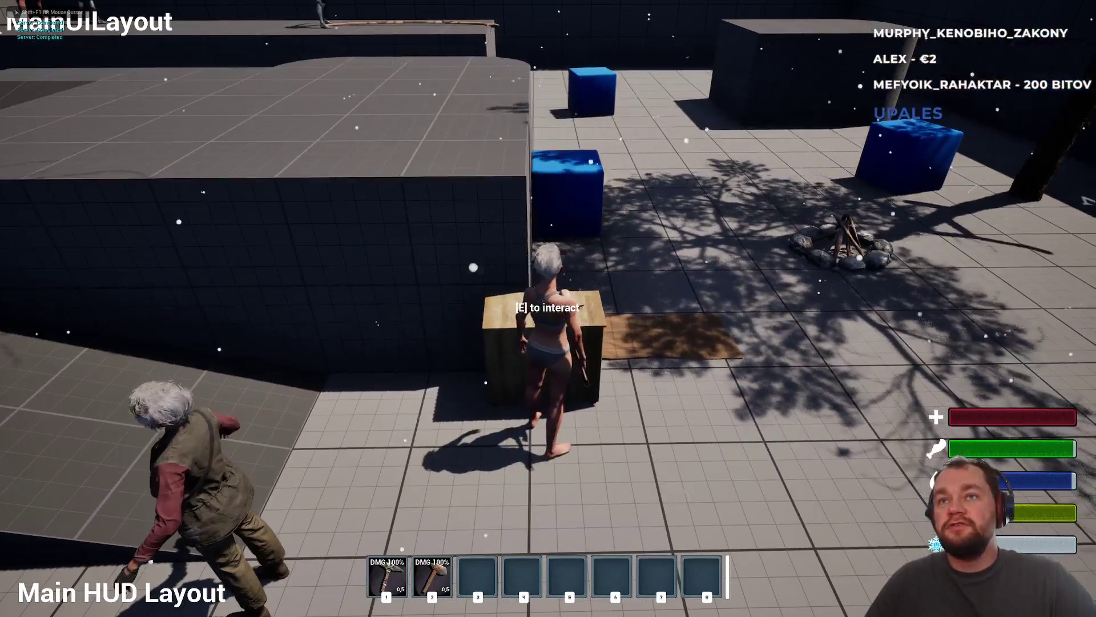
{"action": "key", "text": "e"}
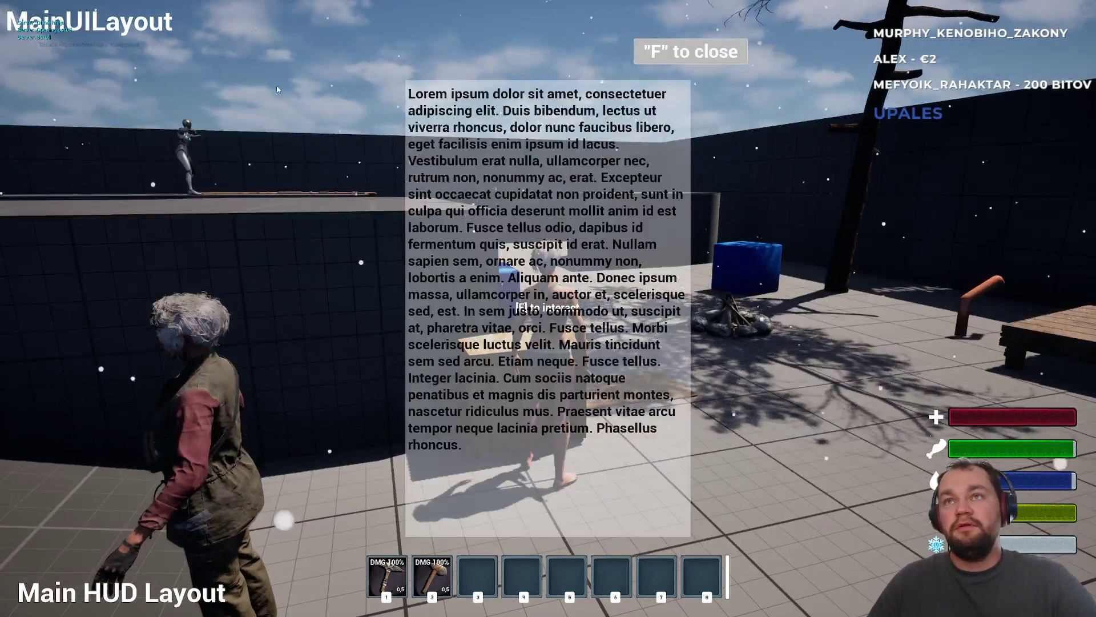
{"action": "key", "text": "f"}
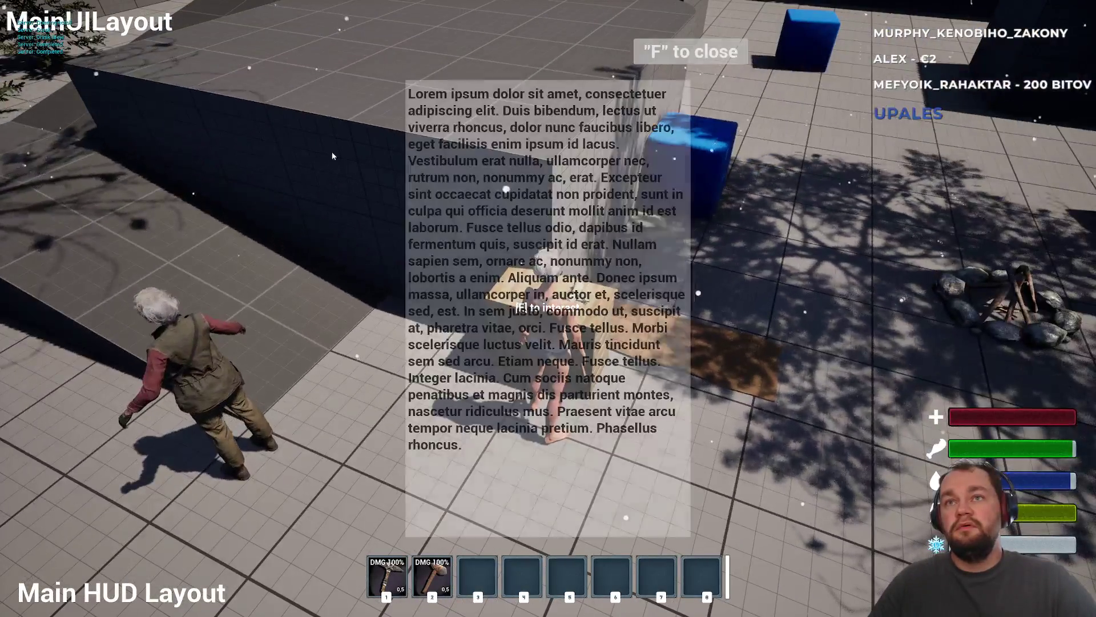
{"action": "key", "text": "f"}
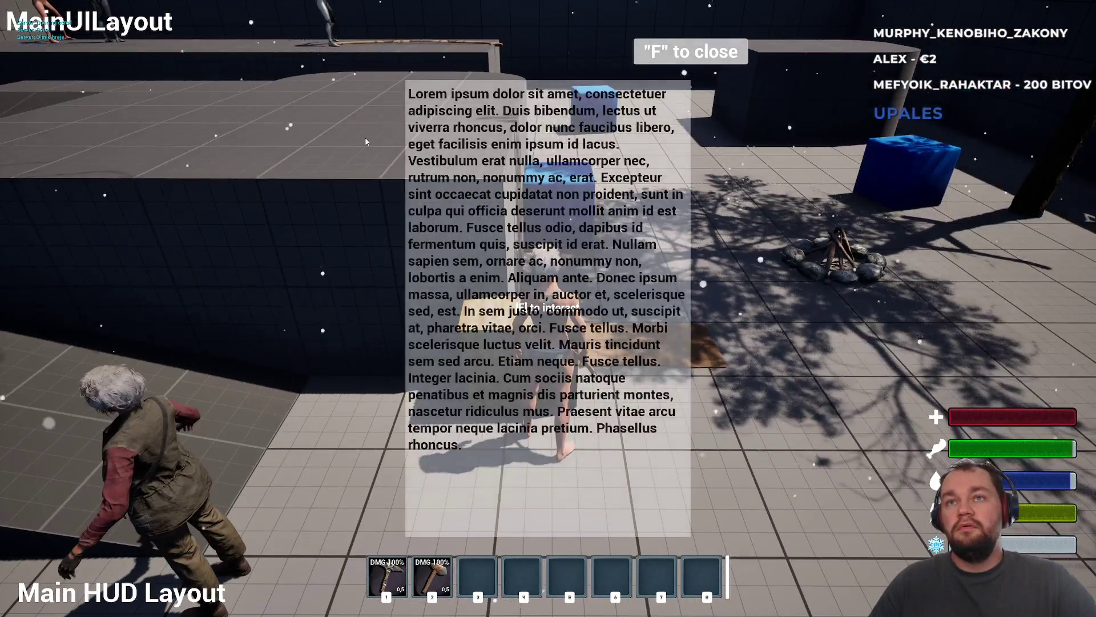
{"action": "key", "text": "f"}
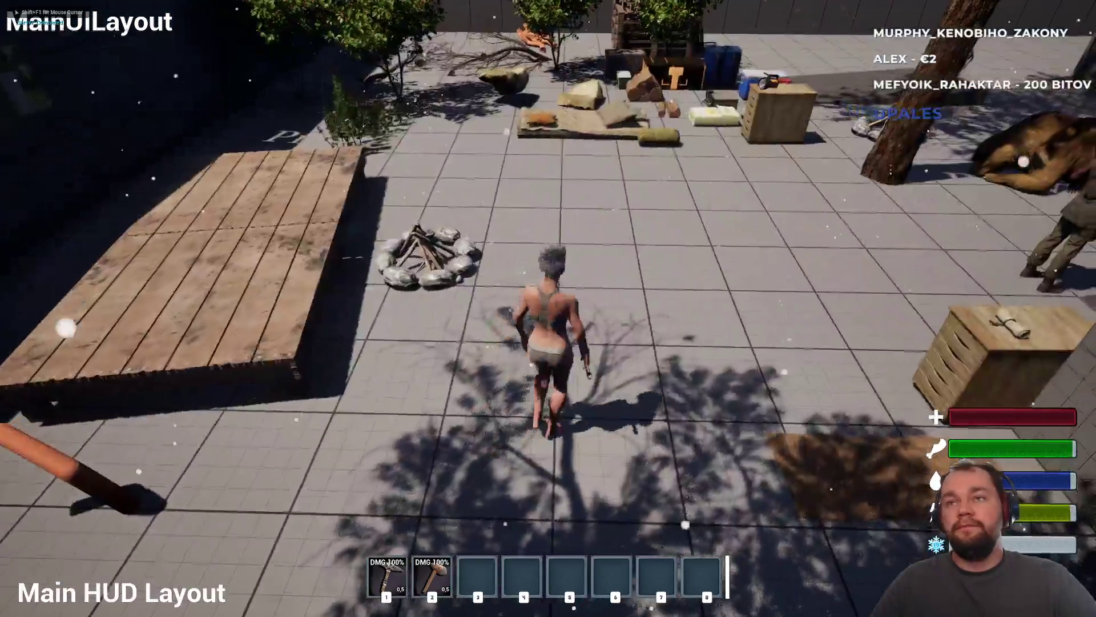
{"action": "key", "text": "w"}
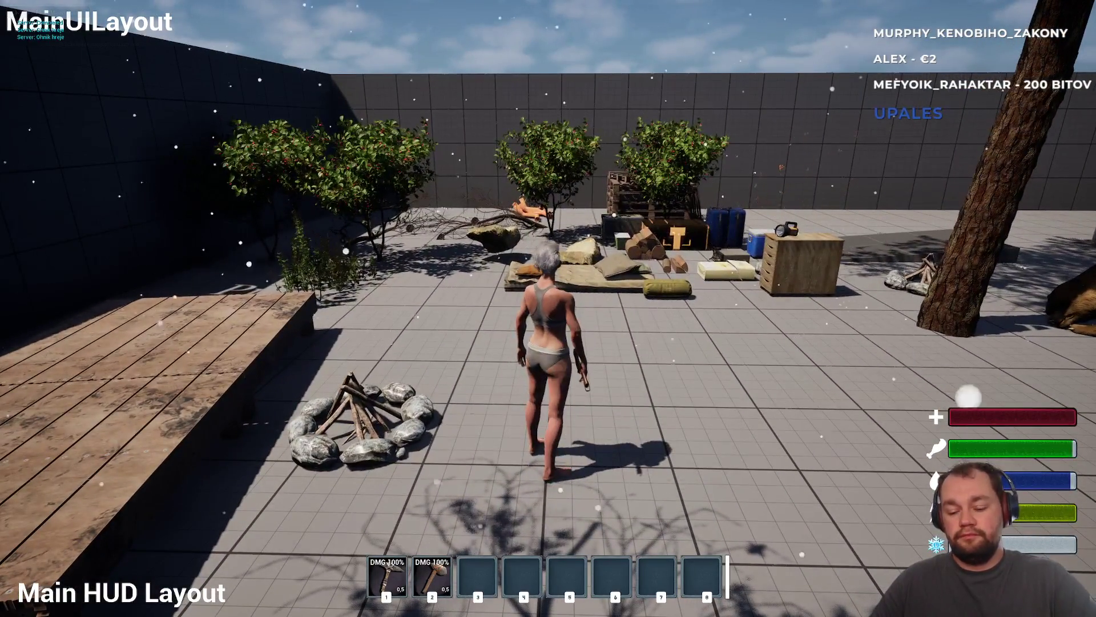
- Drop the wood again to see its 'Wood' label, then stop the play session
{"action": "key", "text": "Tab"}
{"action": "right_click", "coordinate": [111, 243]}
{"action": "left_click", "coordinate": [142, 252]}
{"action": "key", "text": "Tab"}
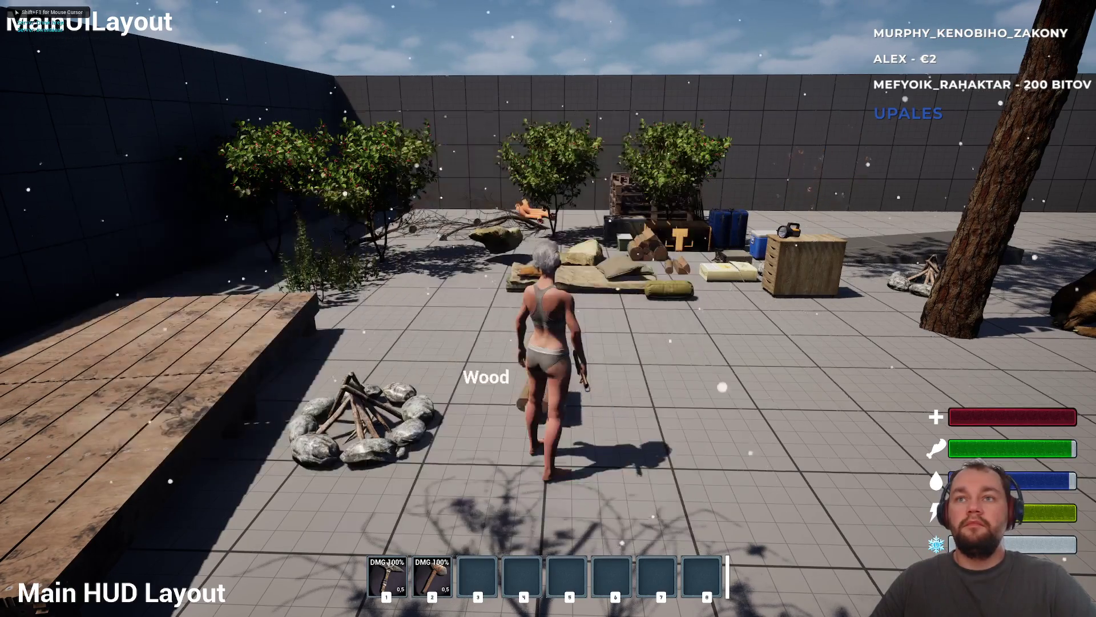
{"action": "key", "text": "s"}
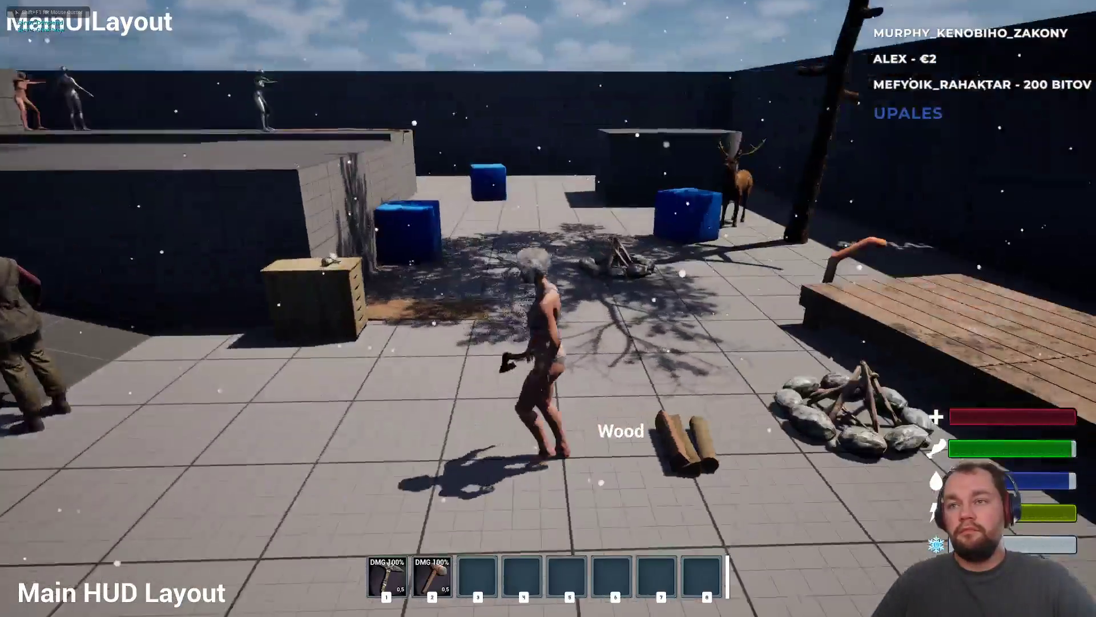
{"action": "key", "text": "Escape"}
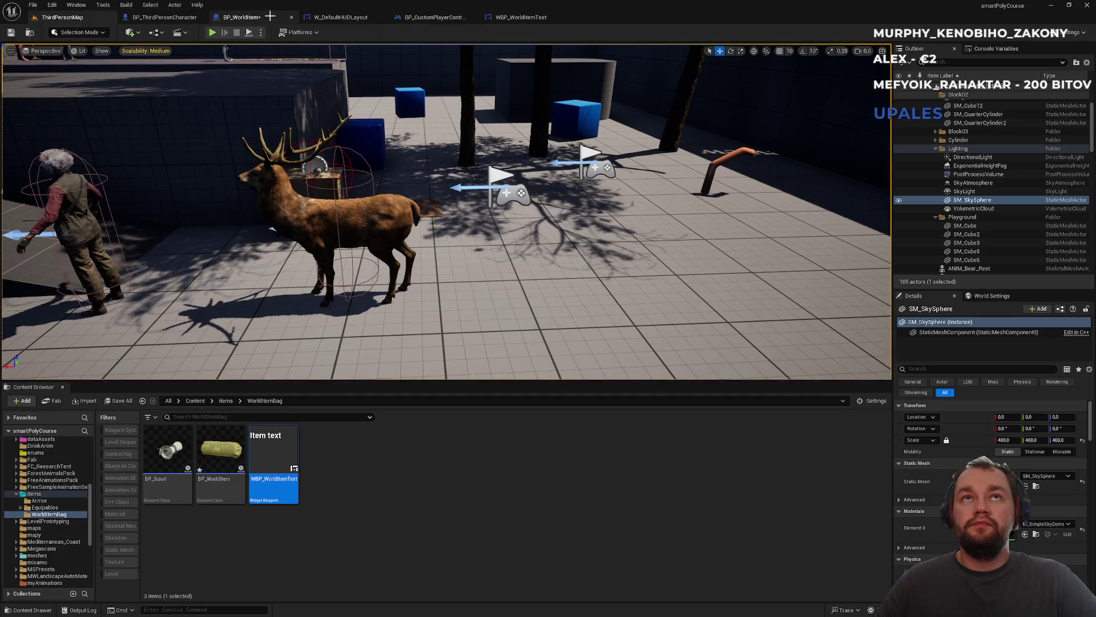
- Look through BP_ThirdPersonCharacter, ThirdPersonMap and BP_CustomPlayerController, ending on BP_WorldItem's event graph
{"action": "left_click", "coordinate": [269, 16]}
{"action": "left_click", "coordinate": [165, 19]}
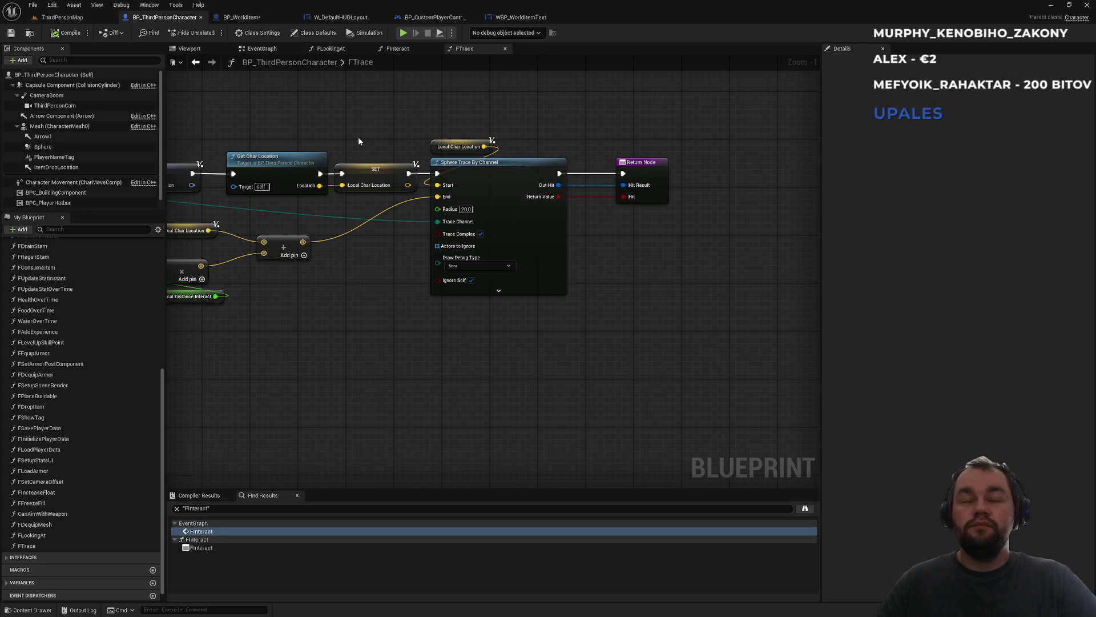
{"action": "left_click", "coordinate": [62, 18]}
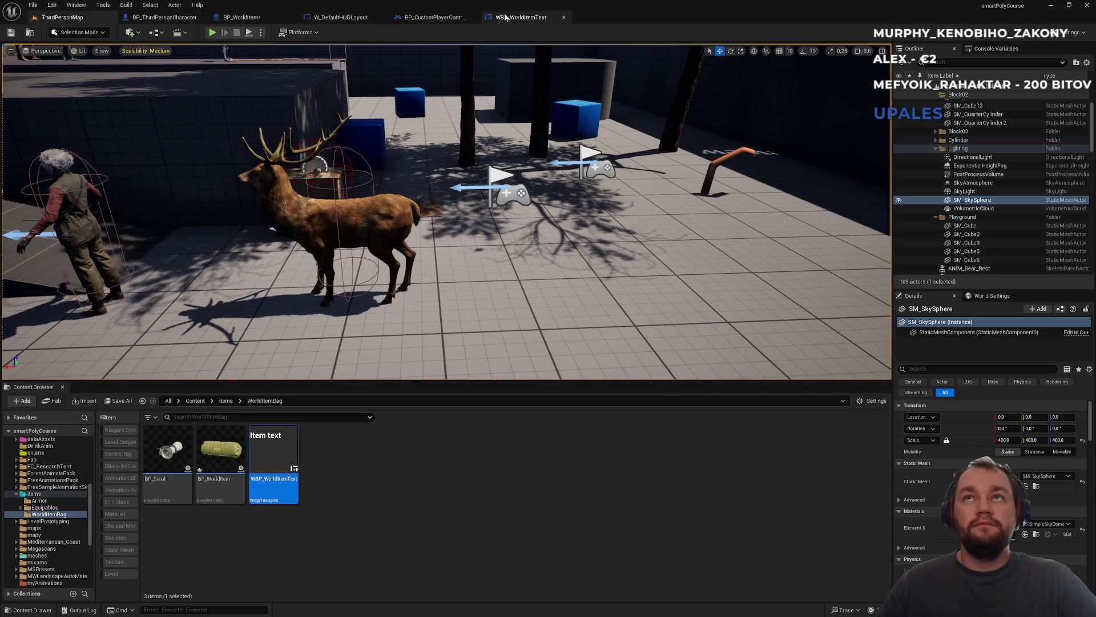
{"action": "left_click", "coordinate": [435, 17]}
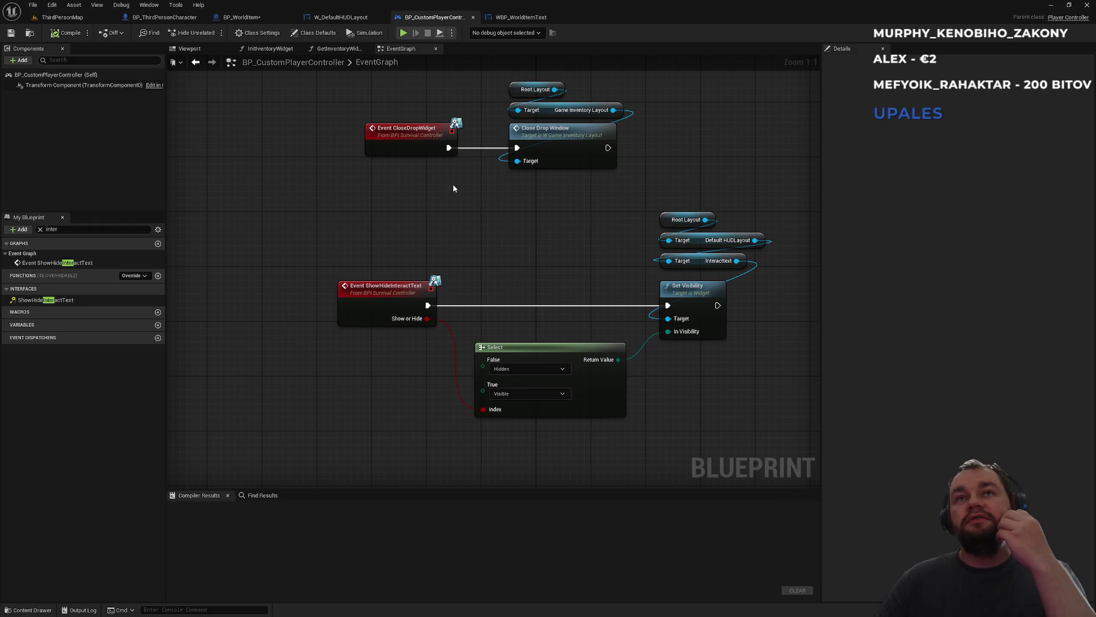
{"action": "left_click", "coordinate": [63, 17]}
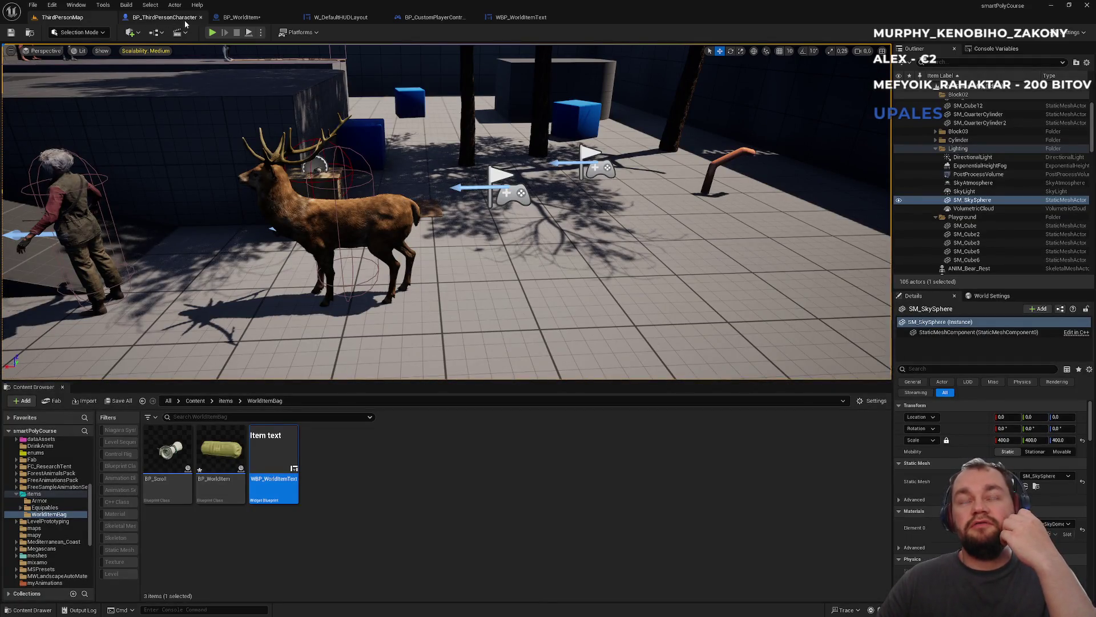
{"action": "left_click", "coordinate": [255, 21]}
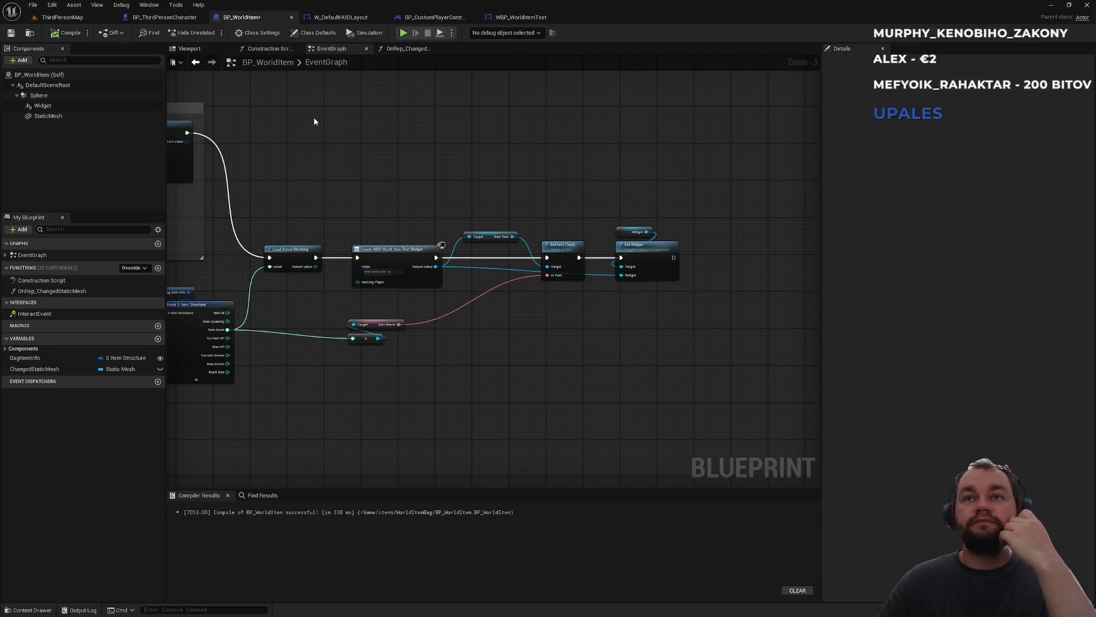
- Move the widget-creation chain up and the item info and Item Name nodes up and right
{"action": "mouse_move", "coordinate": [270, 194]}
{"action": "left_mouse_down"}
{"action": "mouse_move", "coordinate": [443, 181]}
{"action": "mouse_move", "coordinate": [415, 215]}
{"action": "mouse_move", "coordinate": [340, 226]}
{"action": "mouse_move", "coordinate": [711, 331]}
{"action": "left_mouse_up"}
{"action": "left_click_drag", "start_coordinate": [704, 289], "coordinate": [713, 165]}
{"action": "mouse_move", "coordinate": [209, 316]}
{"action": "left_mouse_down"}
{"action": "mouse_move", "coordinate": [421, 411]}
{"action": "mouse_move", "coordinate": [488, 421]}
{"action": "left_mouse_up"}
{"action": "left_click_drag", "start_coordinate": [279, 352], "coordinate": [303, 322]}
{"action": "key", "text": "Escape"}
{"action": "mouse_move", "coordinate": [424, 365]}
{"action": "left_mouse_down"}
{"action": "mouse_move", "coordinate": [470, 297]}
{"action": "mouse_move", "coordinate": [479, 254]}
{"action": "left_mouse_up"}
- Line up Load Asset Blocking, Create Widget, Item Text, SetText and Set Widget compactly
{"action": "mouse_move", "coordinate": [343, 122]}
{"action": "left_mouse_down"}
{"action": "mouse_move", "coordinate": [502, 167]}
{"action": "mouse_move", "coordinate": [686, 193]}
{"action": "left_mouse_up"}
{"action": "left_click_drag", "start_coordinate": [353, 167], "coordinate": [412, 168]}
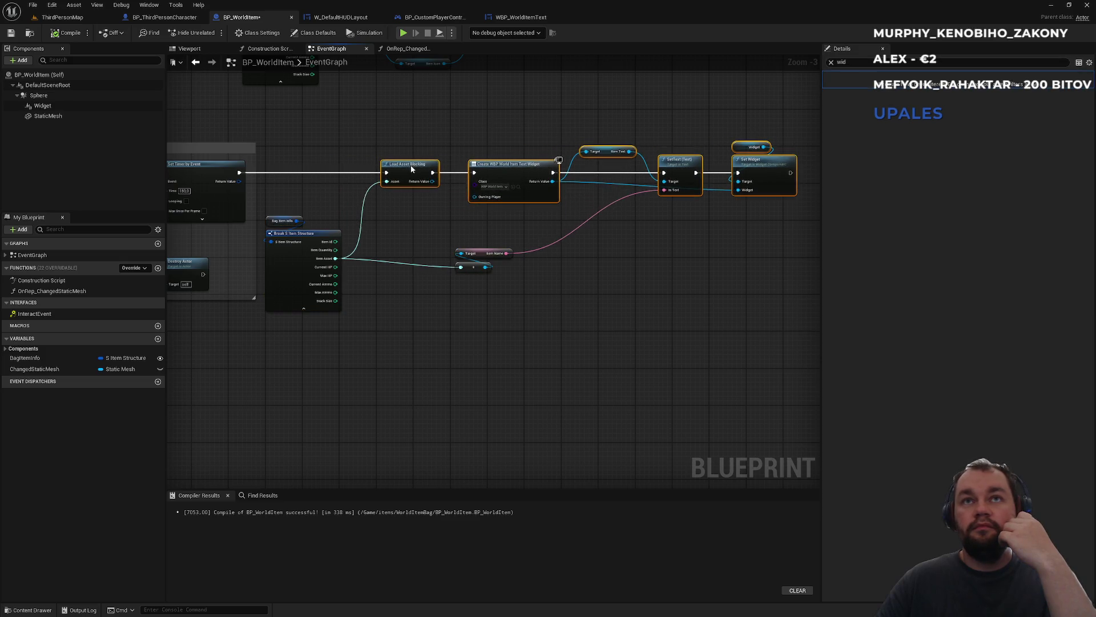
{"action": "left_click", "coordinate": [431, 302]}
{"action": "left_click_drag", "start_coordinate": [470, 243], "coordinate": [414, 244]}
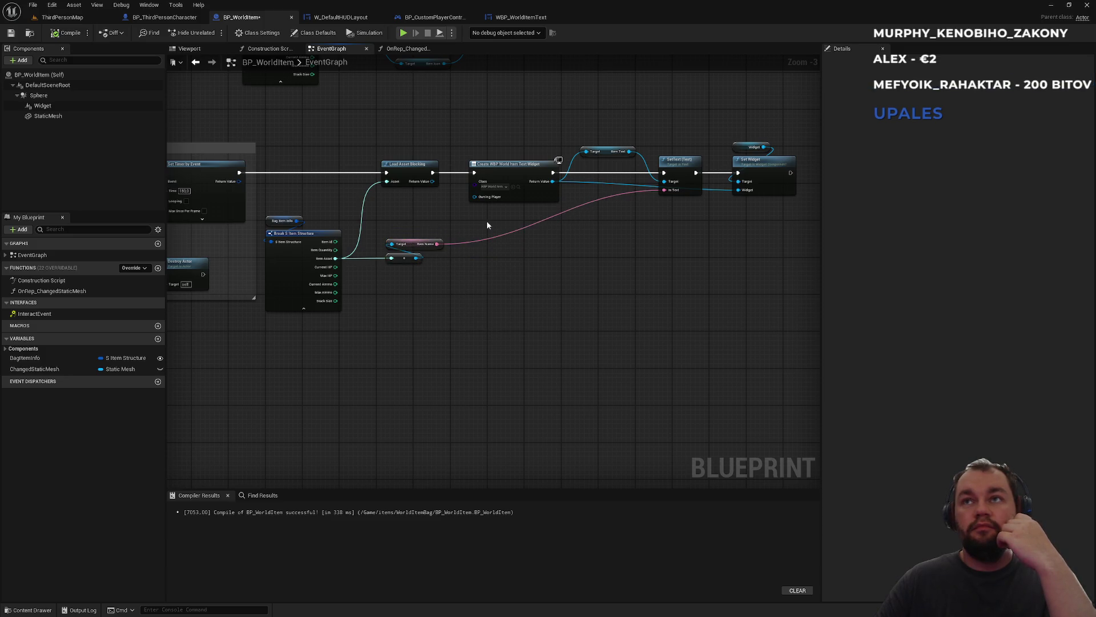
{"action": "left_click_drag", "start_coordinate": [404, 162], "coordinate": [381, 166]}
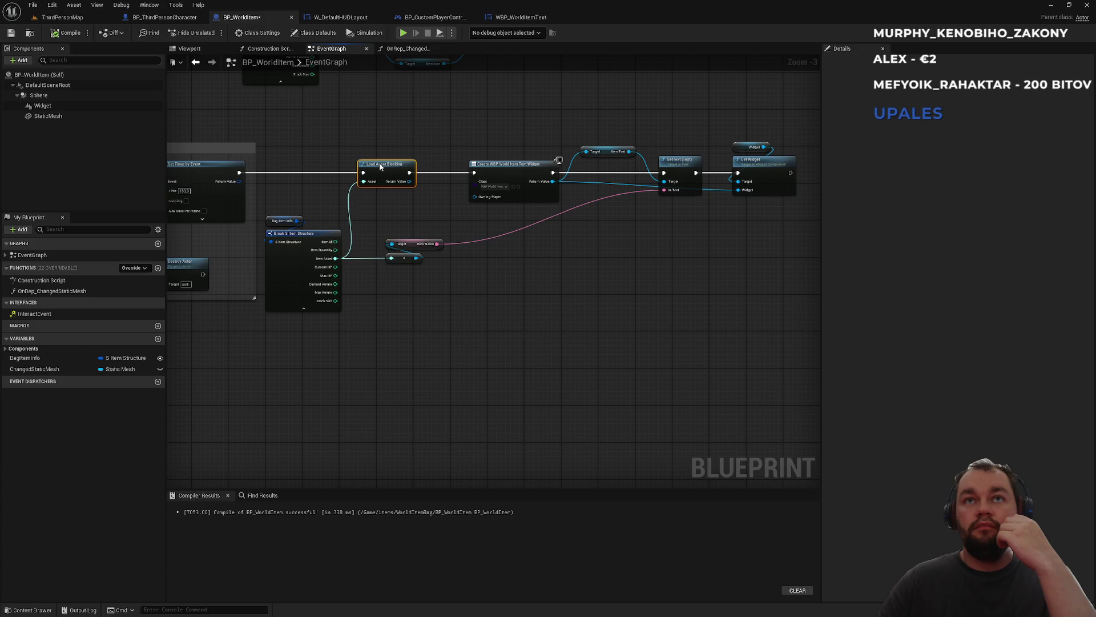
{"action": "left_click_drag", "start_coordinate": [497, 162], "coordinate": [468, 165]}
{"action": "left_click_drag", "start_coordinate": [611, 153], "coordinate": [581, 145]}
{"action": "left_click_drag", "start_coordinate": [653, 123], "coordinate": [796, 206]}
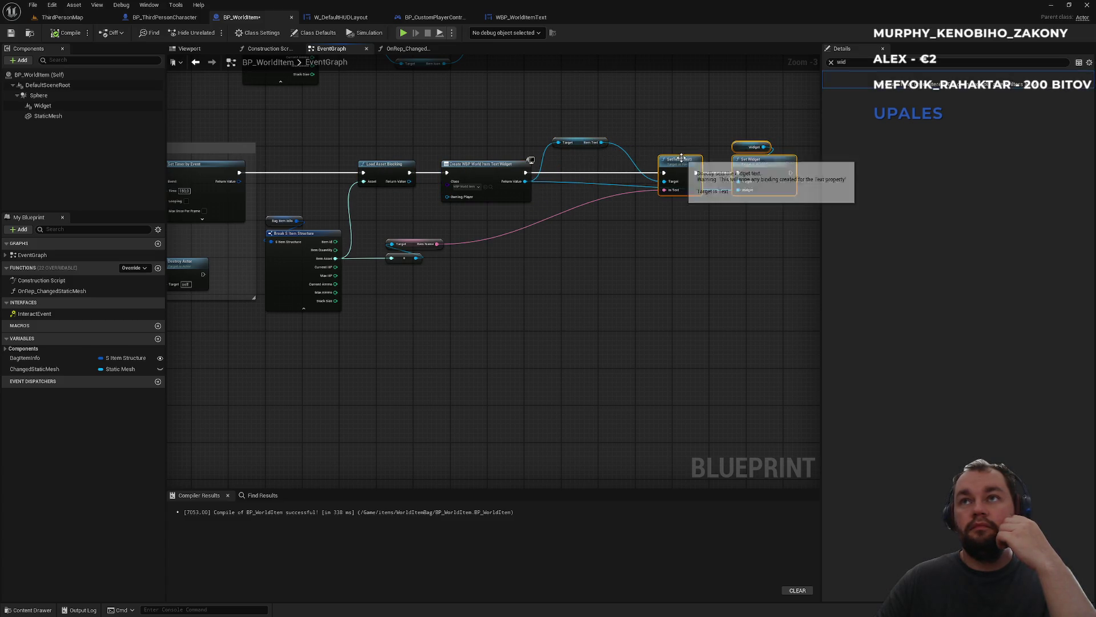
{"action": "left_click_drag", "start_coordinate": [703, 166], "coordinate": [665, 165]}
{"action": "left_click", "coordinate": [660, 142]}
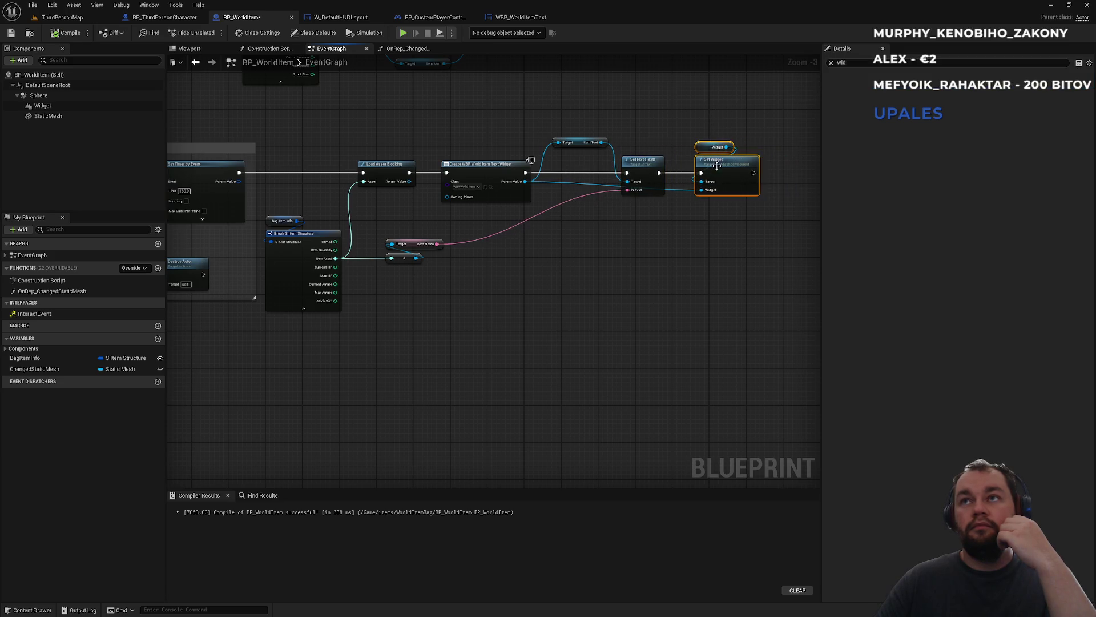
- Glance at WBP_WorldItemText and BP_ThirdPersonCharacter's FTrace function, then return to ThirdPersonMap
{"action": "scroll", "coordinate": [666, 140], "scroll_direction": "up", "scroll_amount": 3}
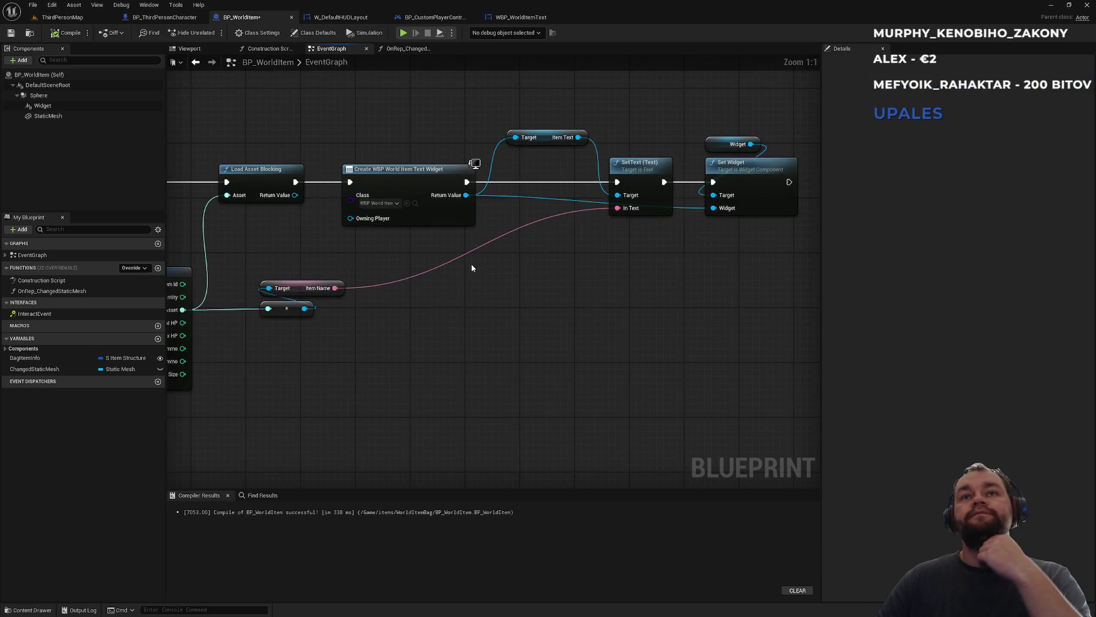
{"action": "left_click_drag", "start_coordinate": [472, 267], "coordinate": [550, 283]}
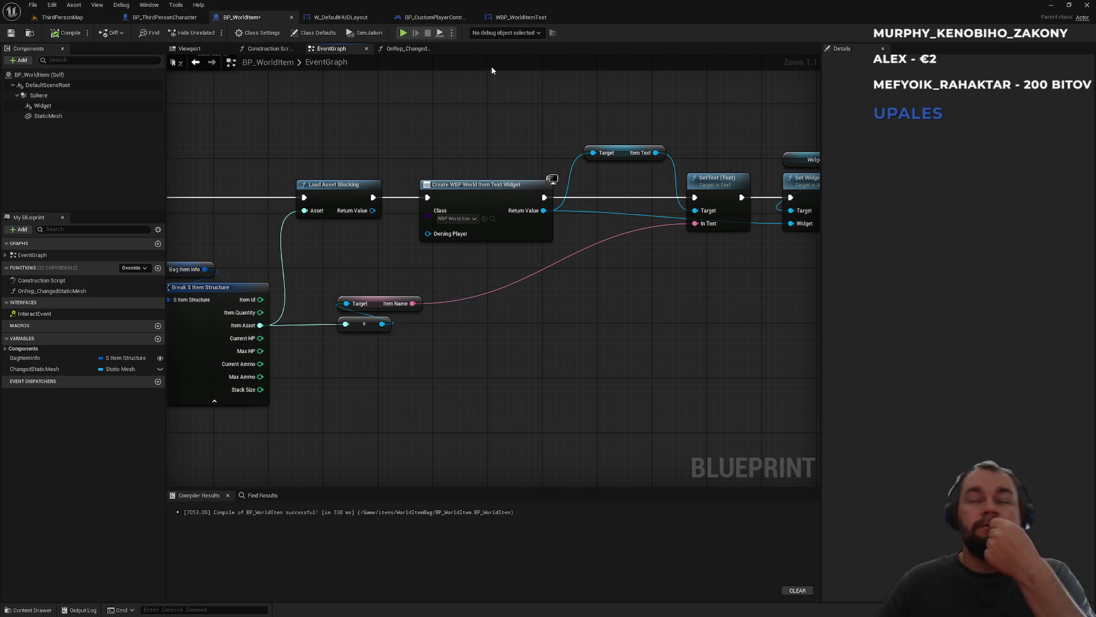
{"action": "left_click", "coordinate": [523, 21]}
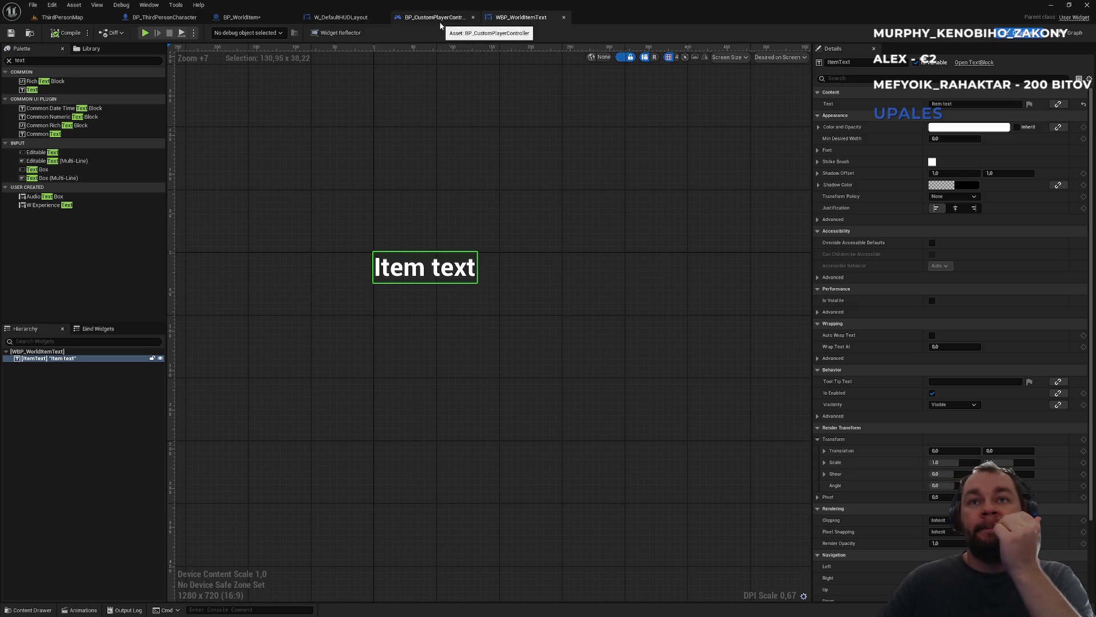
{"action": "left_click", "coordinate": [161, 19]}
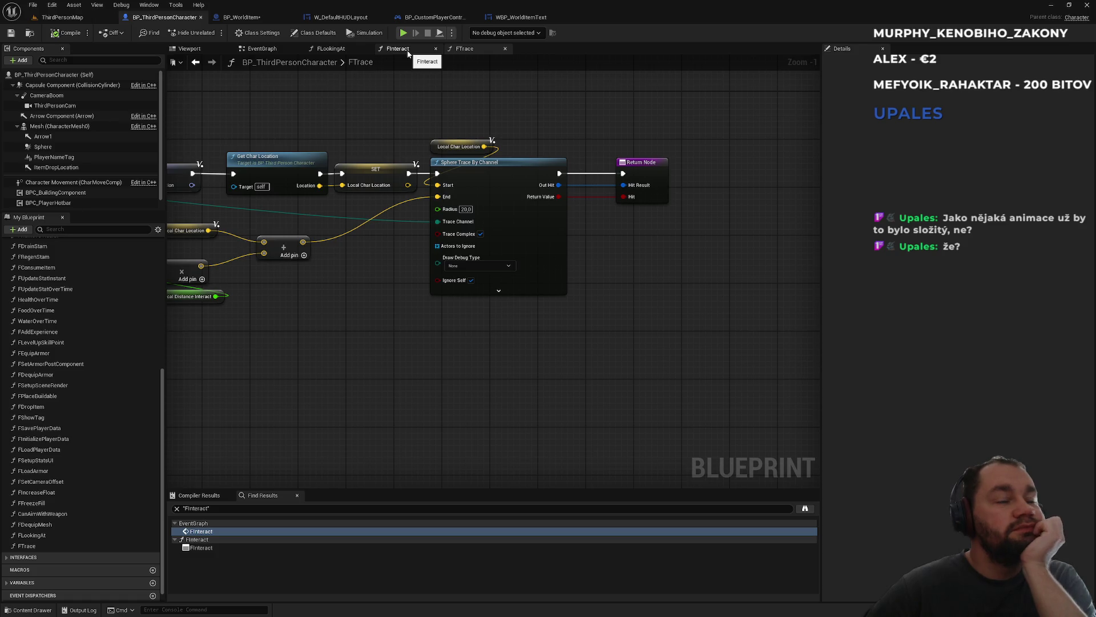
{"action": "left_click", "coordinate": [60, 17]}
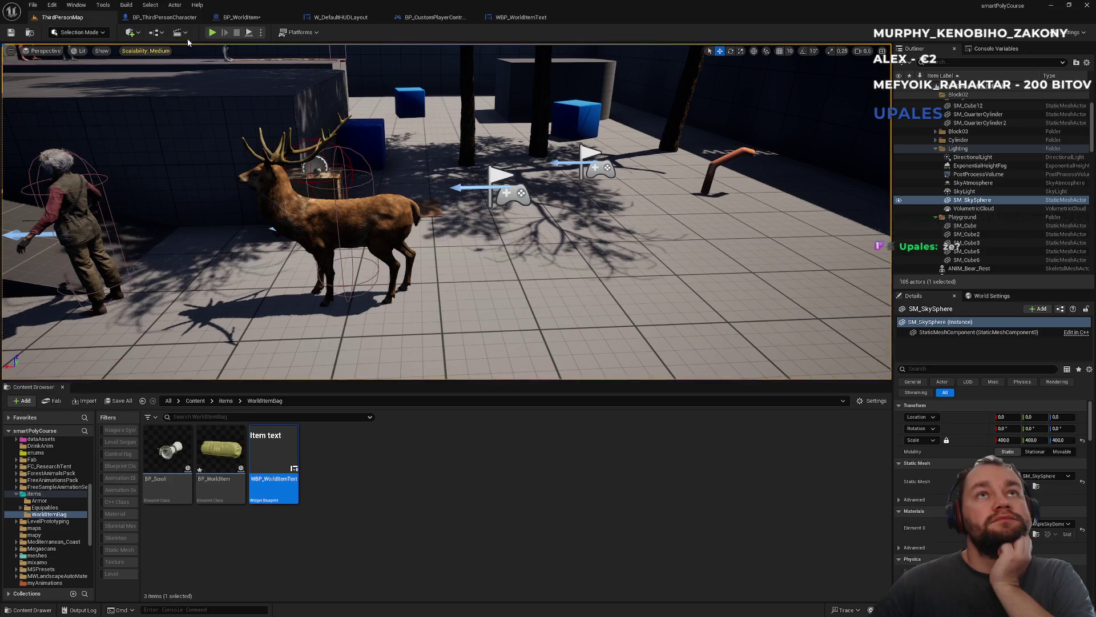
- Start a play test and drop the raw meat from the inventory
{"action": "left_click", "coordinate": [211, 32]}
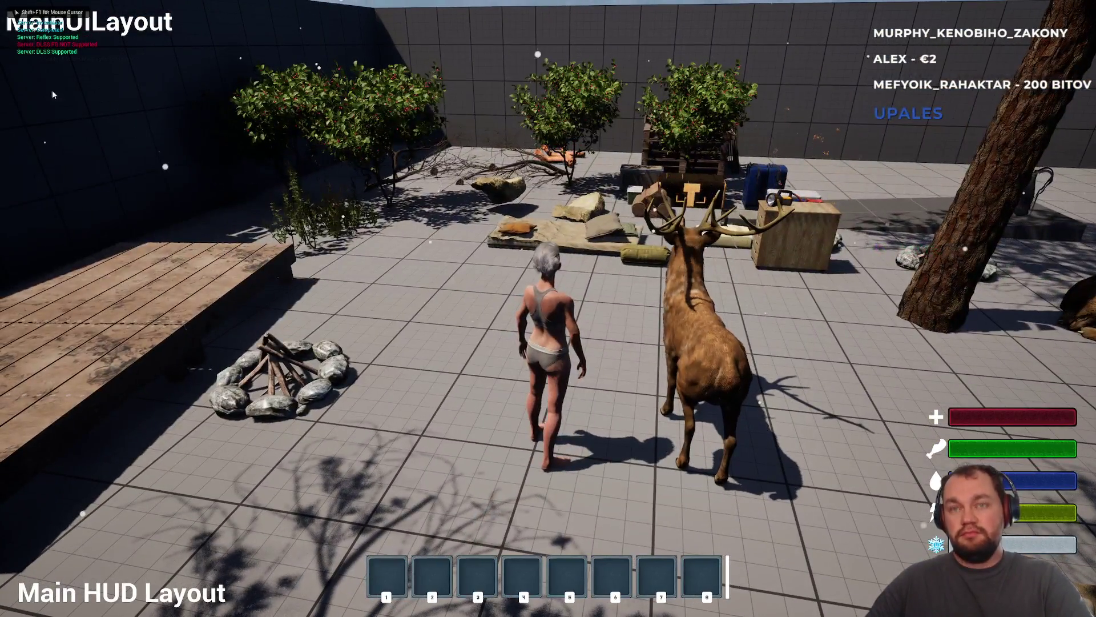
{"action": "key", "text": "i"}
{"action": "right_click", "coordinate": [87, 244]}
{"action": "left_click", "coordinate": [106, 297]}
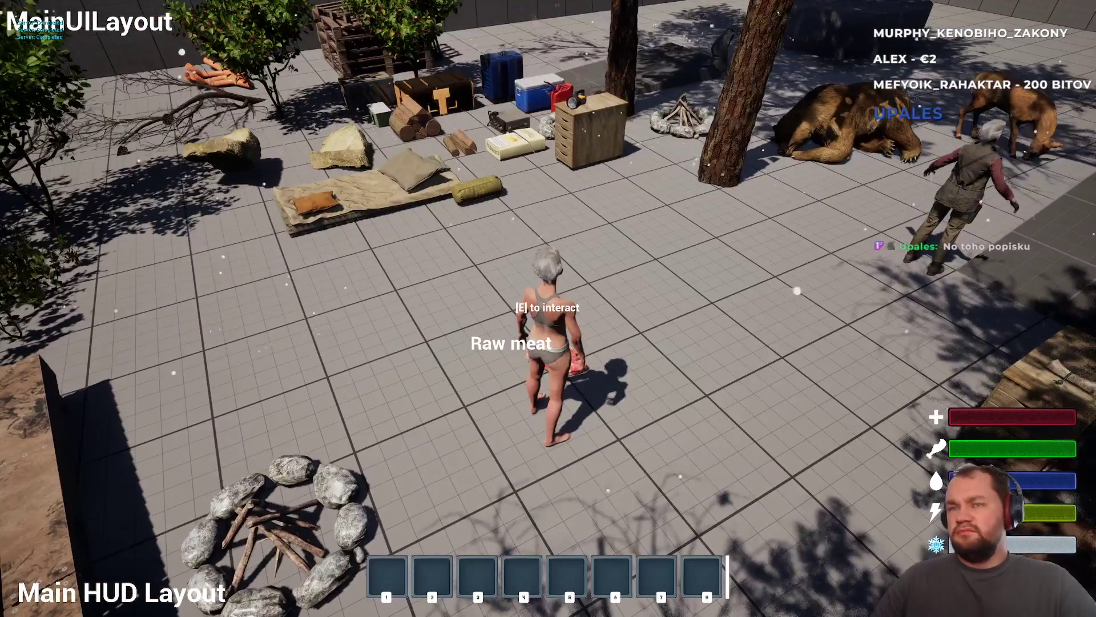
{"action": "key", "text": "Tab"}
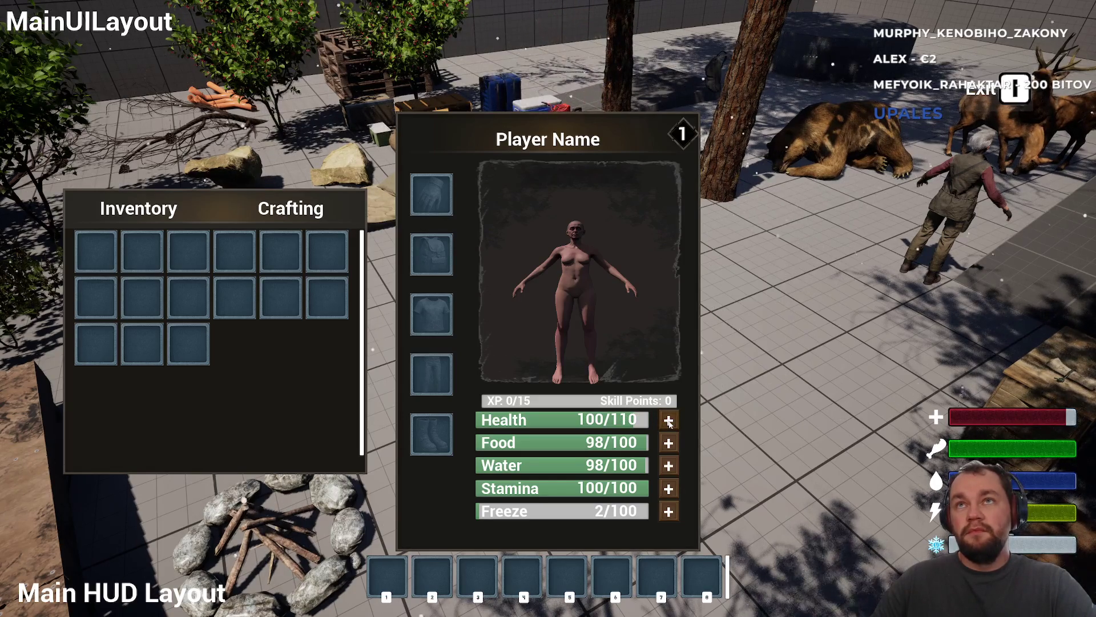
{"action": "key", "text": "Tab"}
- Harvest berries from two bushes
{"action": "key", "text": "e"}
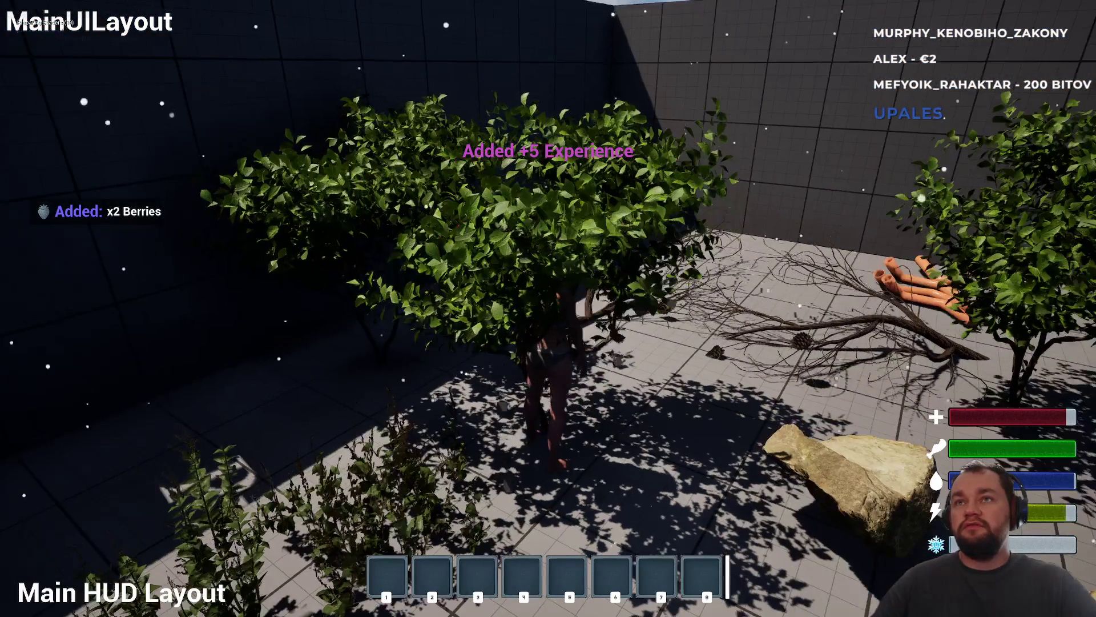
{"action": "key", "text": "e"}
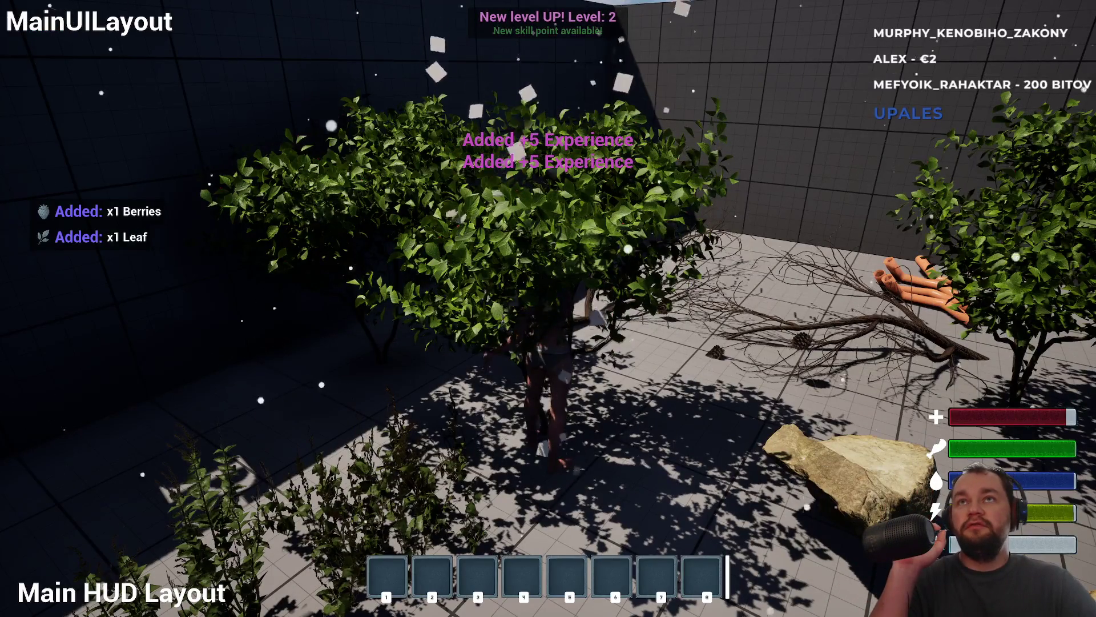
{"action": "key", "text": "e"}
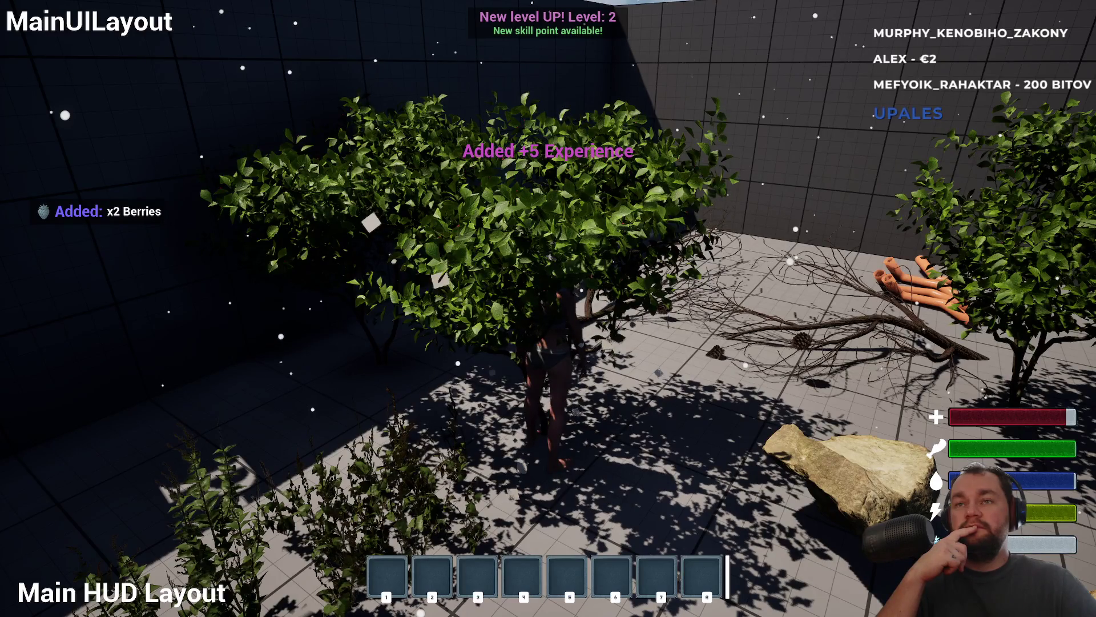
{"action": "key", "text": "e"}
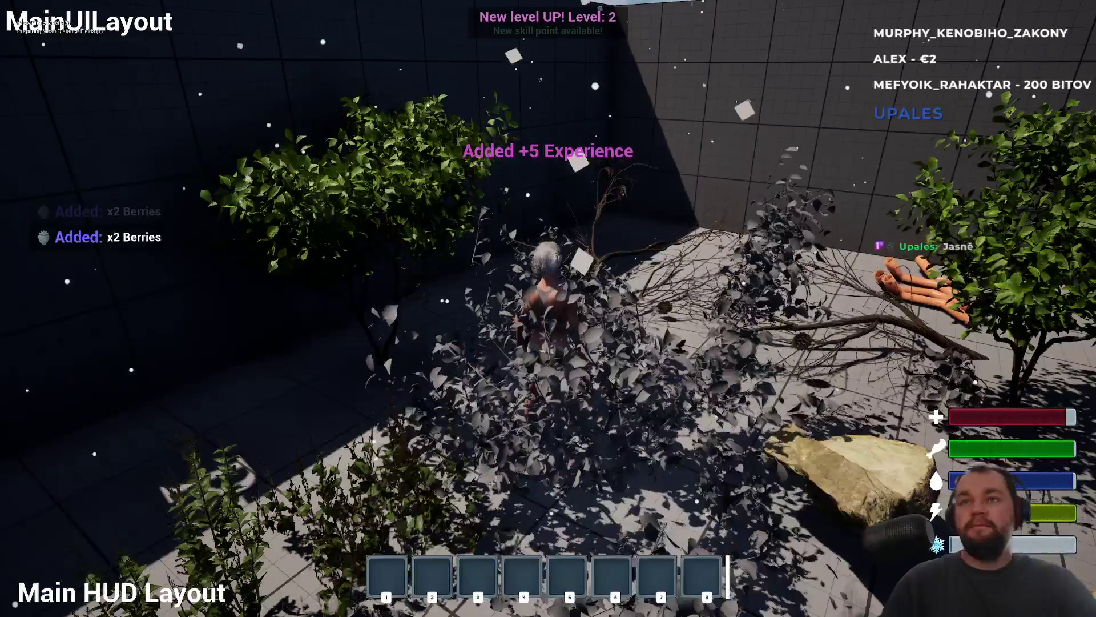
{"action": "key", "text": "w"}
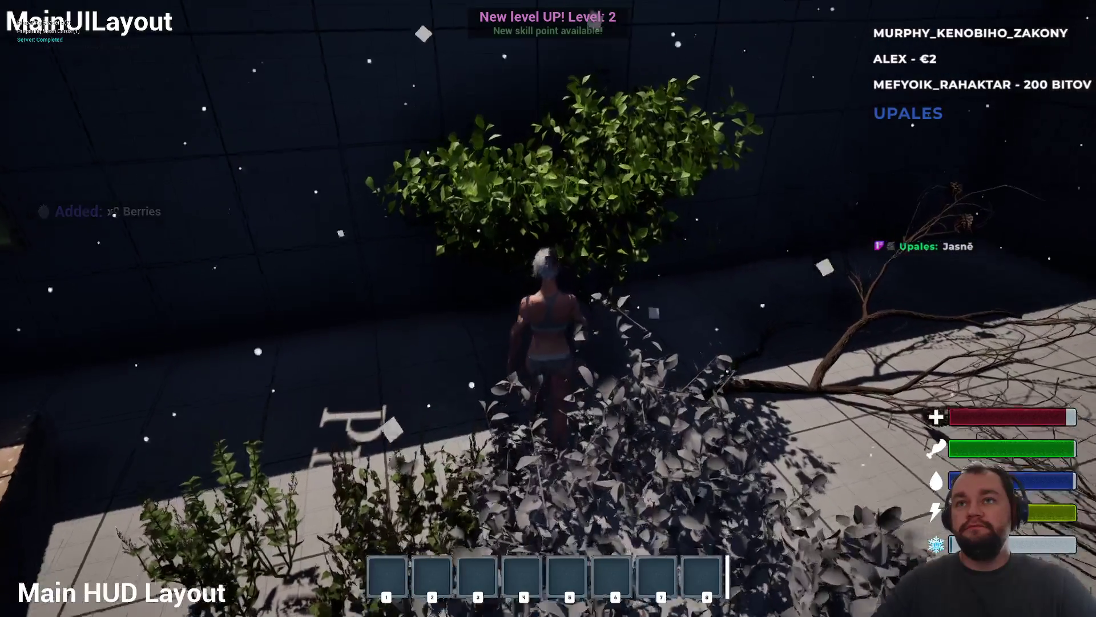
{"action": "key", "text": "e"}
{"action": "key", "text": "e"}
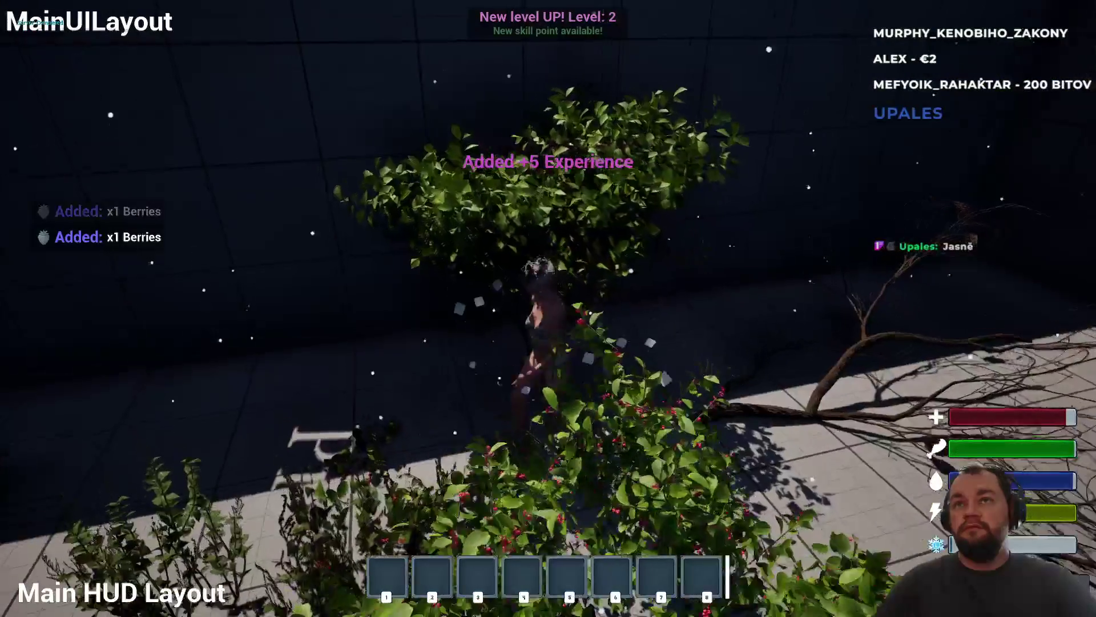
{"action": "key", "text": "e"}
{"action": "key", "text": "e"}
- Walk onto the dropped meat to see its 'Raw meat' label, then stop playing
{"action": "key", "text": "w"}
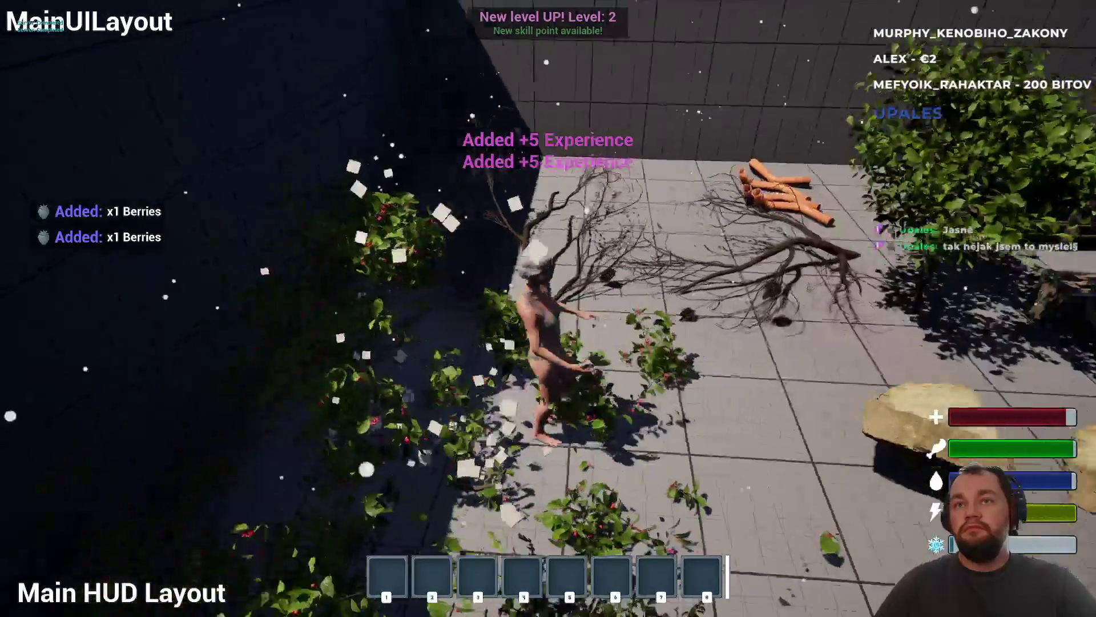
{"action": "key", "text": "w"}
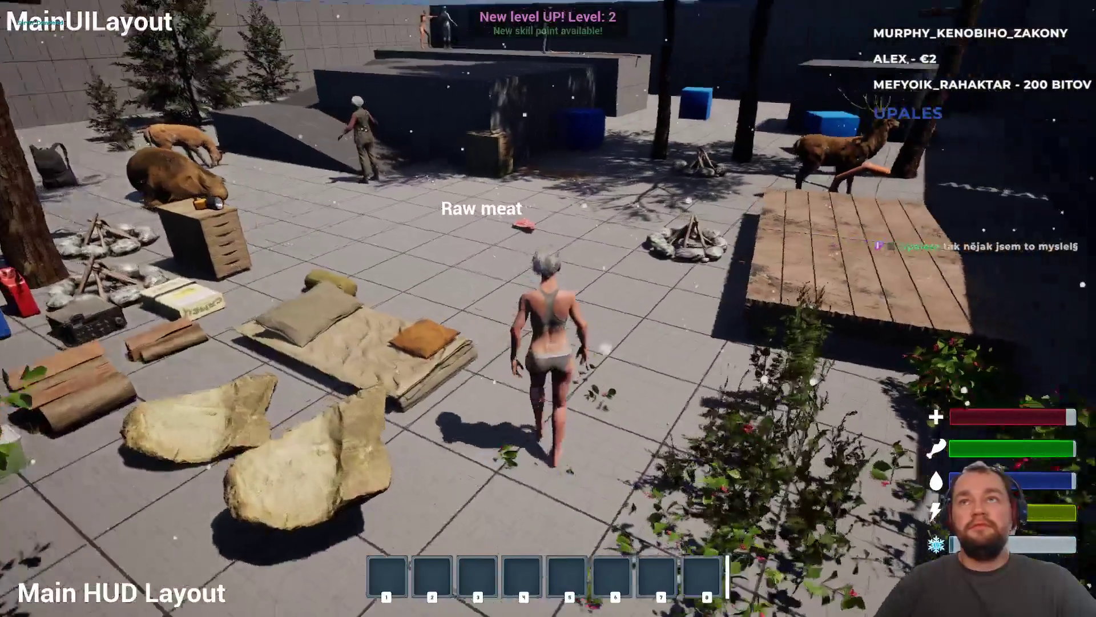
{"action": "key", "text": "w"}
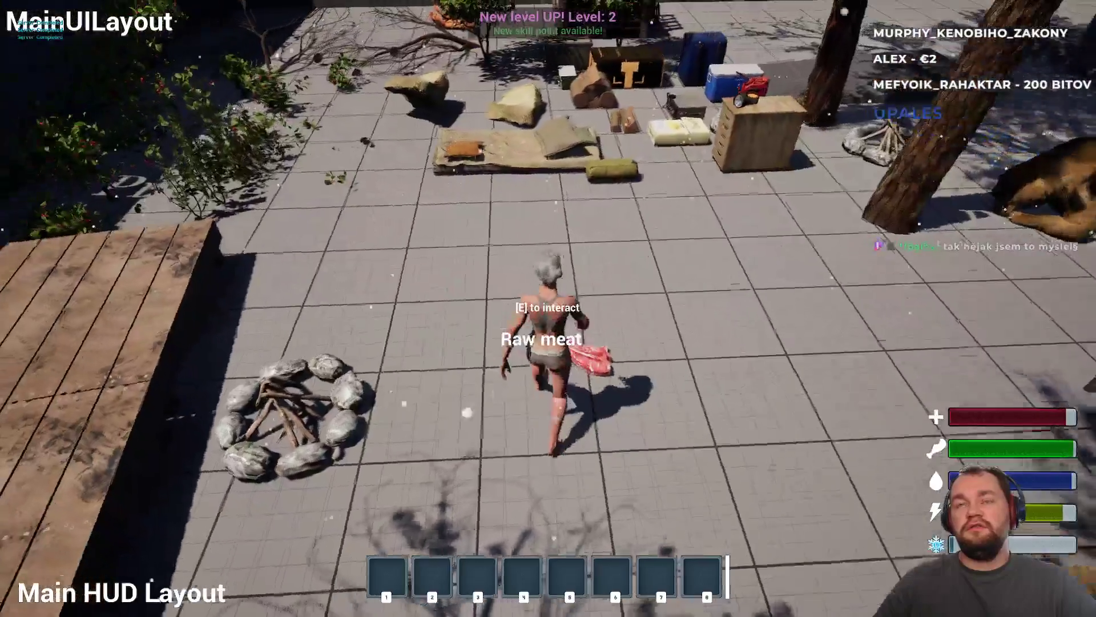
{"action": "key", "text": "shift+F1"}
{"action": "key", "text": "F11"}
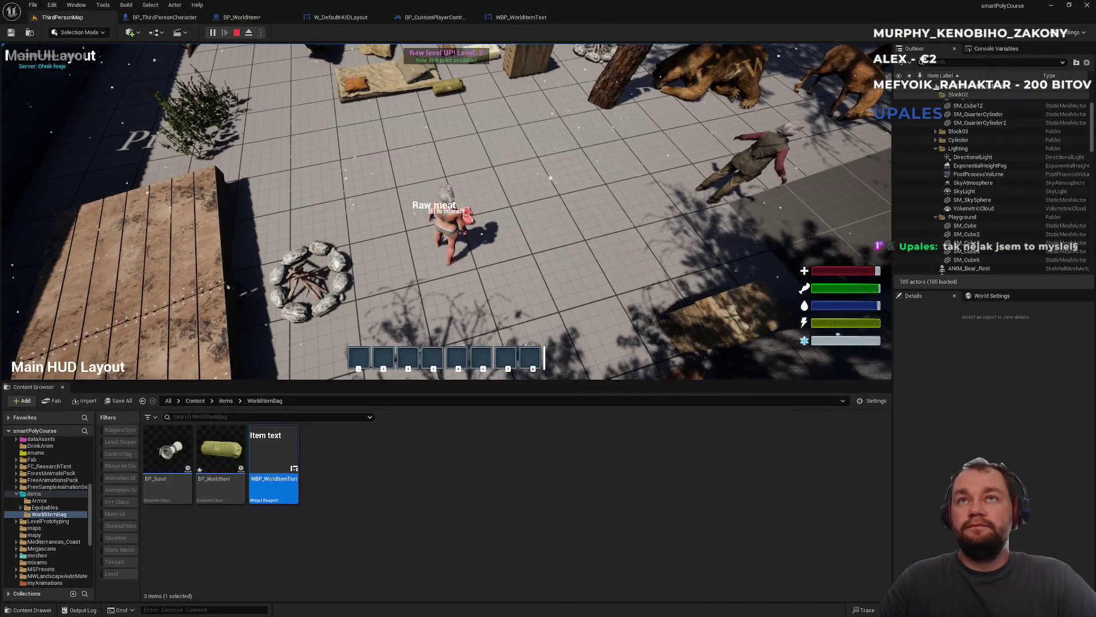
{"action": "key", "text": "Escape"}
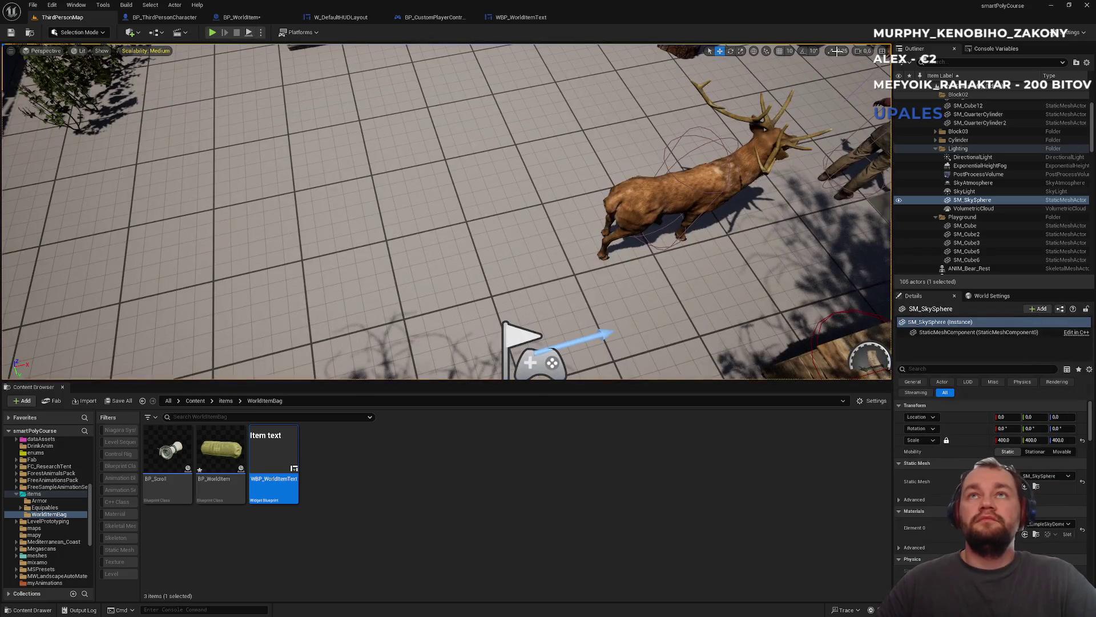
- Review WBP_WorldItemText, move the level view toward the animals, then open BP_CustomPlayerController
{"action": "left_click", "coordinate": [543, 21]}
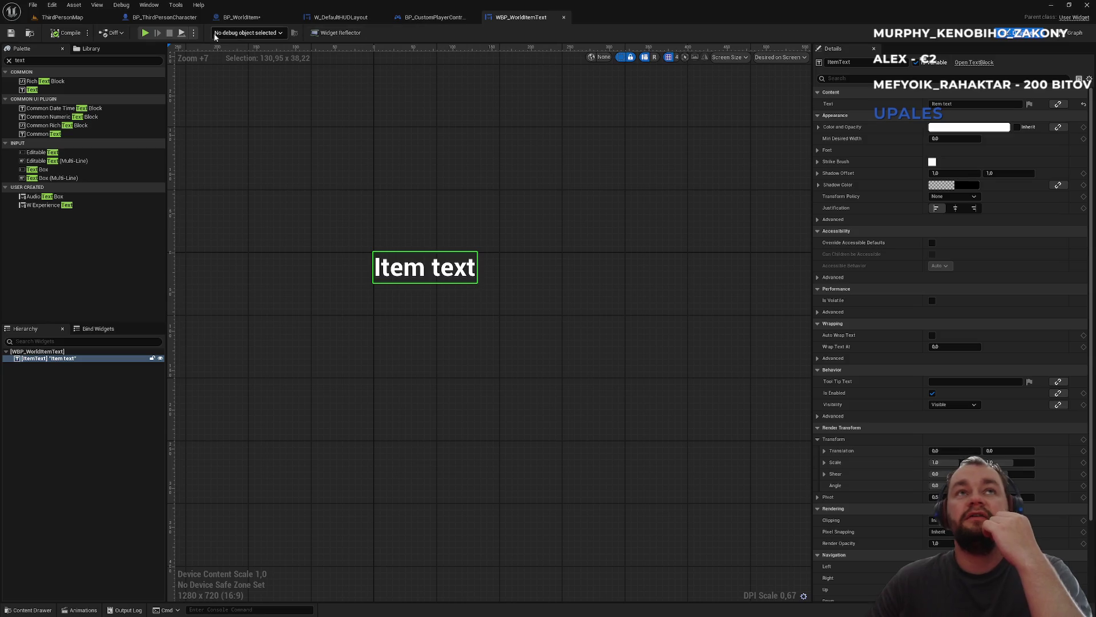
{"action": "left_click", "coordinate": [90, 21]}
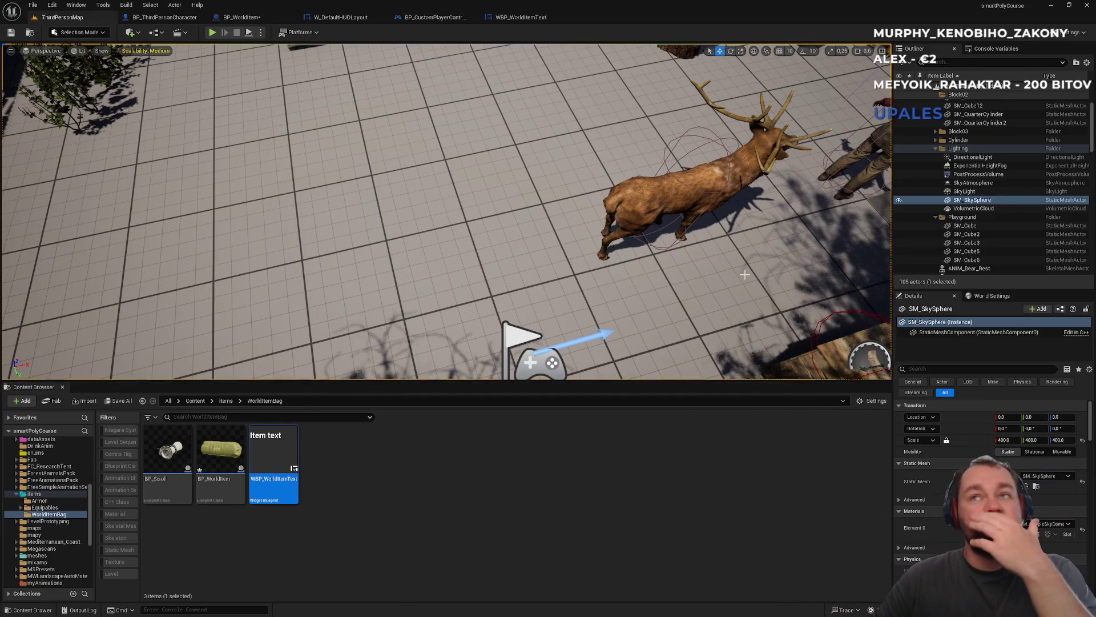
{"action": "scroll", "coordinate": [680, 194], "scroll_direction": "down", "scroll_amount": 5}
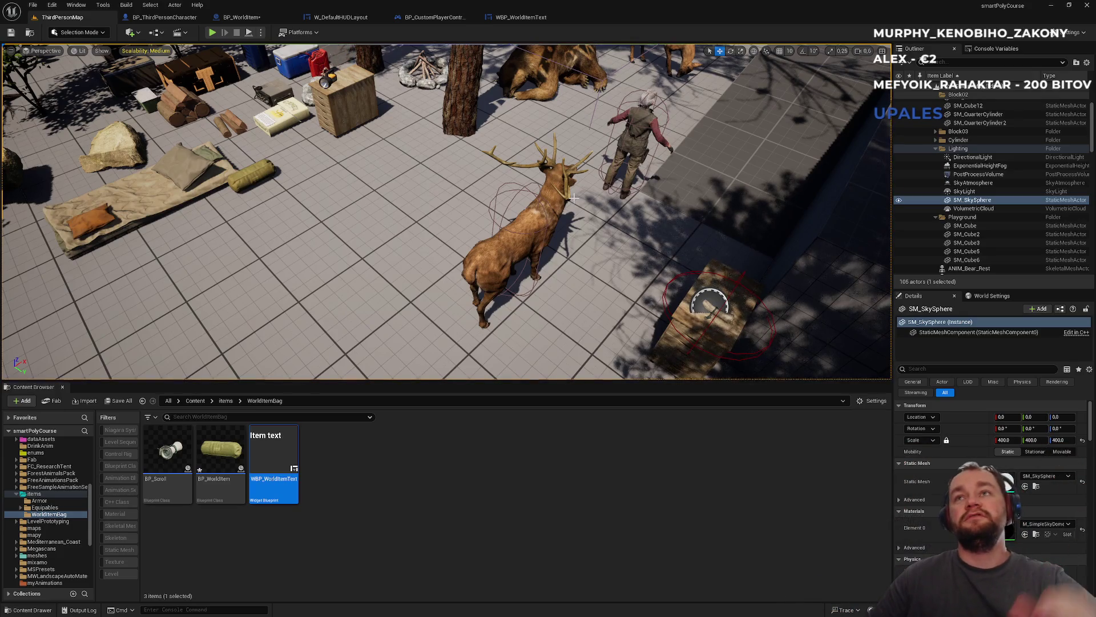
{"action": "mouse_move", "coordinate": [574, 199]}
{"action": "left_mouse_down"}
{"action": "mouse_move", "coordinate": [528, 137]}
{"action": "mouse_move", "coordinate": [647, 180]}
{"action": "left_mouse_up"}
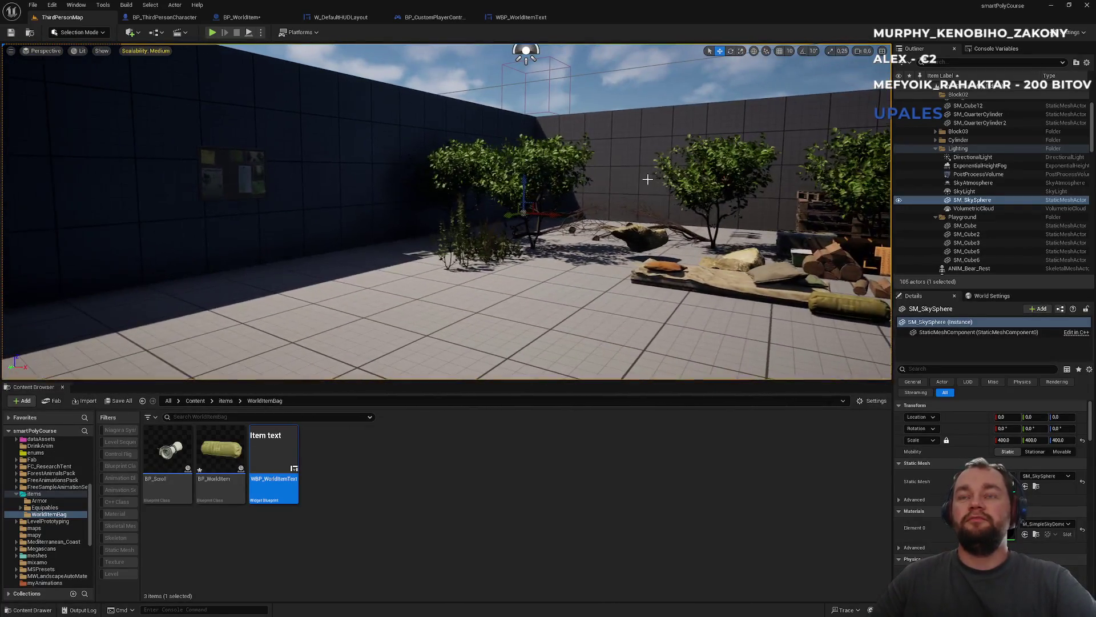
{"action": "left_click", "coordinate": [448, 20]}
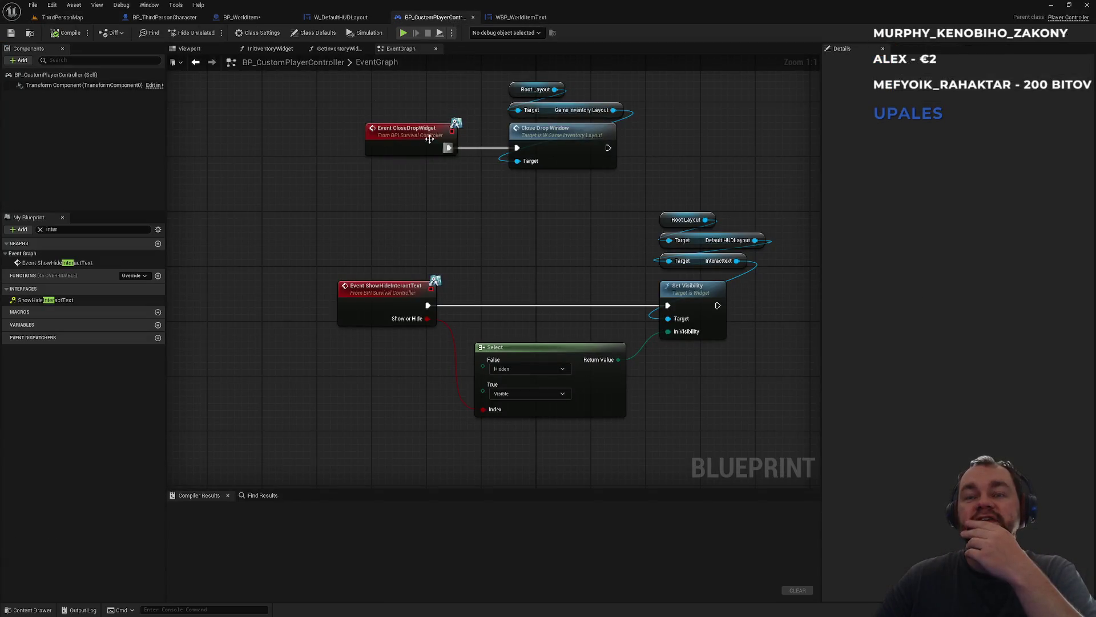
- Pan around BP_WorldItem's EventGraph and shift the Widget getter and Set Widget nodes slightly right
{"action": "left_click", "coordinate": [343, 17]}
{"action": "left_click", "coordinate": [279, 19]}
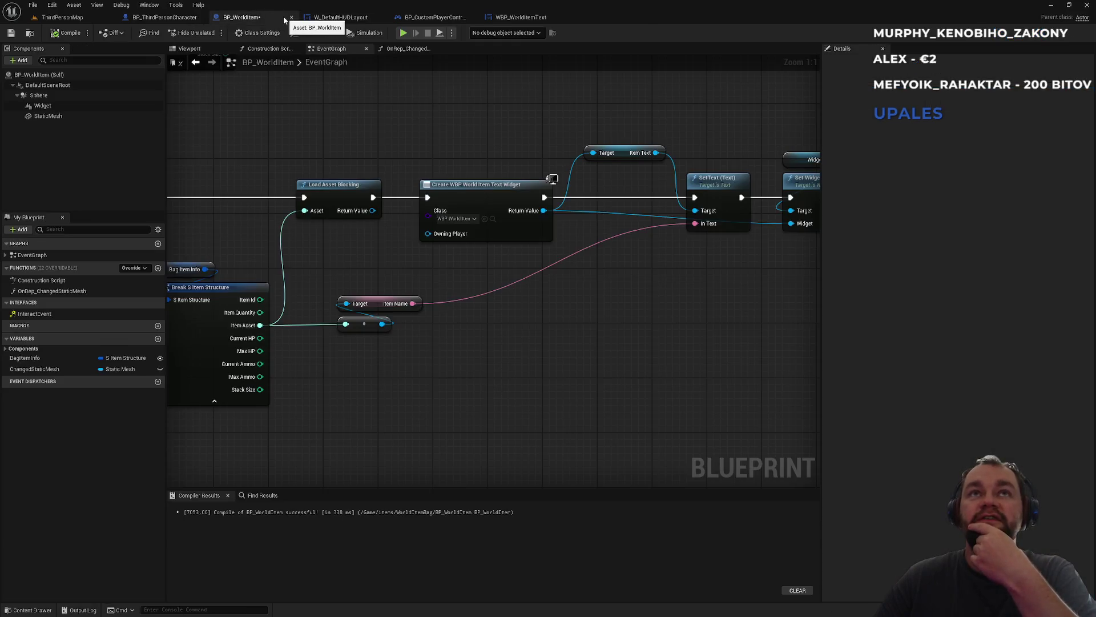
{"action": "mouse_move", "coordinate": [382, 139]}
{"action": "left_mouse_down"}
{"action": "mouse_move", "coordinate": [487, 141]}
{"action": "mouse_move", "coordinate": [524, 122]}
{"action": "mouse_move", "coordinate": [439, 150]}
{"action": "left_mouse_up"}
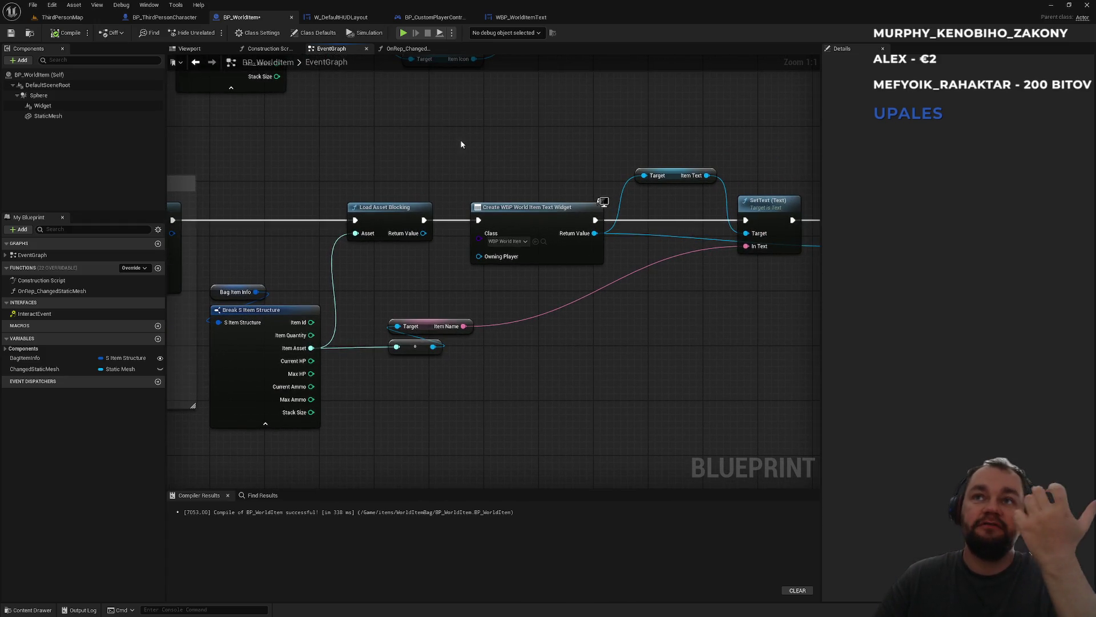
{"action": "left_click_drag", "start_coordinate": [506, 125], "coordinate": [399, 143]}
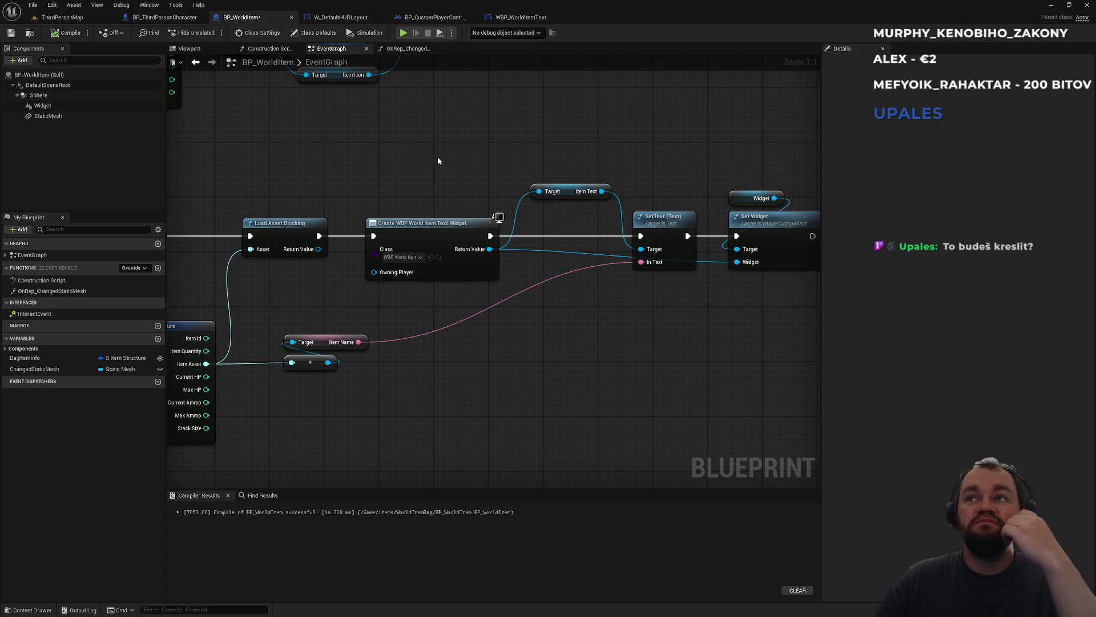
{"action": "left_click_drag", "start_coordinate": [437, 161], "coordinate": [341, 176]}
{"action": "left_click_drag", "start_coordinate": [626, 186], "coordinate": [728, 286]}
{"action": "left_click_drag", "start_coordinate": [686, 232], "coordinate": [699, 231]}
{"action": "left_click", "coordinate": [584, 212]}
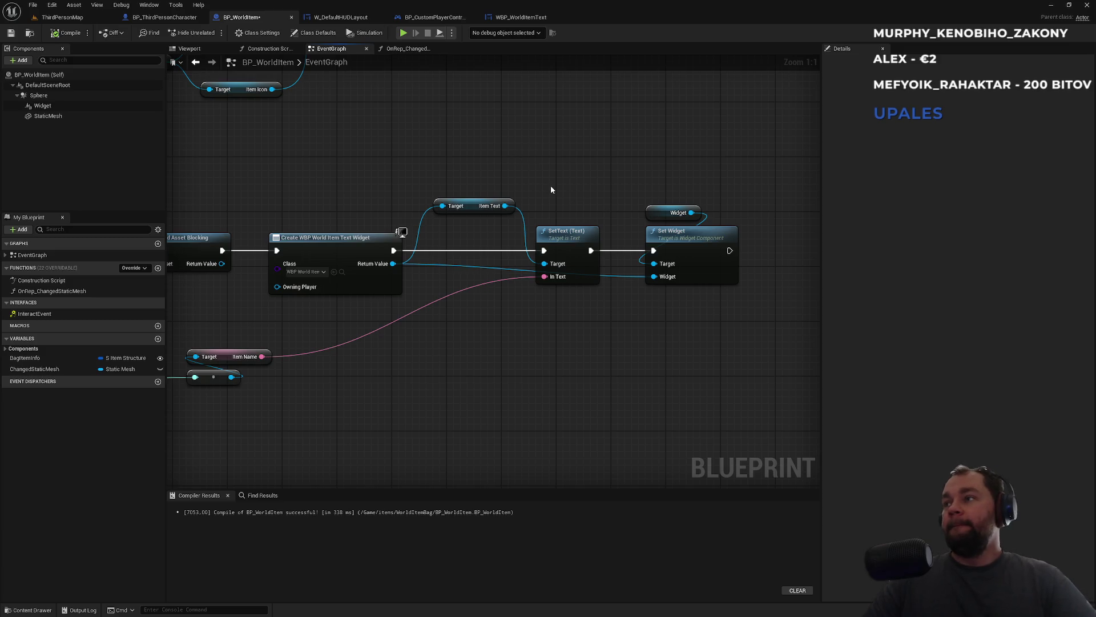
{"action": "left_click_drag", "start_coordinate": [485, 176], "coordinate": [542, 156]}
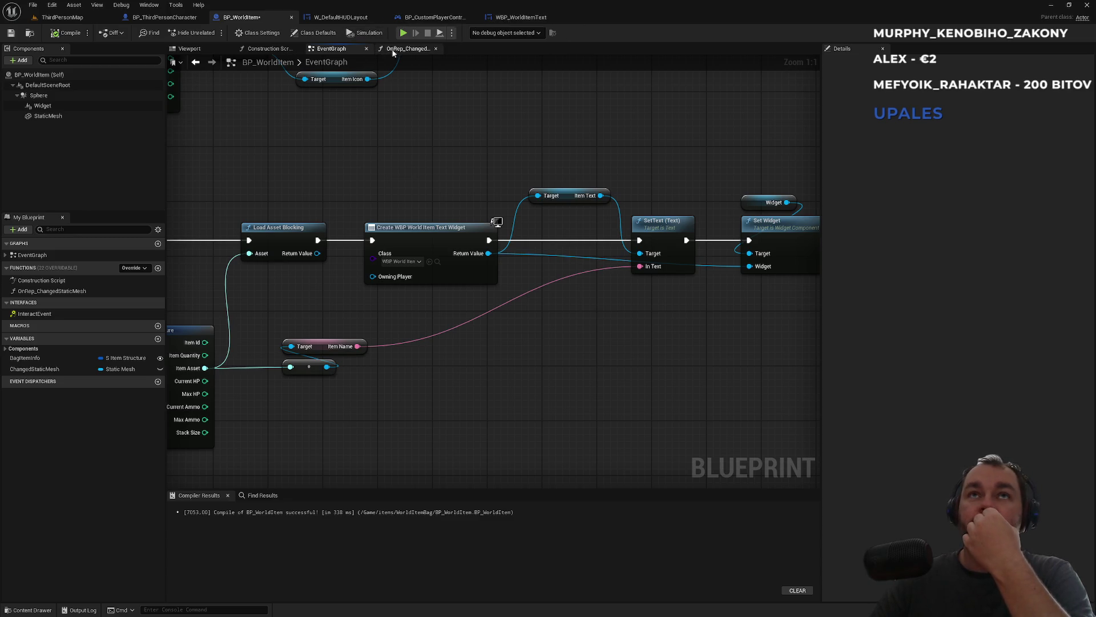
{"action": "left_click_drag", "start_coordinate": [306, 185], "coordinate": [589, 120]}
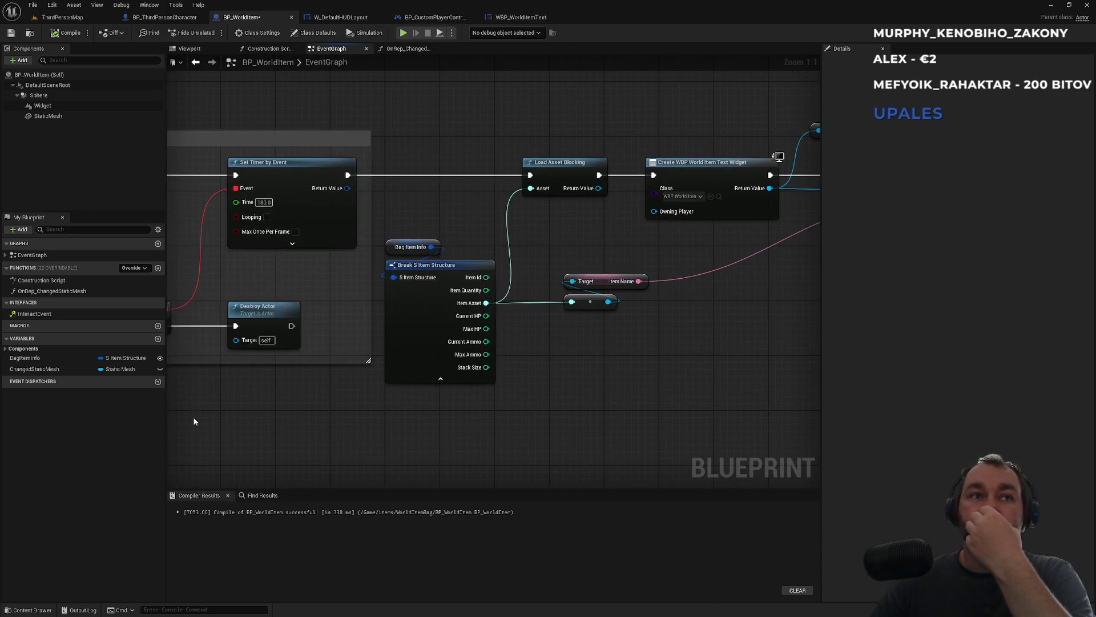
- Add the Sphere's On Component Begin Overlap event printing 'Wooo neuveritelne'
{"action": "left_click", "coordinate": [39, 95]}
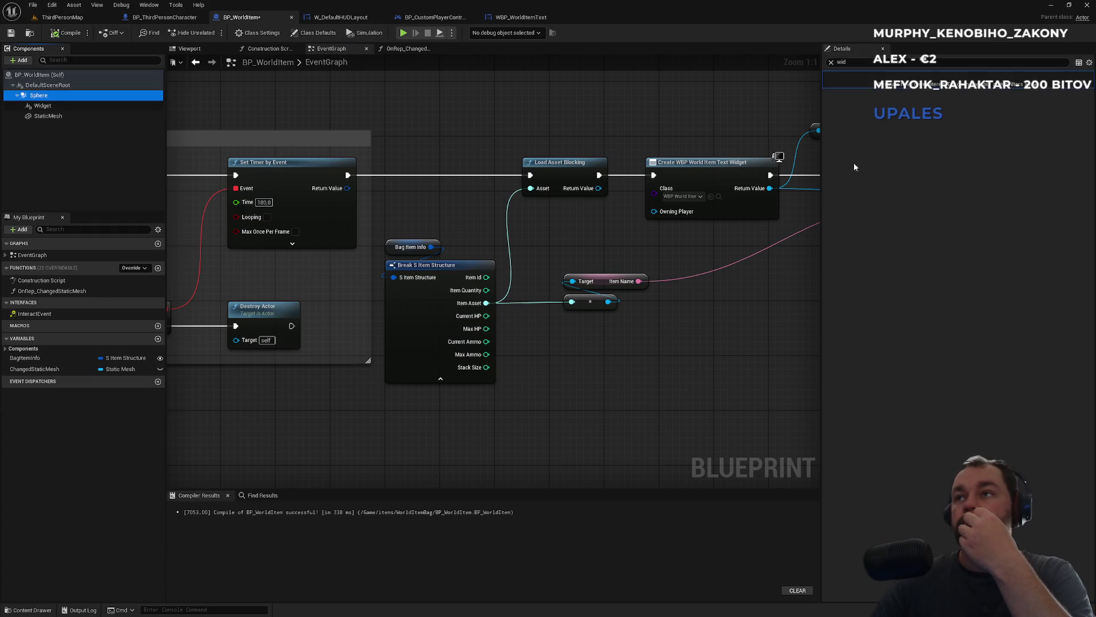
{"action": "left_click", "coordinate": [853, 63]}
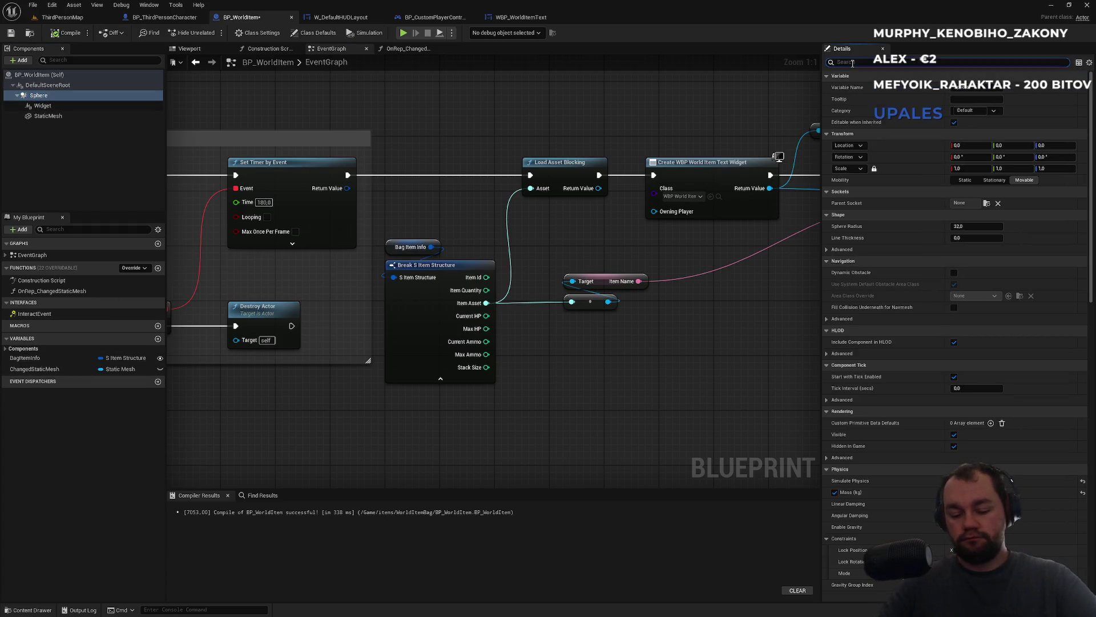
{"action": "type", "text": "overlap"}
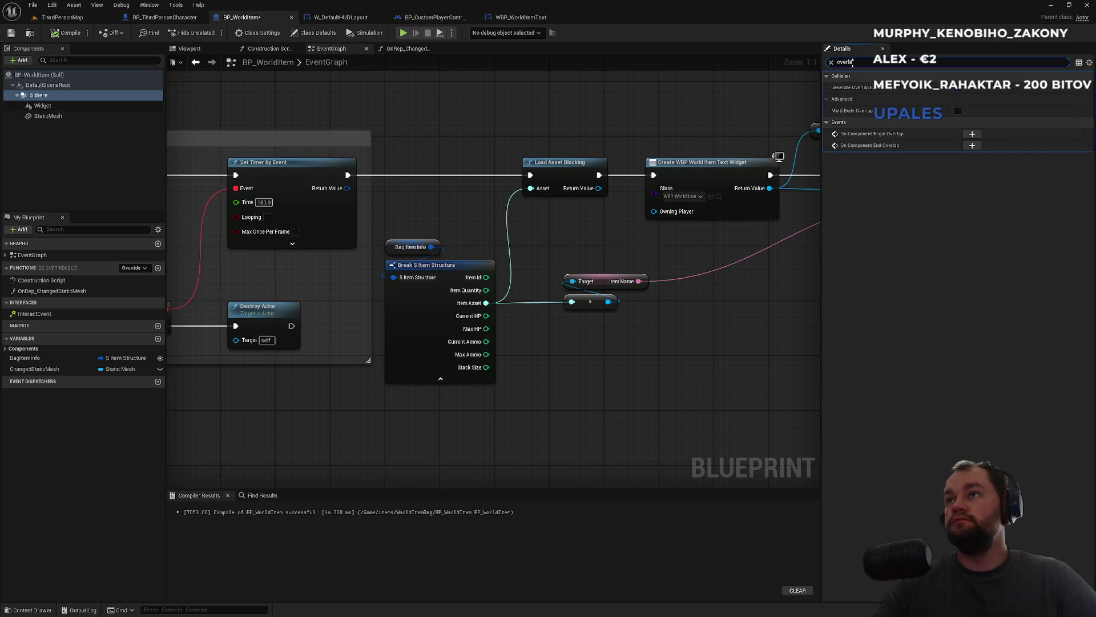
{"action": "left_click", "coordinate": [972, 133]}
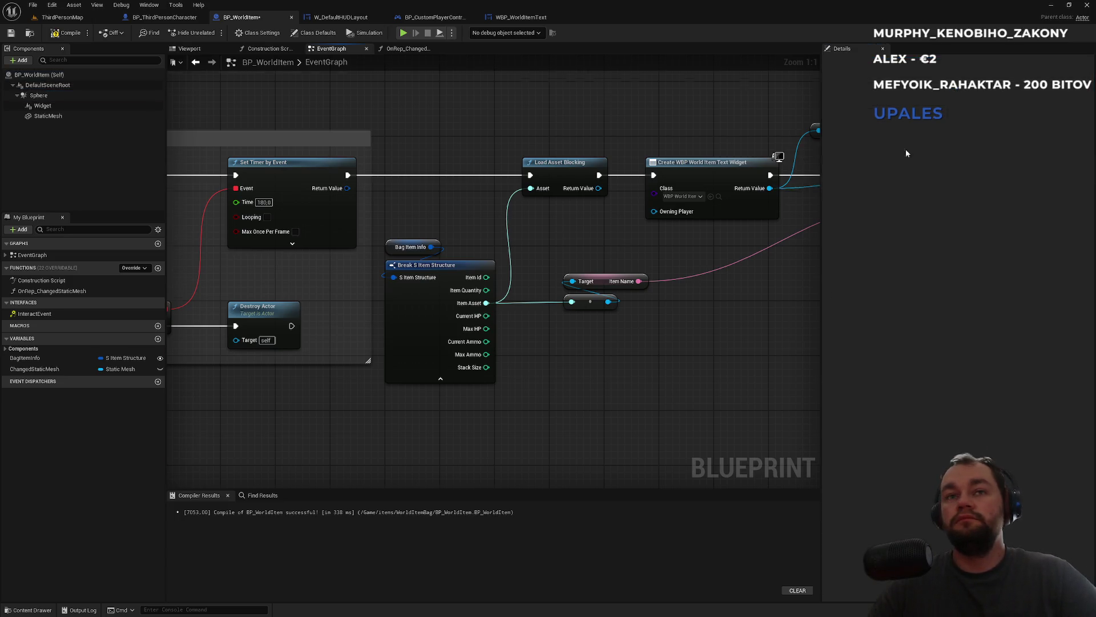
{"action": "mouse_move", "coordinate": [491, 226]}
{"action": "left_mouse_down"}
{"action": "mouse_move", "coordinate": [479, 265]}
{"action": "mouse_move", "coordinate": [596, 278]}
{"action": "left_mouse_up"}
{"action": "type", "text": "print"}
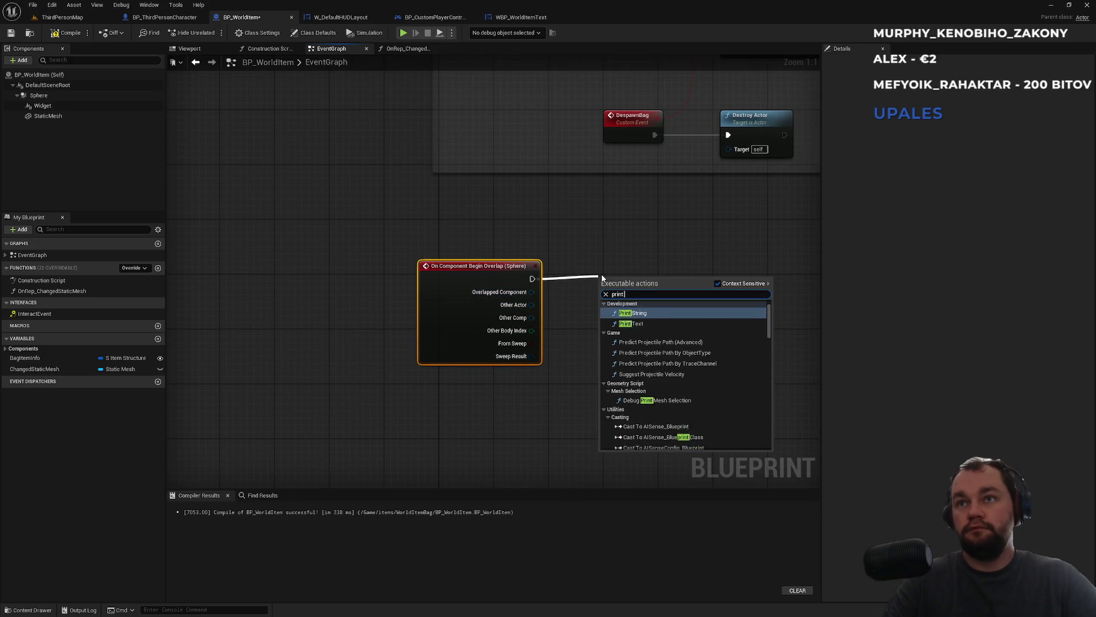
{"action": "key", "text": "Return"}
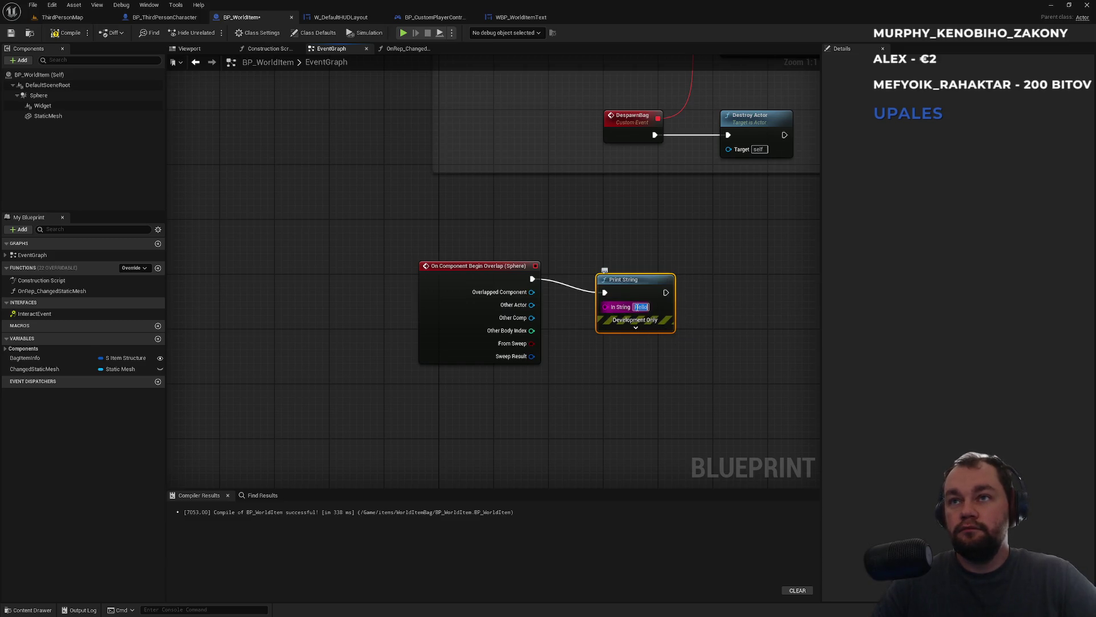
{"action": "type", "text": "Wooo neuv"}
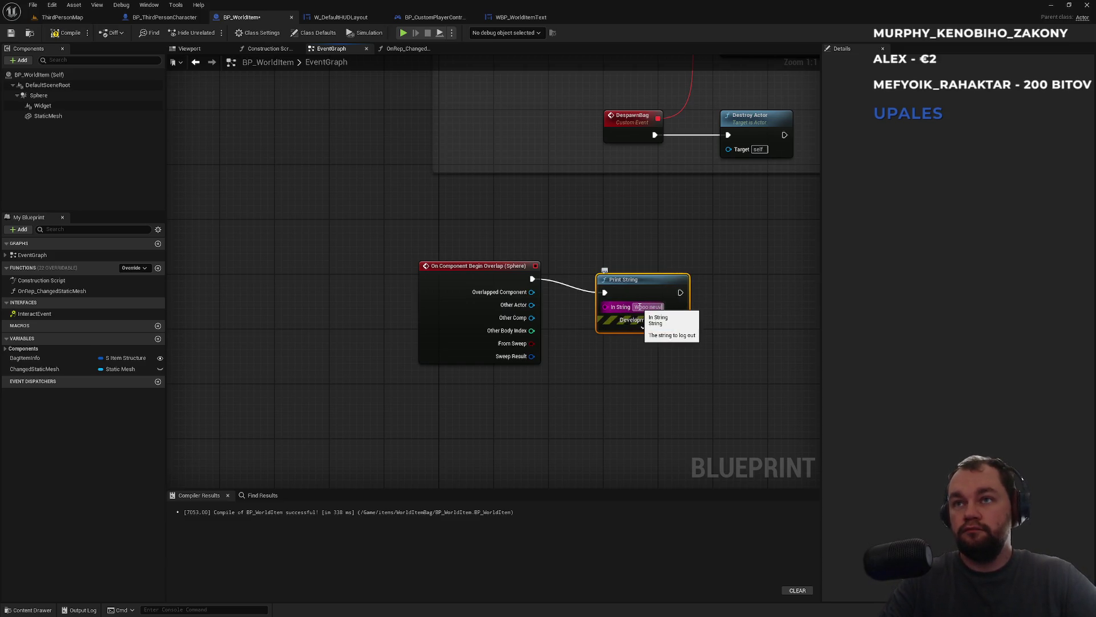
{"action": "type", "text": "e"}
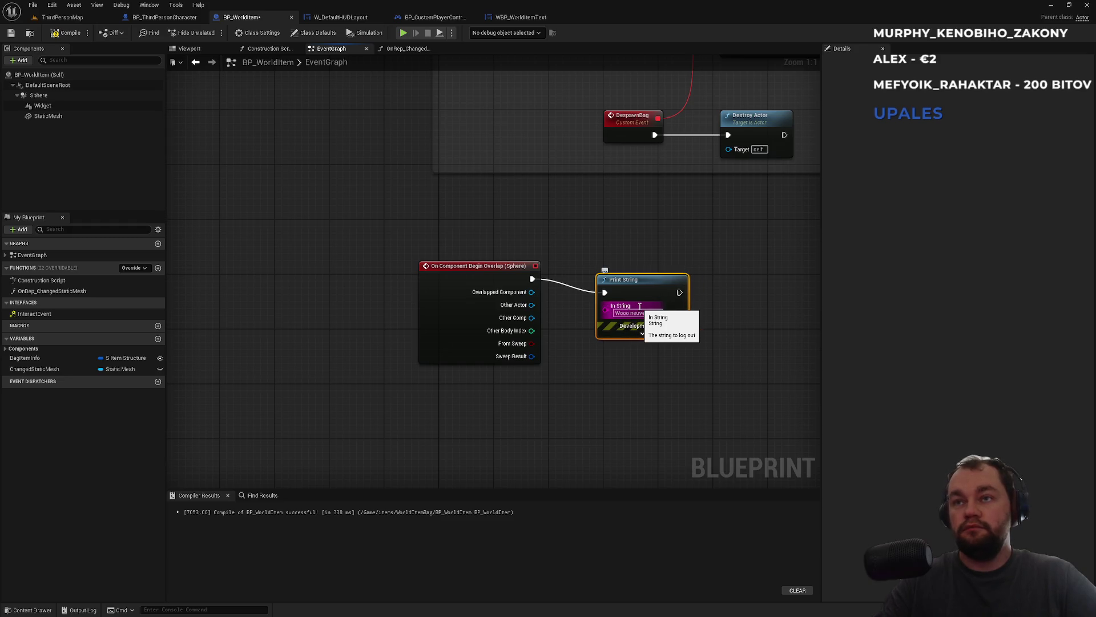
{"action": "type", "text": "ritelne"}
{"action": "key", "text": "Return"}
{"action": "left_click_drag", "start_coordinate": [642, 279], "coordinate": [514, 207]}
{"action": "left_click", "coordinate": [633, 253]}
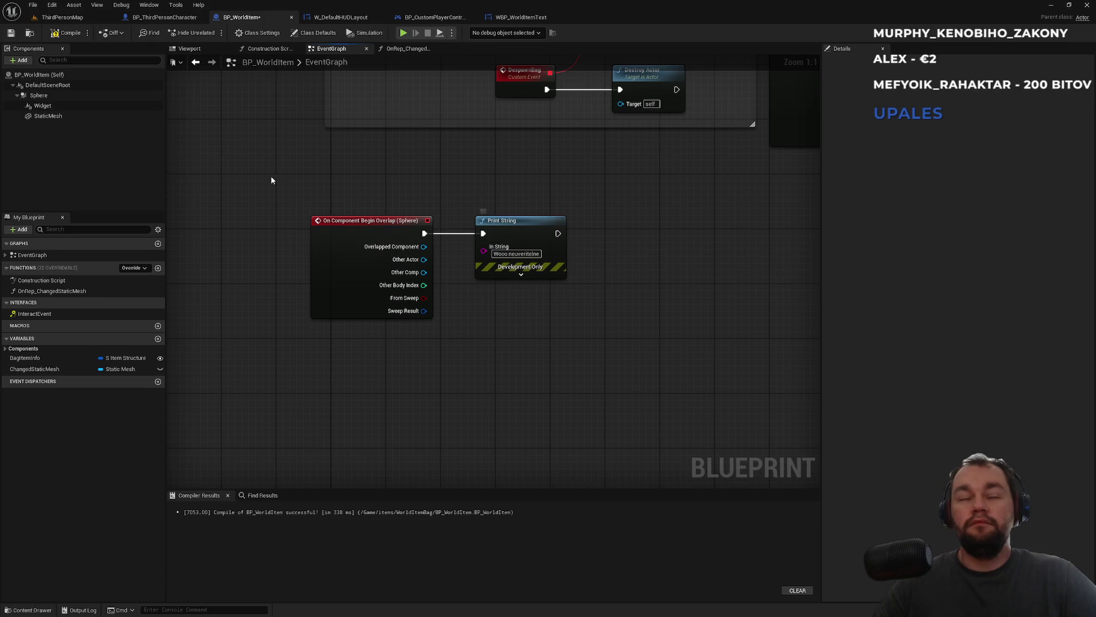
- Add the Sphere's On Component End Overlap event printing 'Dobre no', then return to ThirdPersonMap
{"action": "left_click", "coordinate": [38, 95]}
{"action": "left_click", "coordinate": [972, 145]}
{"action": "mouse_move", "coordinate": [532, 250]}
{"action": "left_mouse_down"}
{"action": "mouse_move", "coordinate": [538, 283]}
{"action": "mouse_move", "coordinate": [605, 275]}
{"action": "left_mouse_up"}
{"action": "type", "text": "print s"}
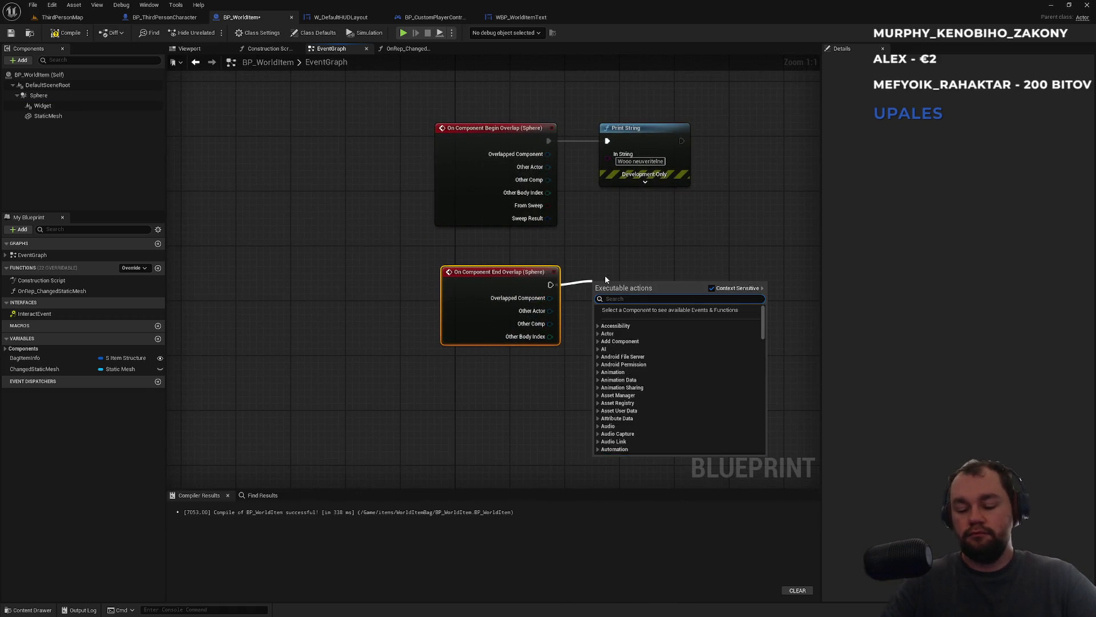
{"action": "key", "text": "Return"}
{"action": "left_click", "coordinate": [637, 313]}
{"action": "type", "text": "Dobre"}
{"action": "type", "text": " no"}
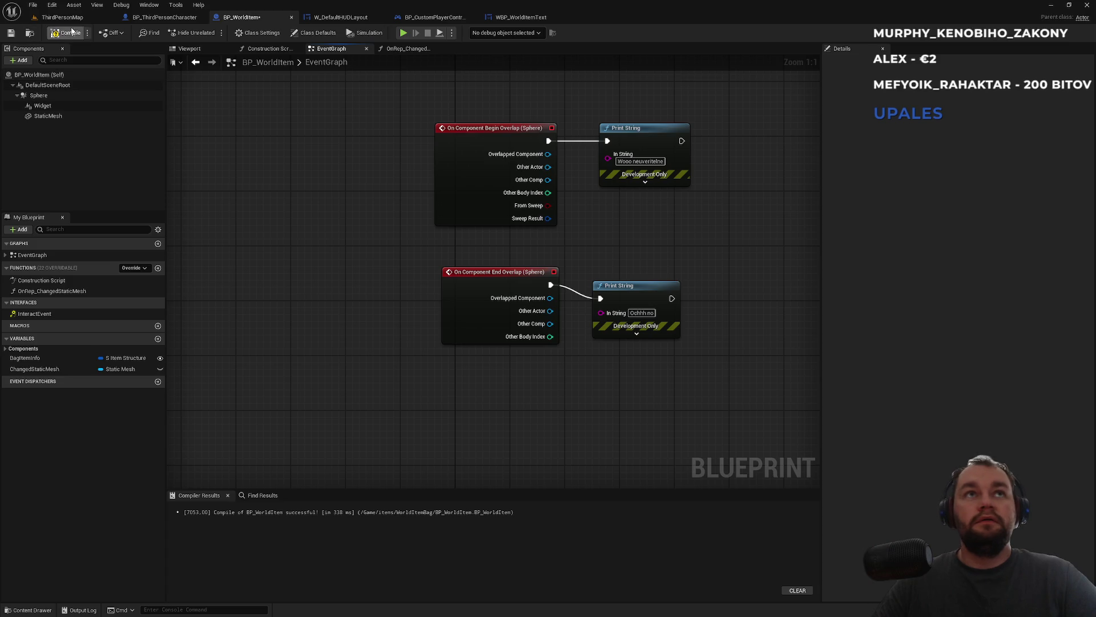
{"action": "left_click", "coordinate": [62, 17]}
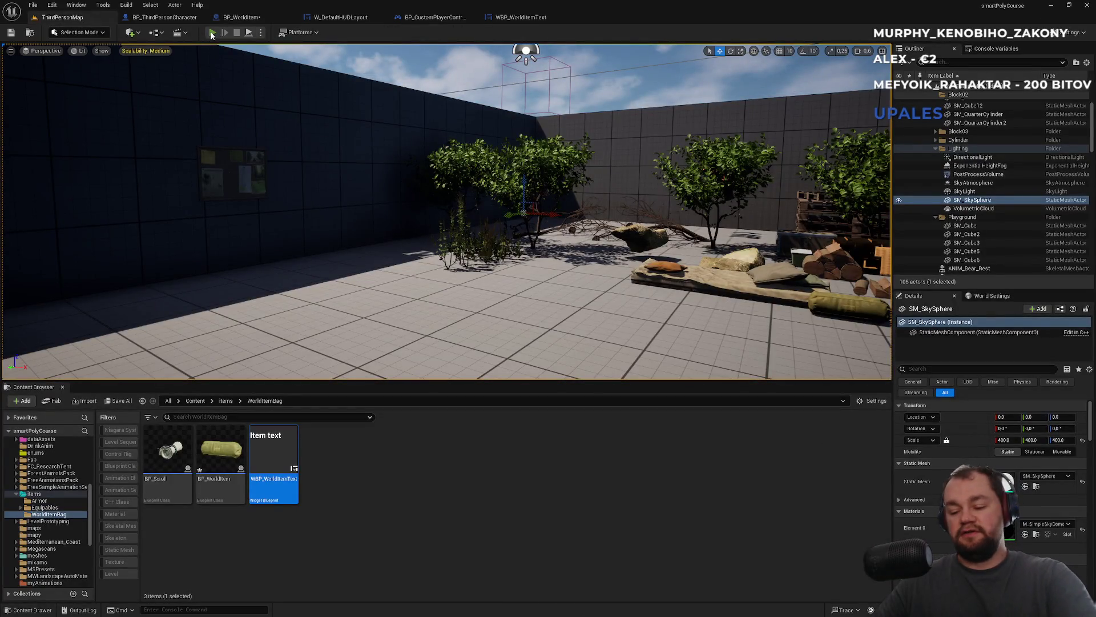
- Playtest by dropping the raw meat from the inventory to check its floating name label
{"action": "left_click", "coordinate": [211, 32]}
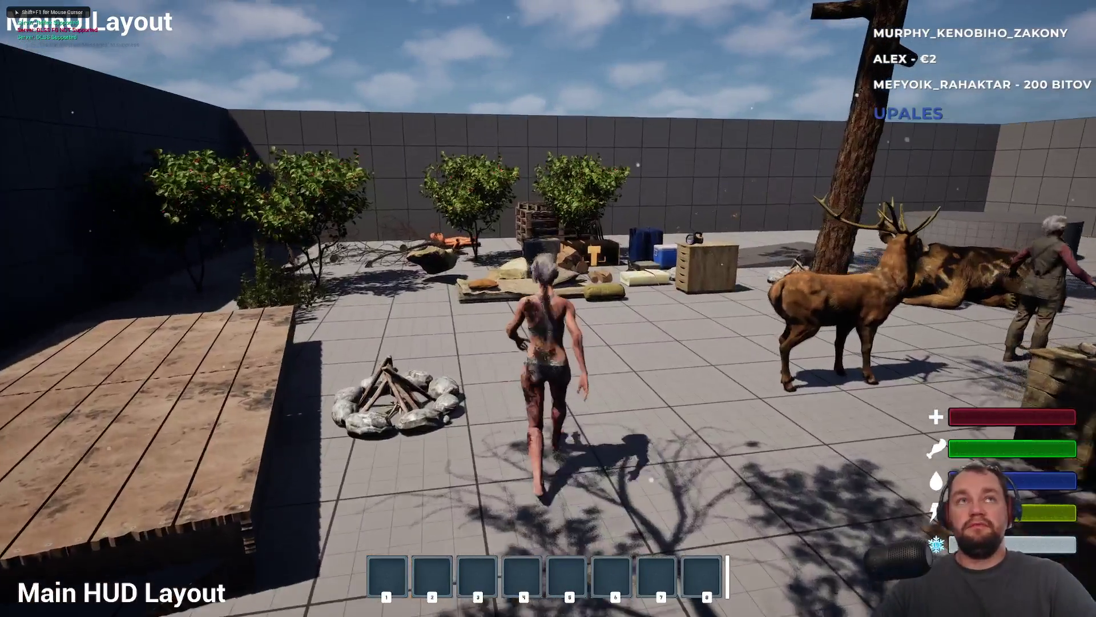
{"action": "key", "text": "i"}
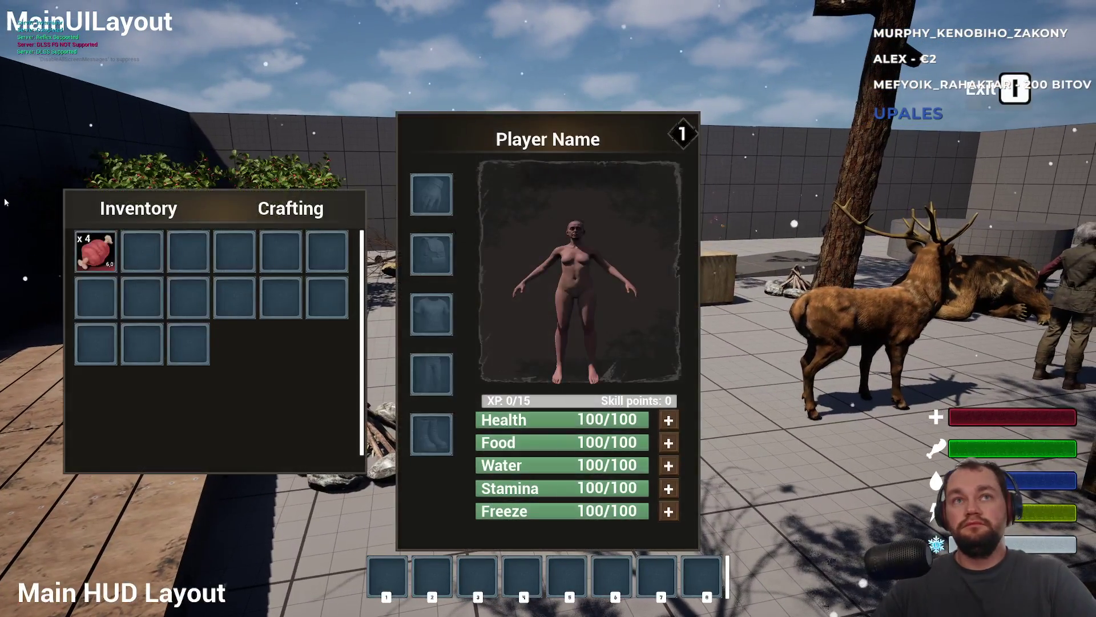
{"action": "right_click", "coordinate": [95, 251]}
{"action": "left_click", "coordinate": [123, 313]}
{"action": "key", "text": "i"}
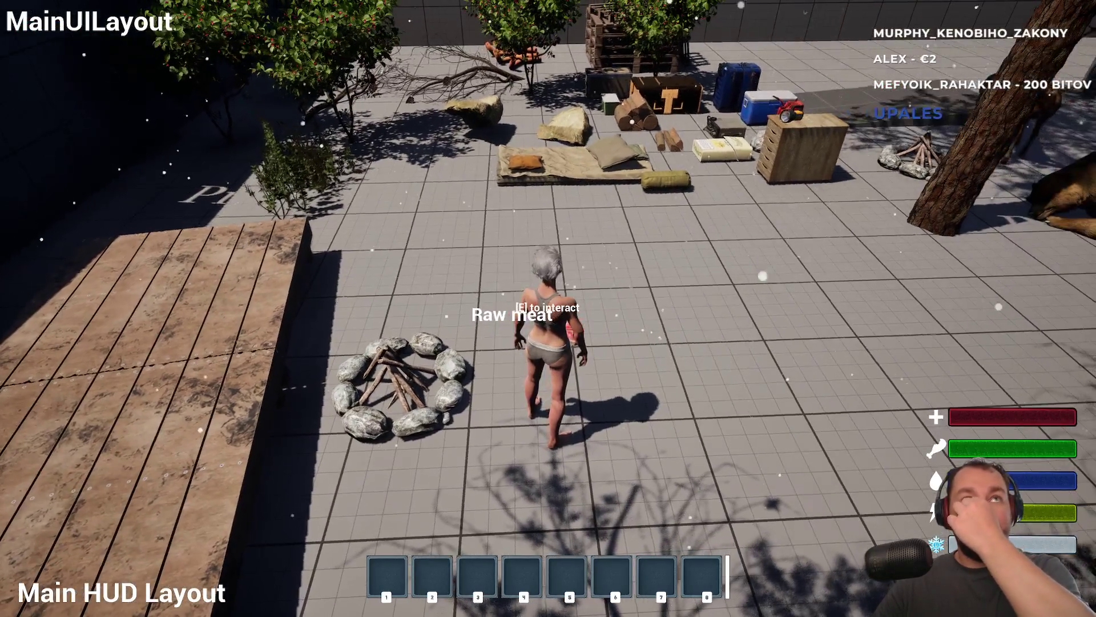
- Stop the play session and return to the WBP_WorldItemText widget
{"action": "key", "text": "F11"}
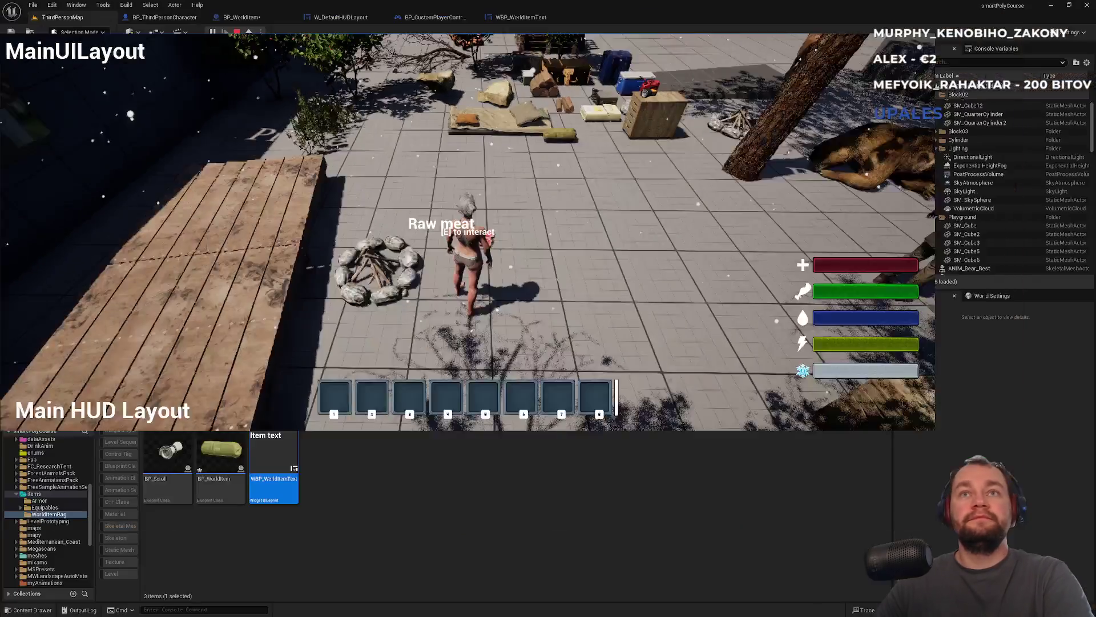
{"action": "key", "text": "Escape"}
{"action": "left_click", "coordinate": [517, 17]}
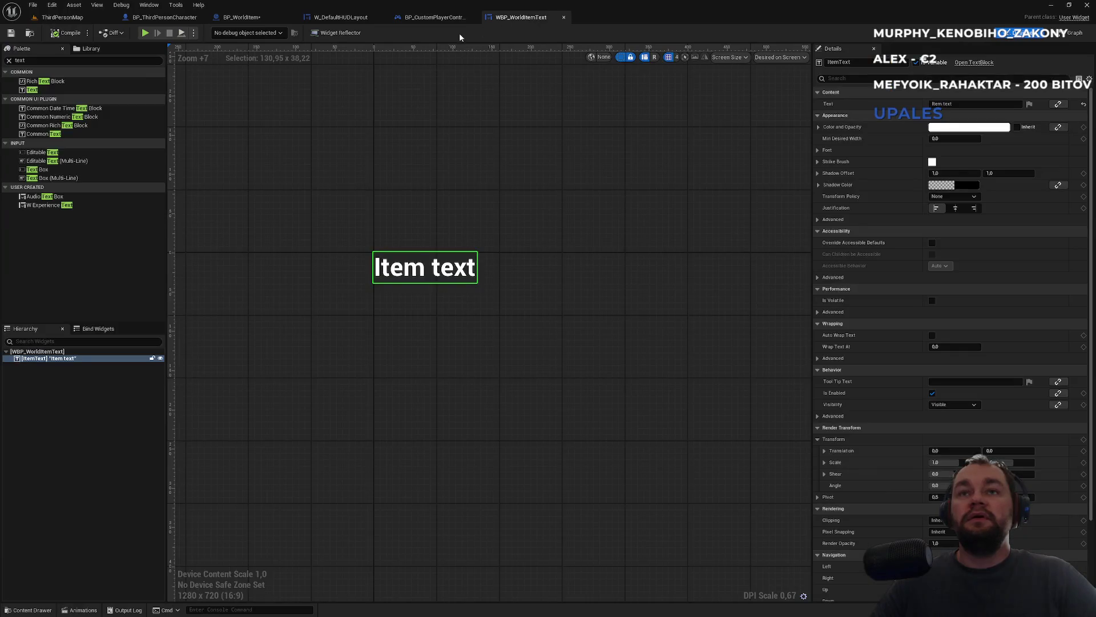
- In BP_WorldItem's event graph, nudge the end-overlap Print String node up and select the Sphere component
{"action": "left_click", "coordinate": [400, 17]}
{"action": "left_click", "coordinate": [337, 17]}
{"action": "left_click", "coordinate": [250, 17]}
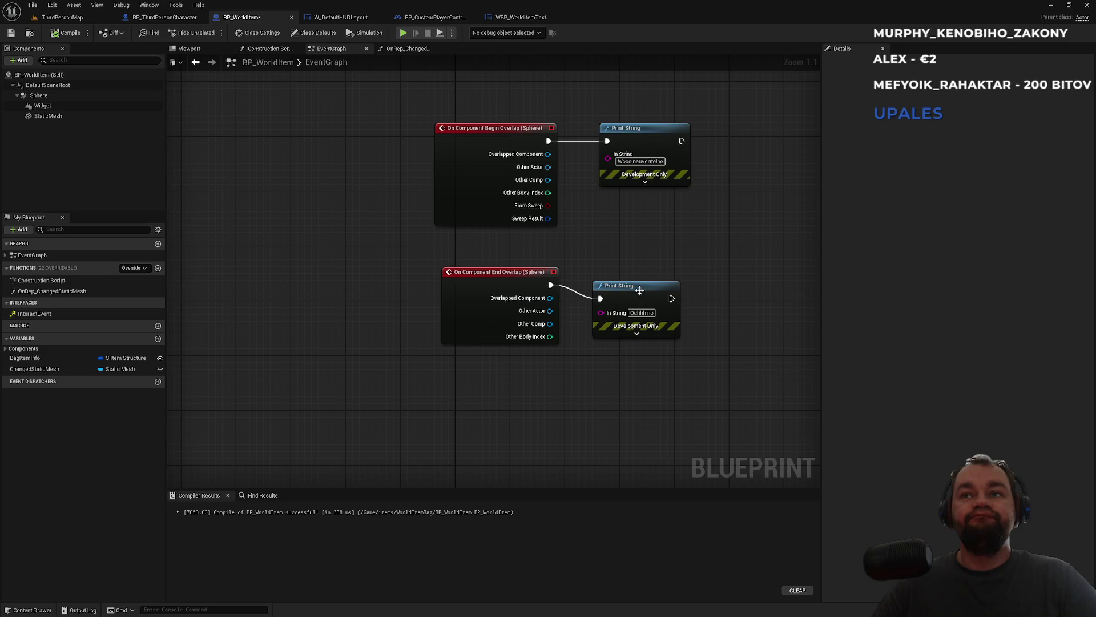
{"action": "left_click_drag", "start_coordinate": [642, 292], "coordinate": [647, 277]}
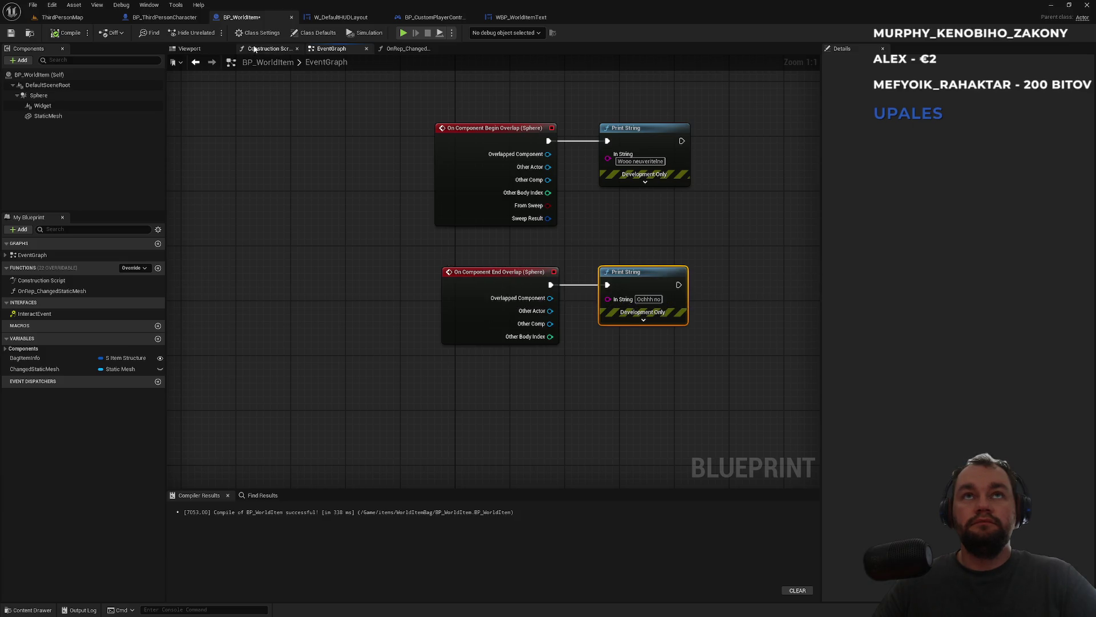
{"action": "left_click", "coordinate": [41, 95]}
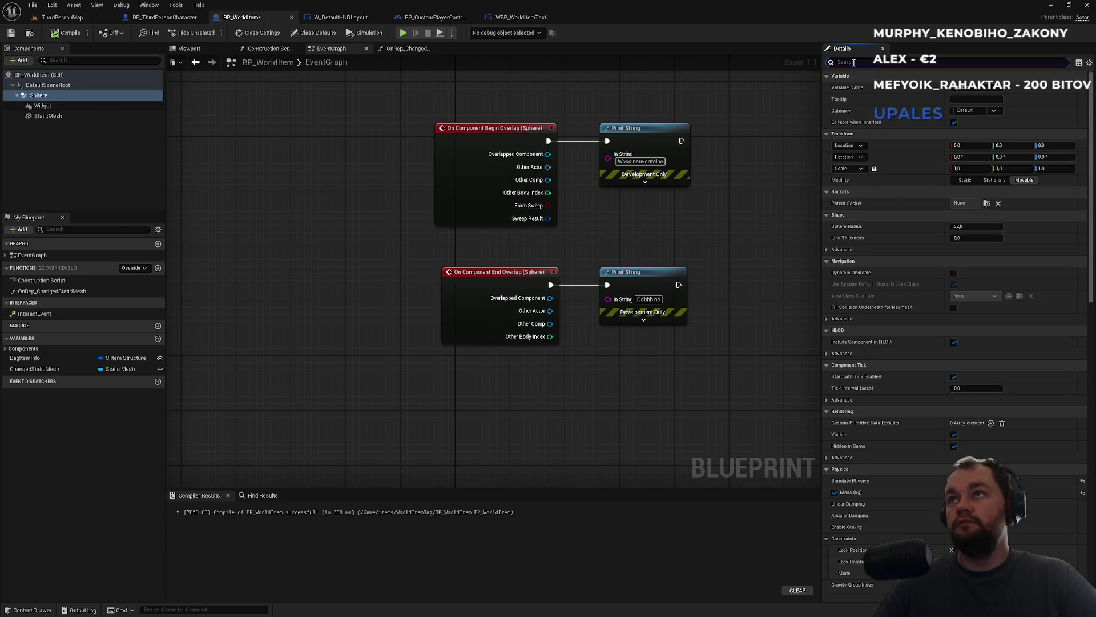
- Filter the Sphere's Details panel with 'col' to show only its collision settings
{"action": "left_click", "coordinate": [853, 63]}
{"action": "type", "text": "col"}
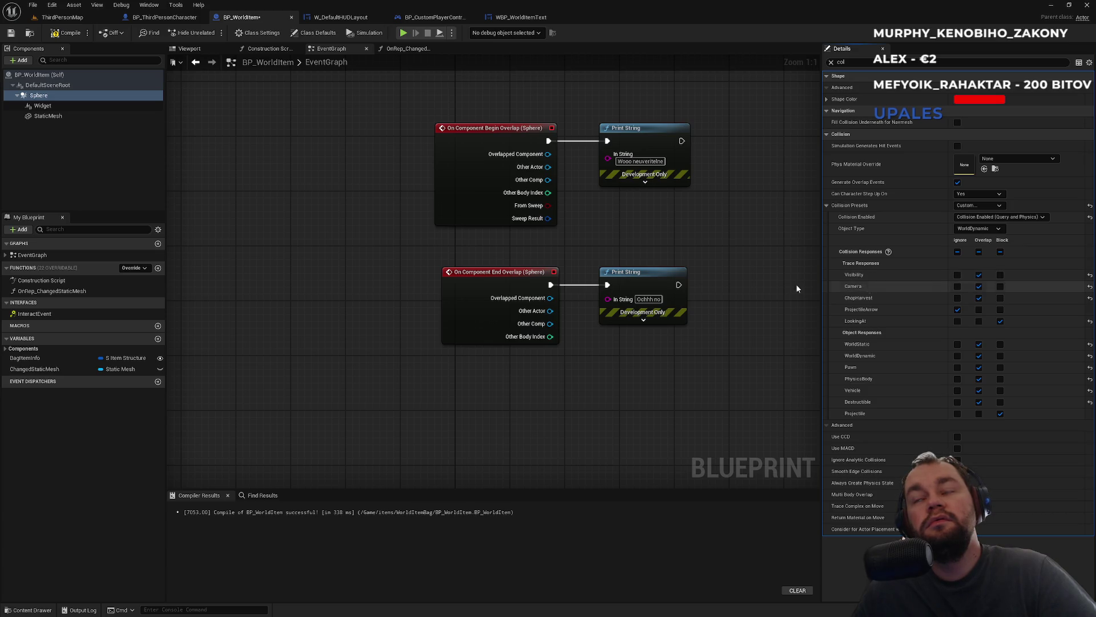
{"action": "left_click", "coordinate": [84, 19]}
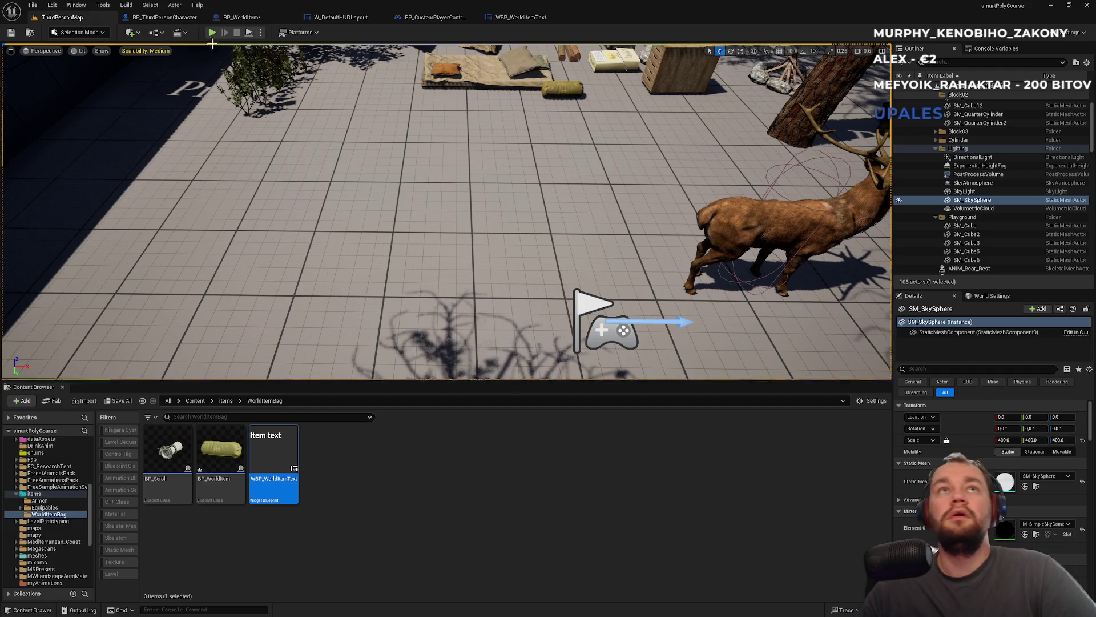
- Start a playtest and drop the Raw meat from the inventory onto the ground
{"action": "left_click", "coordinate": [210, 35]}
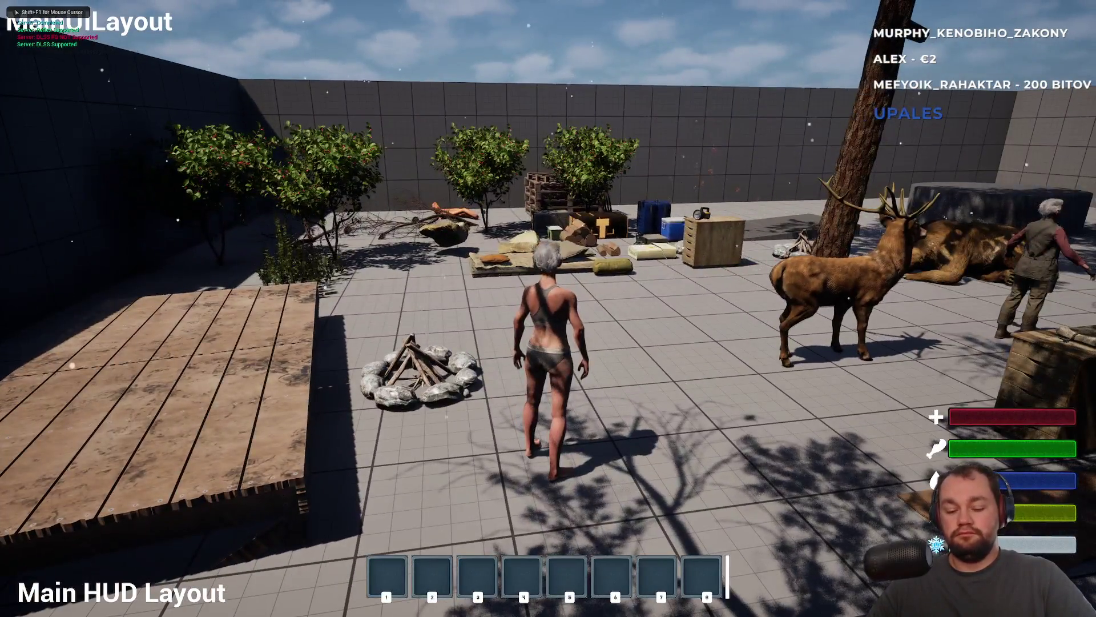
{"action": "key", "text": "i"}
{"action": "right_click", "coordinate": [95, 258]}
{"action": "left_click", "coordinate": [113, 266]}
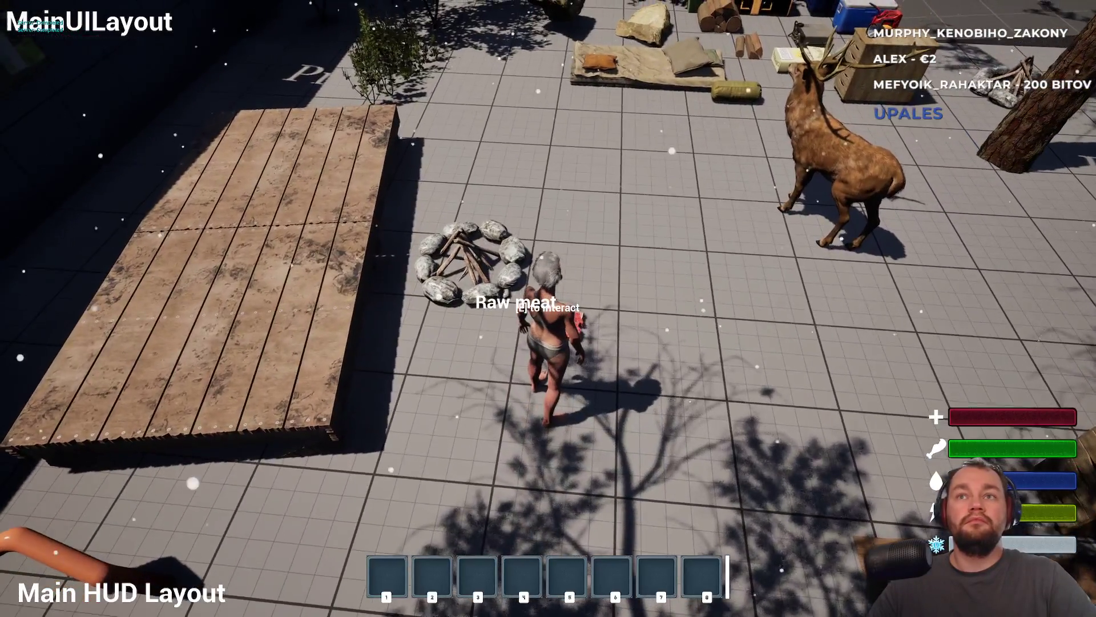
- Walk up to the dropped Raw meat and pick it up, then stop and reopen WBP_WorldItemText
{"action": "key", "text": "w"}
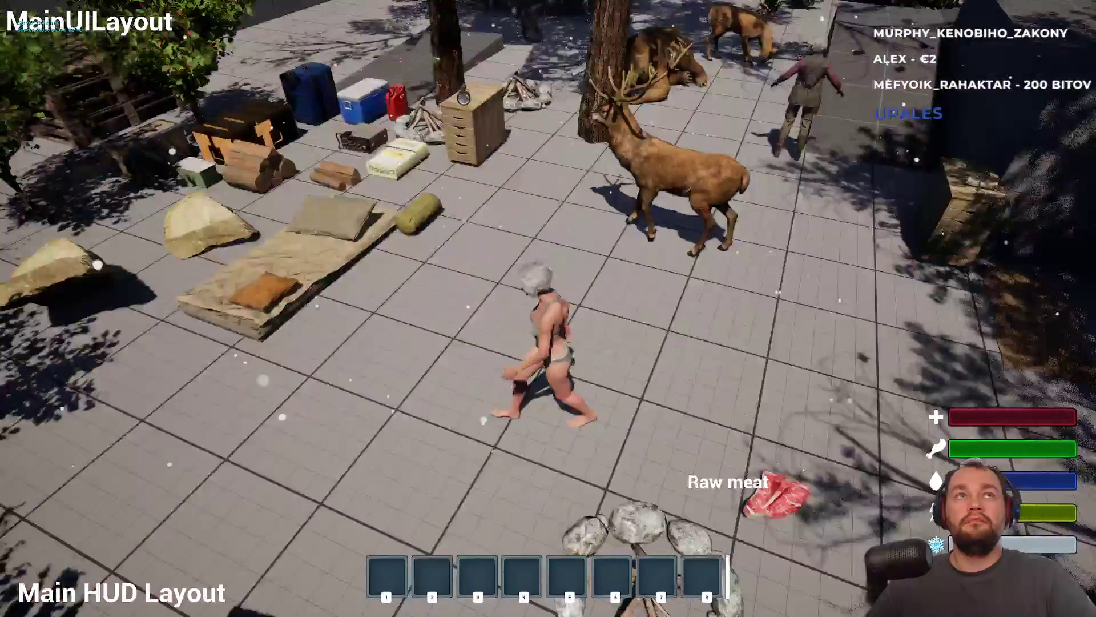
{"action": "key", "text": "w"}
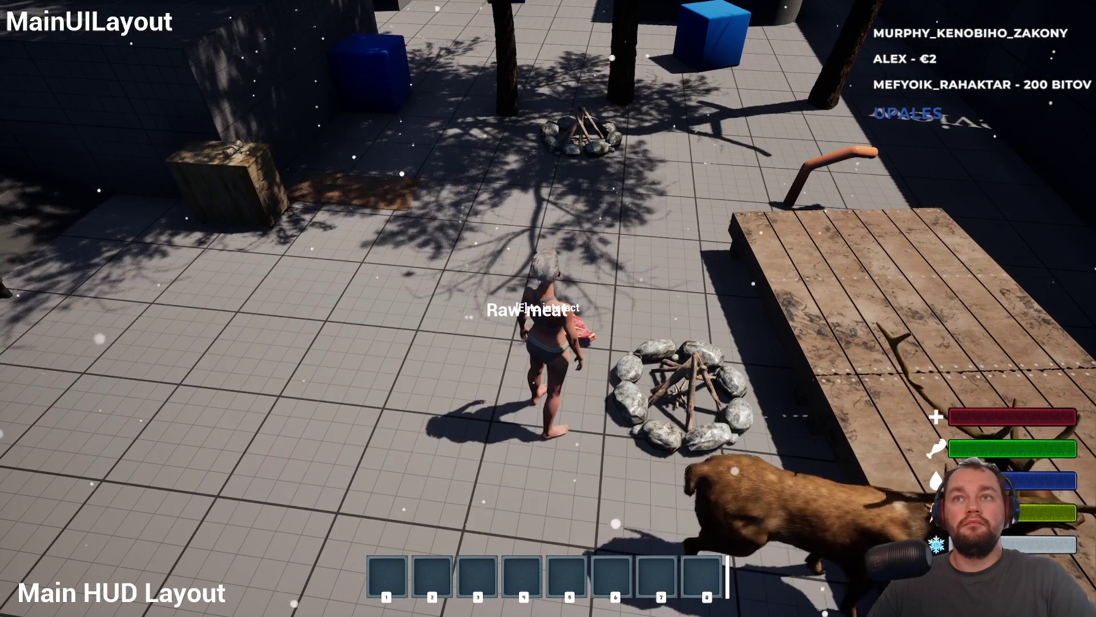
{"action": "key", "text": "e"}
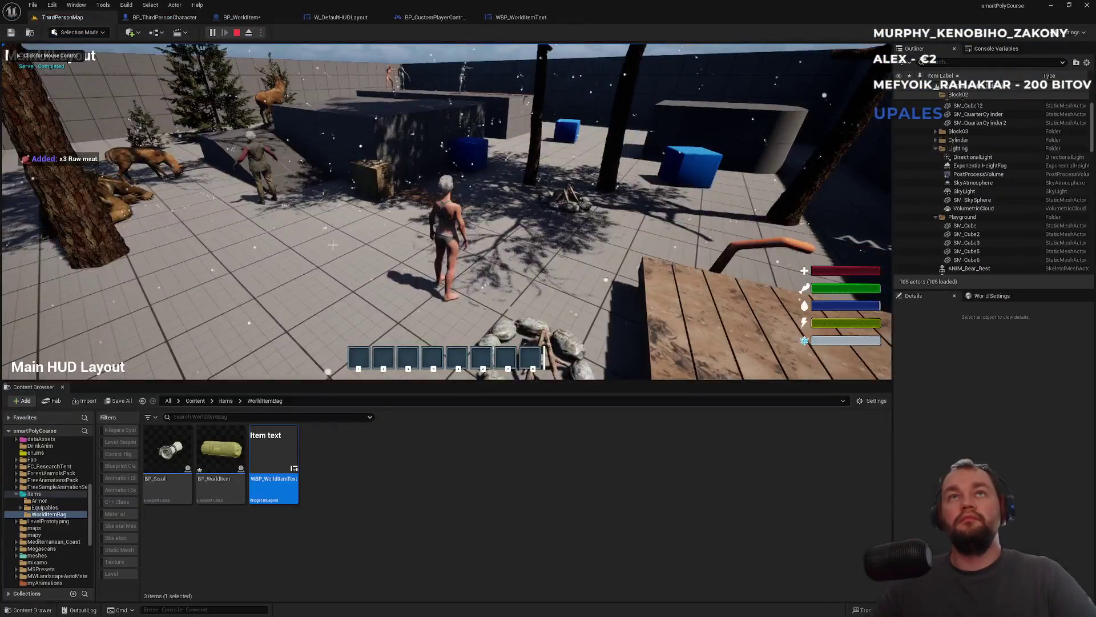
{"action": "key", "text": "Escape"}
{"action": "left_click", "coordinate": [531, 18]}
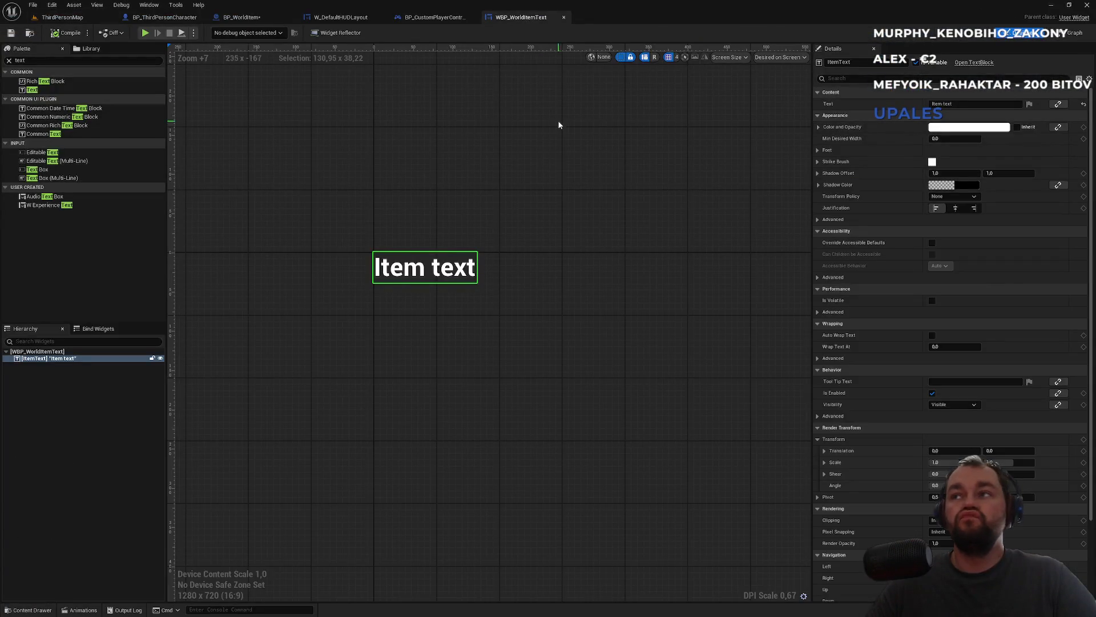
- Look through the character's FTrace and FInteract function graphs across the blueprint tabs
{"action": "left_click", "coordinate": [171, 19]}
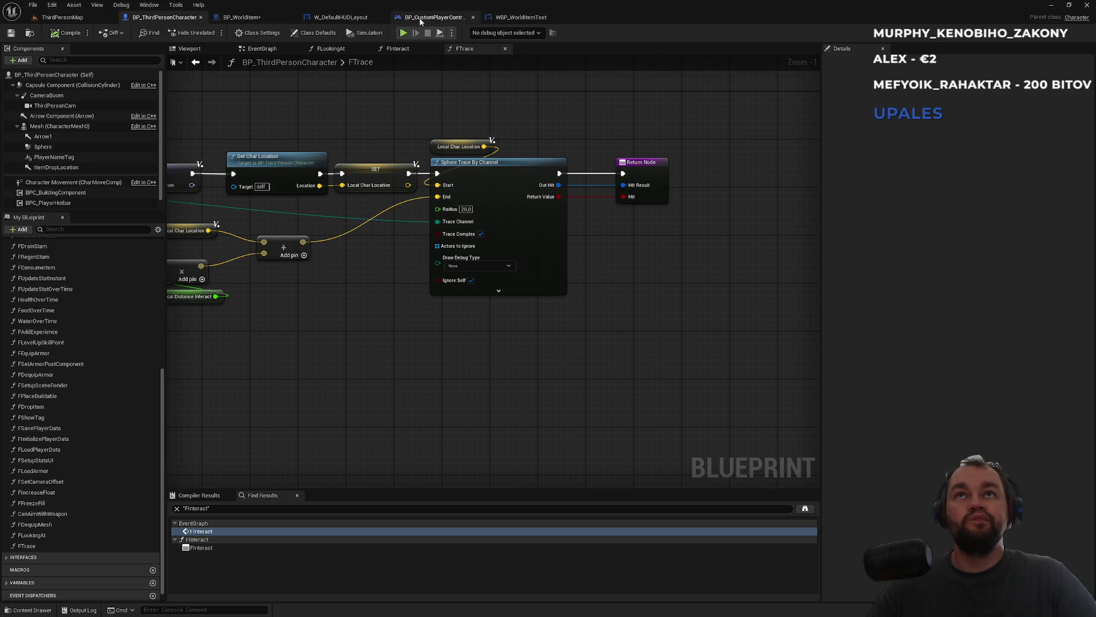
{"action": "left_click", "coordinate": [417, 18]}
{"action": "left_click", "coordinate": [240, 17]}
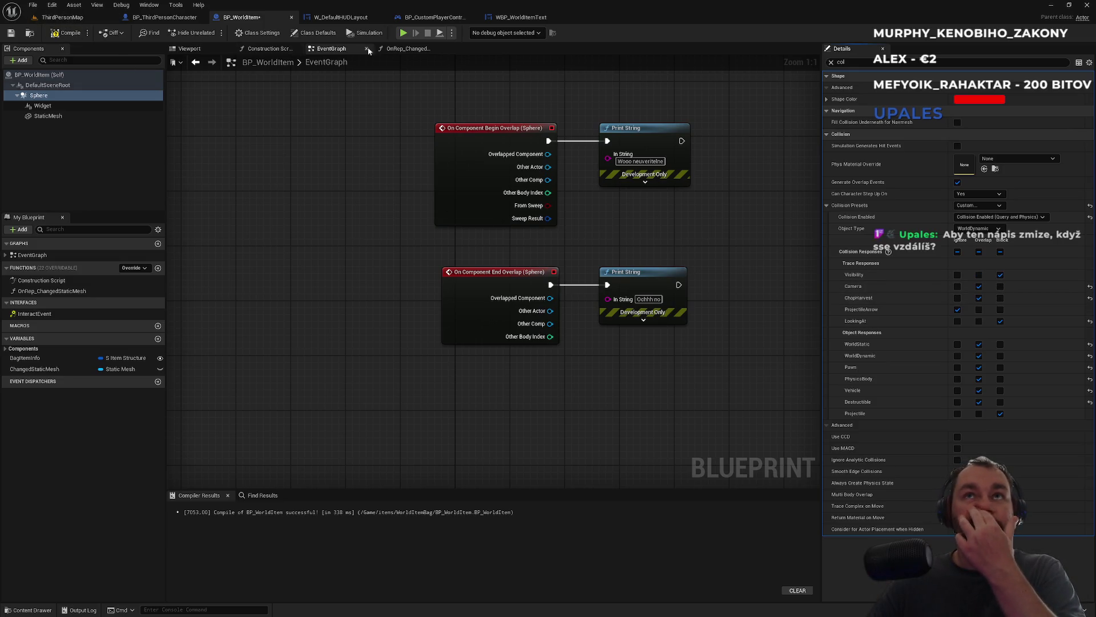
{"action": "left_click", "coordinate": [165, 18]}
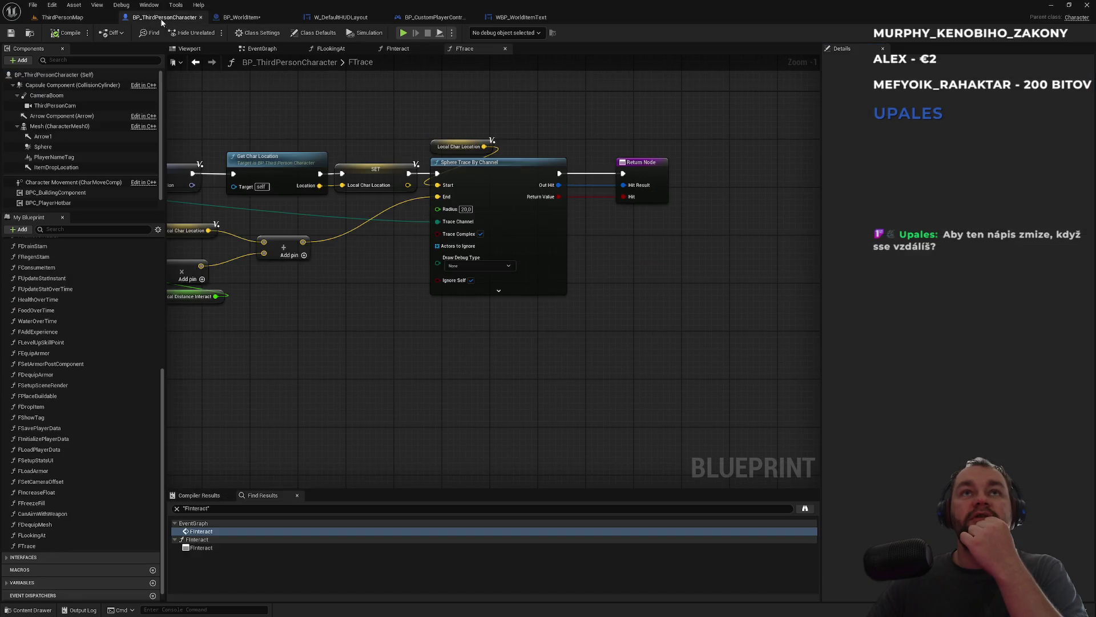
{"action": "left_click", "coordinate": [397, 50]}
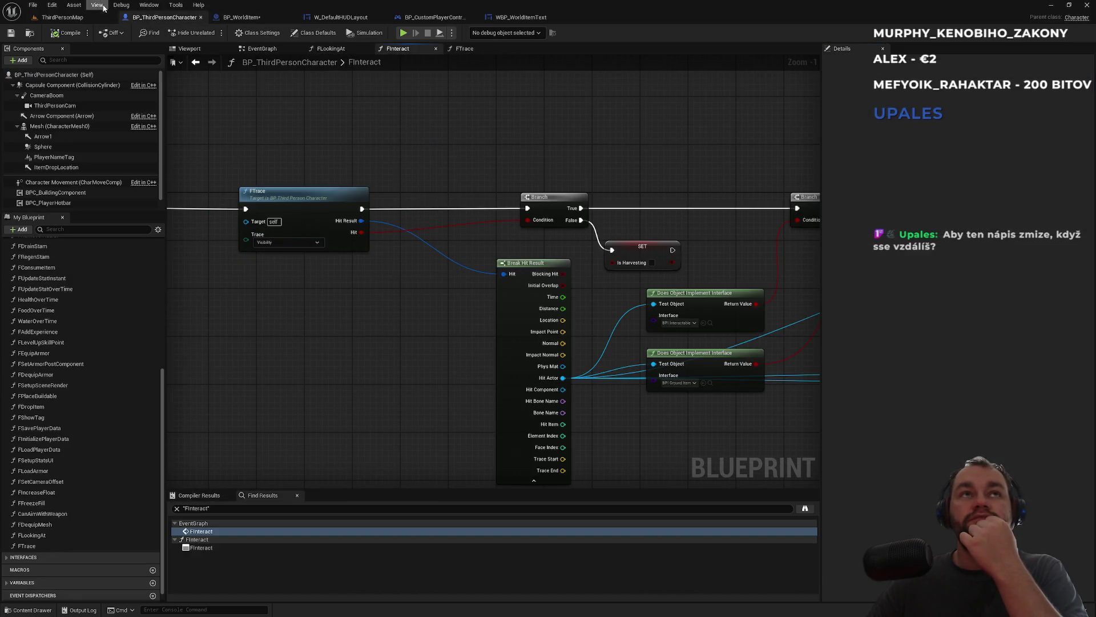
{"action": "left_click", "coordinate": [84, 20]}
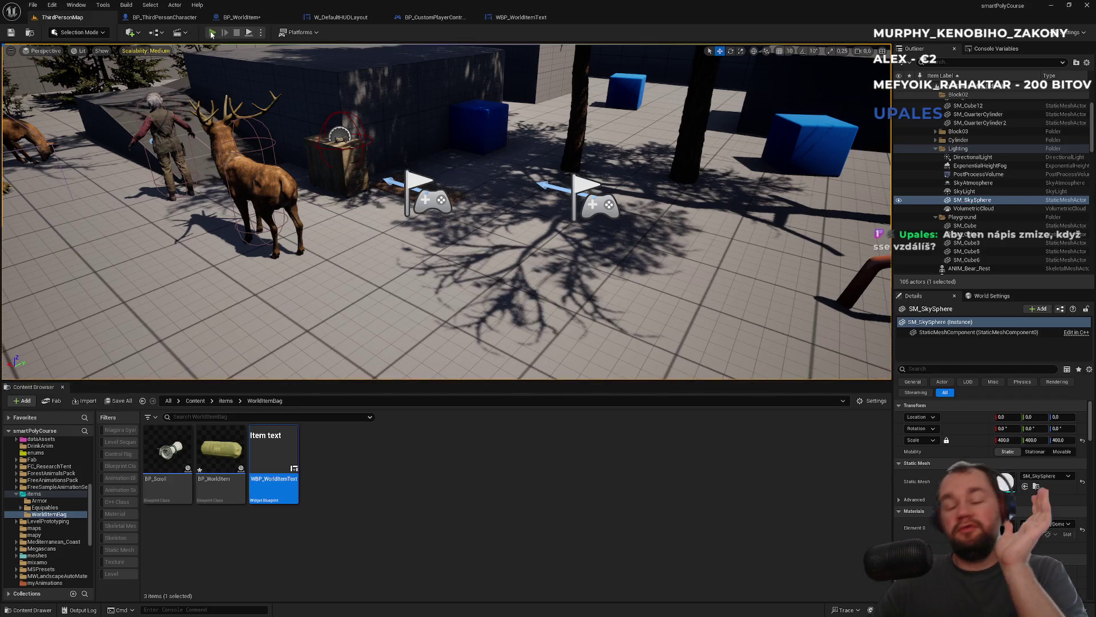
- Playtest dropping the Raw meat beside the character and picking it back up with E
{"action": "left_click", "coordinate": [211, 34]}
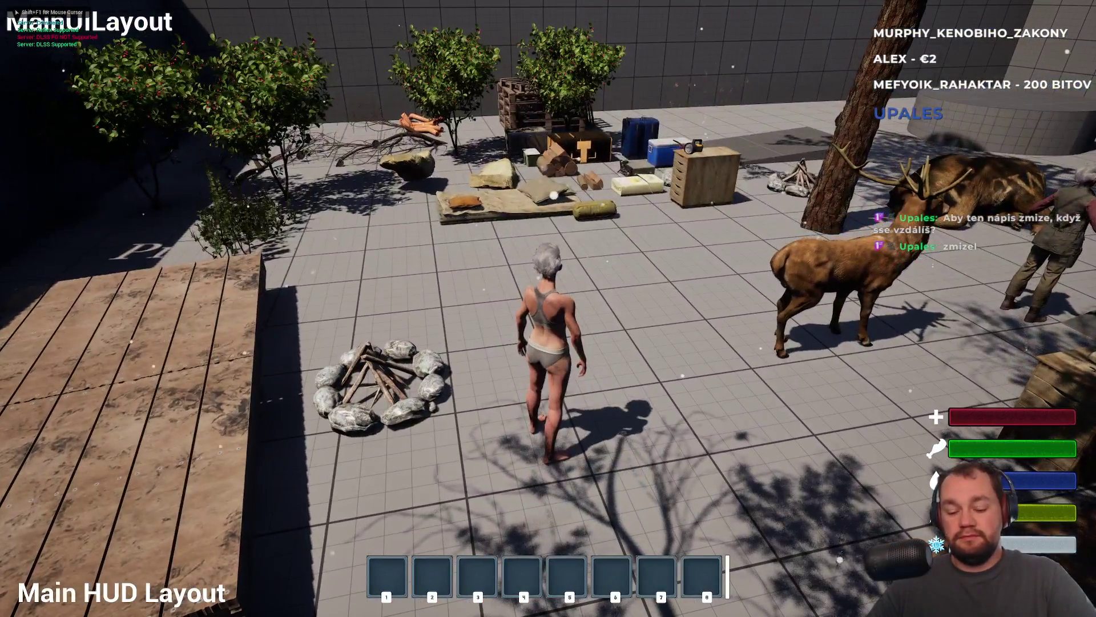
{"action": "key", "text": "i"}
{"action": "right_click", "coordinate": [94, 252]}
{"action": "left_click", "coordinate": [97, 258]}
{"action": "key", "text": "i"}
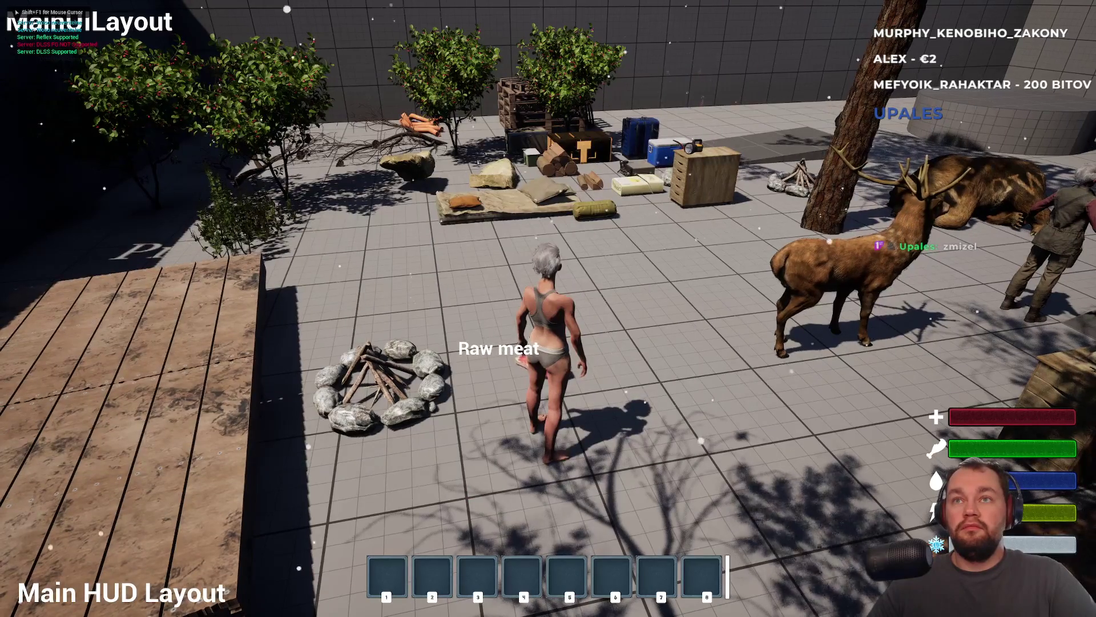
{"action": "key", "text": "e"}
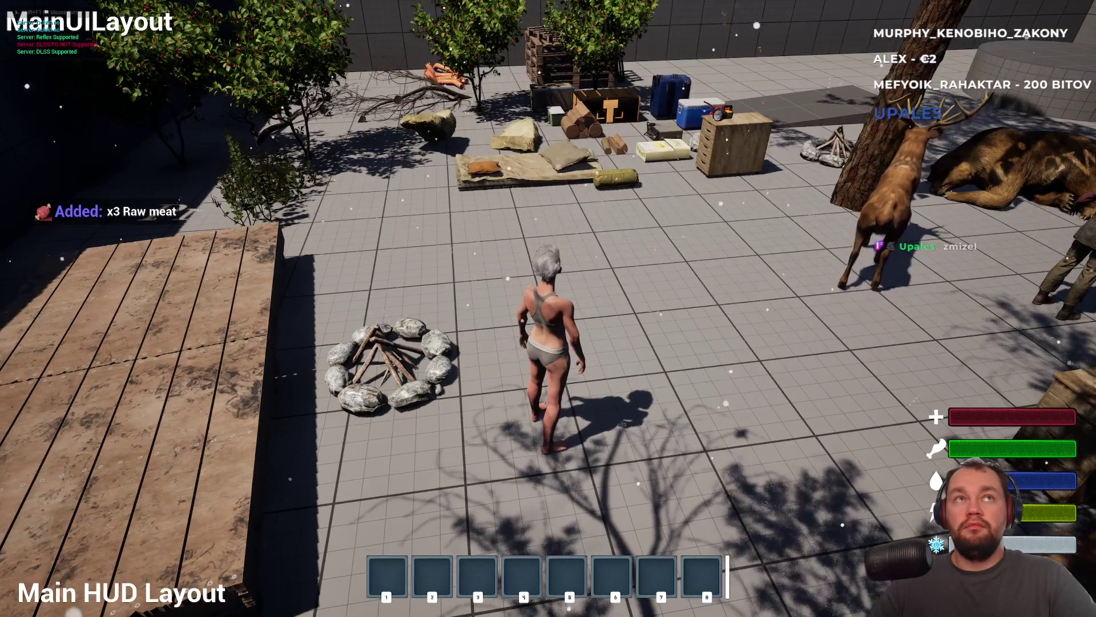
- Leave the running game and return to the WBP_WorldItemText widget
{"action": "key", "text": "shift+F1"}
{"action": "key", "text": "F11"}
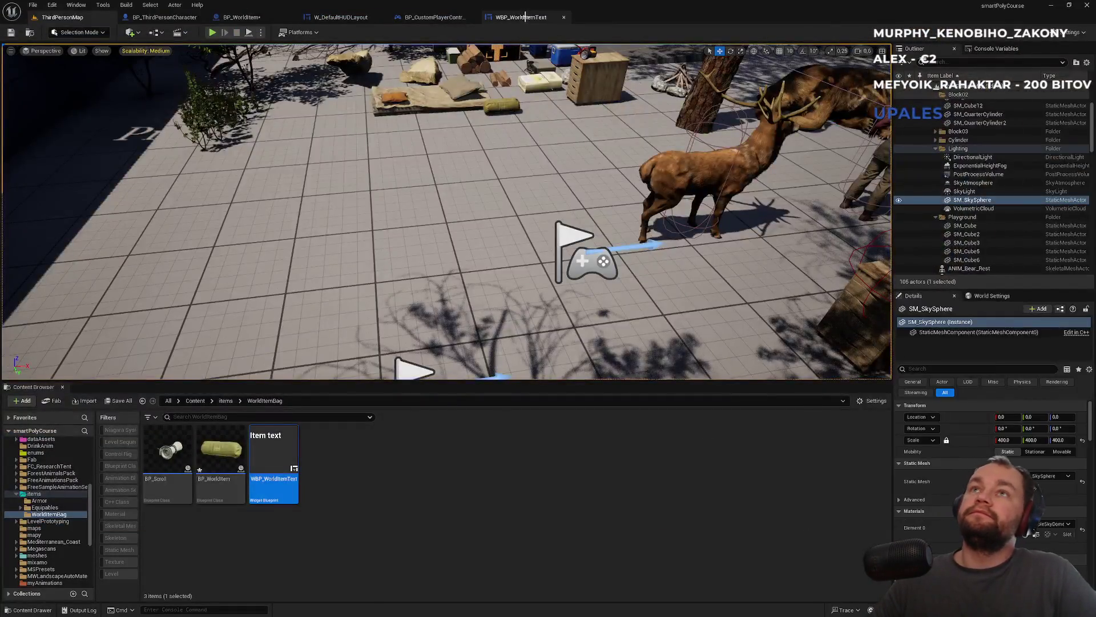
{"action": "left_click", "coordinate": [517, 17]}
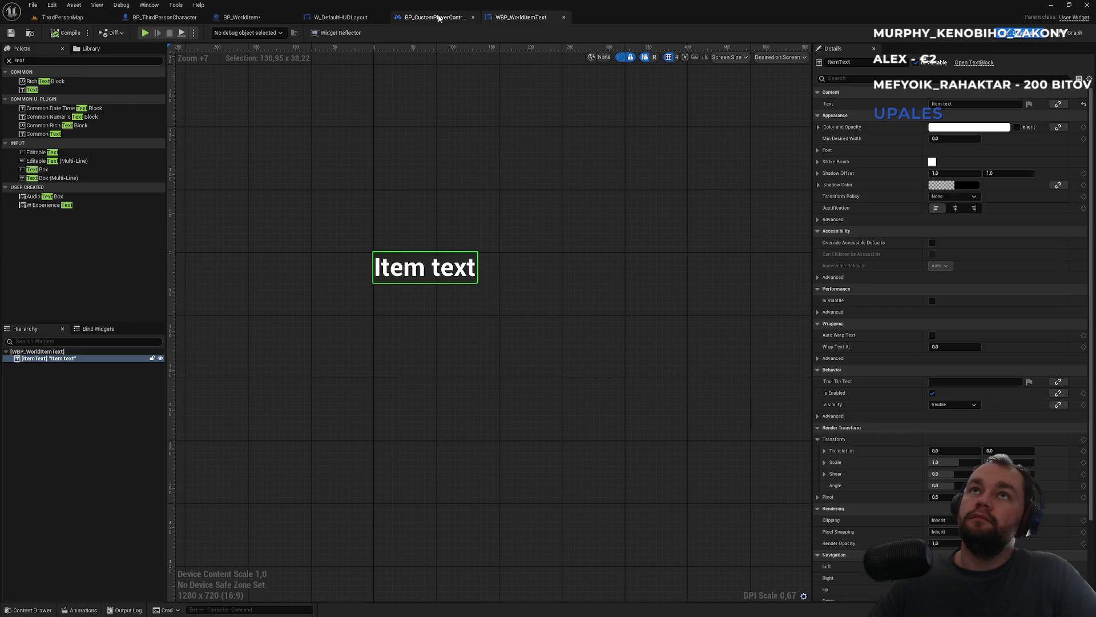
- Inspect BP_CustomPlayerController's show/hide interact text event, then go back to BP_WorldItem
{"action": "left_click", "coordinate": [439, 18]}
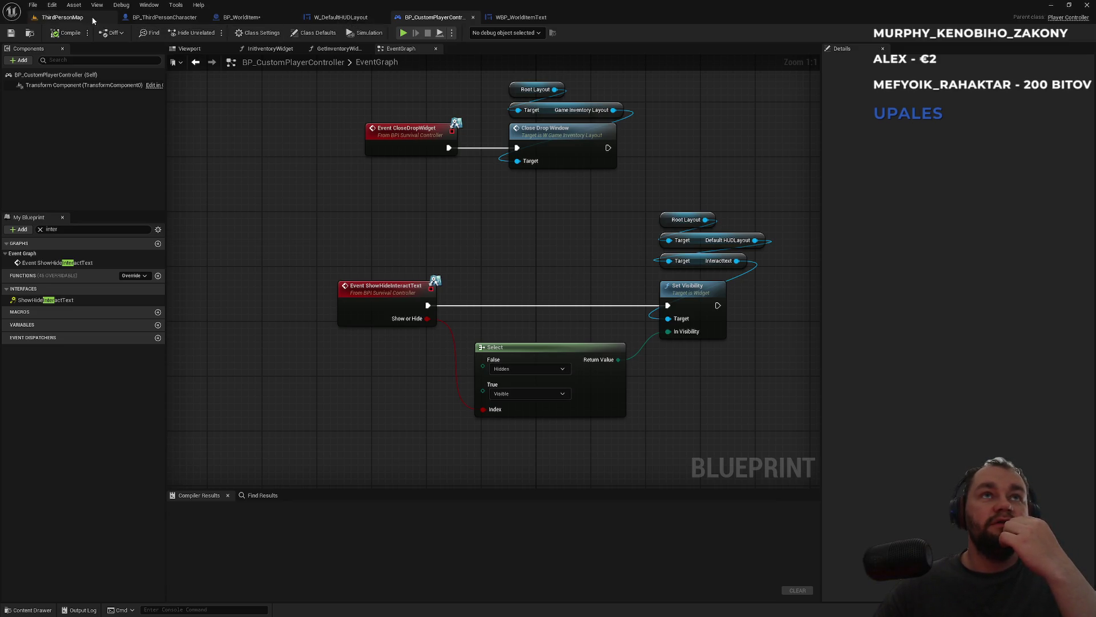
{"action": "left_click", "coordinate": [60, 17]}
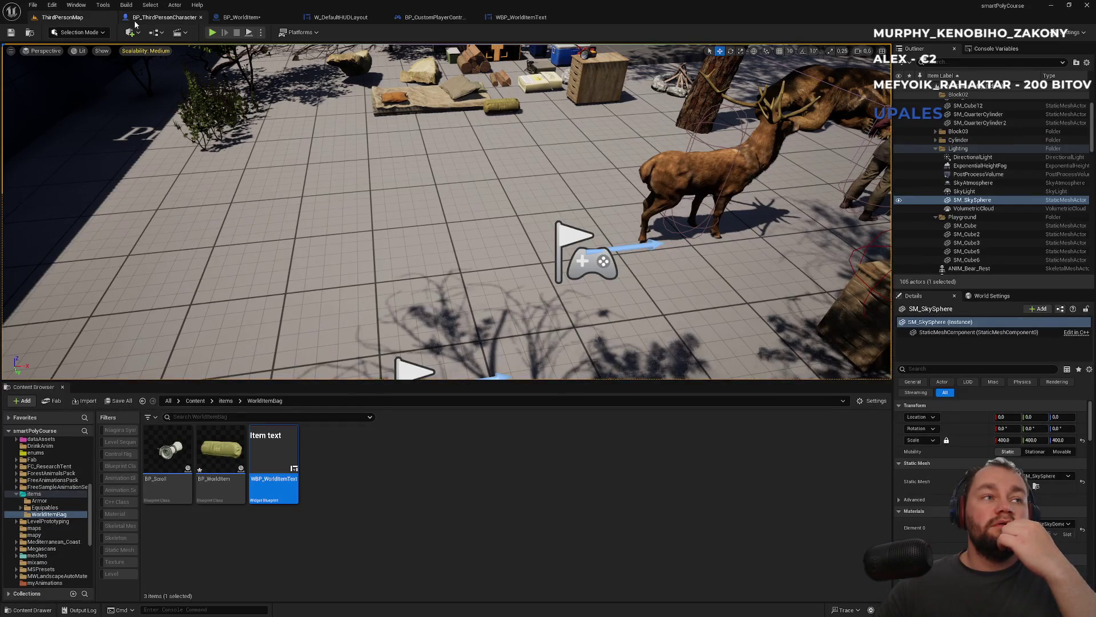
{"action": "left_click", "coordinate": [407, 19]}
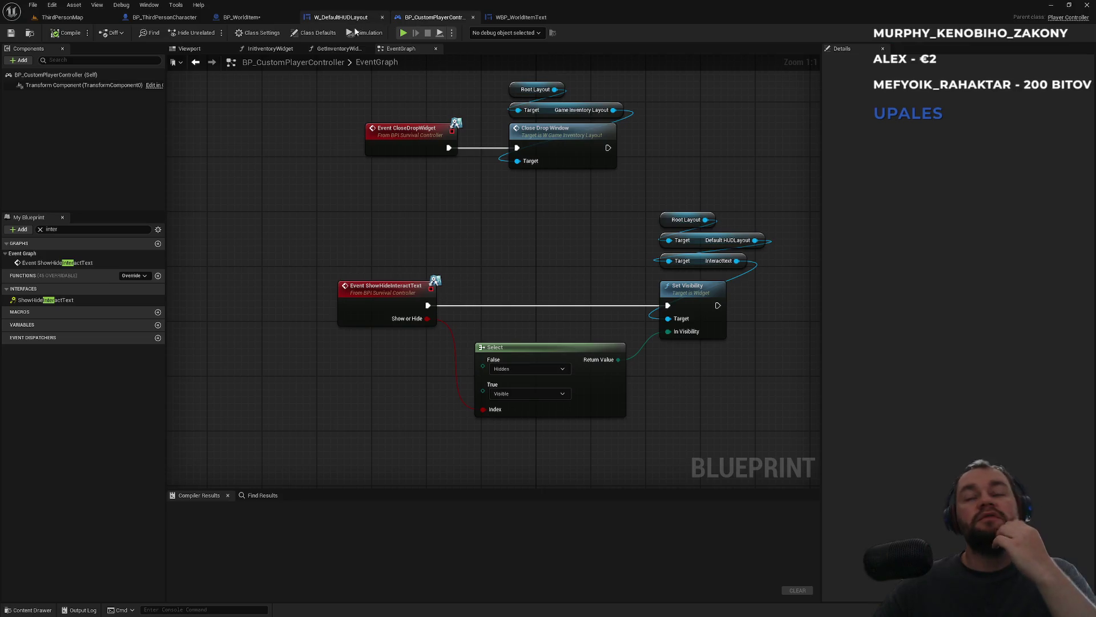
{"action": "left_click", "coordinate": [266, 19]}
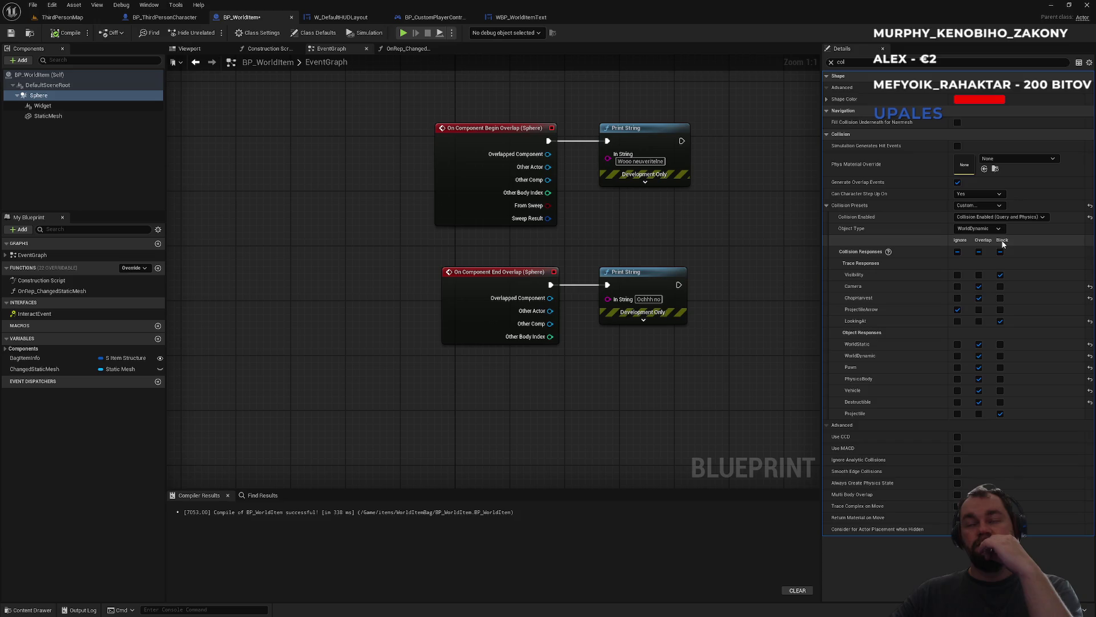
- Clear the Details filter, scroll down to the Sphere's Collision responses, and open the Output Log
{"action": "scroll", "coordinate": [515, 319], "scroll_direction": "down", "scroll_amount": 3}
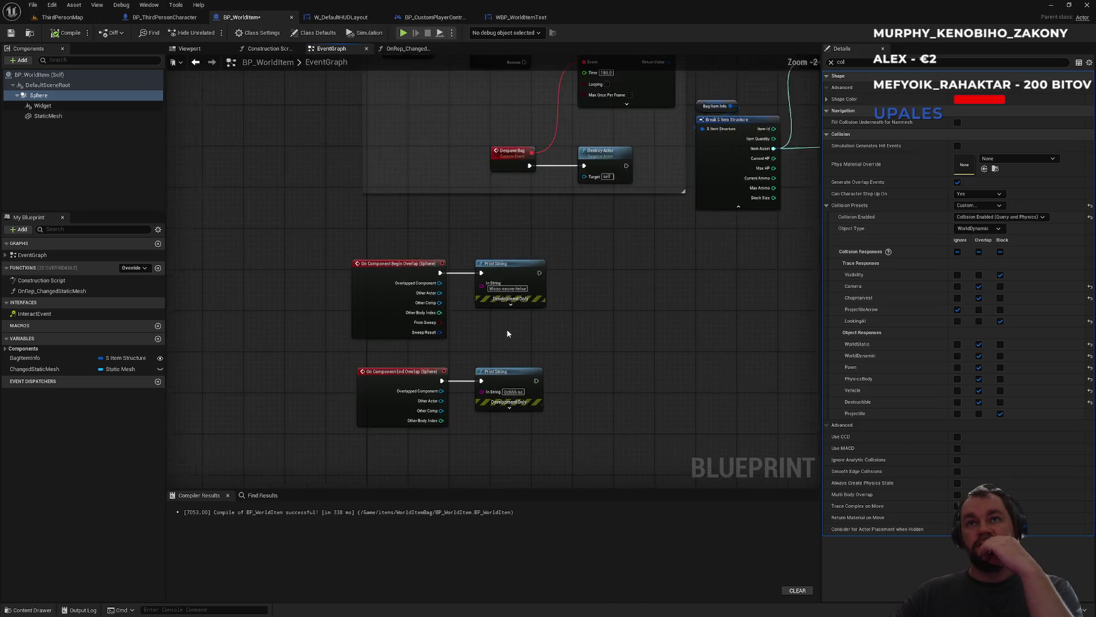
{"action": "mouse_move", "coordinate": [520, 318]}
{"action": "left_mouse_down"}
{"action": "mouse_move", "coordinate": [519, 276]}
{"action": "mouse_move", "coordinate": [497, 328]}
{"action": "mouse_move", "coordinate": [502, 252]}
{"action": "mouse_move", "coordinate": [489, 221]}
{"action": "left_mouse_up"}
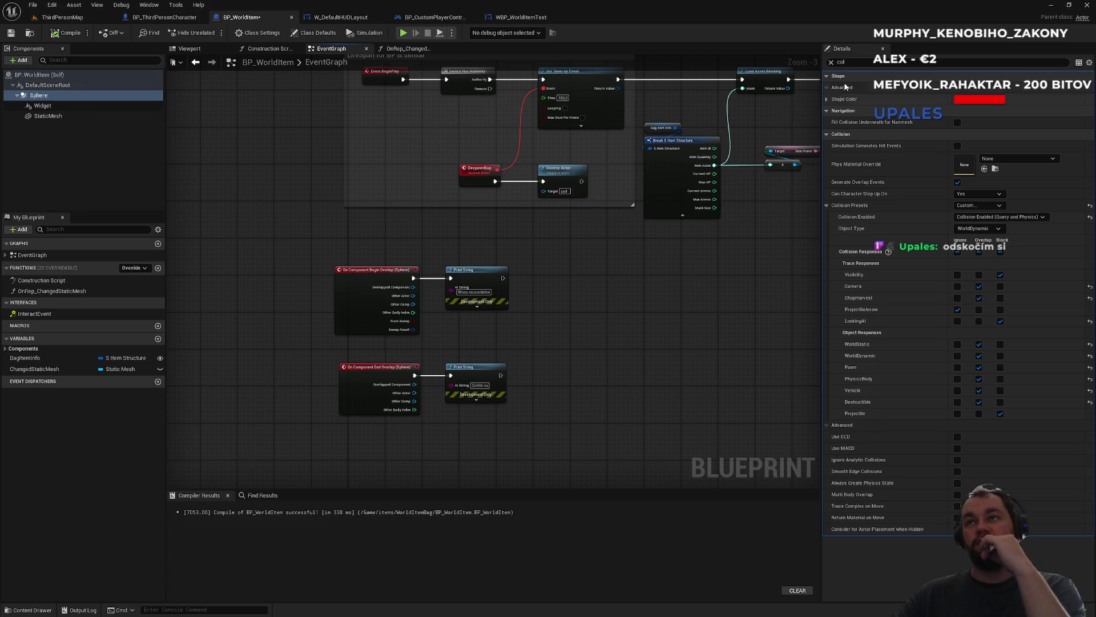
{"action": "left_click", "coordinate": [831, 63]}
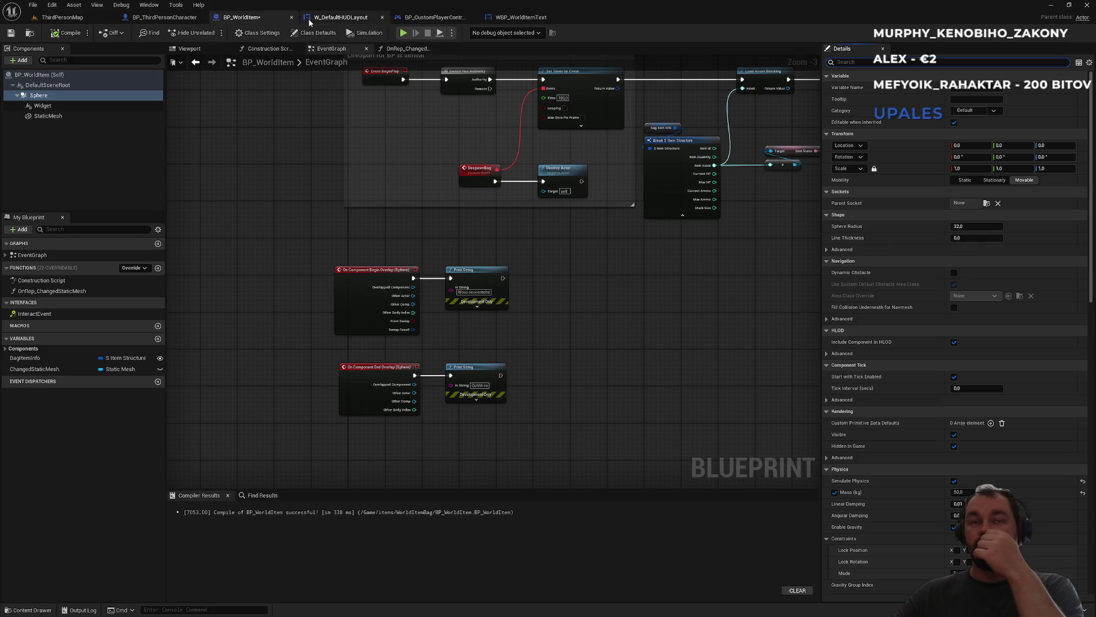
{"action": "scroll", "coordinate": [975, 355], "scroll_direction": "down", "scroll_amount": 12}
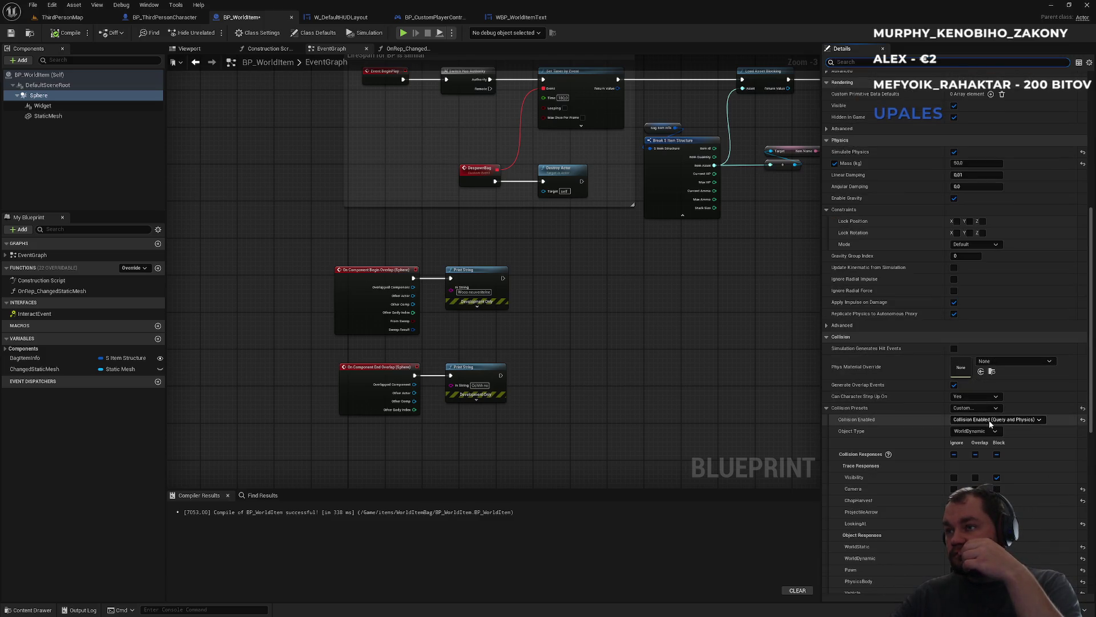
{"action": "scroll", "coordinate": [994, 403], "scroll_direction": "down", "scroll_amount": 2}
{"action": "scroll", "coordinate": [995, 403], "scroll_direction": "down", "scroll_amount": 5}
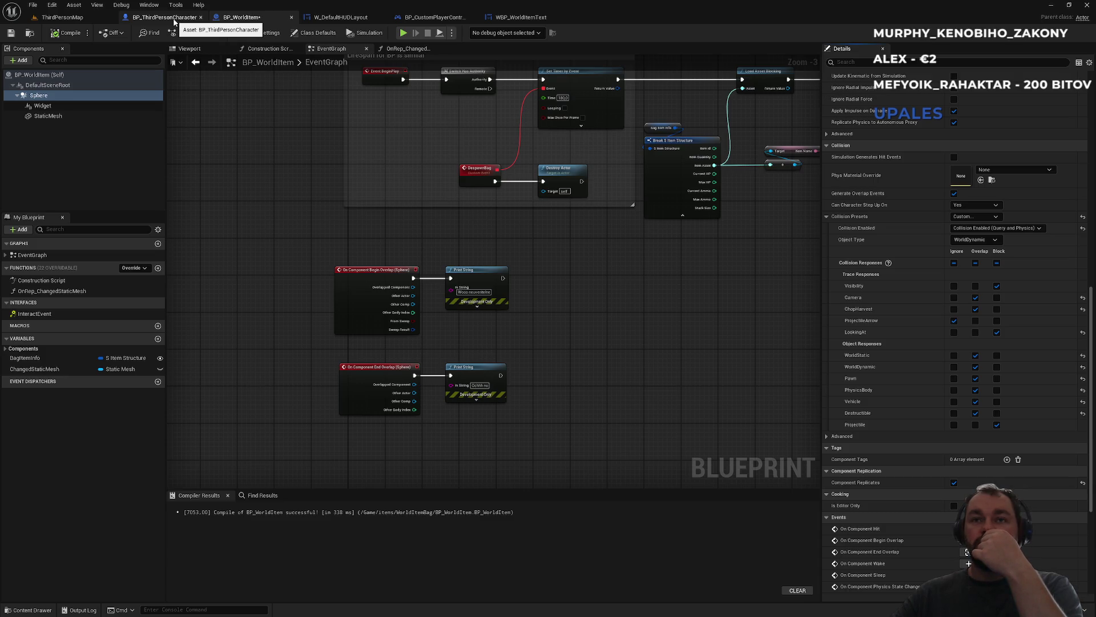
{"action": "mouse_move", "coordinate": [398, 274]}
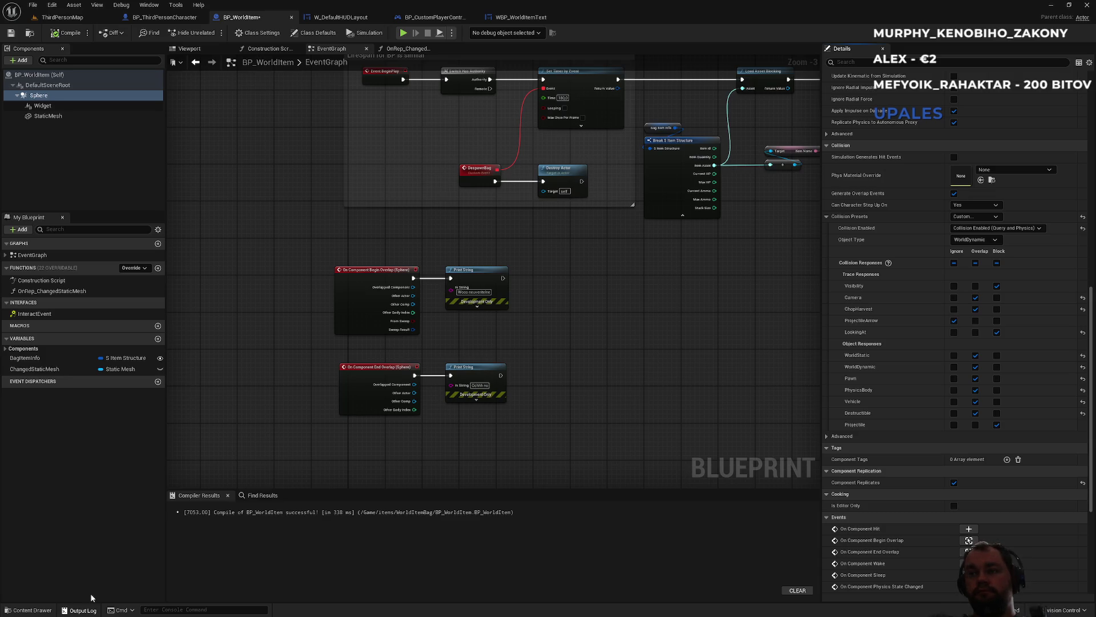
{"action": "left_click", "coordinate": [83, 610]}
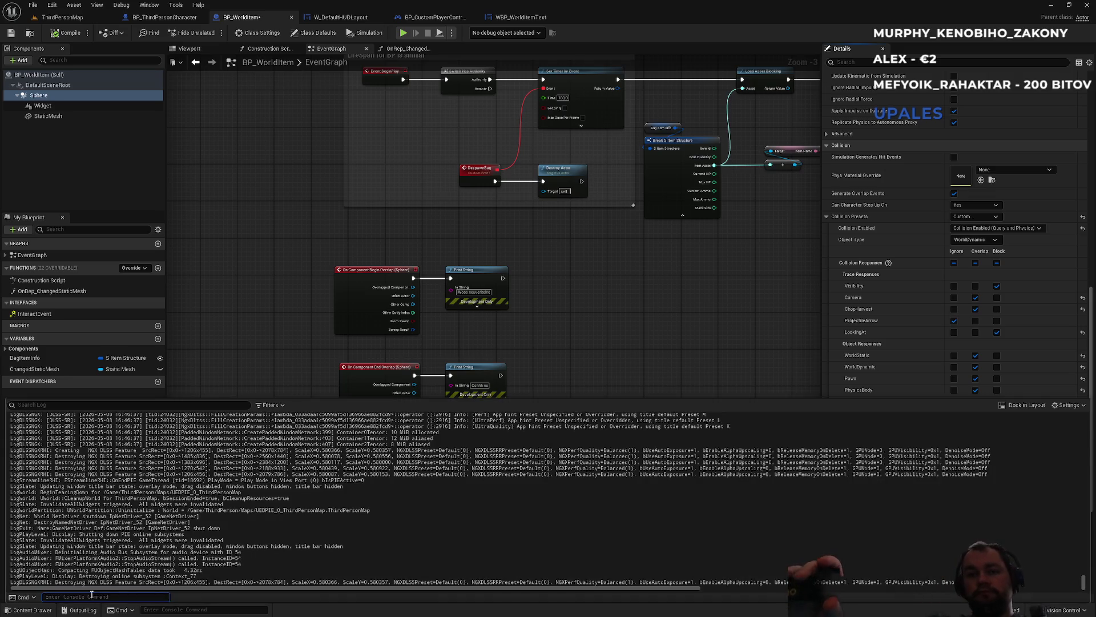
- Close the output log, frame and box-select the overlap event nodes, then deselect them
{"action": "left_click", "coordinate": [261, 304]}
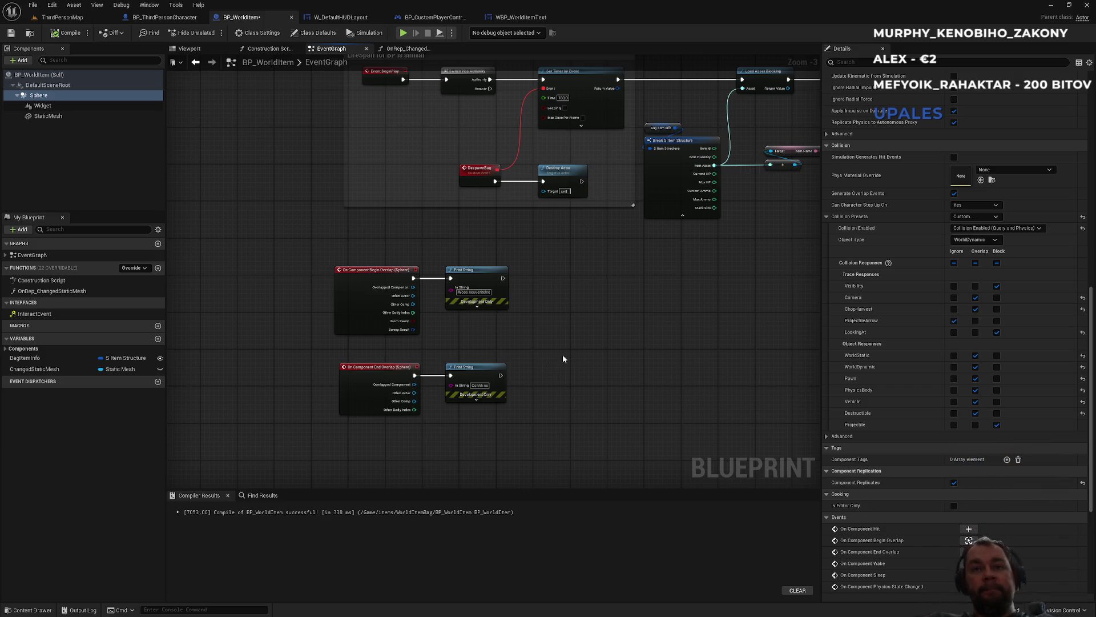
{"action": "scroll", "coordinate": [509, 338], "scroll_direction": "up", "scroll_amount": 3}
{"action": "left_click_drag", "start_coordinate": [471, 337], "coordinate": [553, 313]}
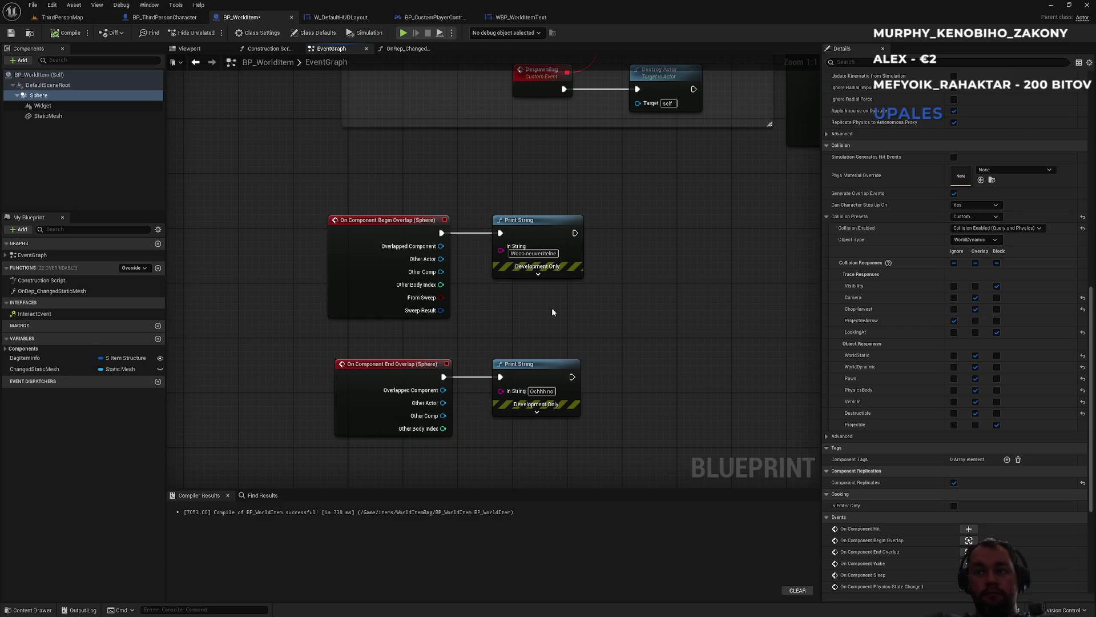
{"action": "left_click_drag", "start_coordinate": [339, 198], "coordinate": [622, 417]}
{"action": "left_click", "coordinate": [661, 359]}
{"action": "left_click", "coordinate": [60, 17]}
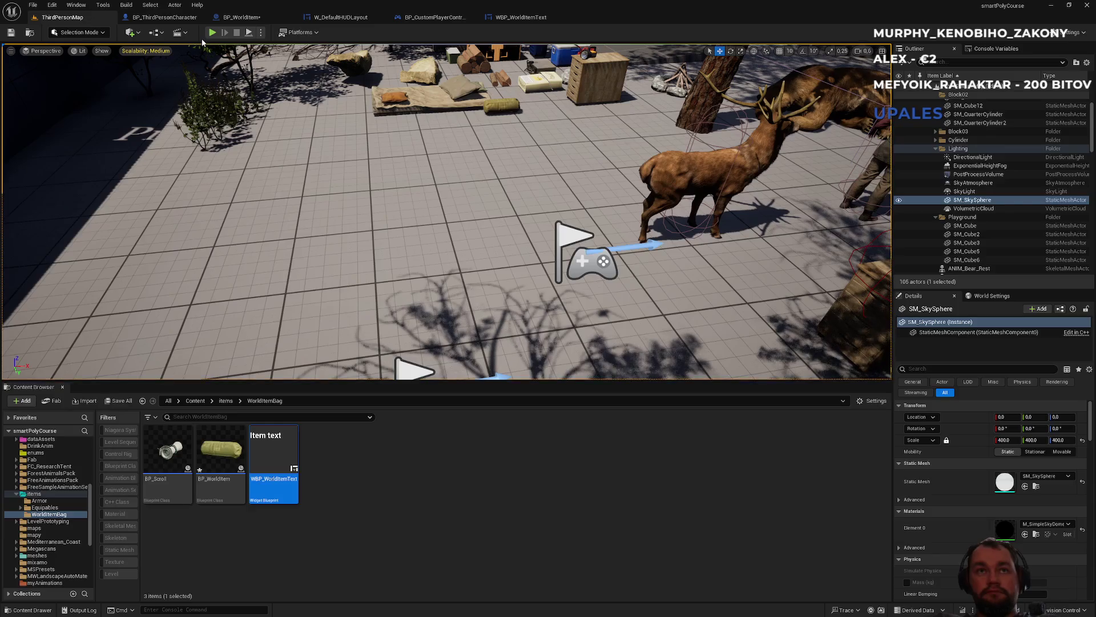
- Start a playtest, walk forward, and drop the raw meat from the inventory
{"action": "left_click", "coordinate": [211, 32]}
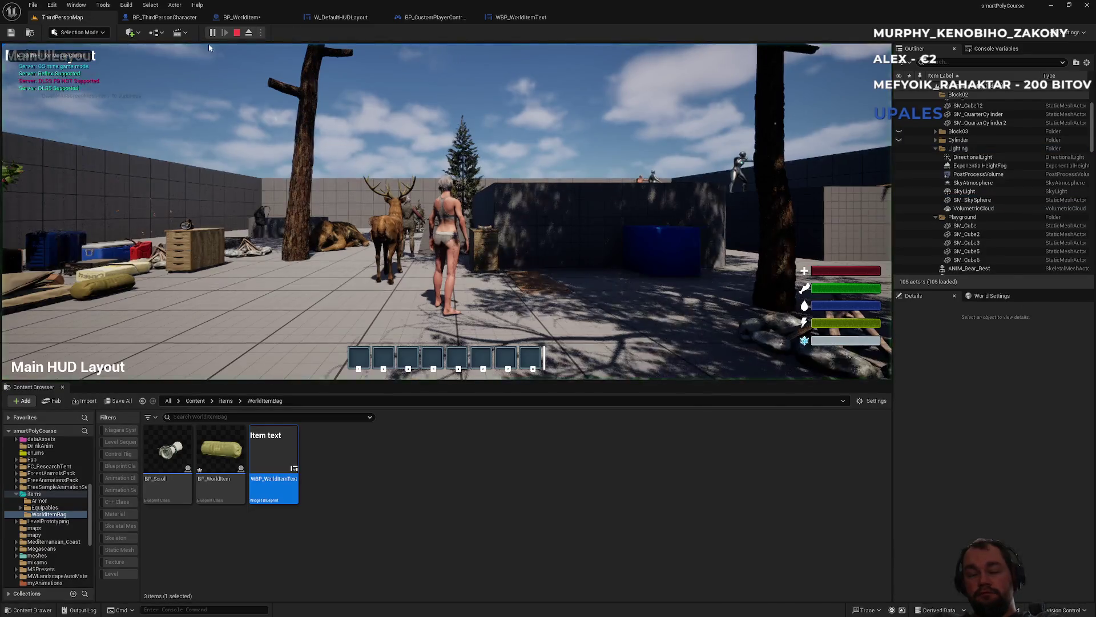
{"action": "key", "text": "w"}
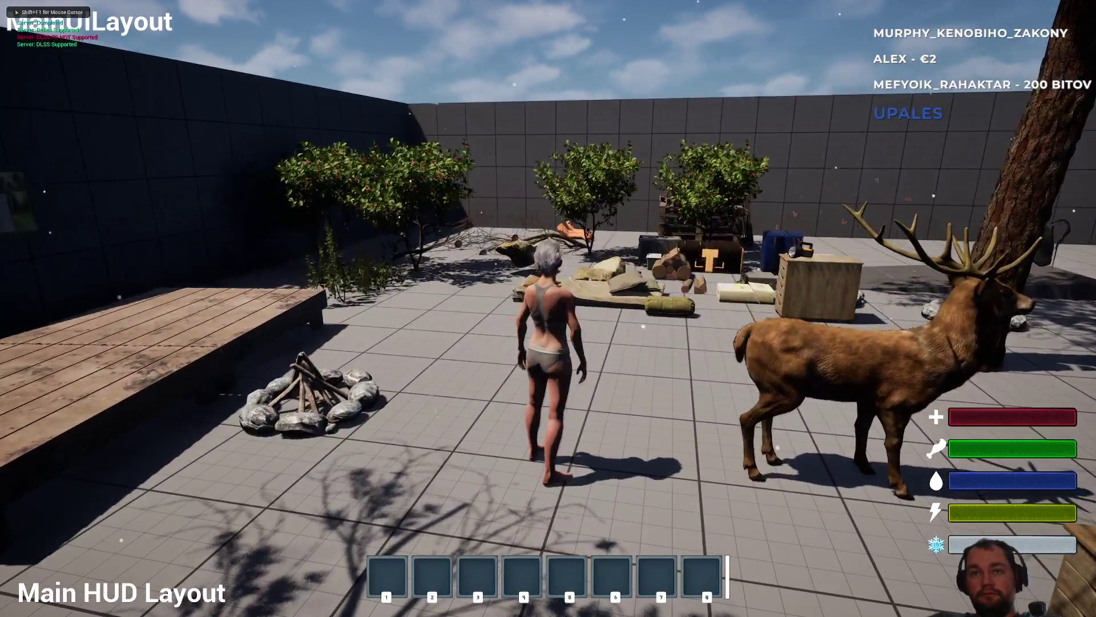
{"action": "key", "text": "i"}
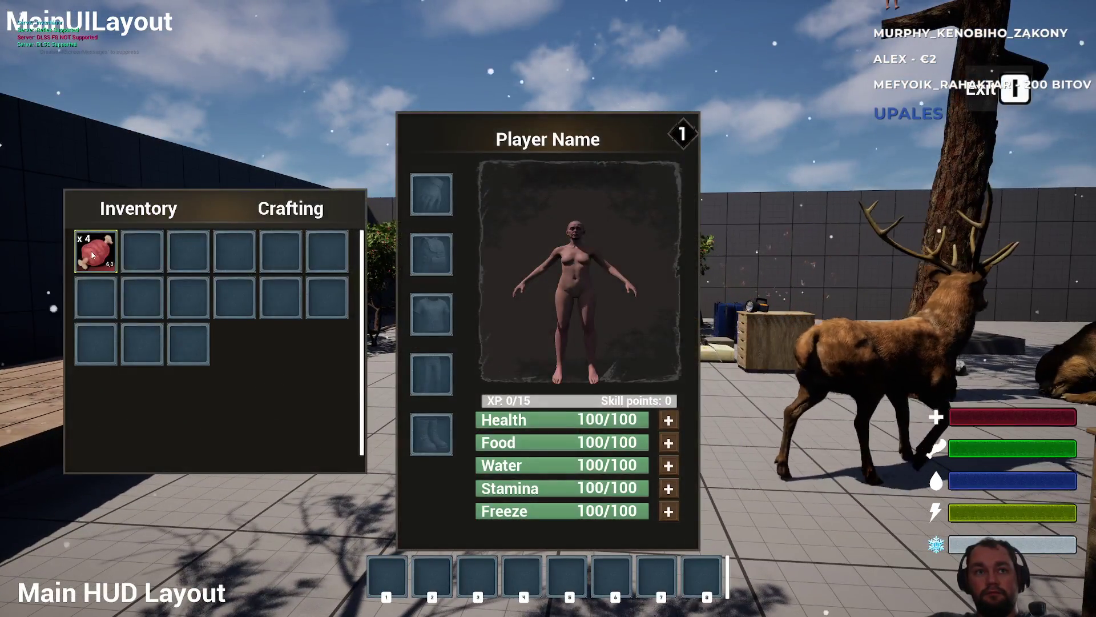
{"action": "right_click", "coordinate": [94, 251]}
{"action": "left_click", "coordinate": [118, 267]}
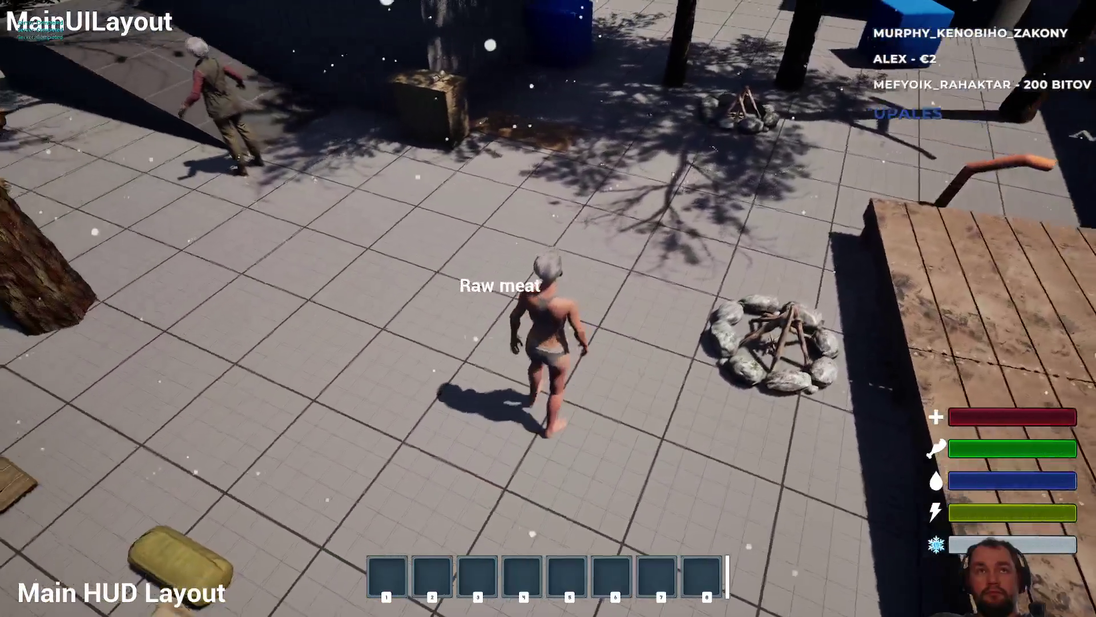
- Pick the raw meat up with E, drop it again with G, then stop and open W_DefaultHUDLayout
{"action": "scroll", "coordinate": [548, 308], "scroll_direction": "up", "scroll_amount": 5}
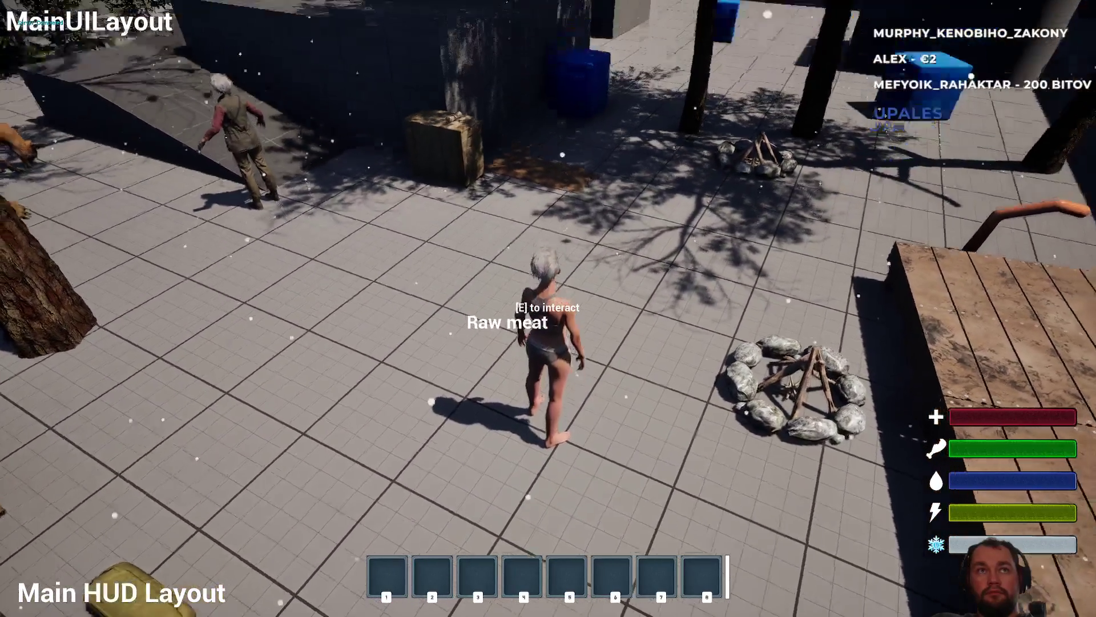
{"action": "scroll", "coordinate": [548, 308], "scroll_direction": "down", "scroll_amount": 5}
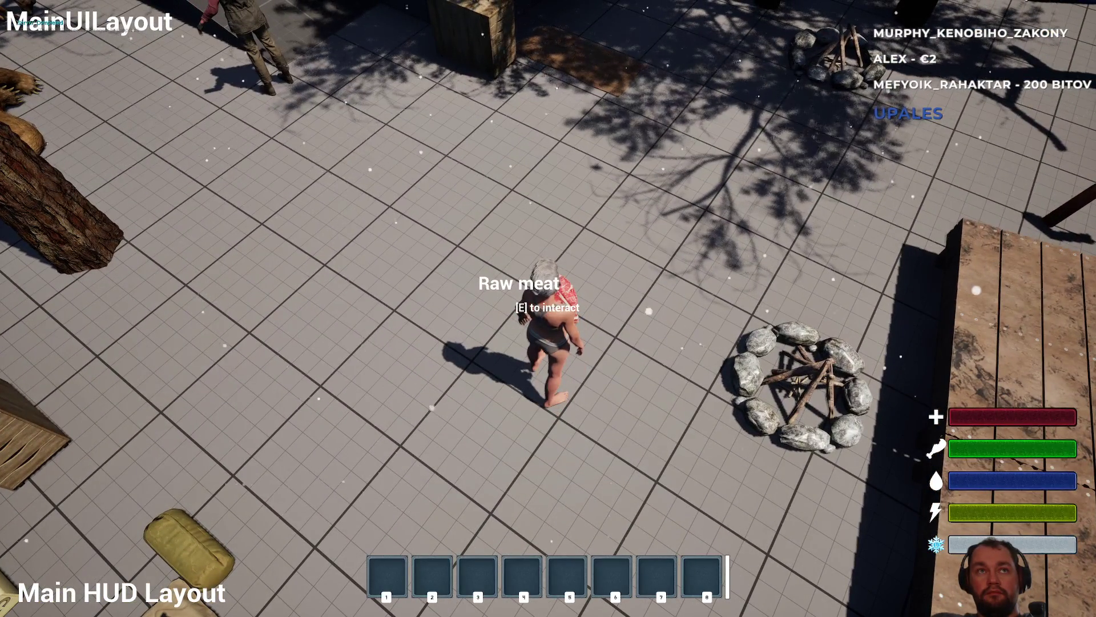
{"action": "key", "text": "e"}
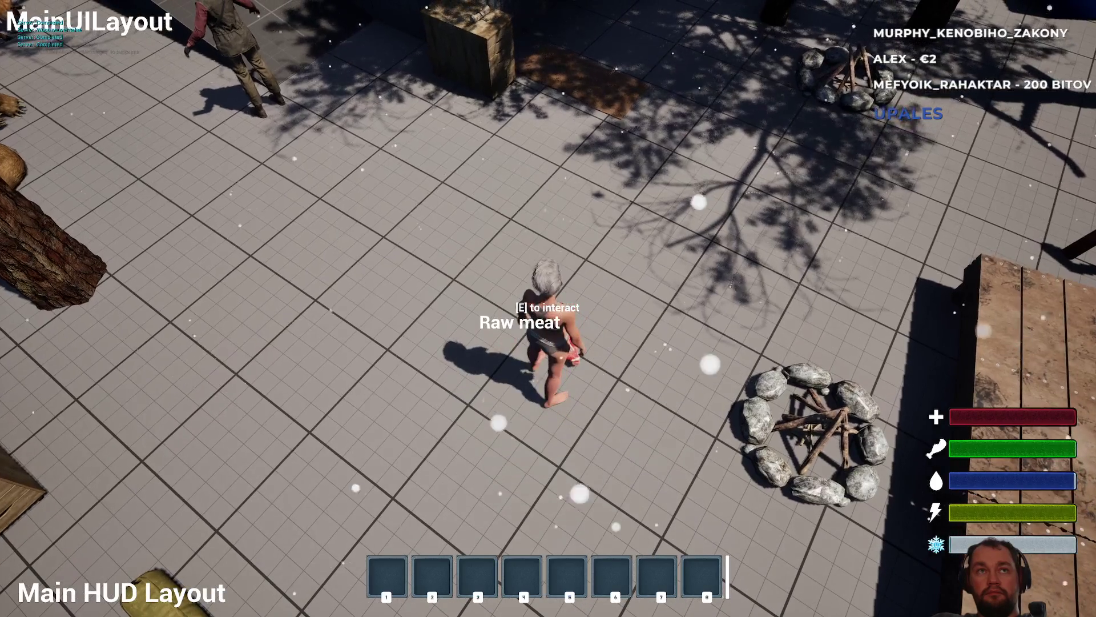
{"action": "key", "text": "w"}
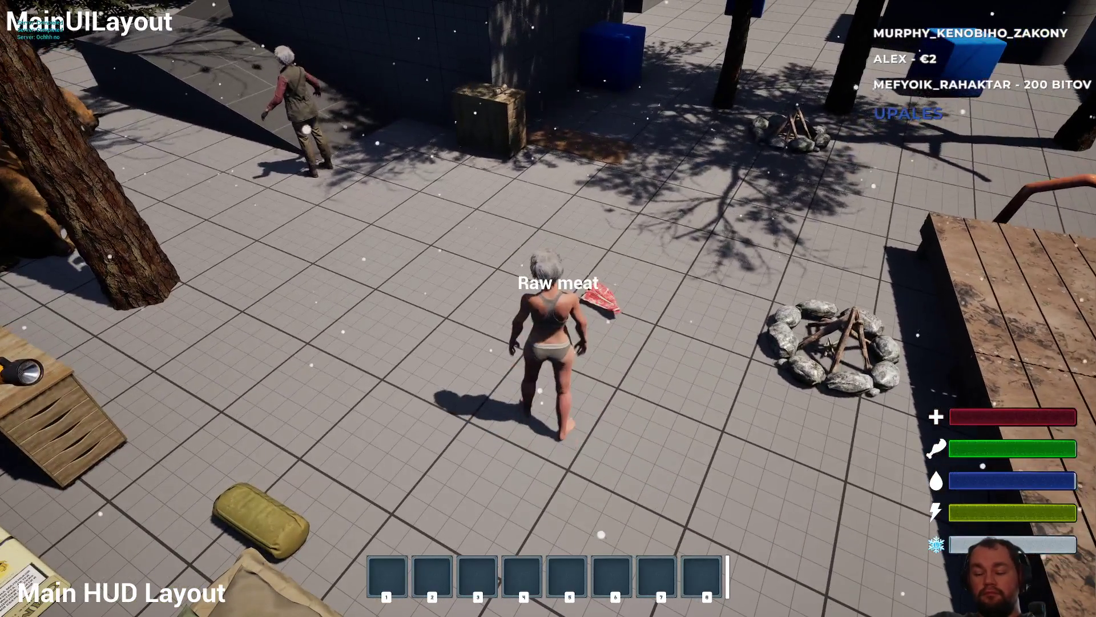
{"action": "key", "text": "g"}
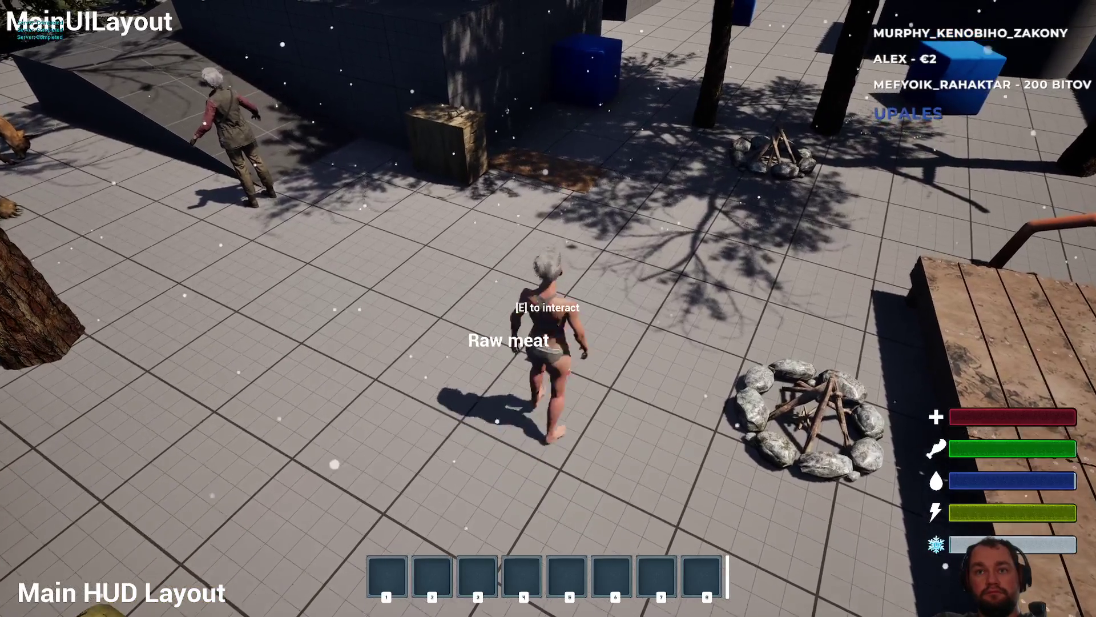
{"action": "key", "text": "Escape"}
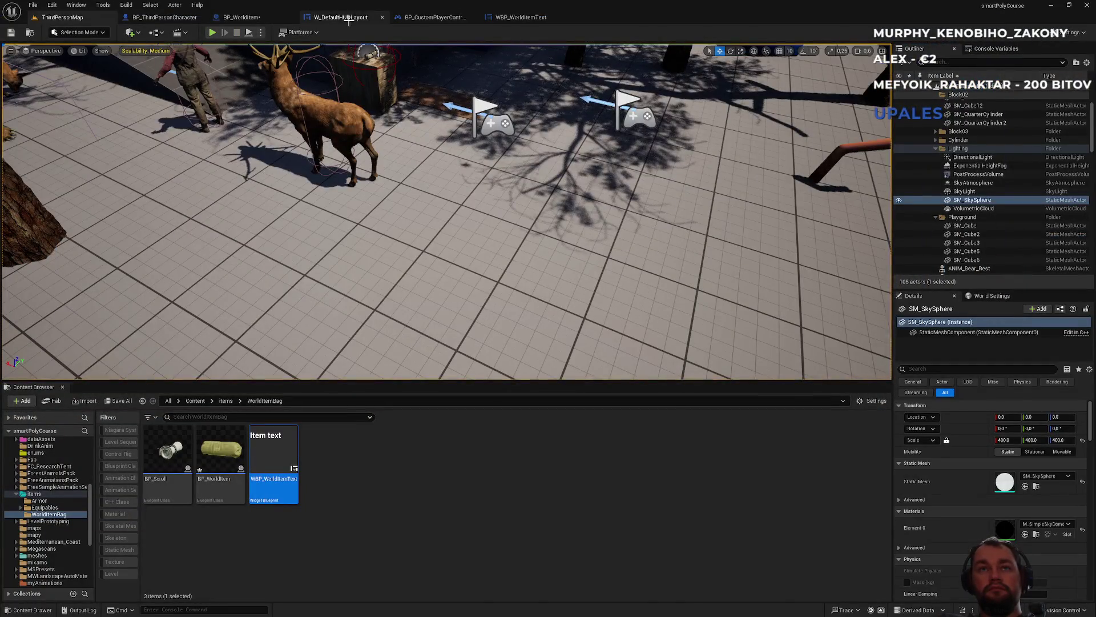
{"action": "left_click", "coordinate": [349, 20]}
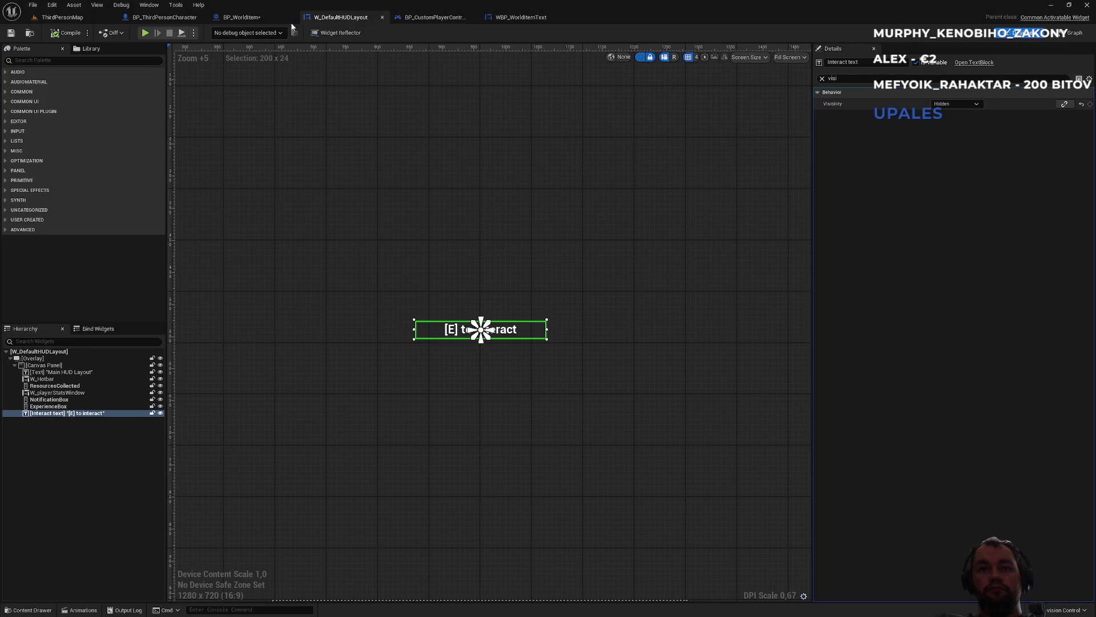
- Make BP_WorldItem's Sphere overlap the Visibility trace channel, then go back to ThirdPersonMap
{"action": "left_click", "coordinate": [259, 19]}
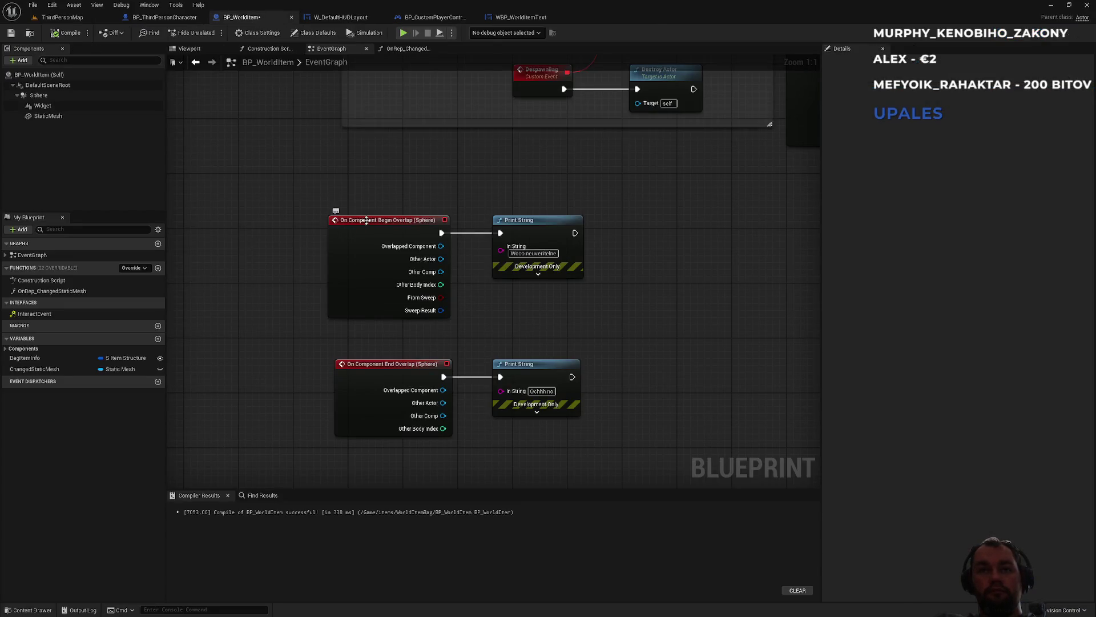
{"action": "left_click", "coordinate": [78, 96]}
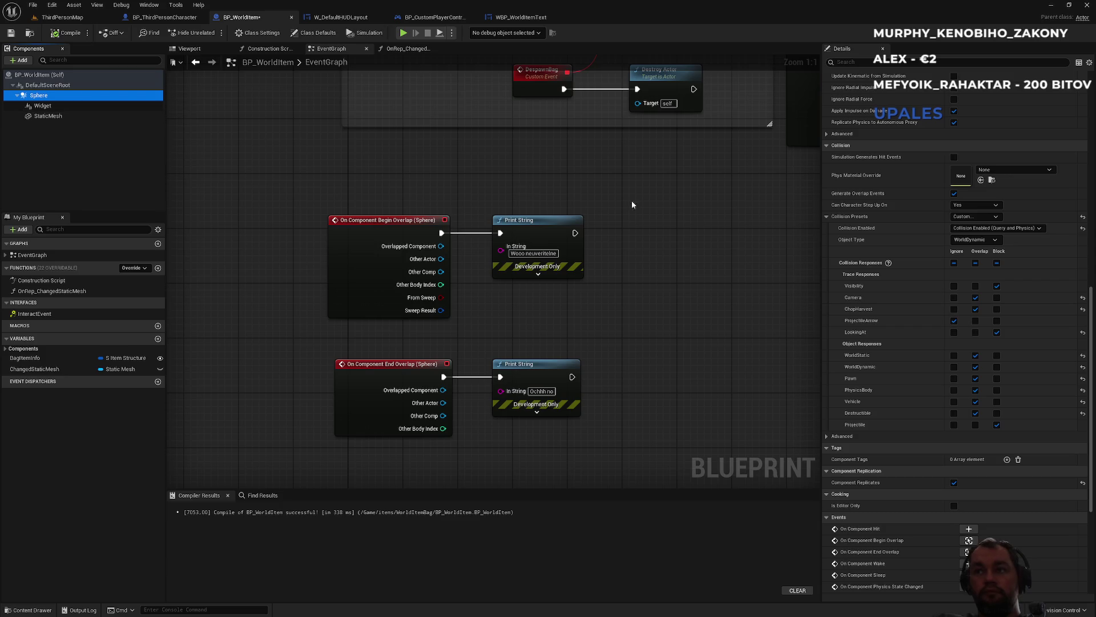
{"action": "left_click", "coordinate": [976, 287]}
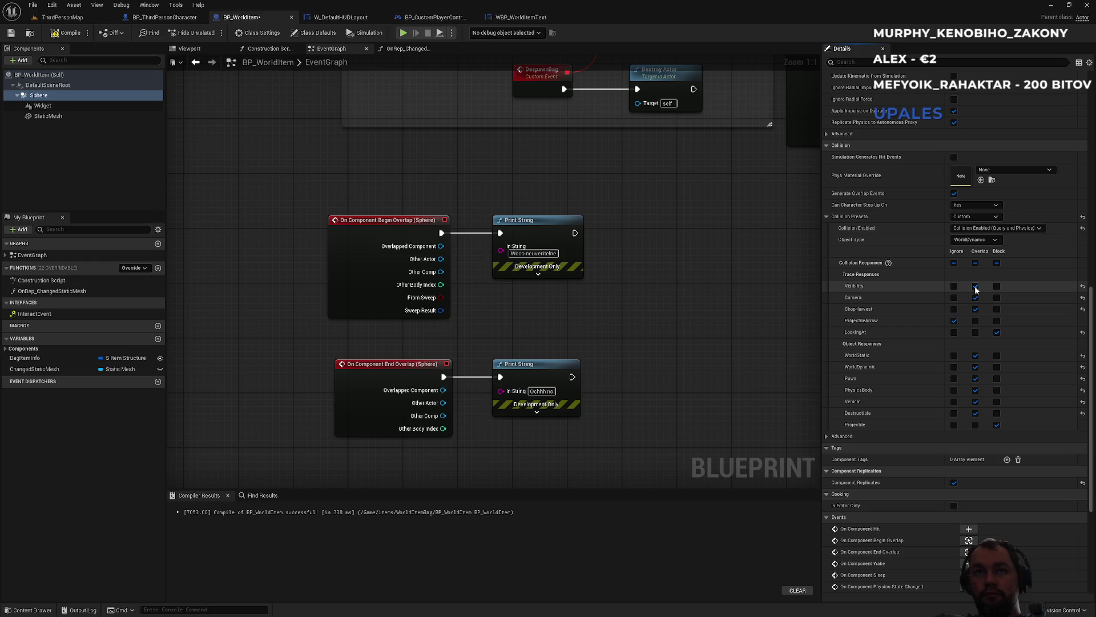
{"action": "left_click", "coordinate": [62, 17]}
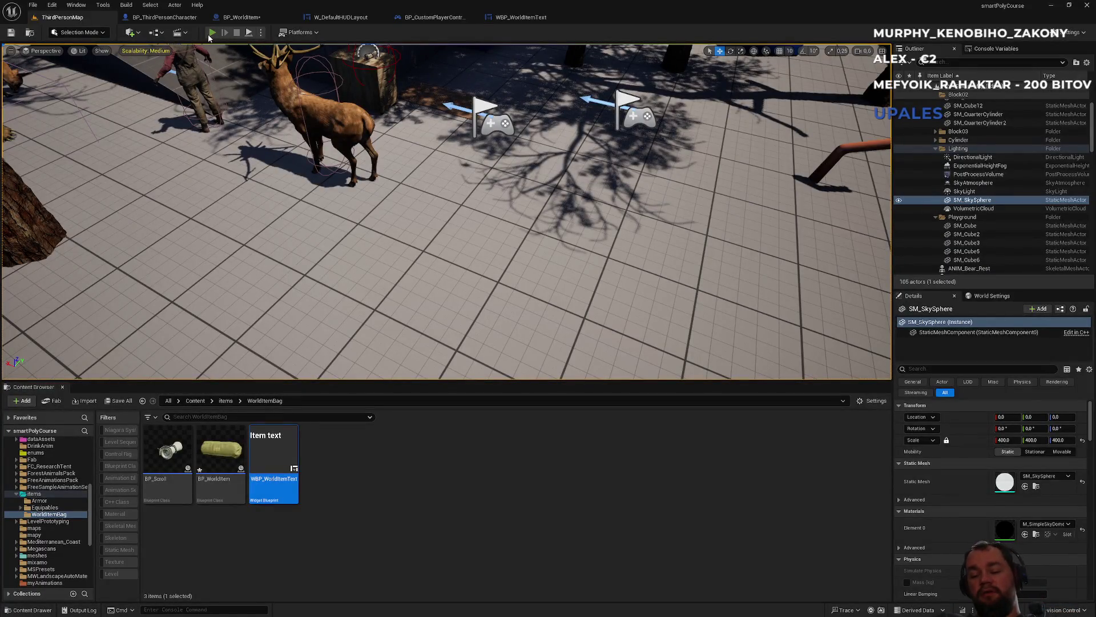
- Play-test by dropping the raw meat from the inventory, walking back and picking it up
{"action": "left_click", "coordinate": [212, 32]}
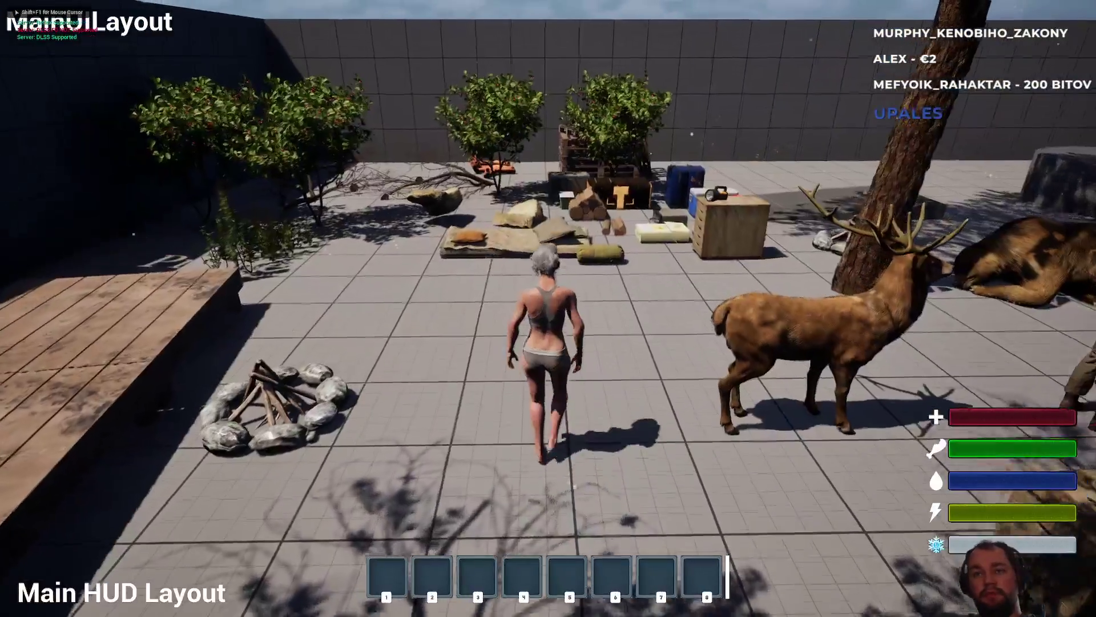
{"action": "key", "text": "i"}
{"action": "right_click", "coordinate": [84, 253]}
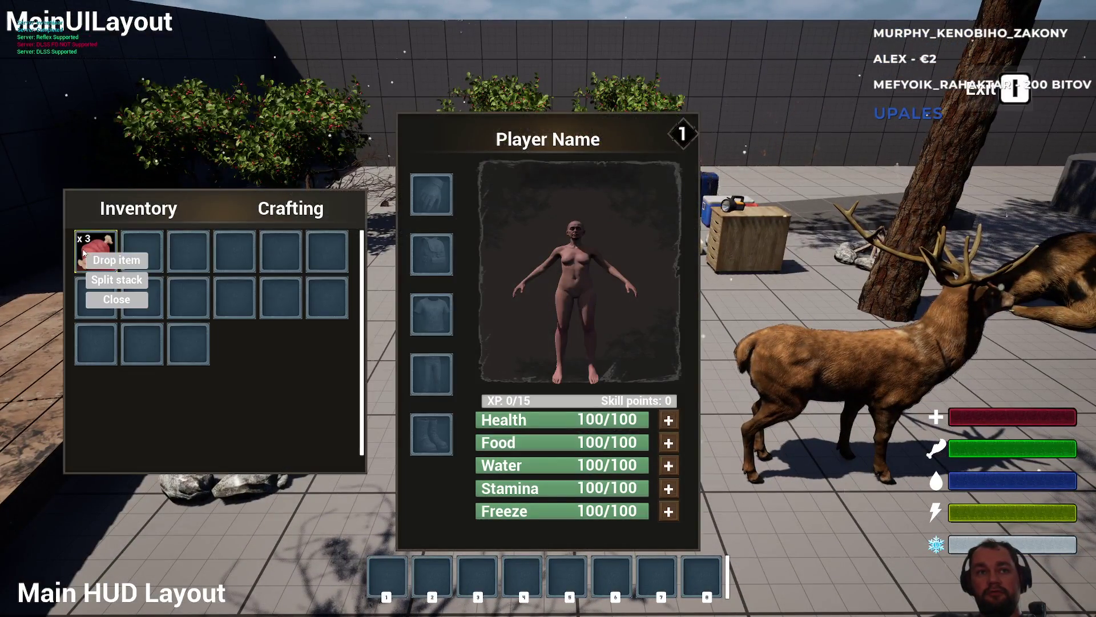
{"action": "left_click", "coordinate": [116, 260]}
{"action": "key", "text": "i"}
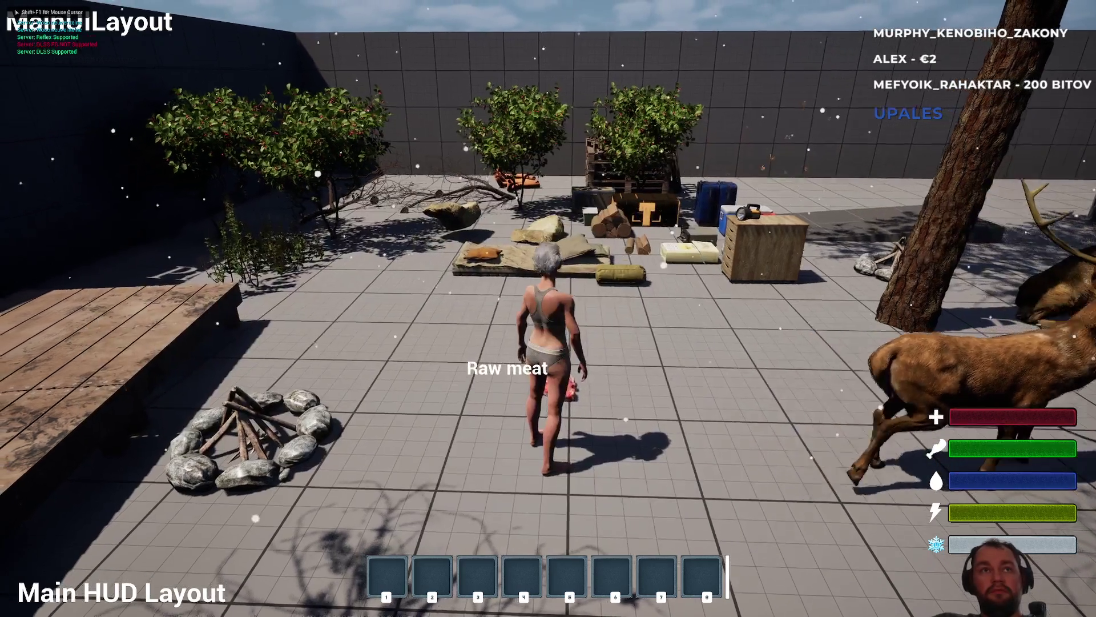
{"action": "key", "text": "s"}
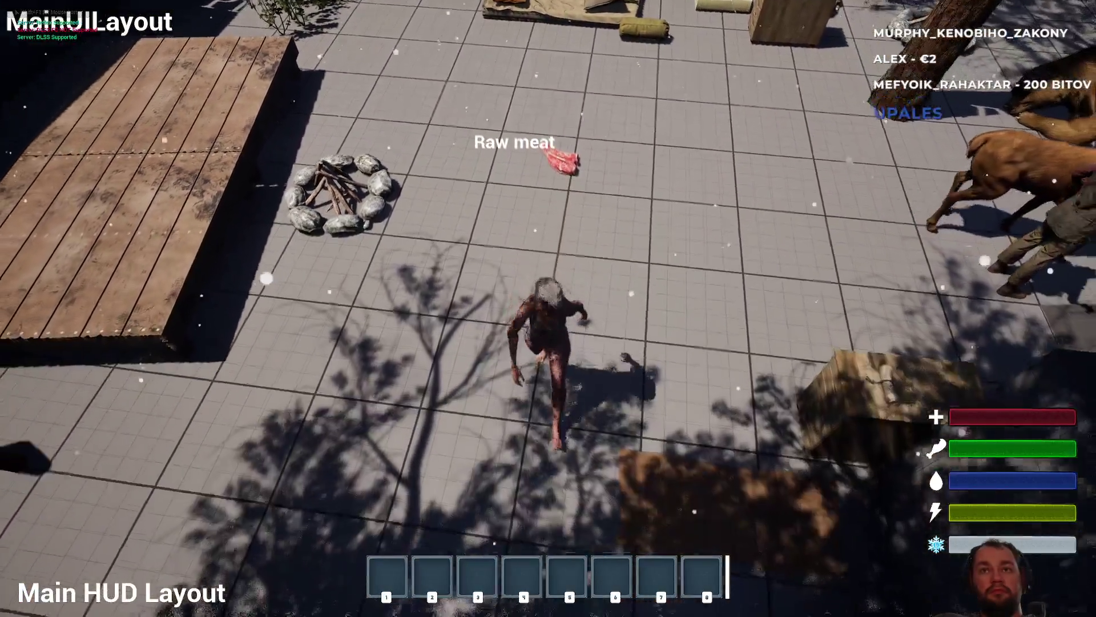
{"action": "key", "text": "w"}
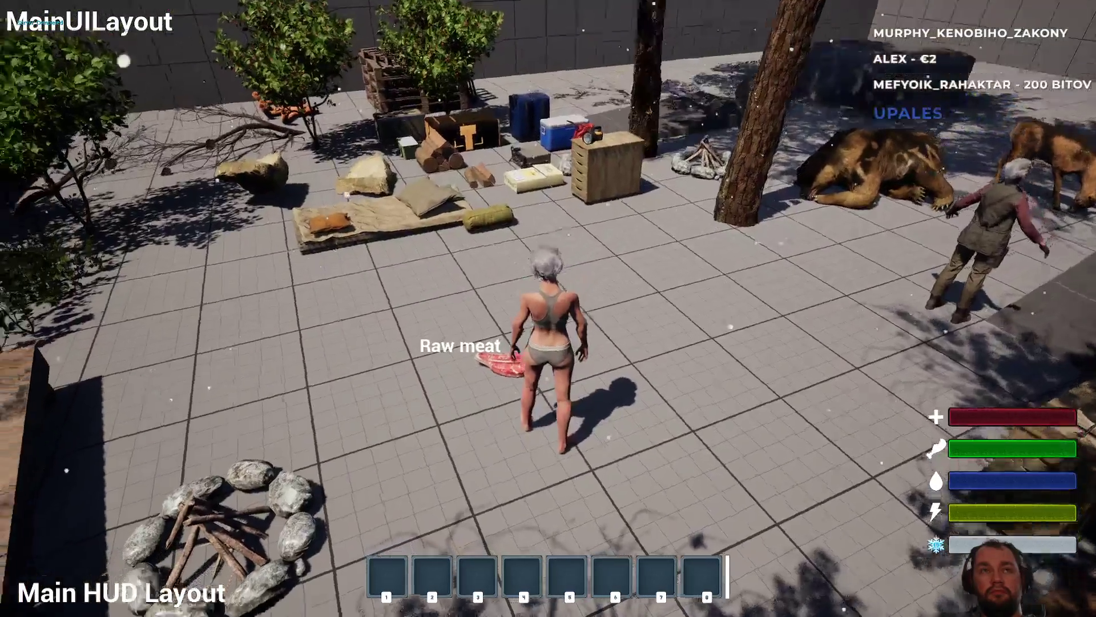
{"action": "key", "text": "w"}
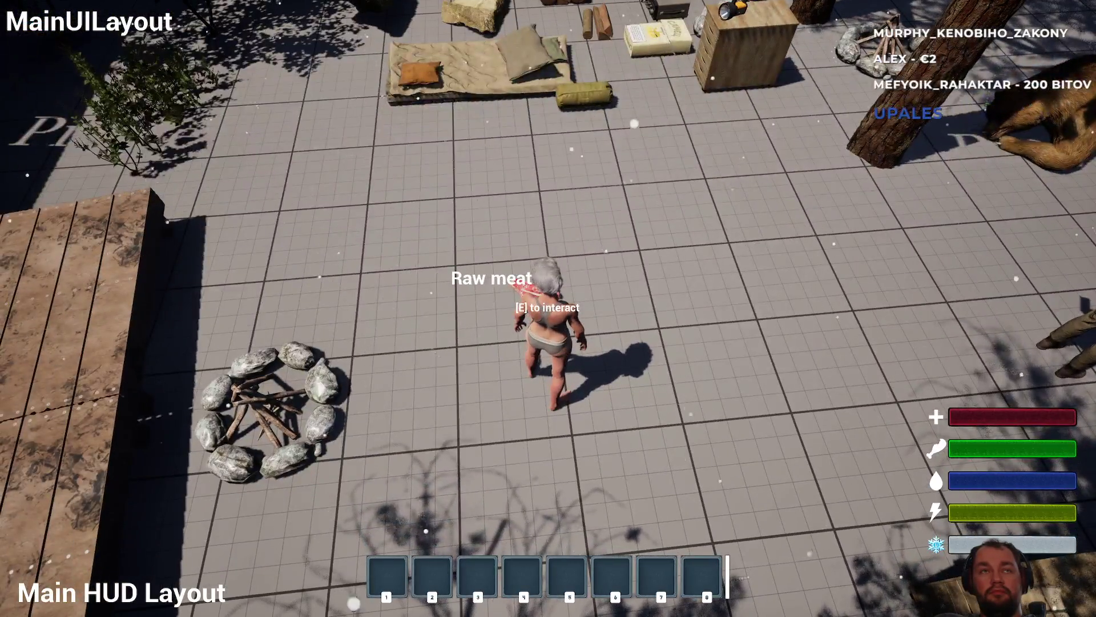
{"action": "key", "text": "w"}
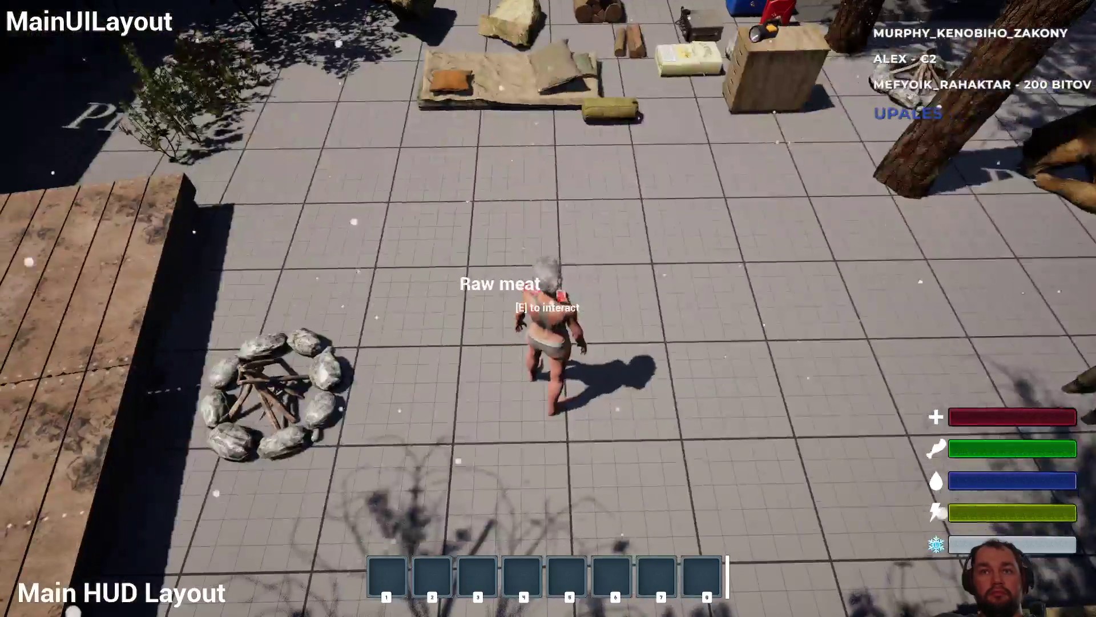
{"action": "key", "text": "e"}
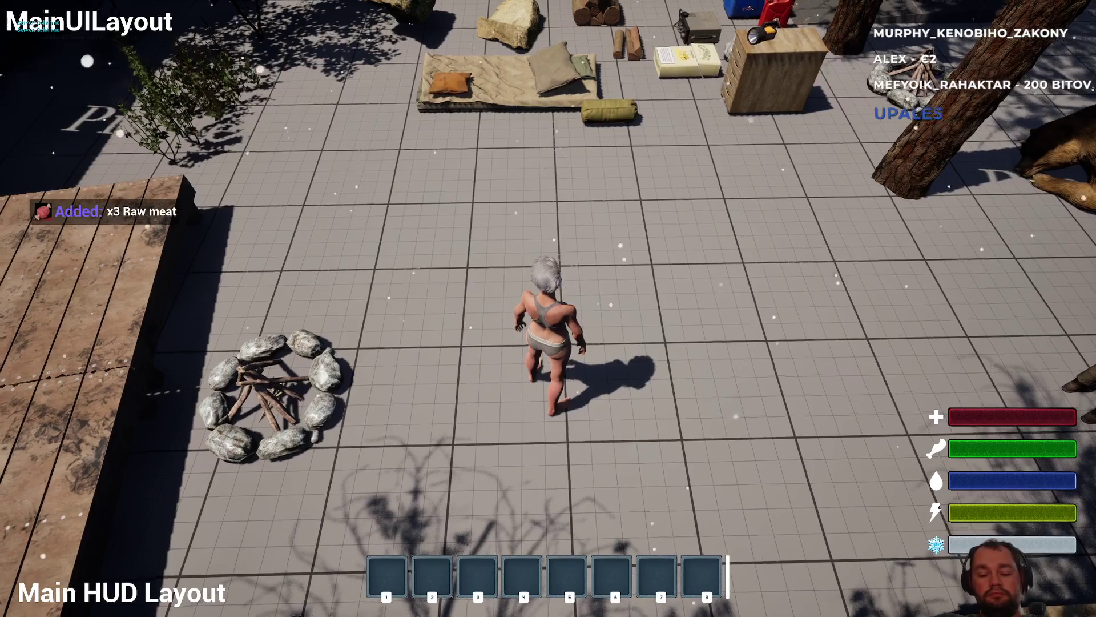
- Drop the raw meat again, check its Raw meat label, then stop and switch to the browser
{"action": "key", "text": "i"}
{"action": "right_click", "coordinate": [95, 254]}
{"action": "left_click", "coordinate": [119, 279]}
{"action": "key", "text": "i"}
{"action": "key", "text": "w"}
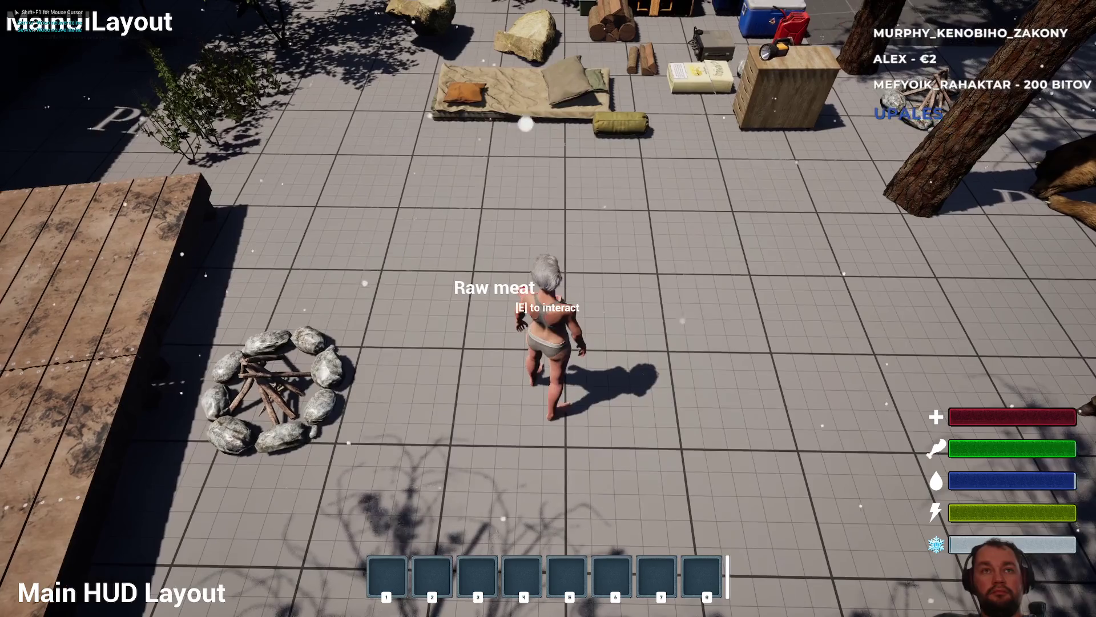
{"action": "key", "text": "s"}
{"action": "key", "text": "w"}
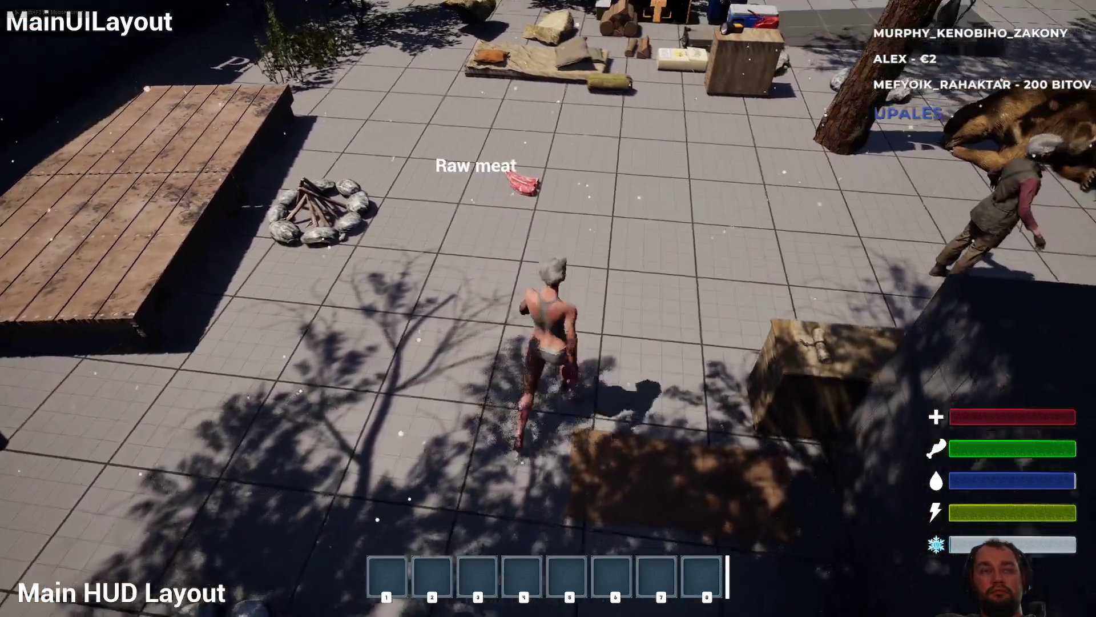
{"action": "key", "text": "w"}
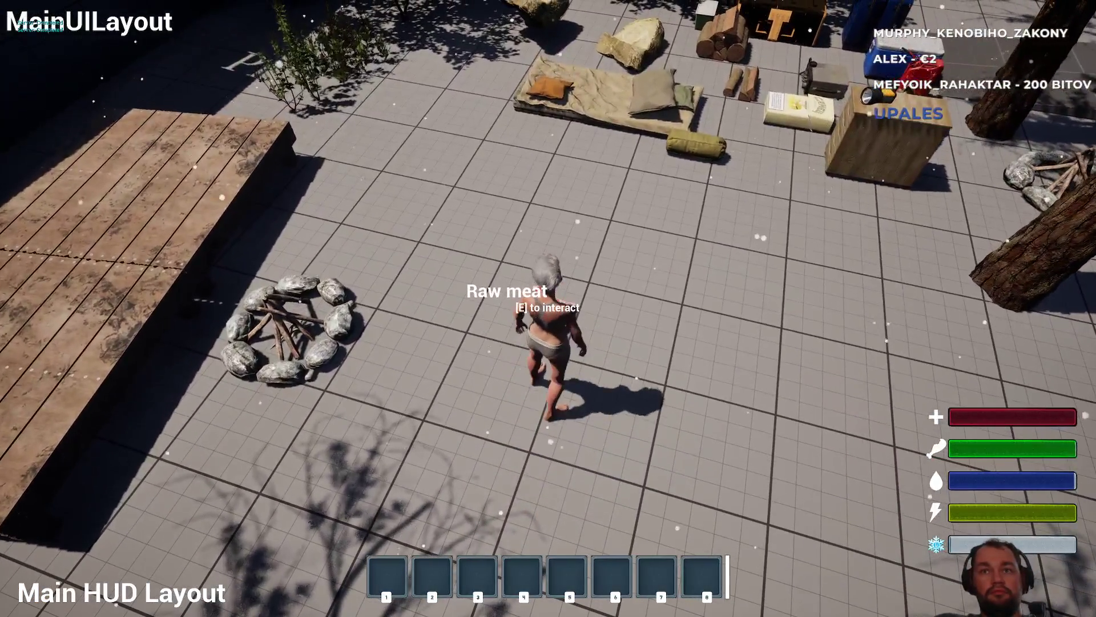
{"action": "key", "text": "s"}
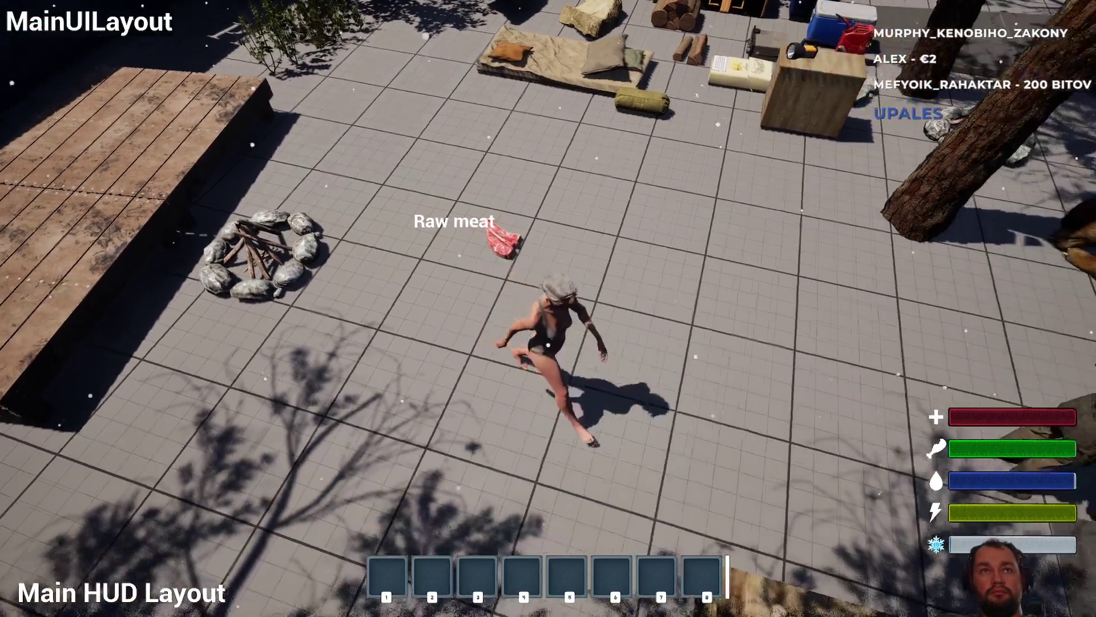
{"action": "key", "text": "w"}
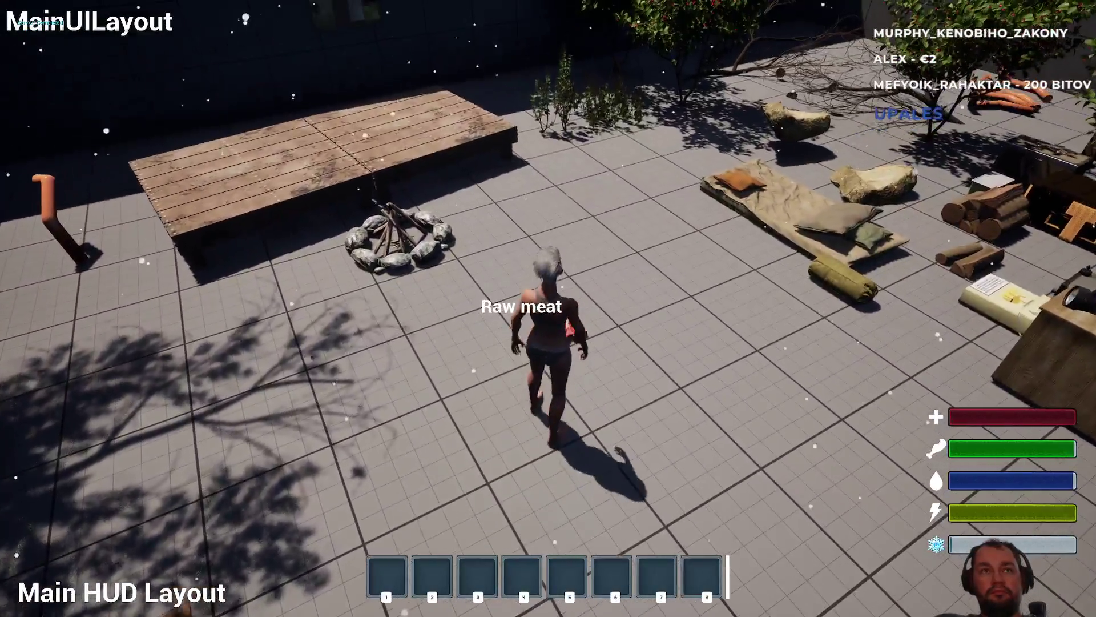
{"action": "key", "text": "Escape"}
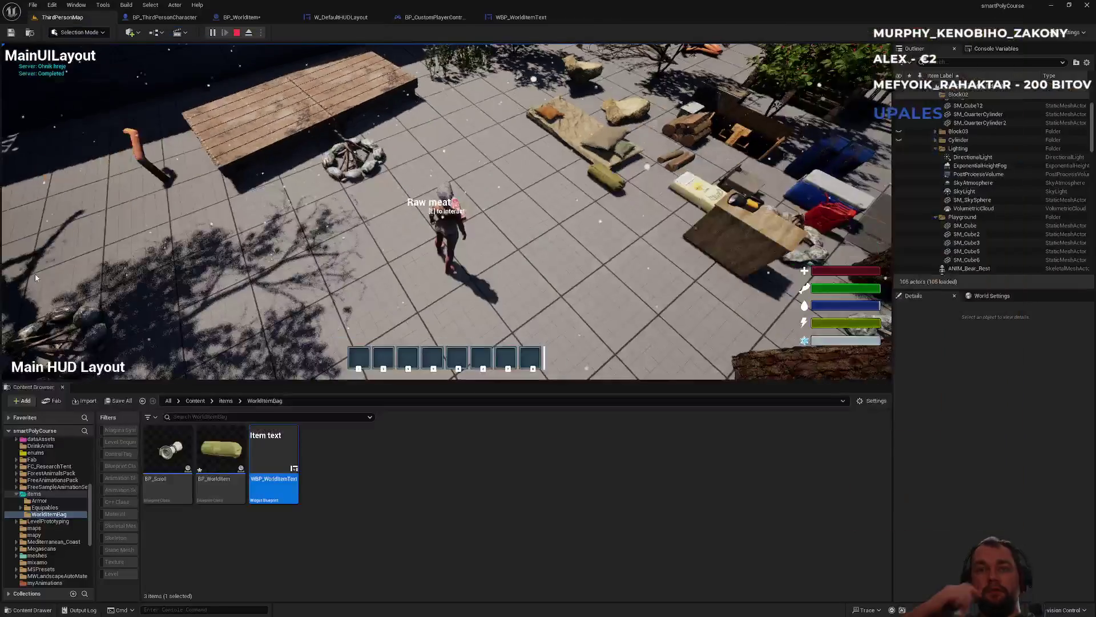
{"action": "key", "text": "alt+Tab"}
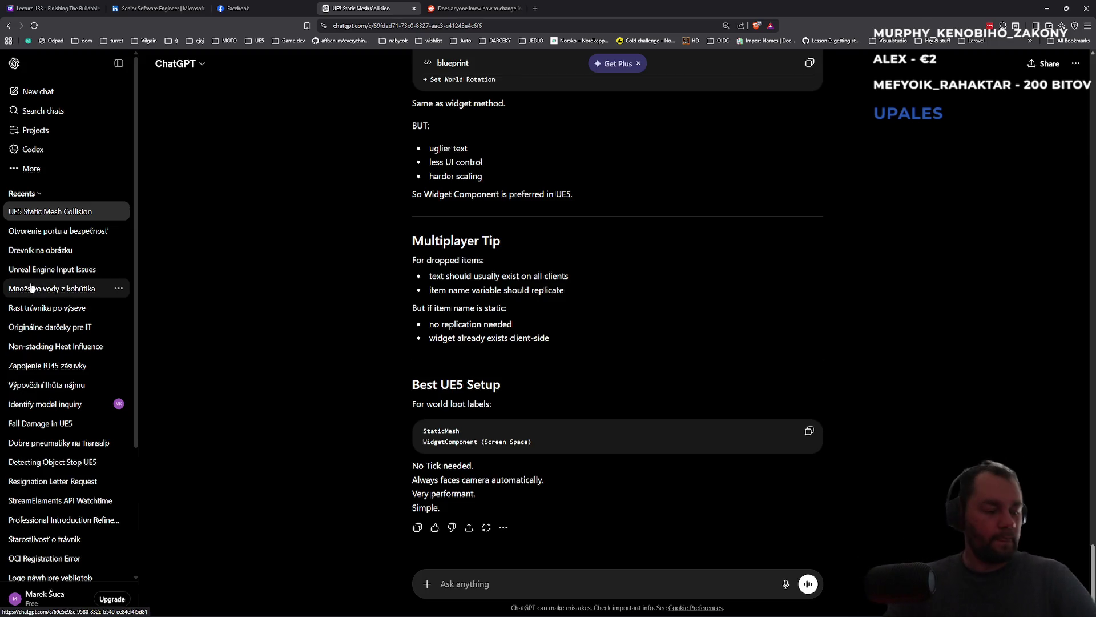
- Ask ChatGPT whether a trace channel can generate overlap events on an item component in UE5
{"action": "left_click", "coordinate": [501, 578]}
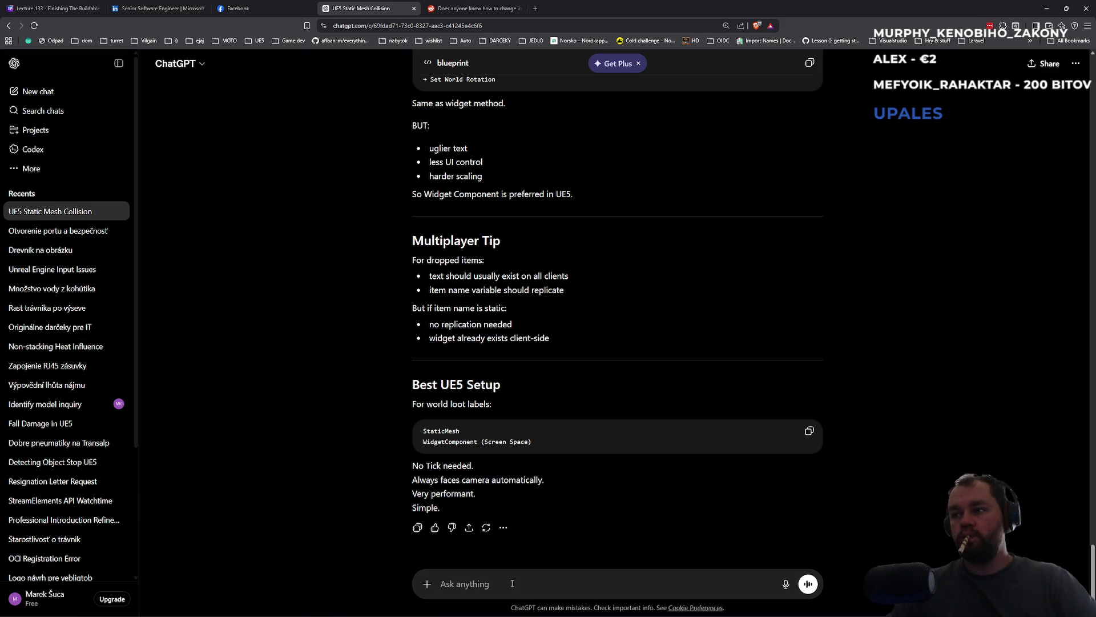
{"action": "type", "text": "is possible to generate on over"}
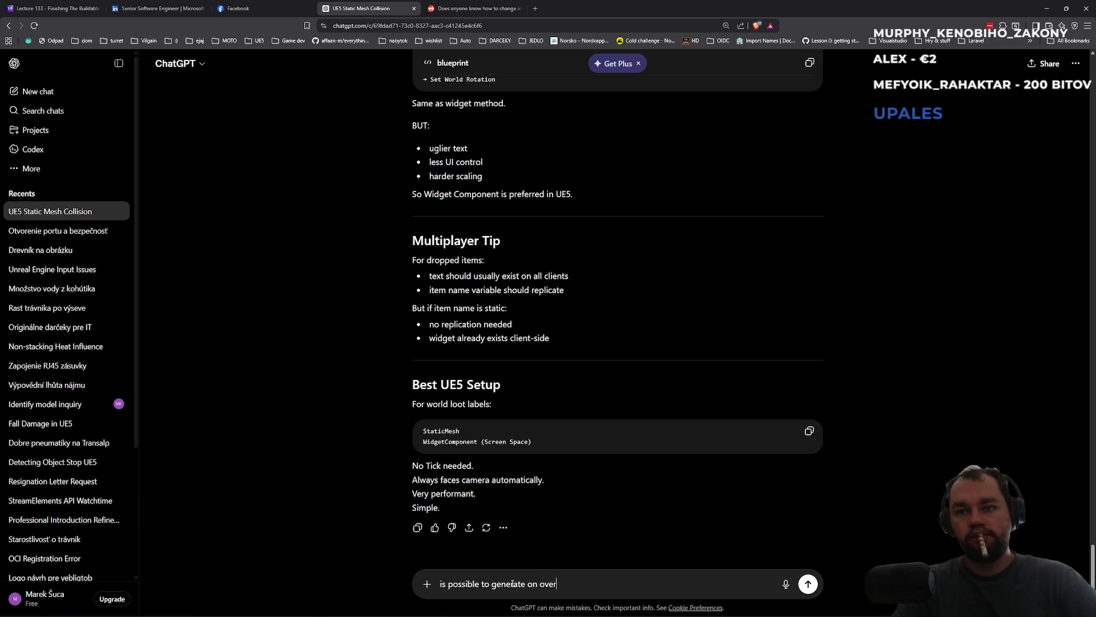
{"action": "type", "text": "lapped item generate overlap"}
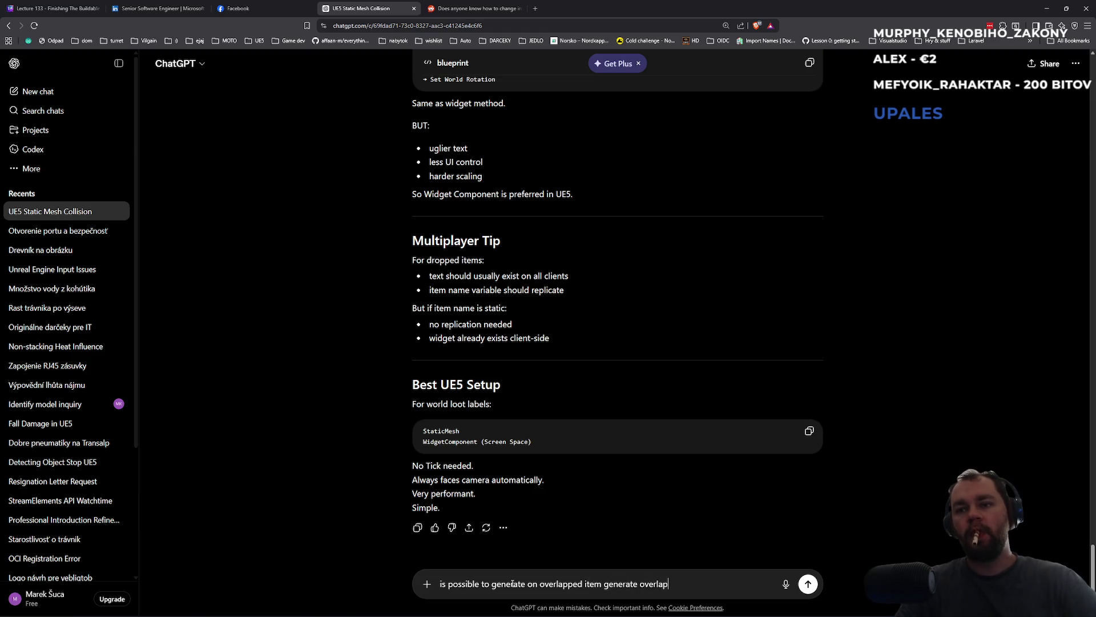
{"action": "type", "text": " event wh"}
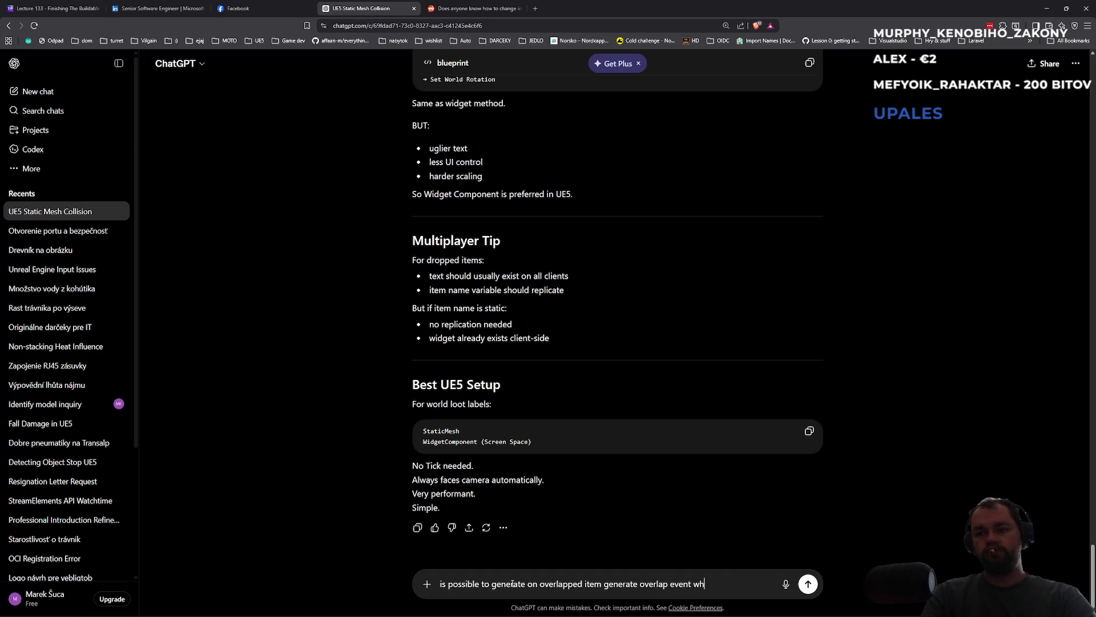
{"action": "type", "text": "en trace channel "}
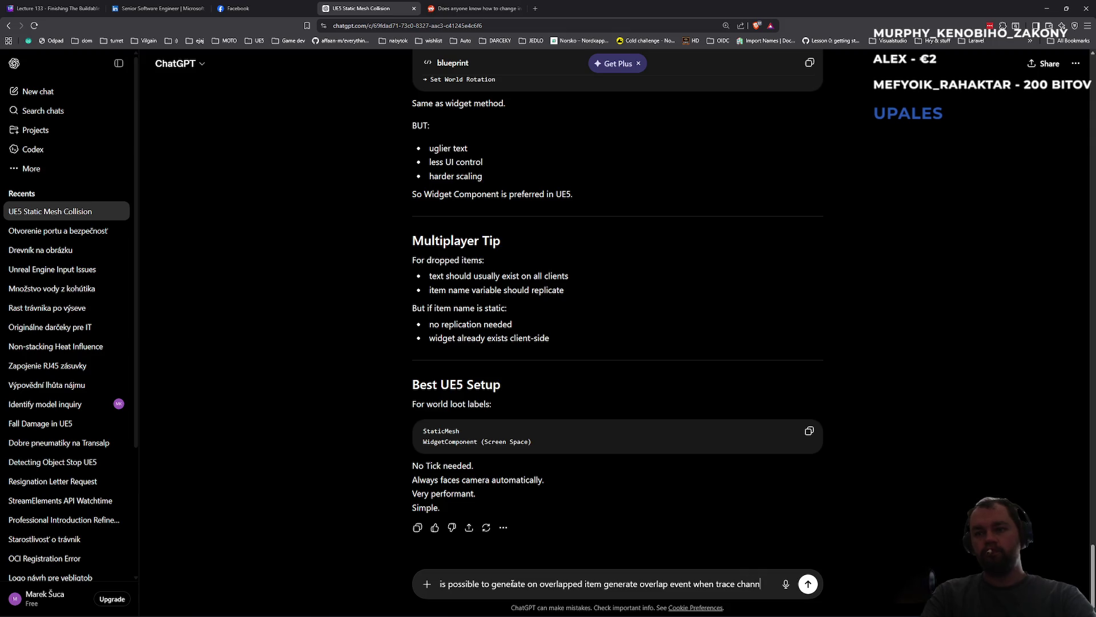
{"action": "type", "text": "it "}
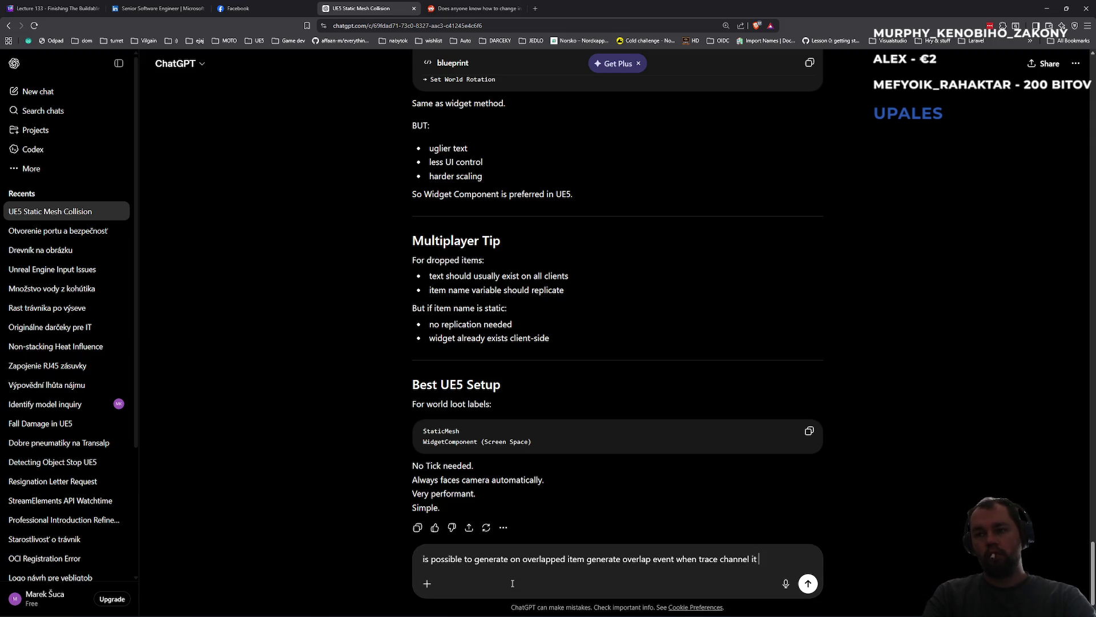
{"action": "type", "text": "component in ue5"}
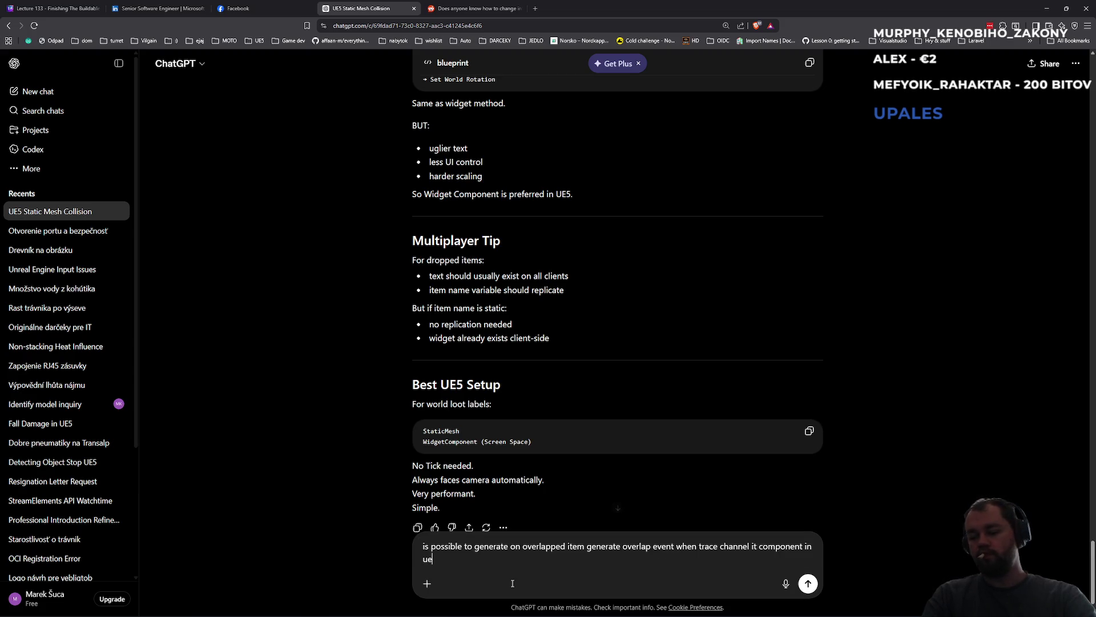
{"action": "key", "text": "Return"}
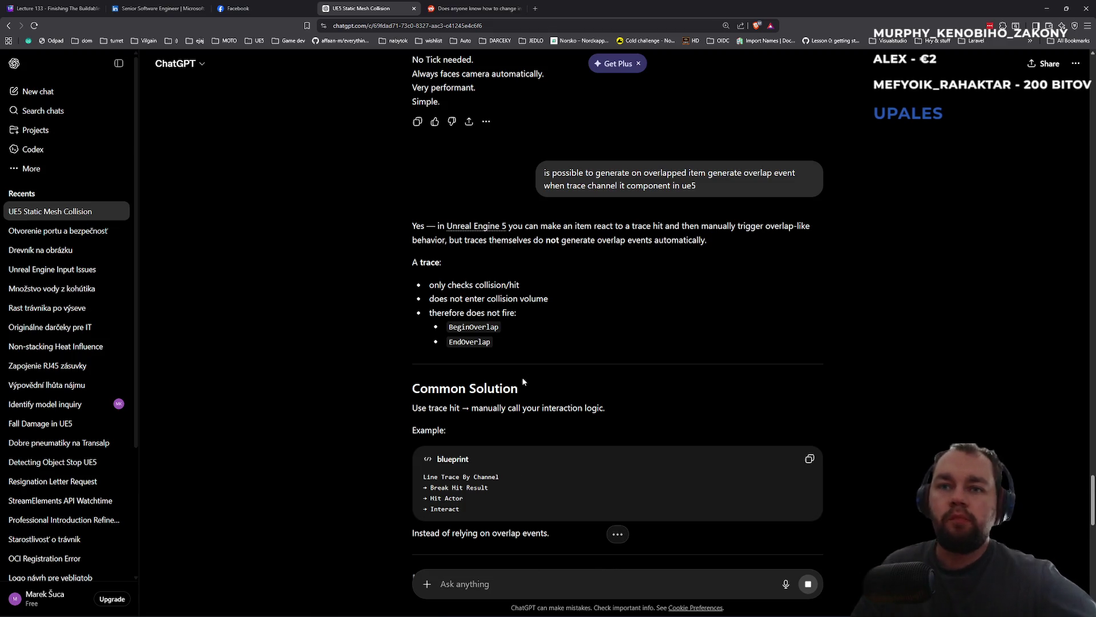
- Read through ChatGPT's recommended loot-system setup, then minimize the browser
{"action": "scroll", "coordinate": [523, 383], "scroll_direction": "down", "scroll_amount": 2}
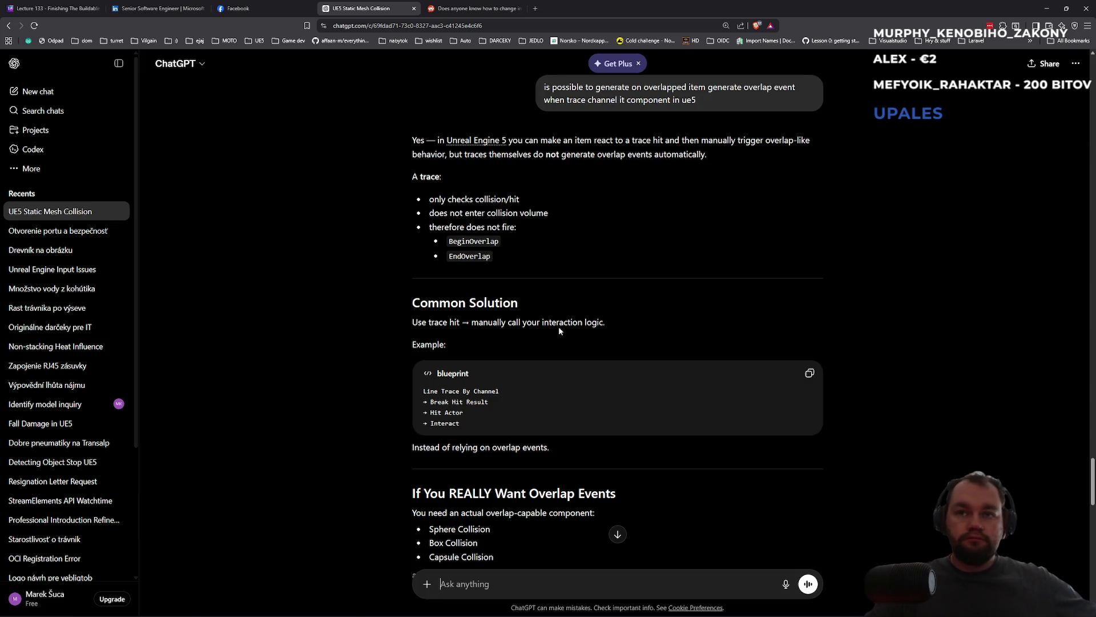
{"action": "scroll", "coordinate": [589, 431], "scroll_direction": "down", "scroll_amount": 2}
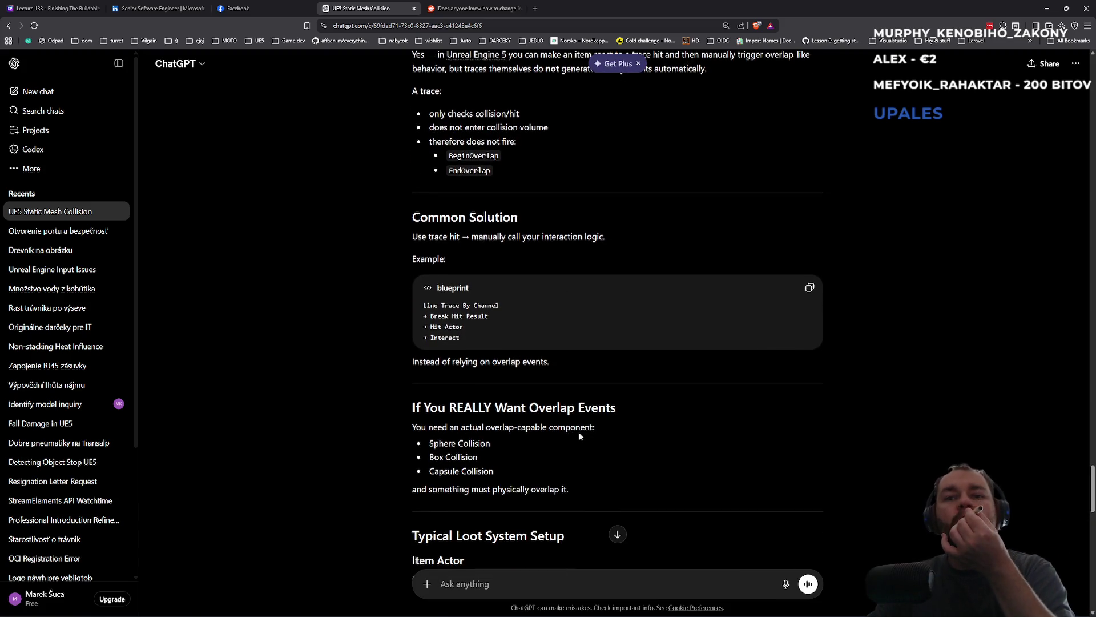
{"action": "scroll", "coordinate": [578, 434], "scroll_direction": "down", "scroll_amount": 2}
{"action": "scroll", "coordinate": [577, 434], "scroll_direction": "down", "scroll_amount": 3}
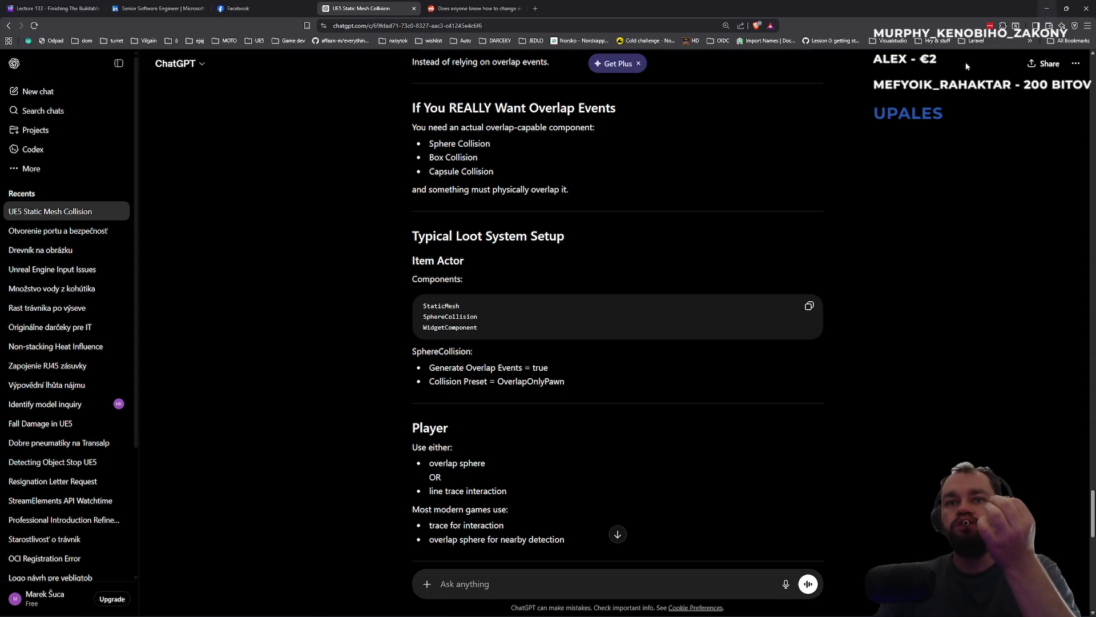
{"action": "scroll", "coordinate": [583, 414], "scroll_direction": "down", "scroll_amount": 1}
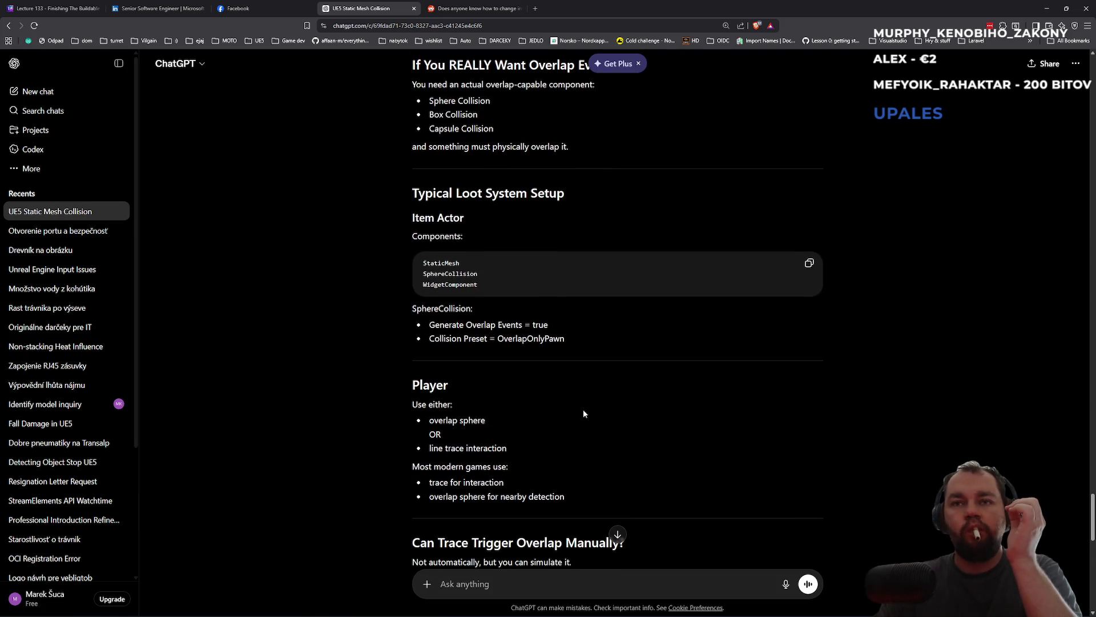
{"action": "left_click", "coordinate": [1047, 11]}
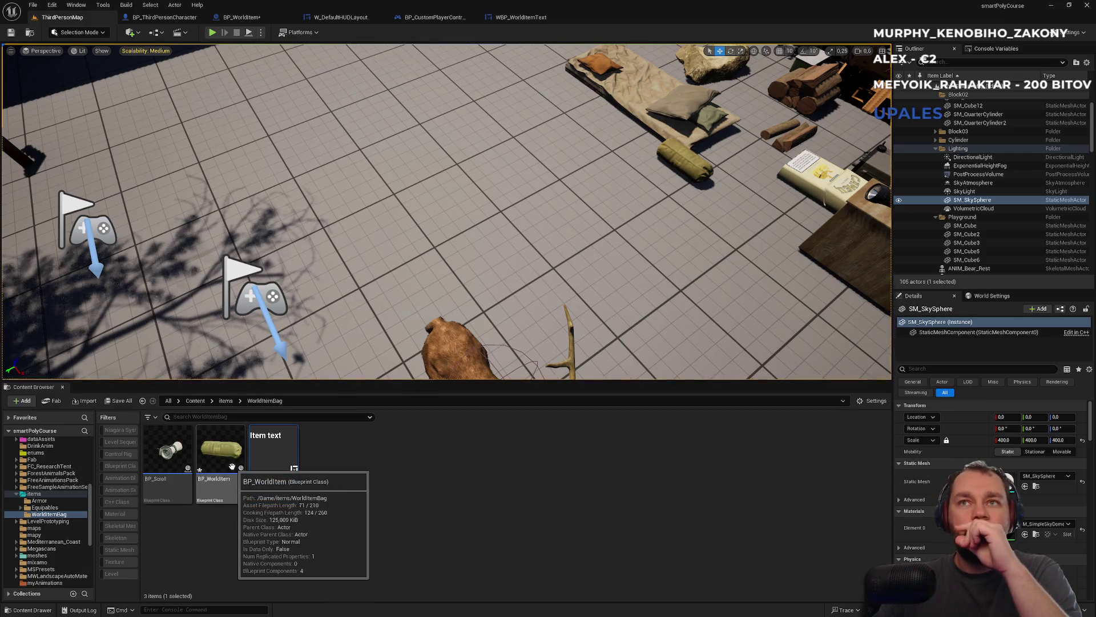
- Start a fullscreen play session and run the character forward
{"action": "left_click", "coordinate": [213, 33]}
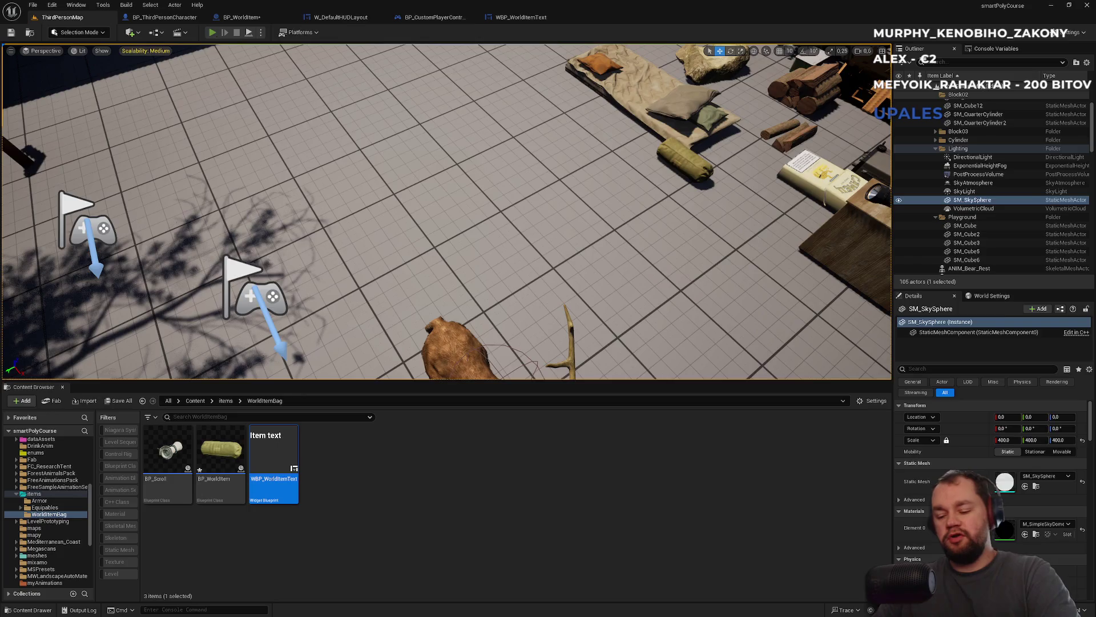
{"action": "key", "text": "F11"}
{"action": "key", "text": "w"}
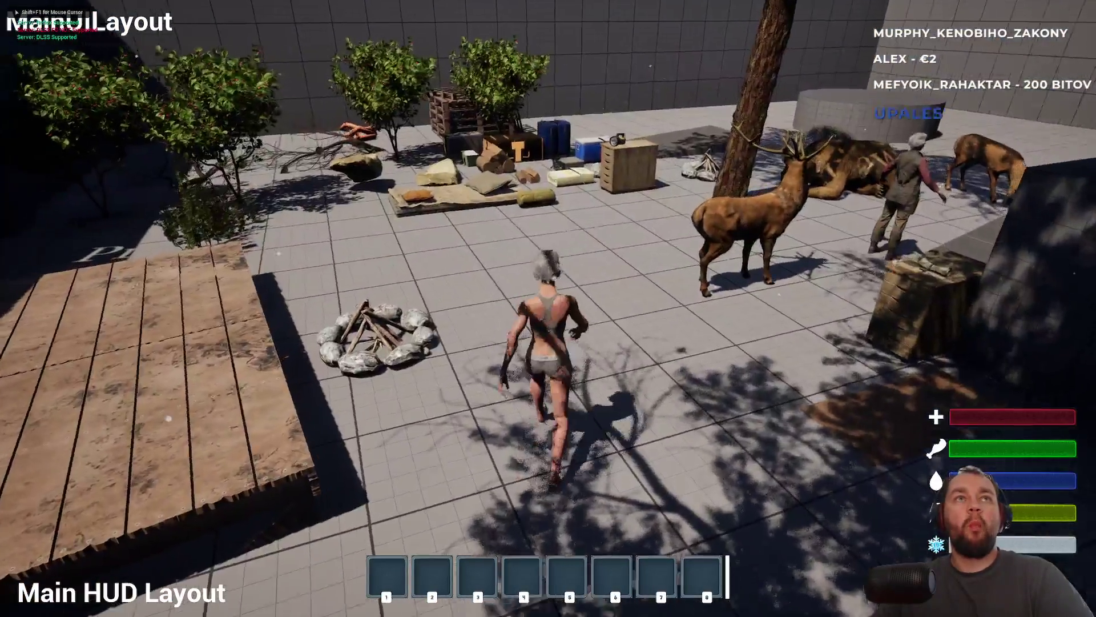
{"action": "key", "text": "w"}
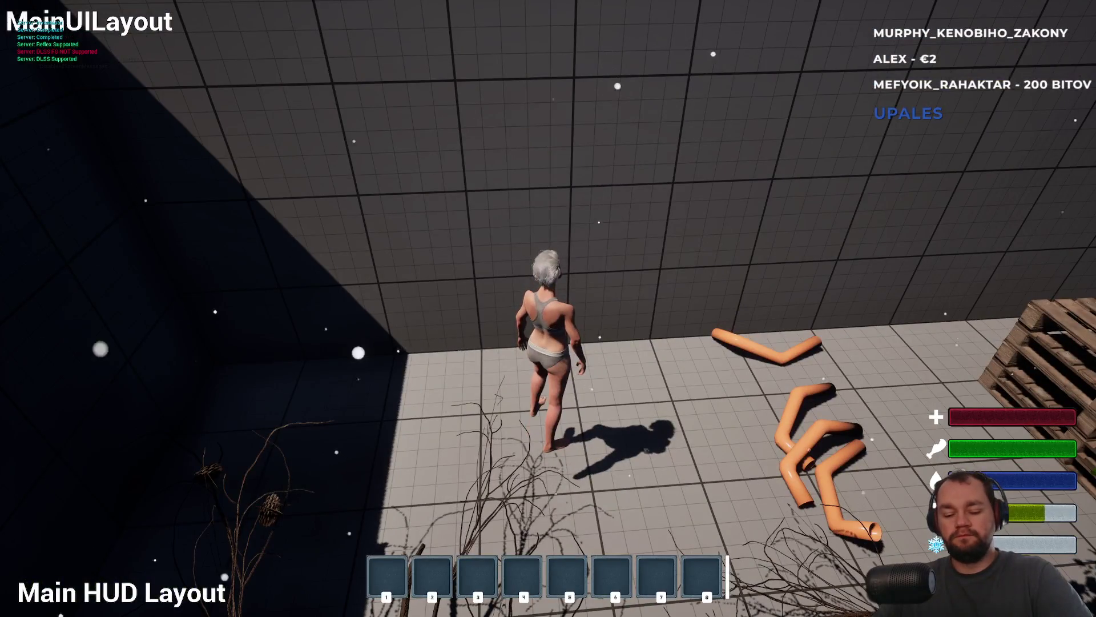
- Drop the raw meat from the inventory, walk back to check its Raw meat label, then stop playing
{"action": "key", "text": "i"}
{"action": "right_click", "coordinate": [87, 242]}
{"action": "left_click", "coordinate": [122, 274]}
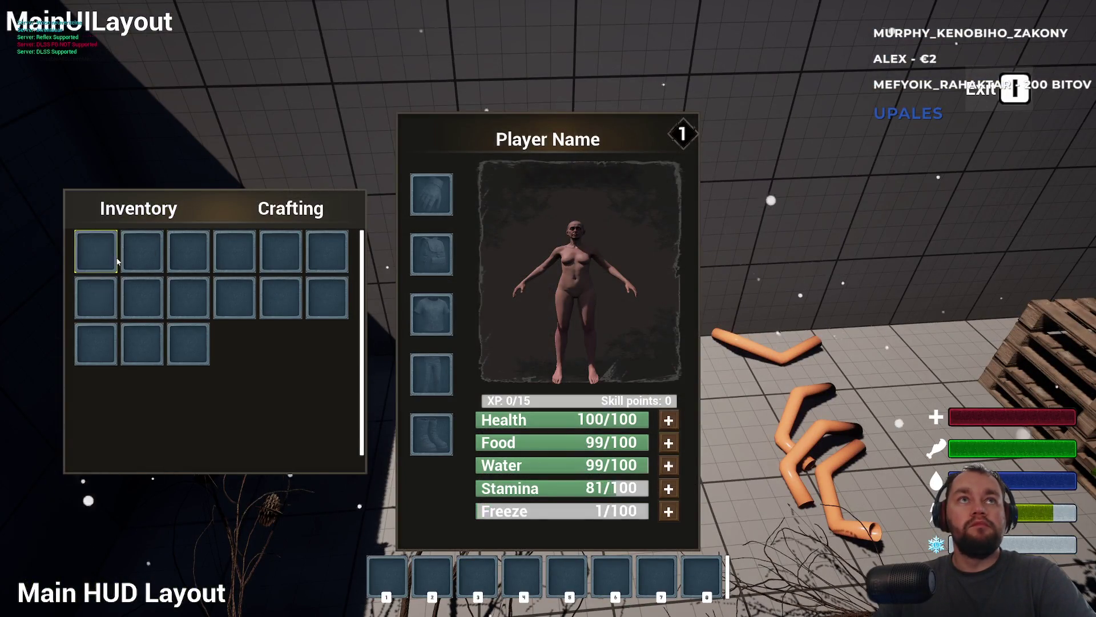
{"action": "key", "text": "i"}
{"action": "key", "text": "w"}
{"action": "key", "text": "w"}
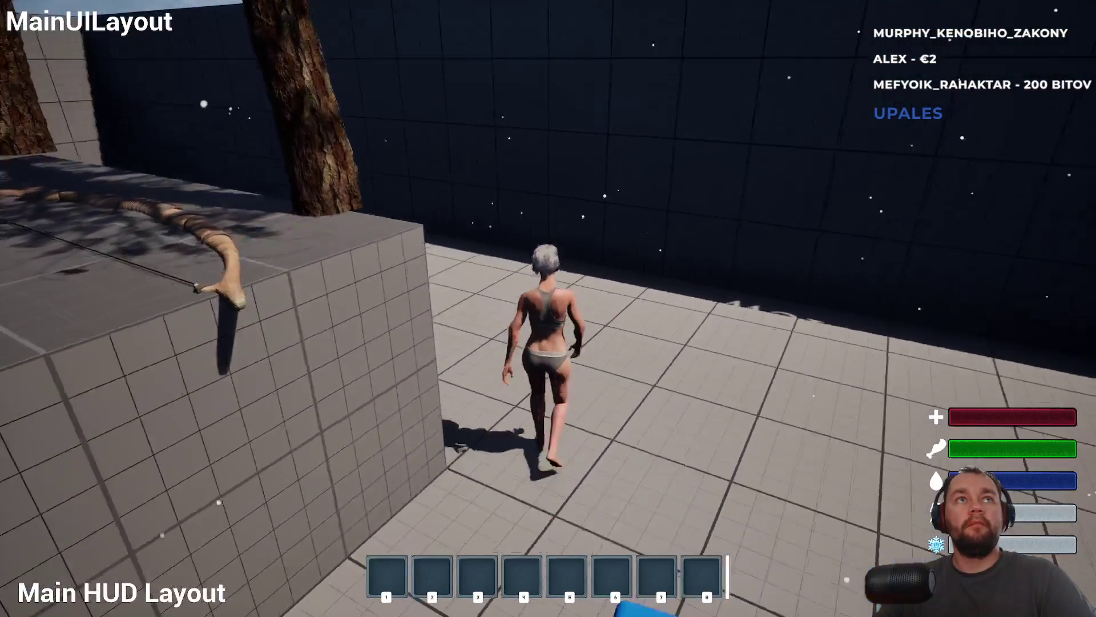
{"action": "key", "text": "w"}
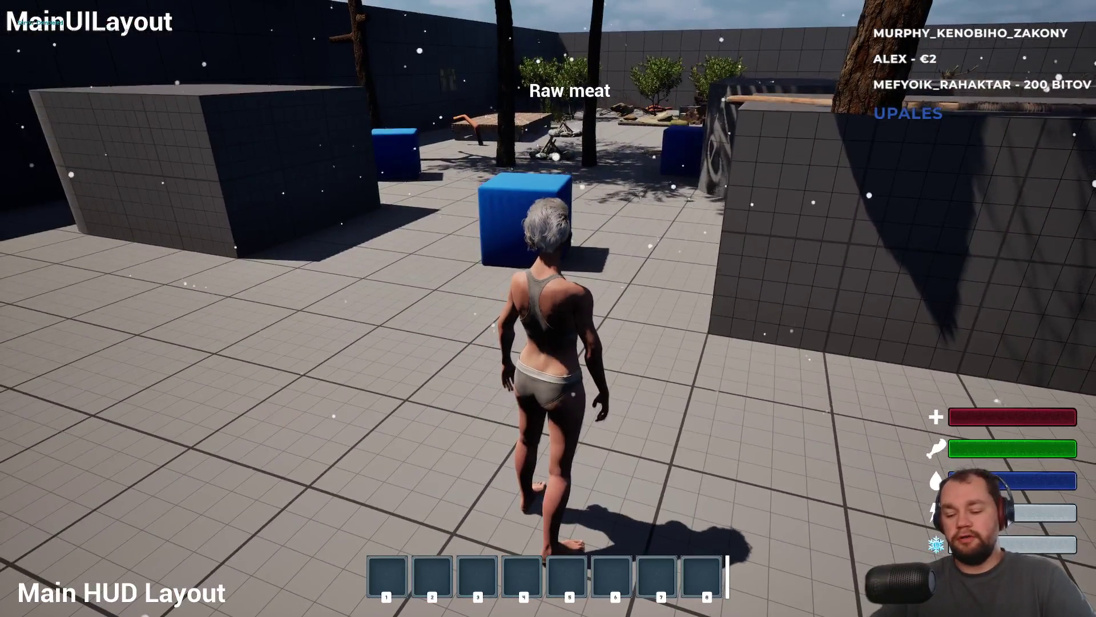
{"action": "key", "text": "Escape"}
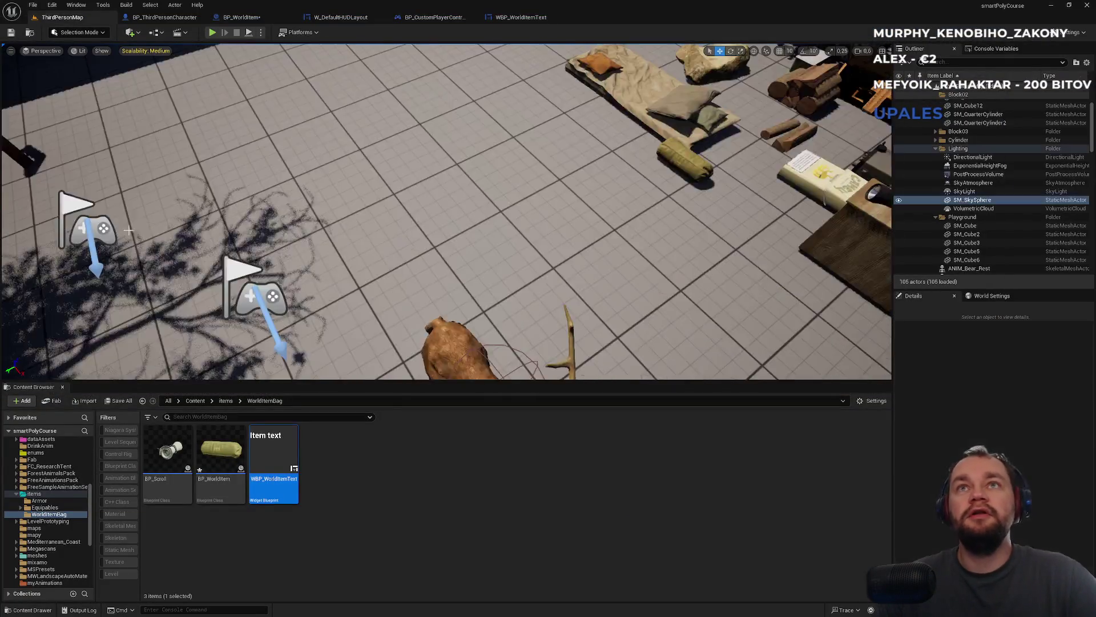
{"action": "left_click", "coordinate": [239, 18]}
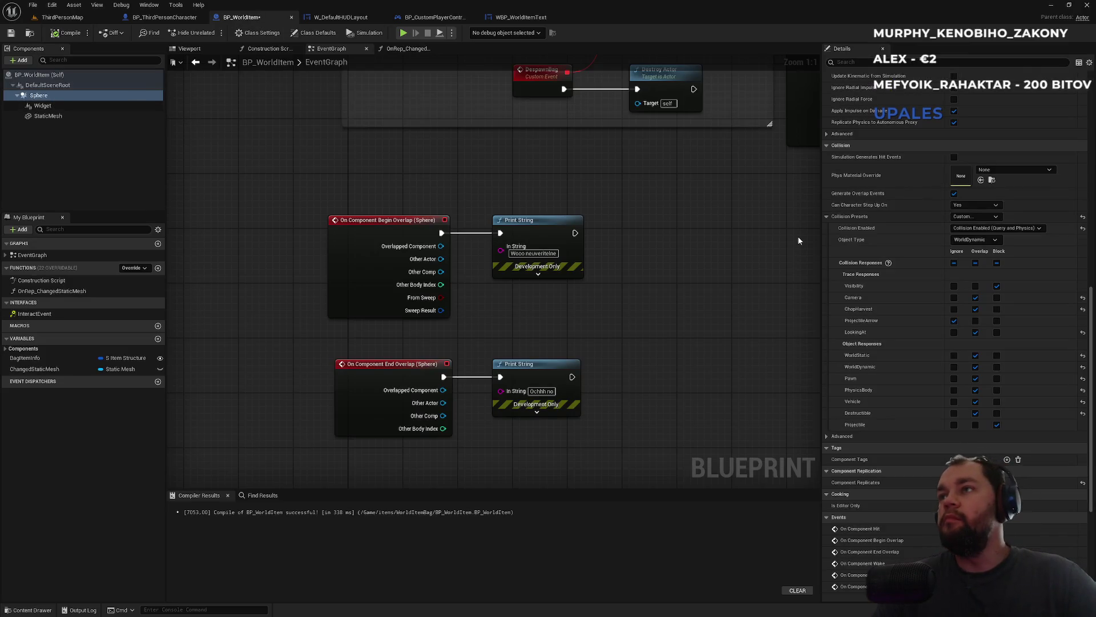
- Keep the Custom preset and set Camera, ChopHarvest, WorldStatic, WorldDynamic, Pawn, PhysicsBody and Vehicle to Ignore
{"action": "left_click", "coordinate": [980, 218]}
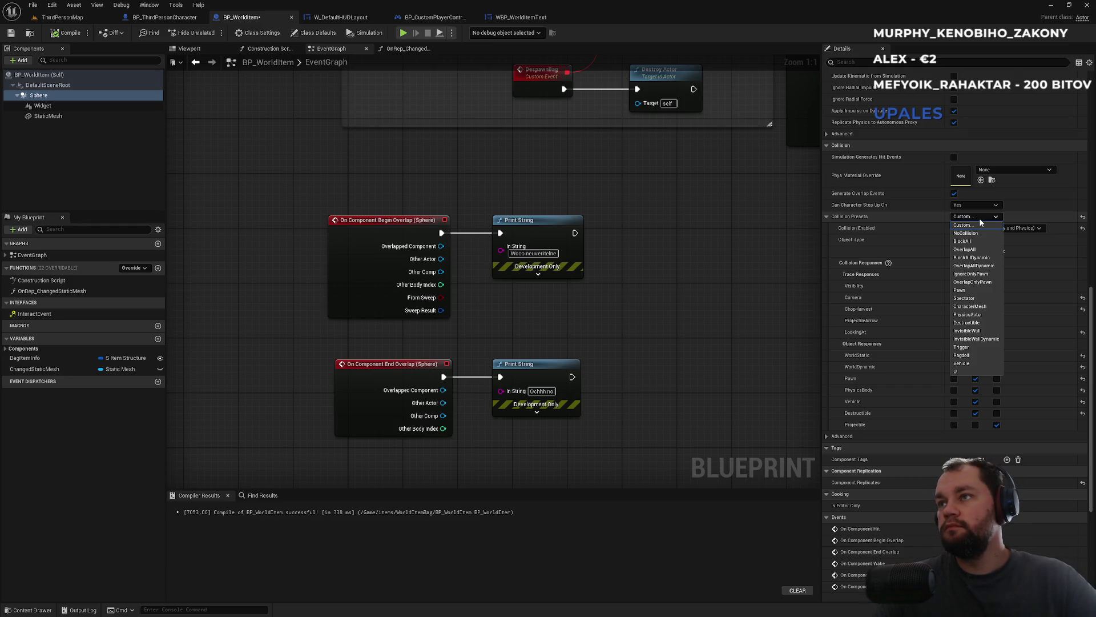
{"action": "left_click", "coordinate": [980, 222]}
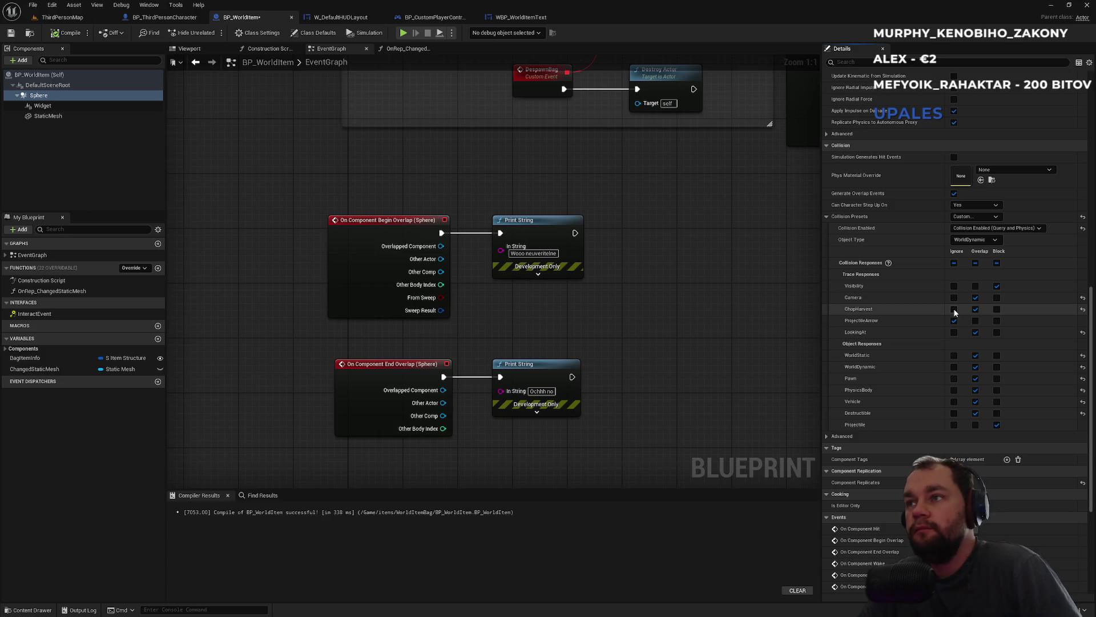
{"action": "left_click", "coordinate": [954, 309]}
{"action": "left_click", "coordinate": [954, 297]}
{"action": "left_click", "coordinate": [954, 355]}
{"action": "left_click", "coordinate": [954, 367]}
{"action": "left_click", "coordinate": [954, 378]}
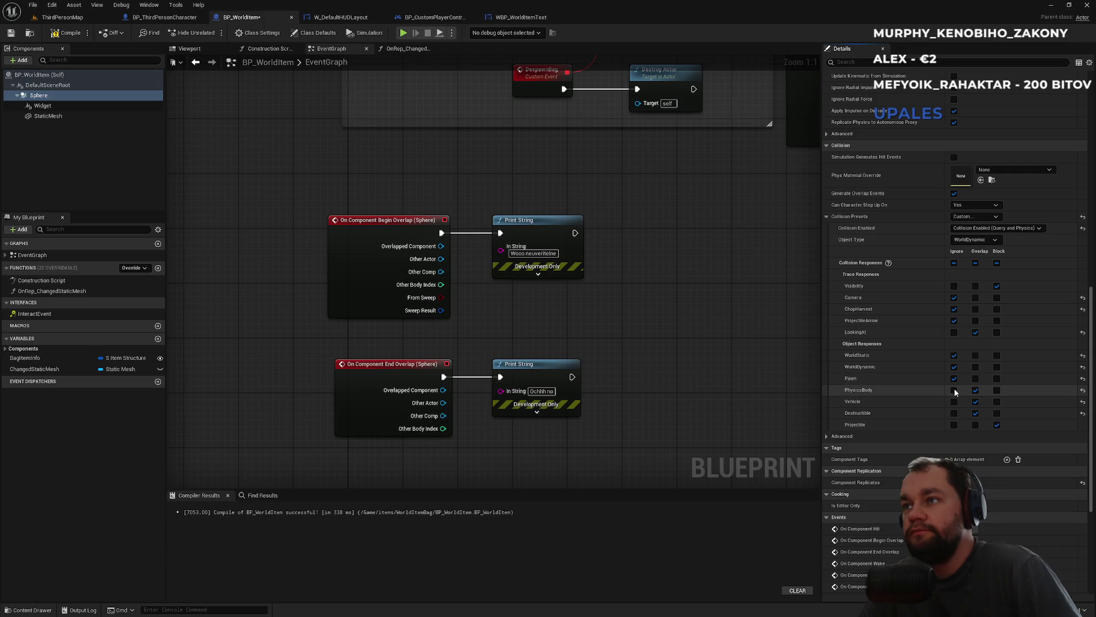
{"action": "left_click", "coordinate": [954, 390]}
{"action": "left_click", "coordinate": [955, 402]}
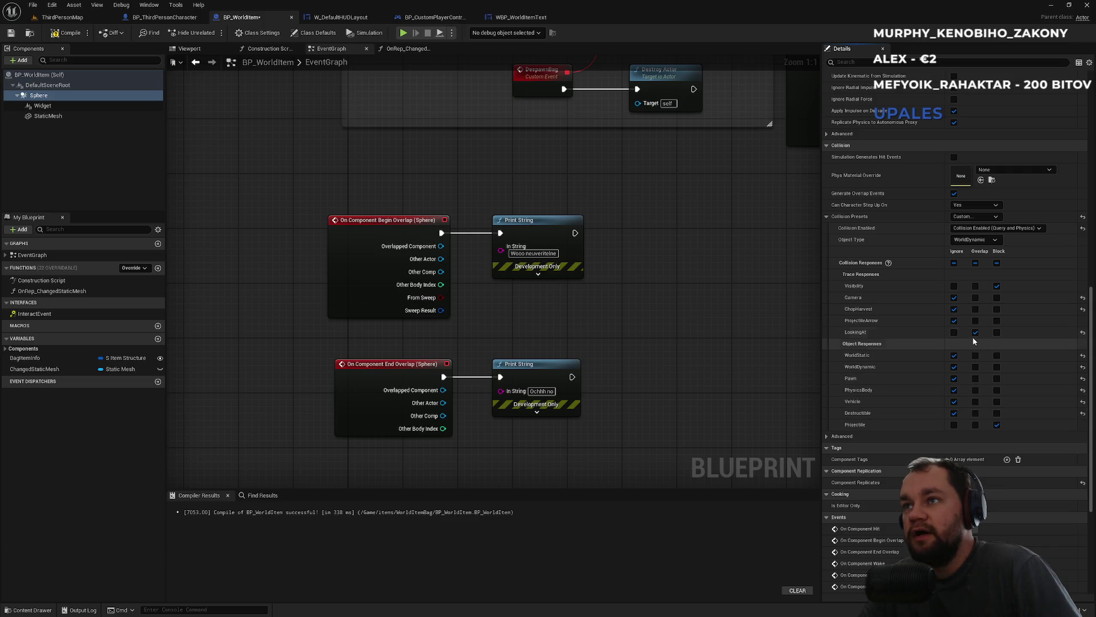
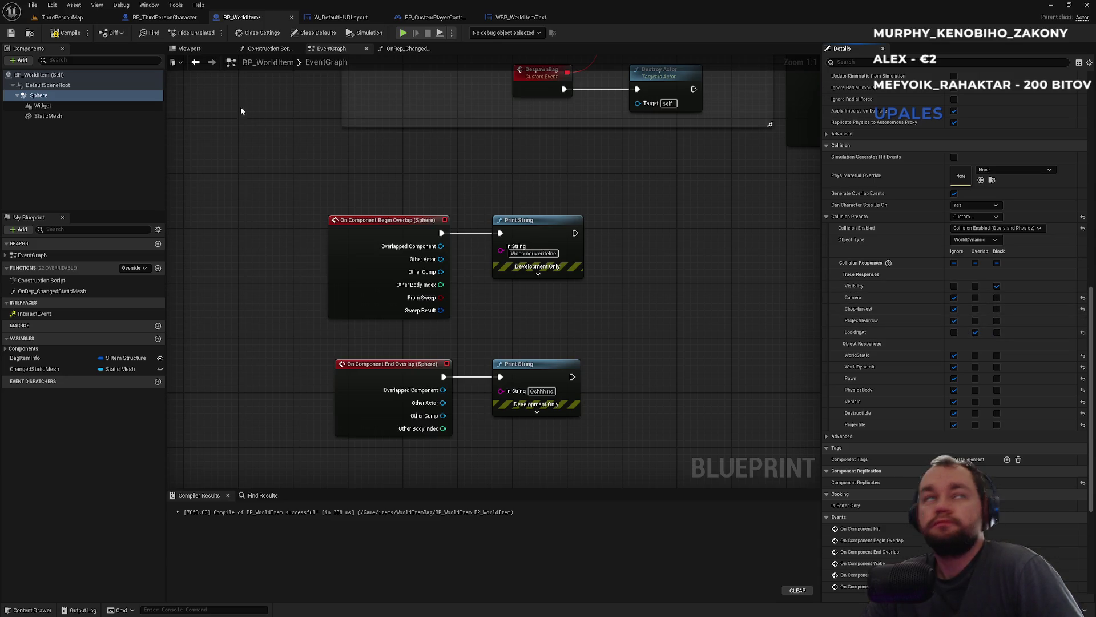
- Play ThirdPersonMap, drop the Raw meat stack from the inventory, then stop play
{"action": "left_click", "coordinate": [62, 18]}
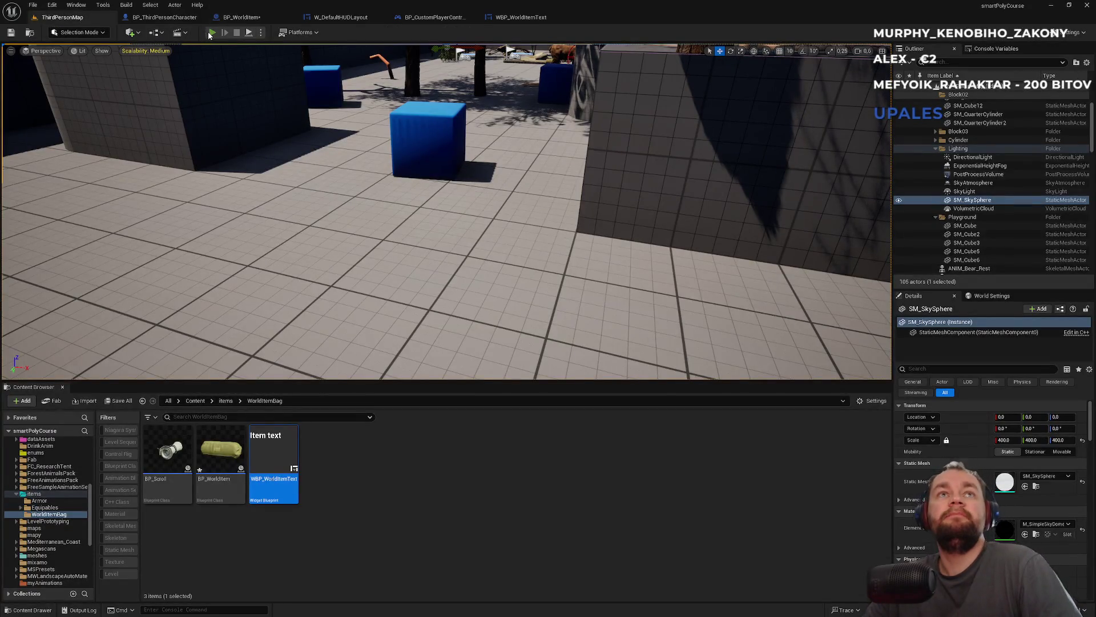
{"action": "left_click", "coordinate": [212, 32]}
{"action": "key", "text": "F11"}
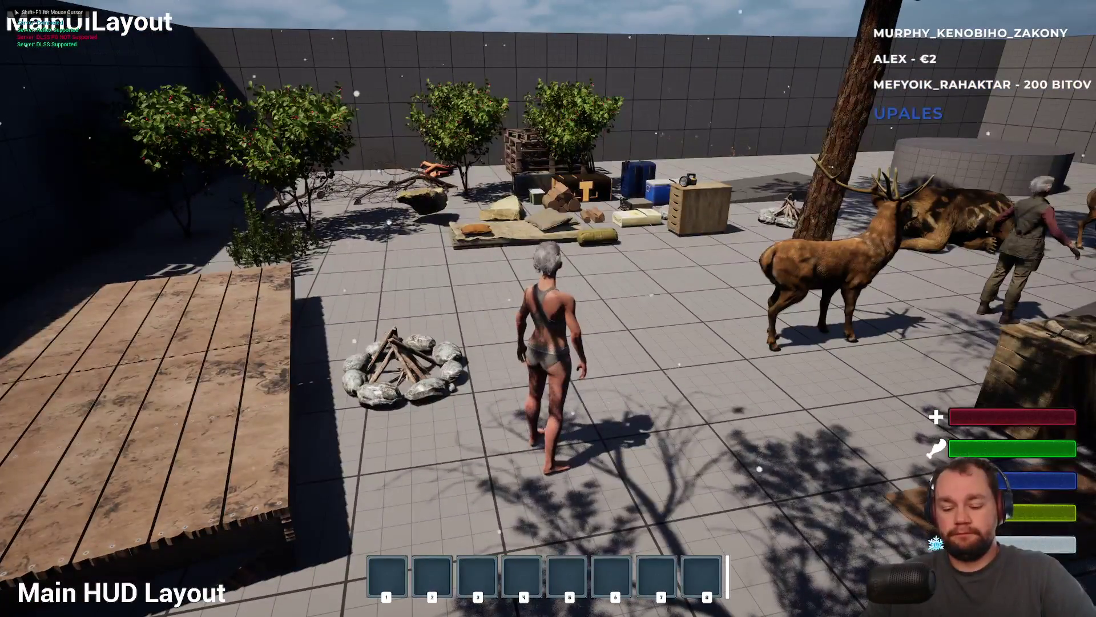
{"action": "key", "text": "i"}
{"action": "right_click", "coordinate": [114, 266]}
{"action": "left_click", "coordinate": [116, 268]}
{"action": "key", "text": "i"}
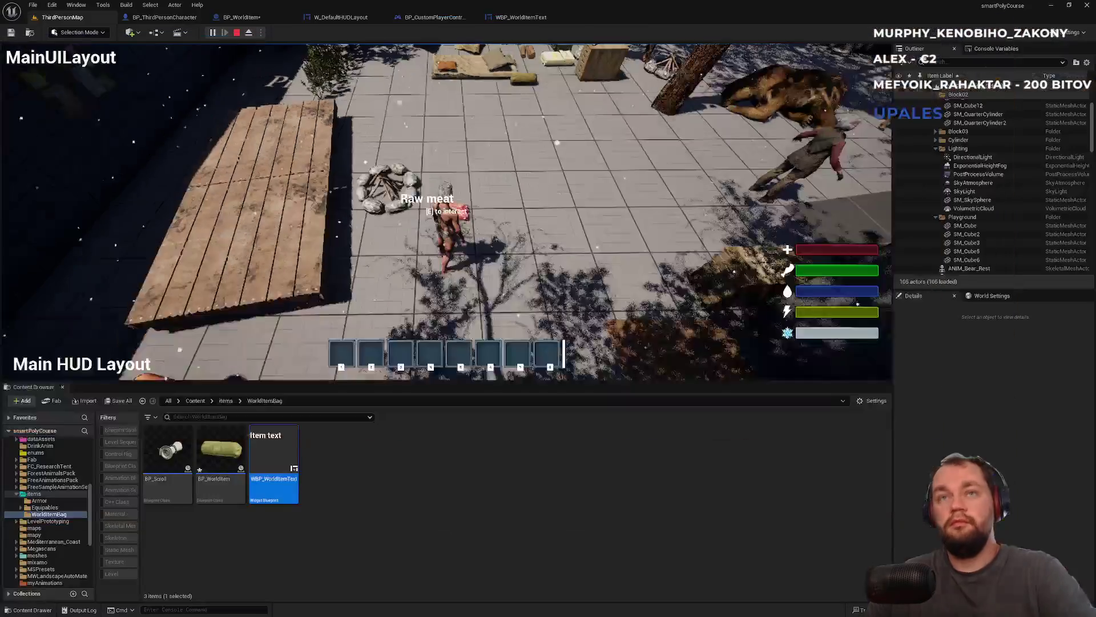
{"action": "key", "text": "Escape"}
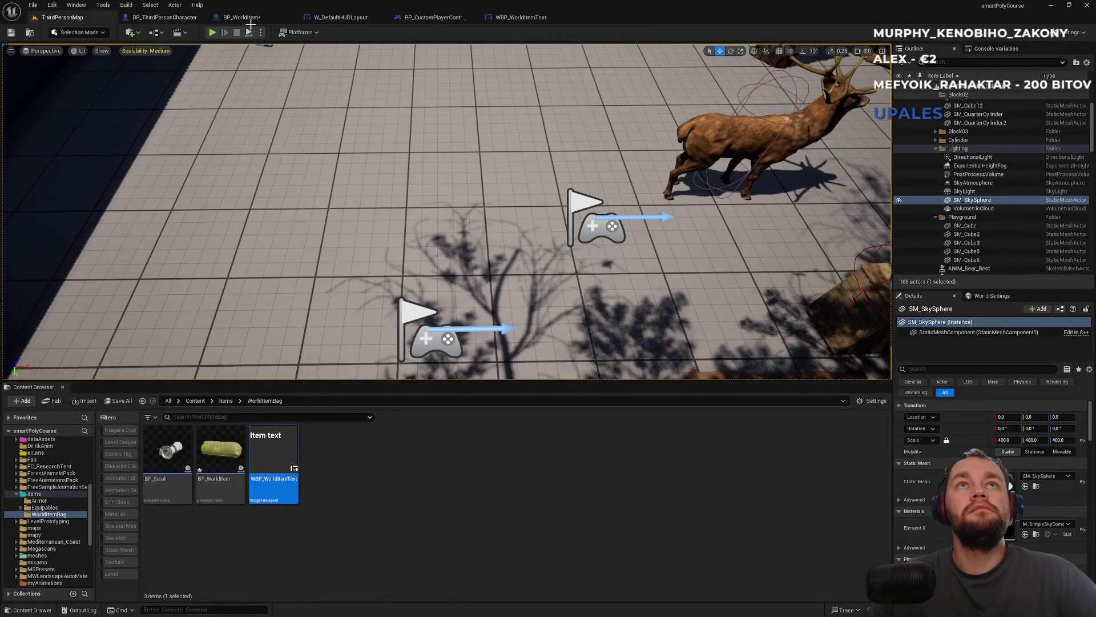
- Set BP_WorldItem's Sphere to Block the LookingAt channel and start a new play test
{"action": "left_click", "coordinate": [254, 19]}
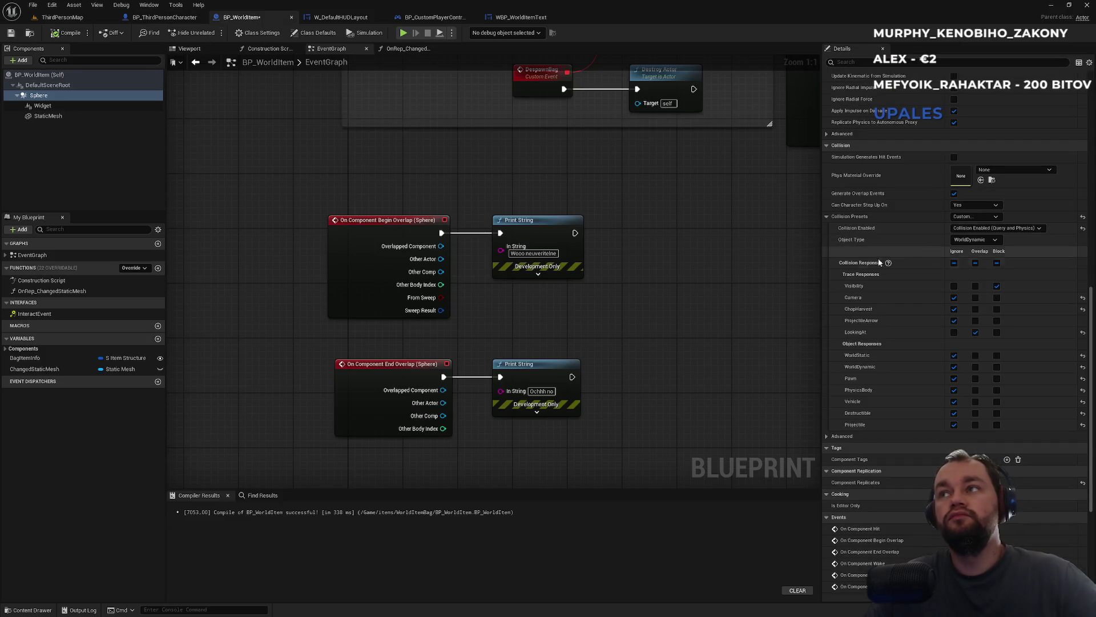
{"action": "left_click", "coordinate": [996, 333]}
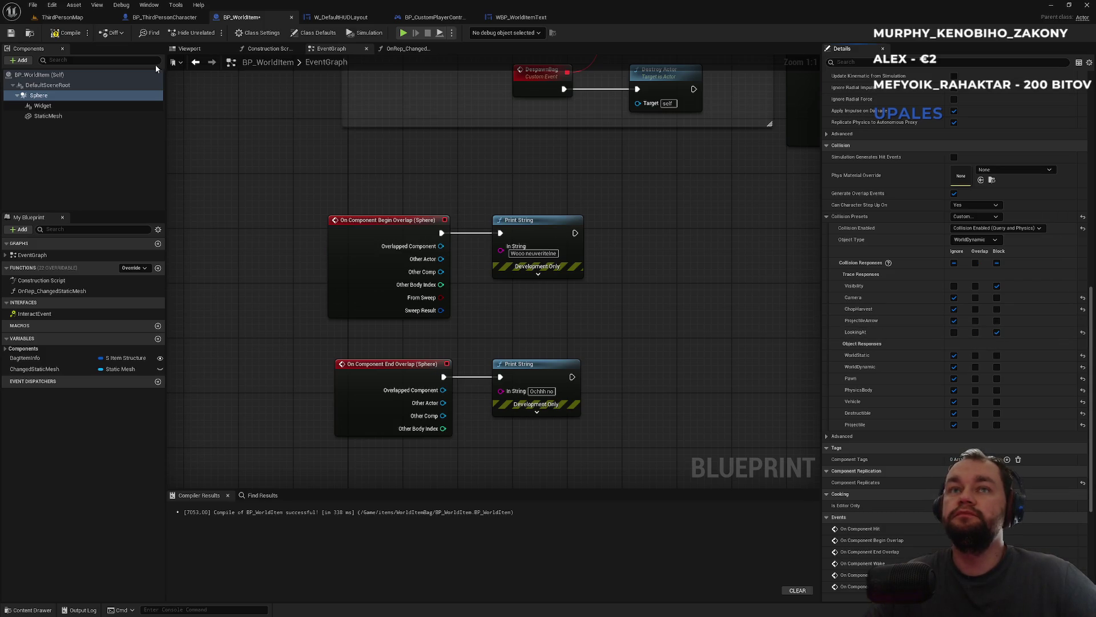
{"action": "left_click", "coordinate": [93, 19]}
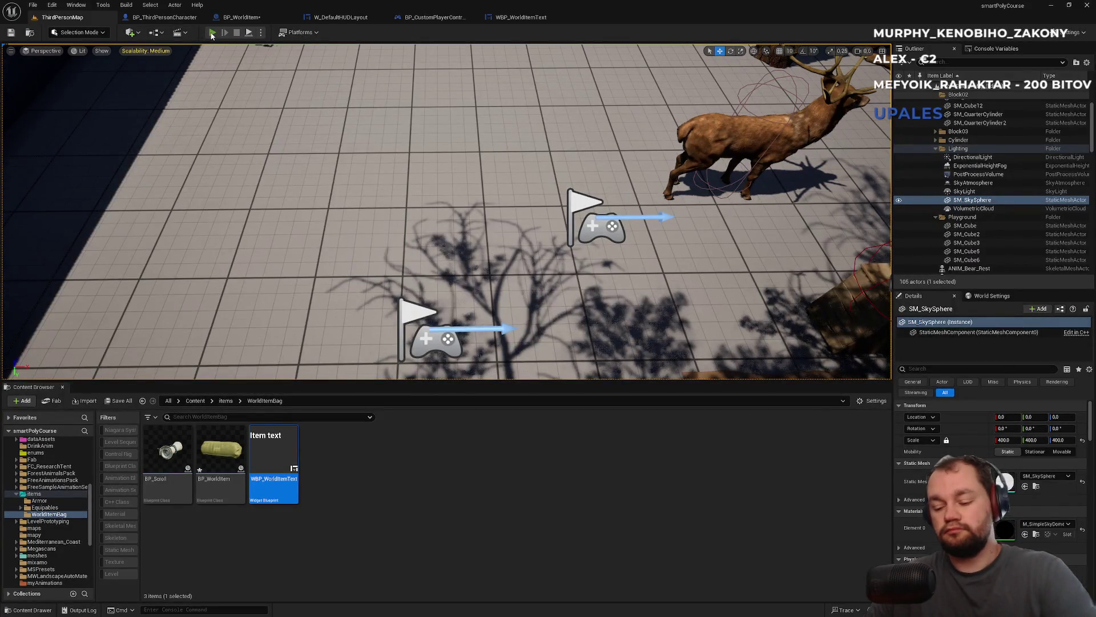
{"action": "left_click", "coordinate": [209, 32]}
- Drop the Raw meat, walk away and back to check its name label, then stop play
{"action": "key", "text": "F11"}
{"action": "key", "text": "w"}
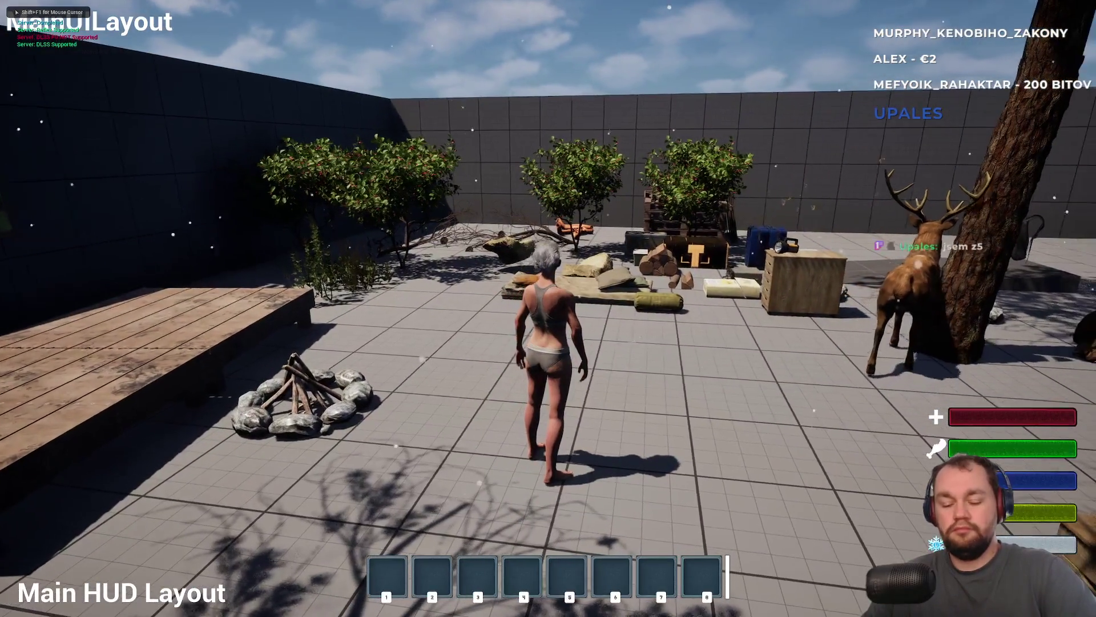
{"action": "key", "text": "i"}
{"action": "right_click", "coordinate": [114, 263]}
{"action": "left_click", "coordinate": [115, 264]}
{"action": "key", "text": "i"}
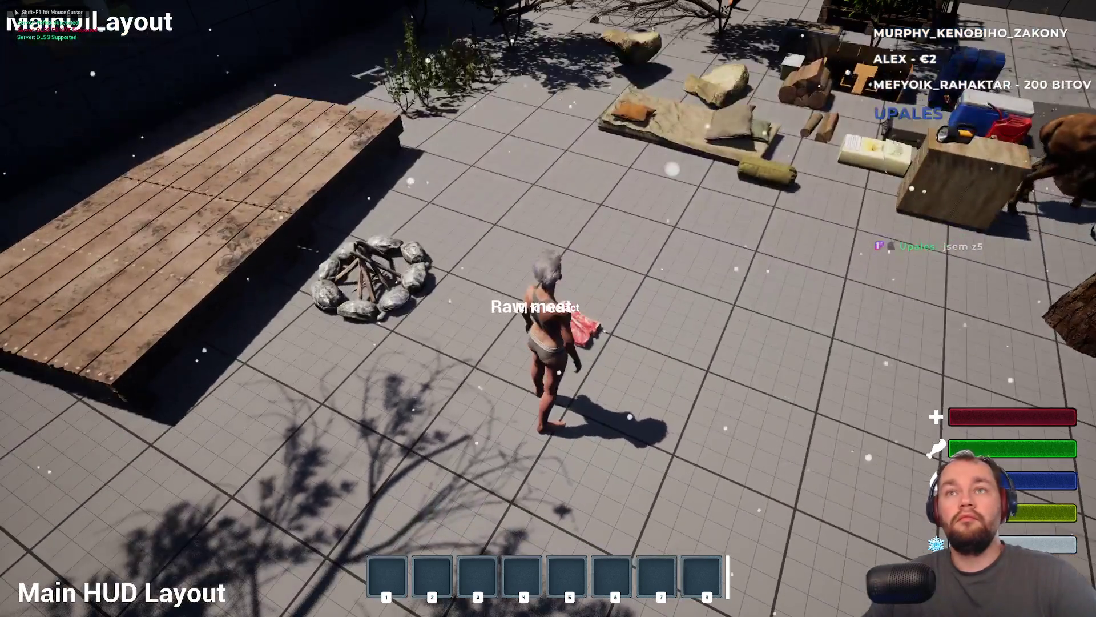
{"action": "key", "text": "s"}
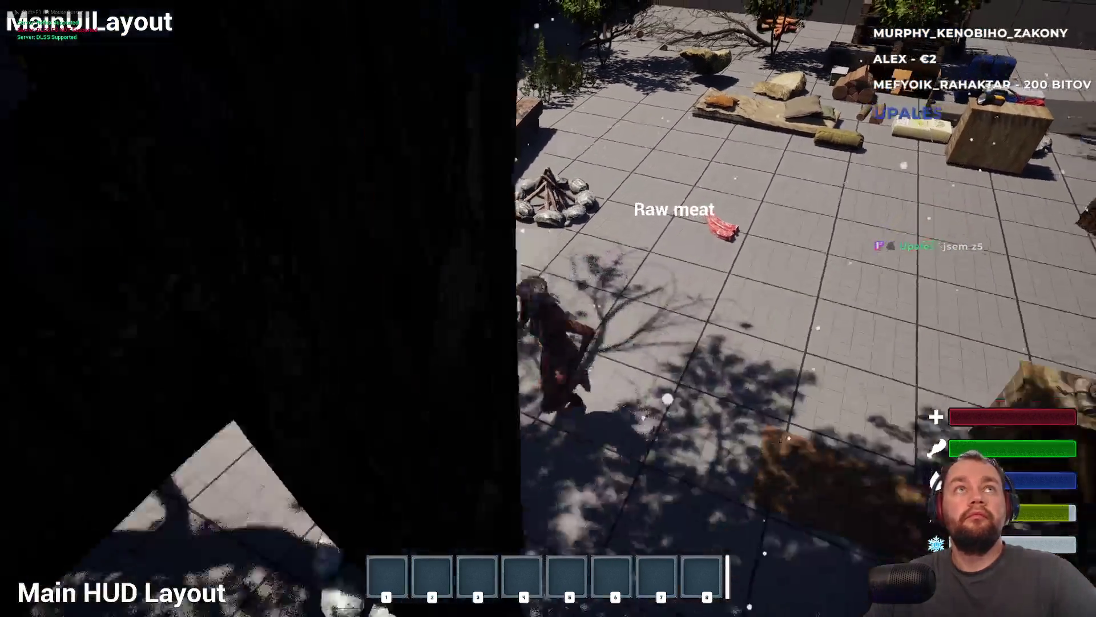
{"action": "key", "text": "w"}
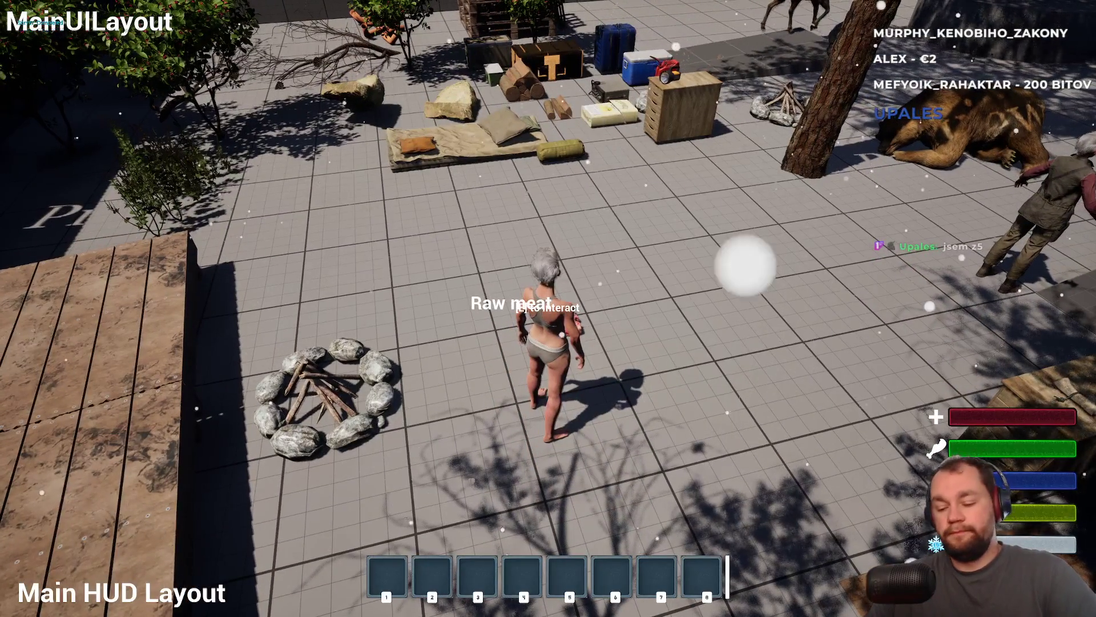
{"action": "key", "text": "F11"}
{"action": "key", "text": "Escape"}
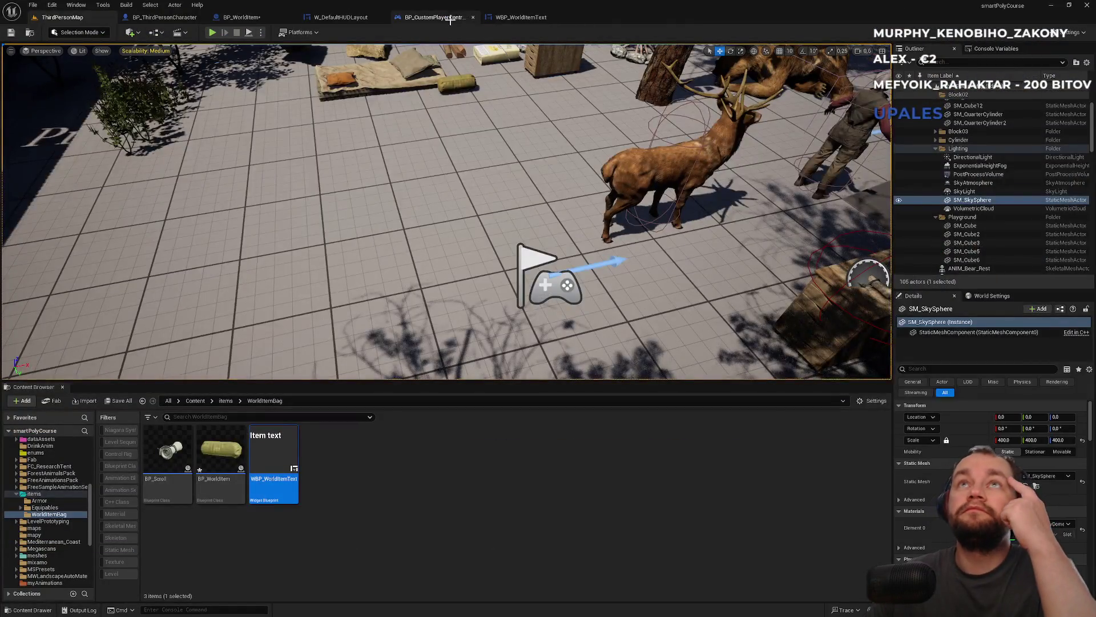
{"action": "left_click", "coordinate": [279, 18]}
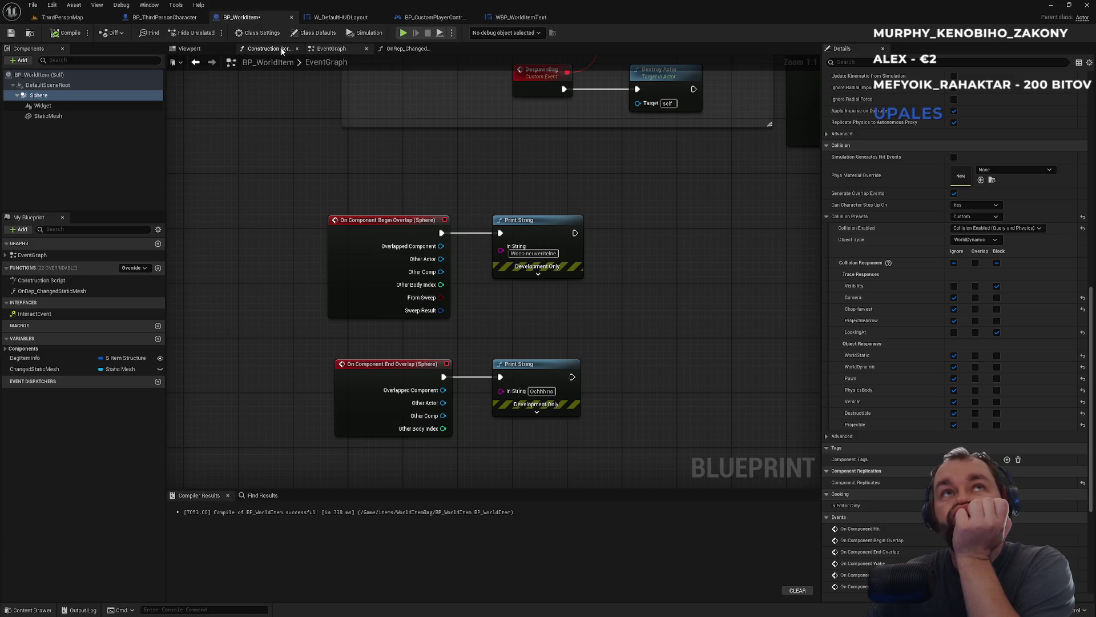
- Review the FLookingAt trace up to Show Hide Interact Text, then select BP_WorldItem's overlap debug nodes
{"action": "left_click", "coordinate": [172, 18]}
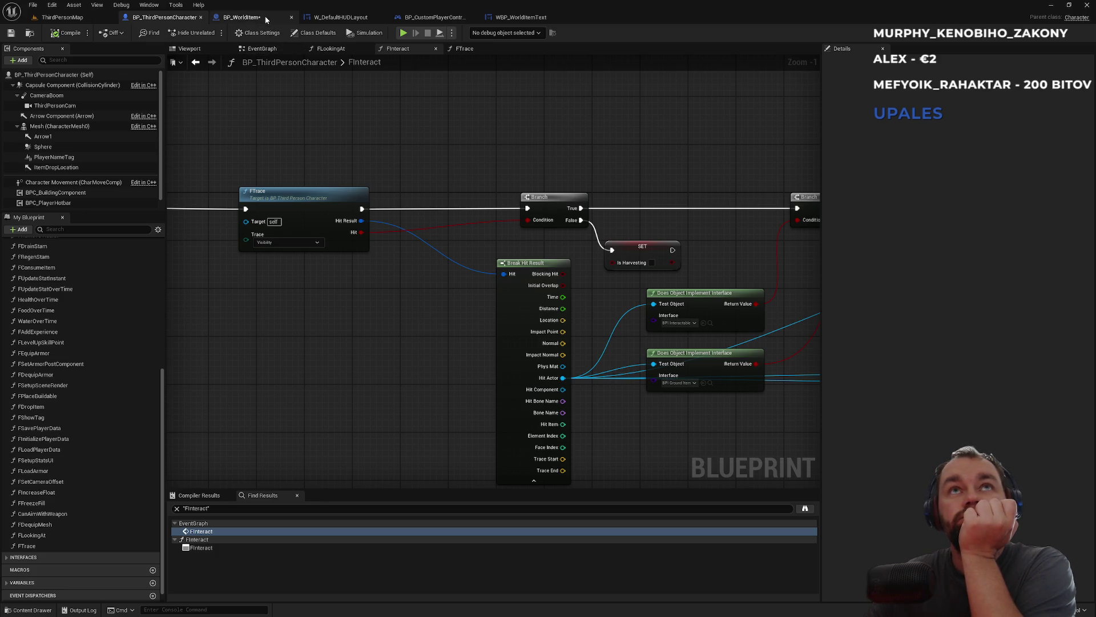
{"action": "left_click", "coordinate": [331, 49]}
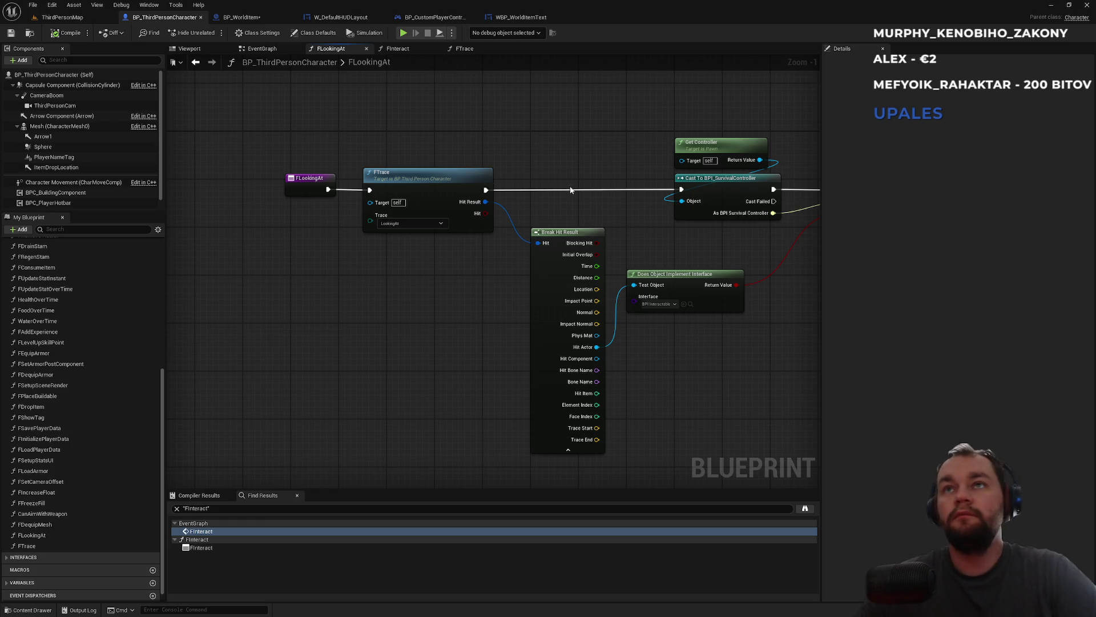
{"action": "left_click_drag", "start_coordinate": [560, 207], "coordinate": [312, 214]}
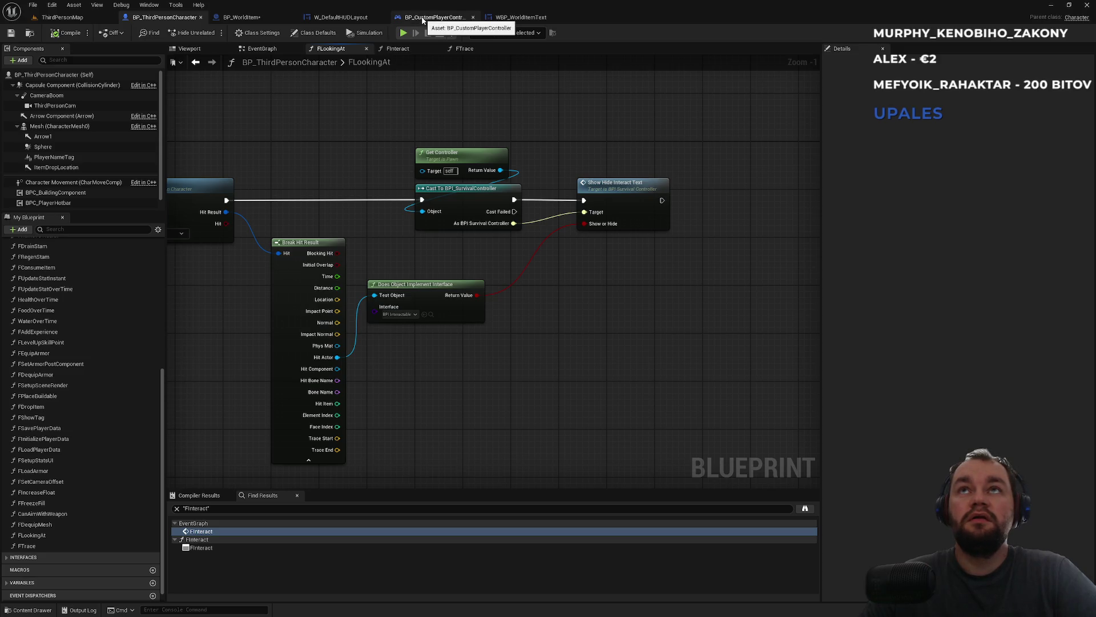
{"action": "left_click", "coordinate": [251, 18]}
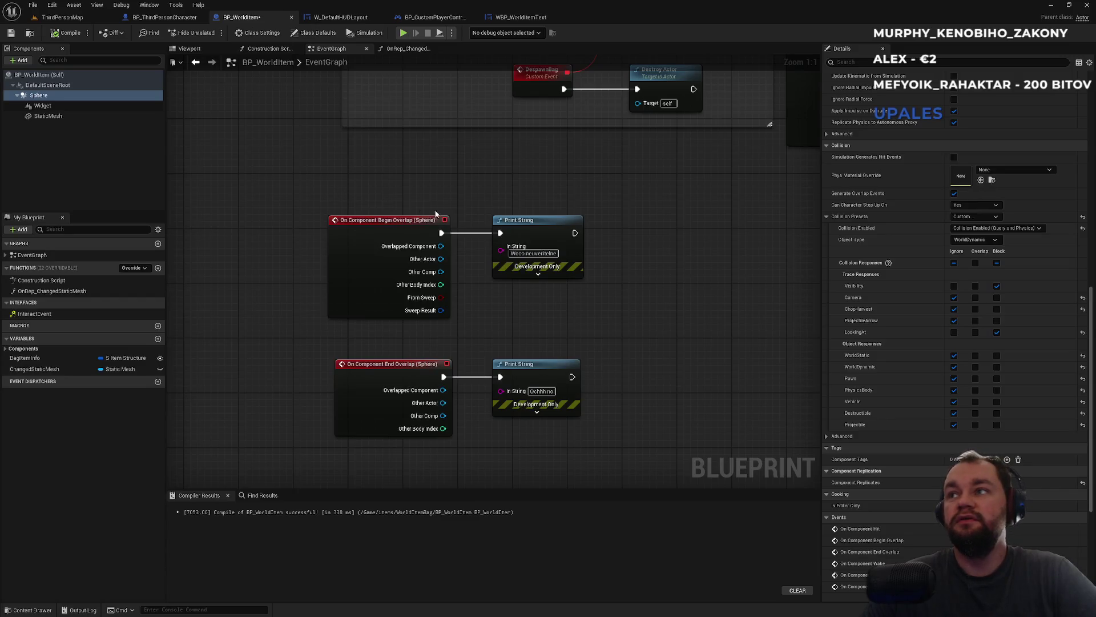
{"action": "left_click_drag", "start_coordinate": [346, 196], "coordinate": [545, 432]}
- Delete the Sphere's two overlap events and their Print String nodes from BP_WorldItem
{"action": "left_click", "coordinate": [545, 431]}
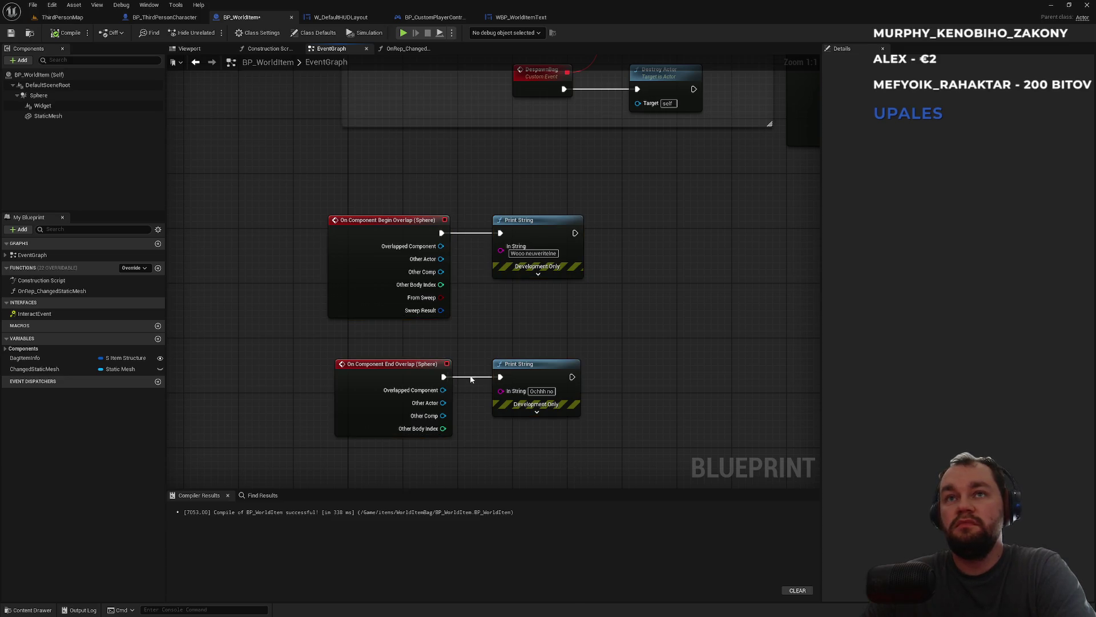
{"action": "left_click", "coordinate": [39, 95]}
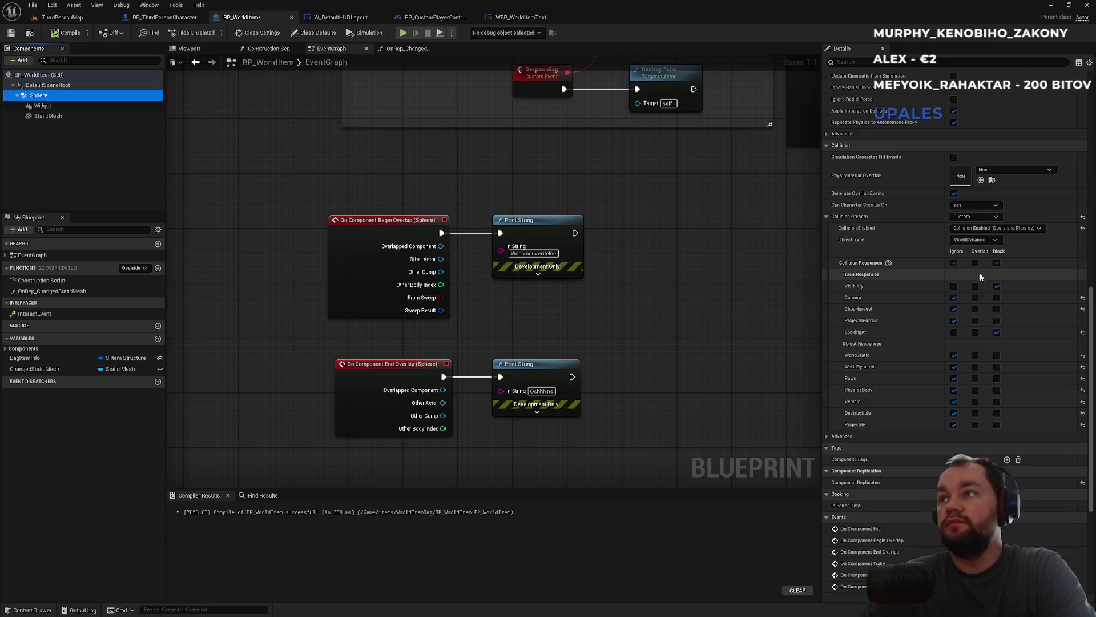
{"action": "left_click_drag", "start_coordinate": [522, 417], "coordinate": [343, 205]}
{"action": "key", "text": "Delete"}
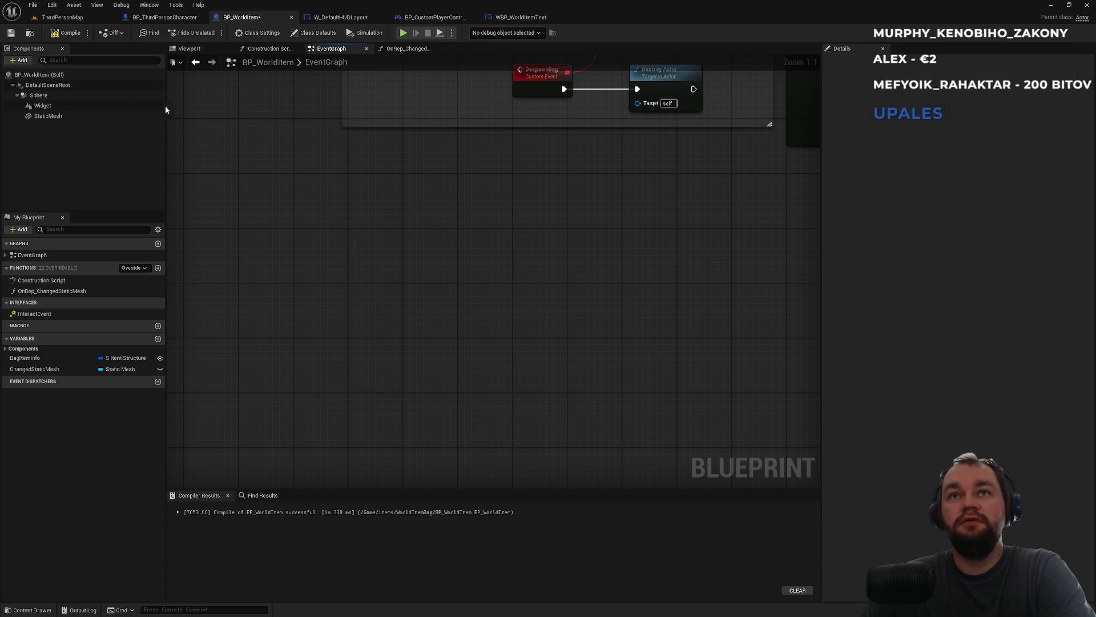
- Play the level, dropping the Raw meat and picking it up with E twice, then stop
{"action": "left_click", "coordinate": [35, 15]}
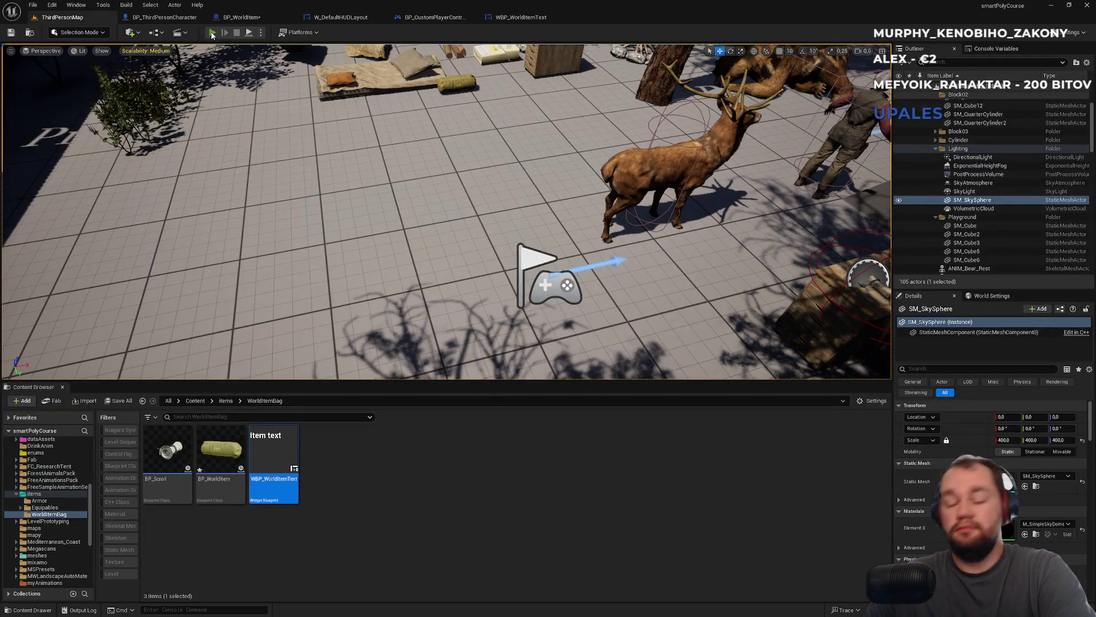
{"action": "left_click", "coordinate": [212, 35]}
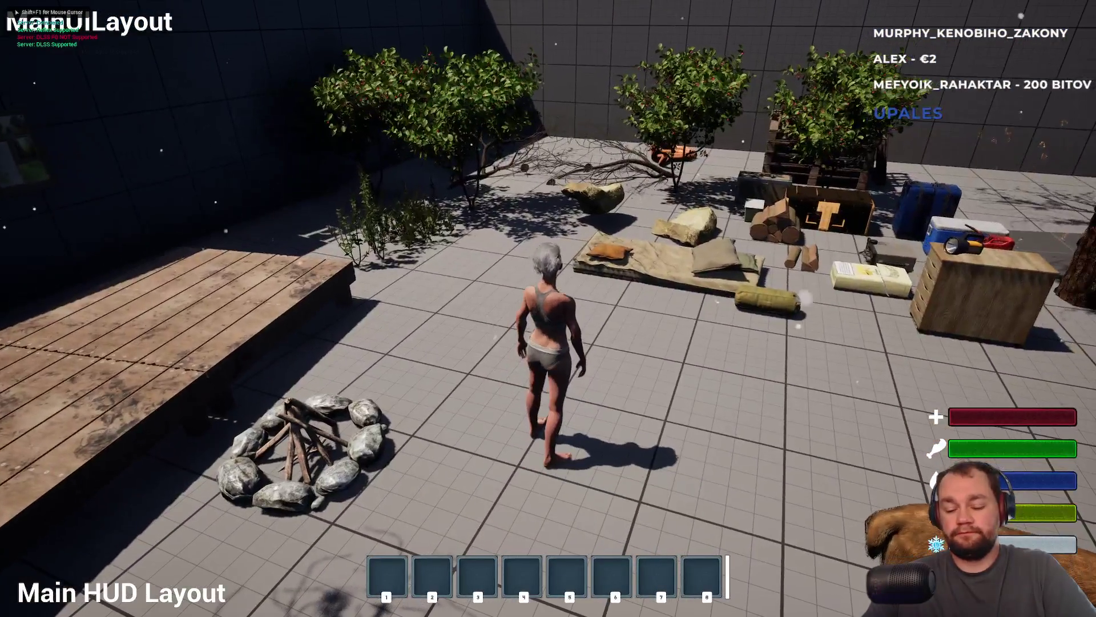
{"action": "key", "text": "i"}
{"action": "right_click", "coordinate": [115, 269]}
{"action": "left_click", "coordinate": [117, 272]}
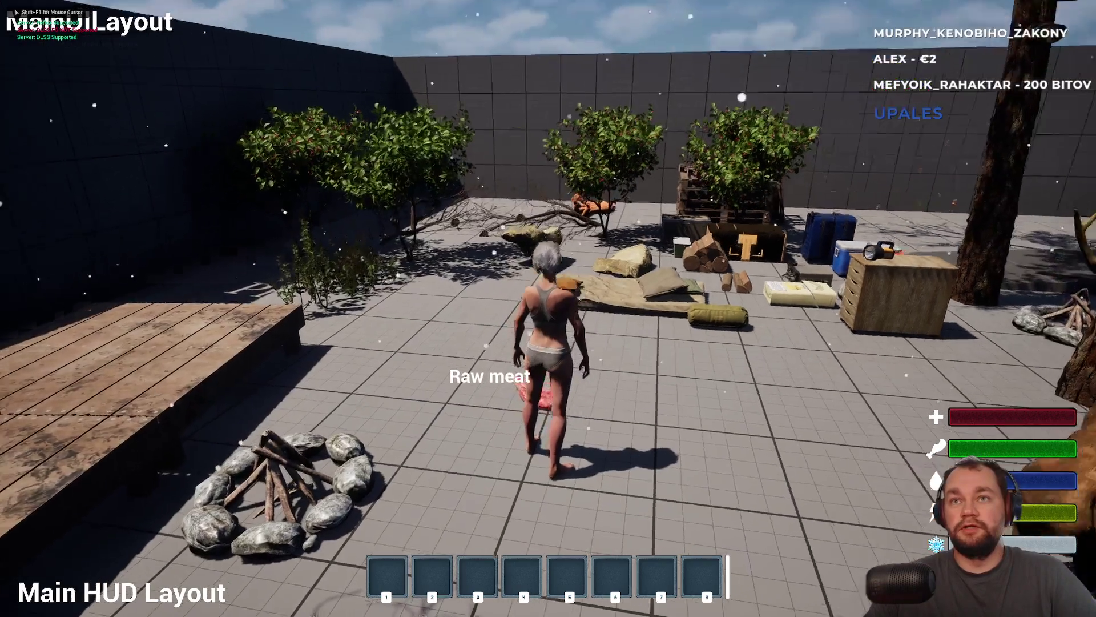
{"action": "key", "text": "e"}
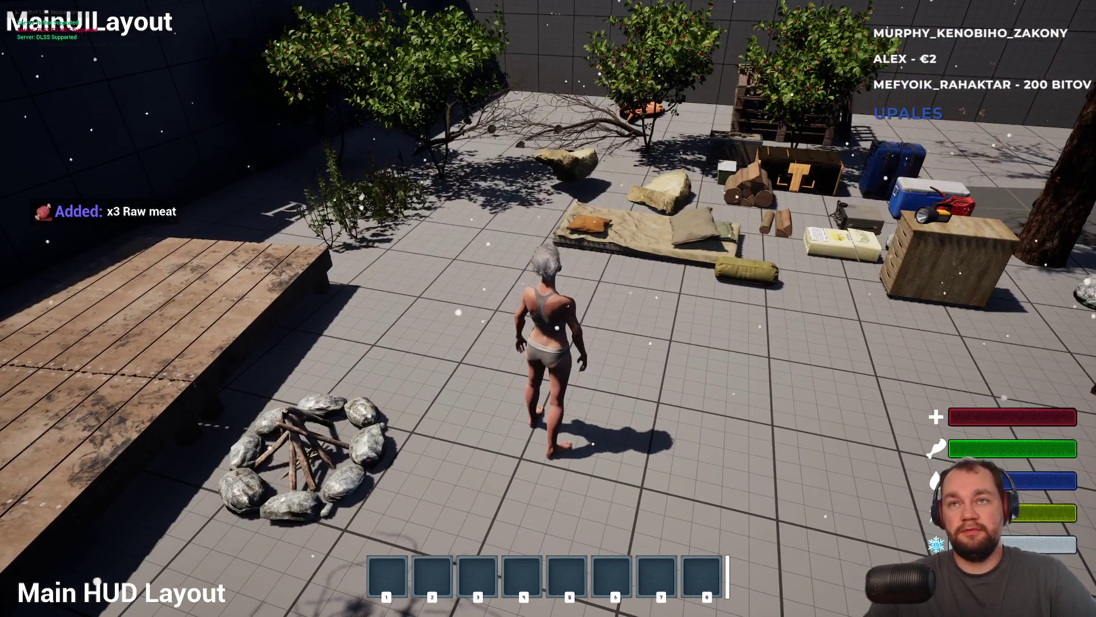
{"action": "key", "text": "i"}
{"action": "right_click", "coordinate": [92, 260]}
{"action": "left_click", "coordinate": [104, 274]}
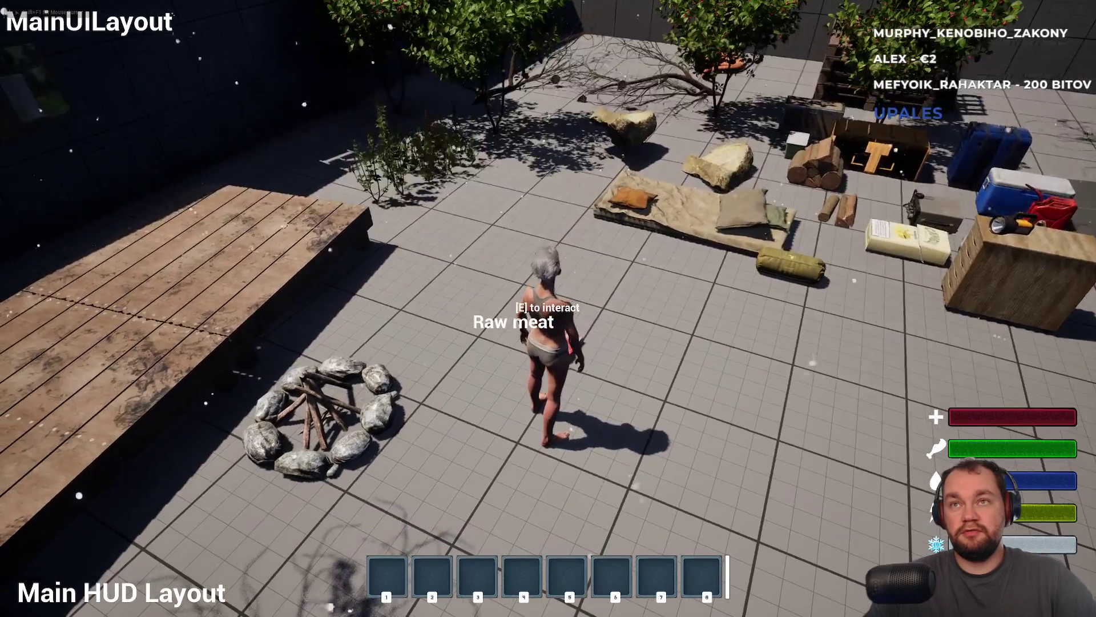
{"action": "key", "text": "e"}
{"action": "key", "text": "w"}
{"action": "key", "text": "Escape"}
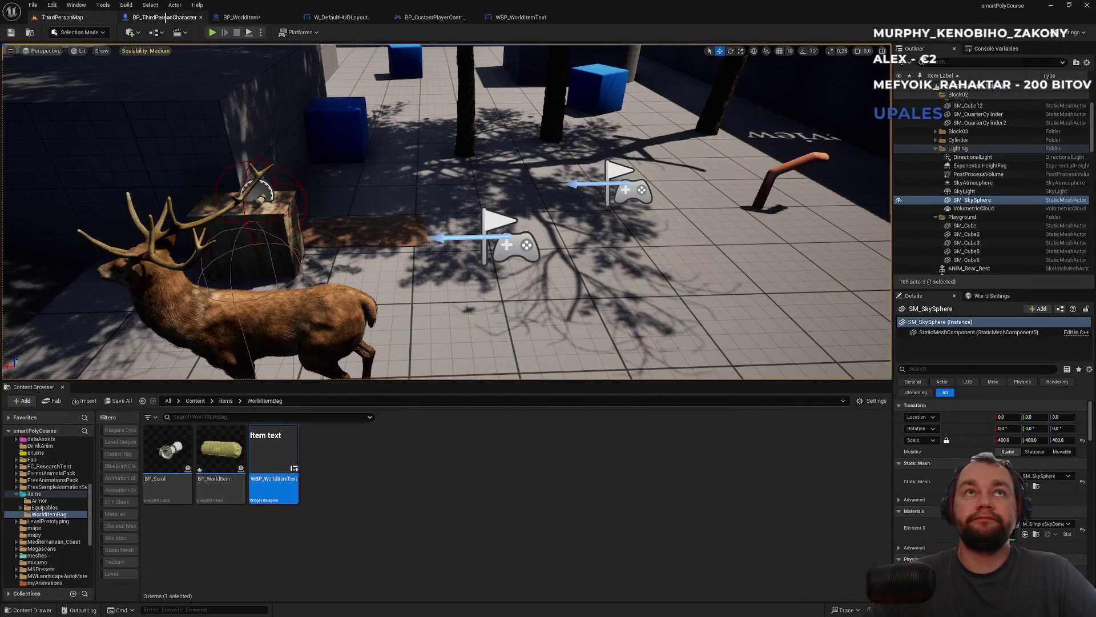
{"action": "left_click", "coordinate": [346, 486]}
- Open the BPI_interactable interface from the Content > blueprint > interfaces folder
{"action": "left_click", "coordinate": [160, 17]}
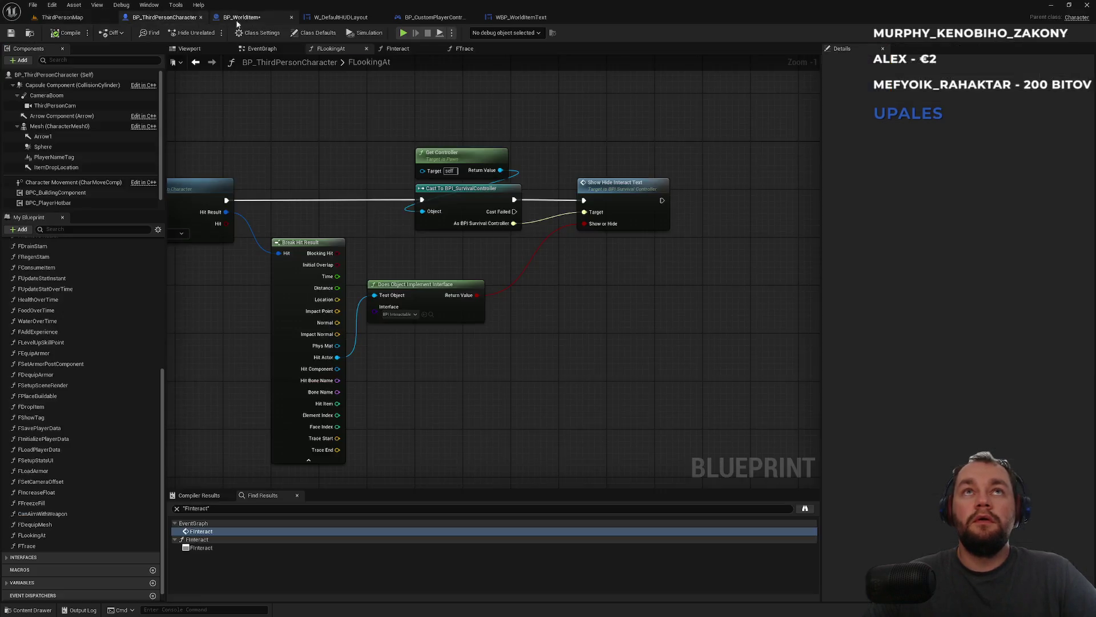
{"action": "left_click", "coordinate": [265, 19]}
{"action": "left_click_drag", "start_coordinate": [391, 152], "coordinate": [313, 375]}
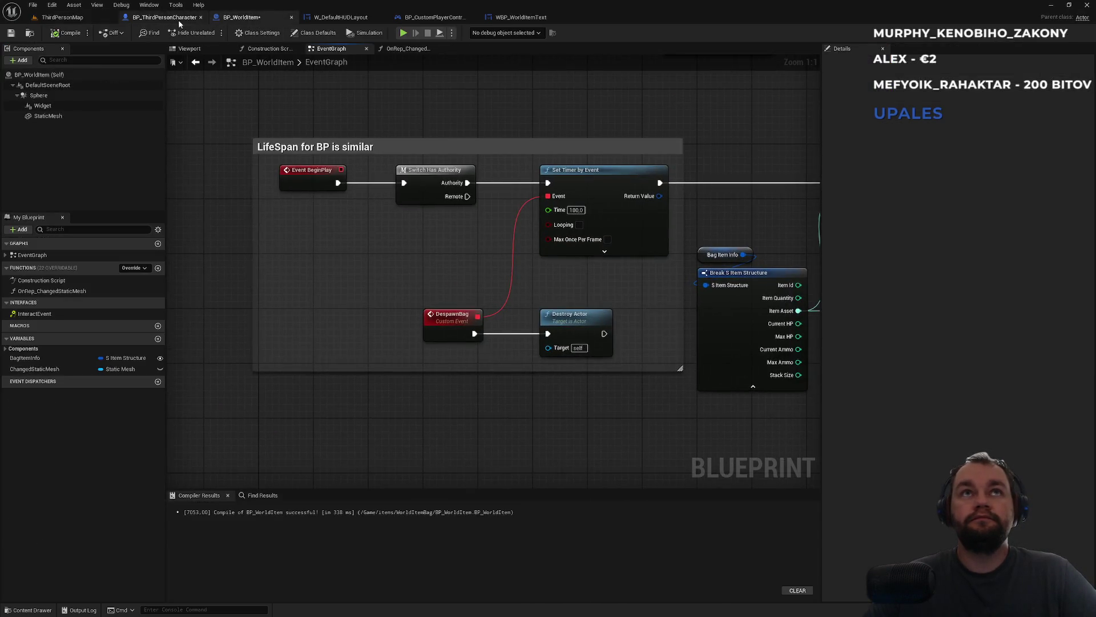
{"action": "left_click", "coordinate": [171, 18]}
{"action": "left_click", "coordinate": [60, 17]}
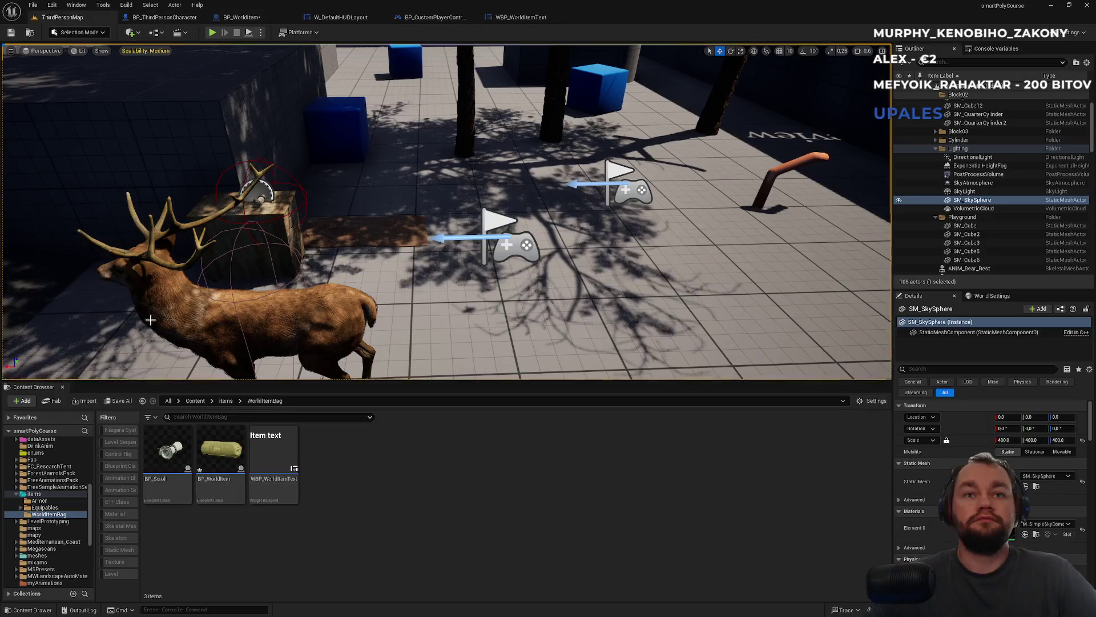
{"action": "left_click", "coordinate": [195, 400]}
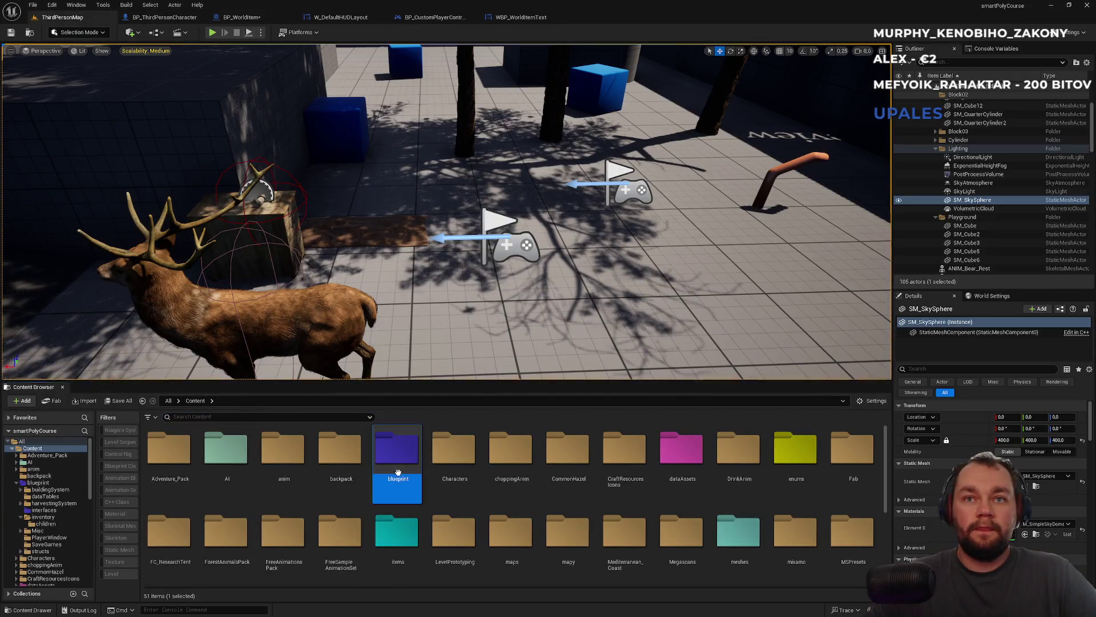
{"action": "double_click", "coordinate": [398, 451]}
{"action": "double_click", "coordinate": [326, 451]}
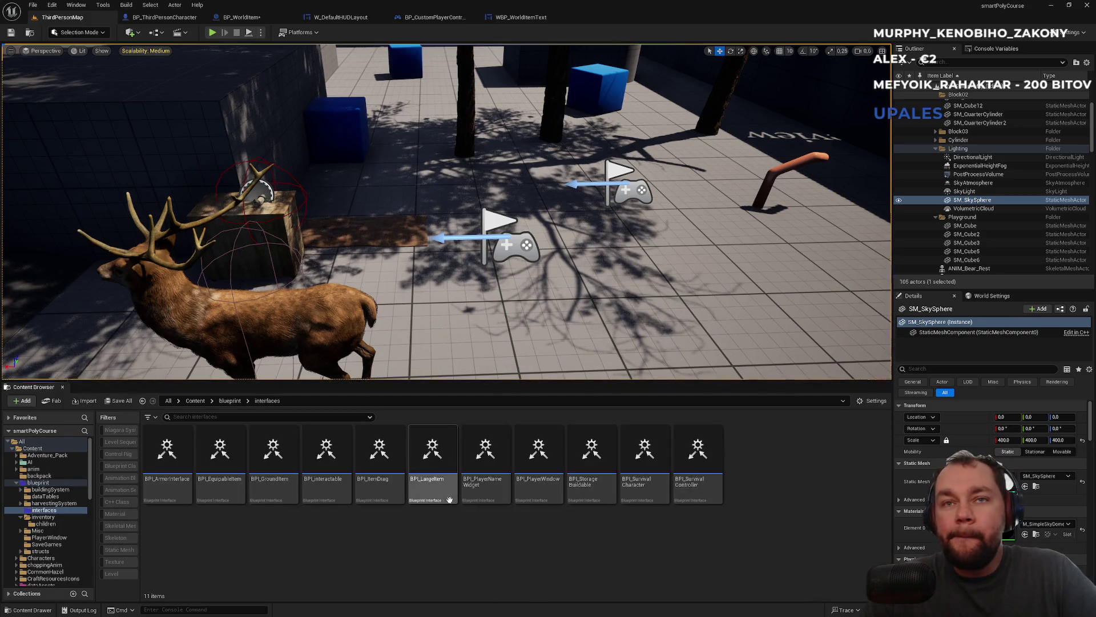
{"action": "double_click", "coordinate": [322, 492]}
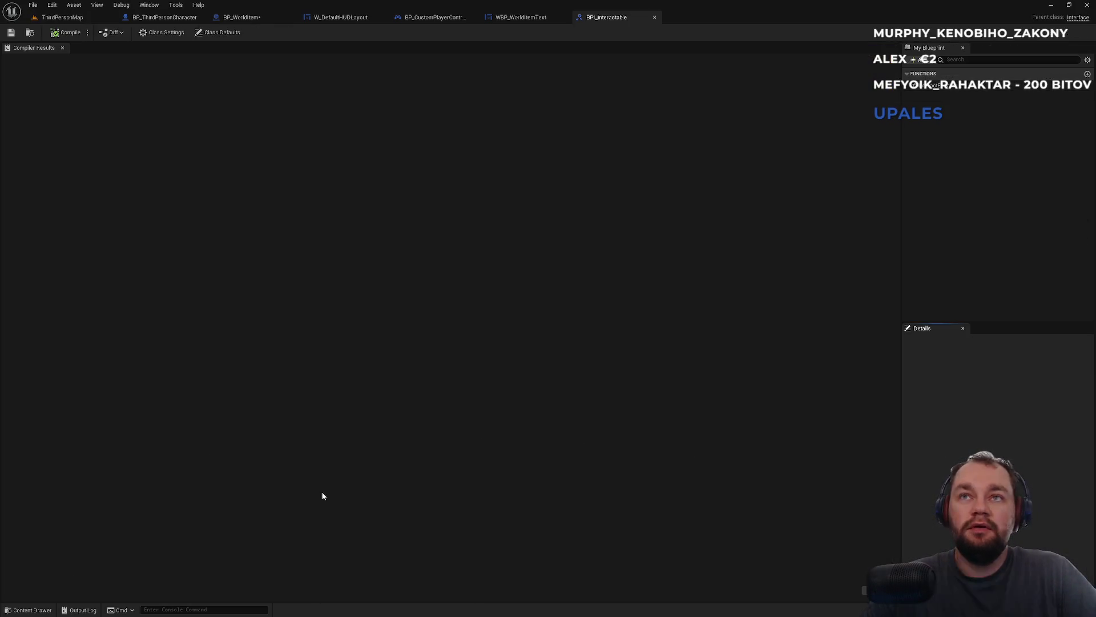
- Add a ShowHideDroppedText function with a Boolean Show input and compile the interface
{"action": "left_click", "coordinate": [922, 62]}
{"action": "left_click", "coordinate": [939, 93]}
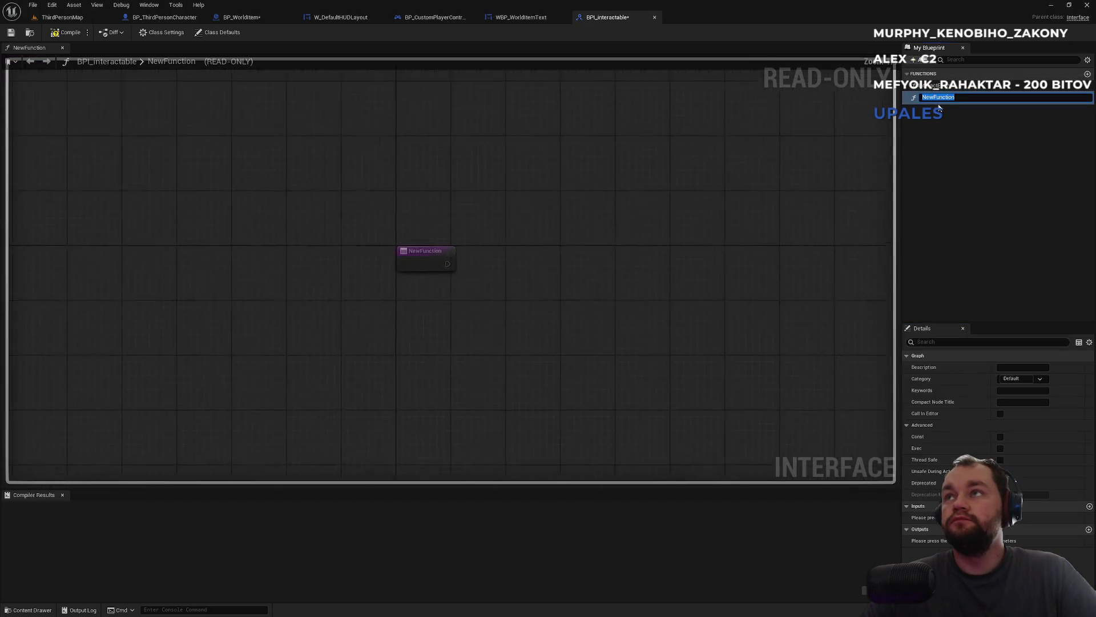
{"action": "type", "text": "ShowHideDroppedT"}
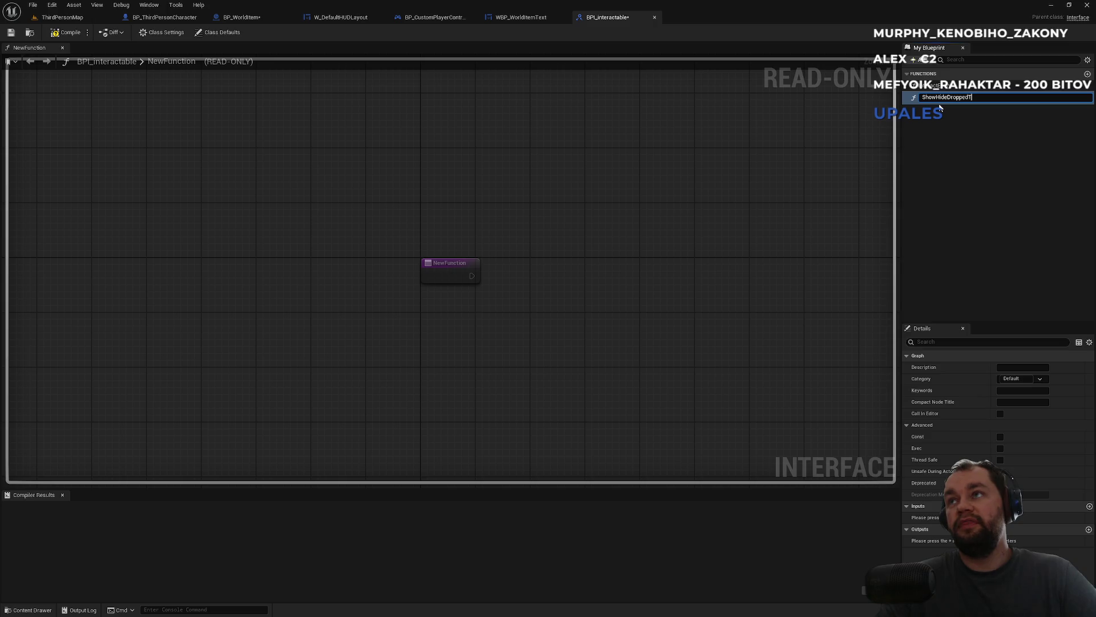
{"action": "type", "text": "ext"}
{"action": "key", "text": "Return"}
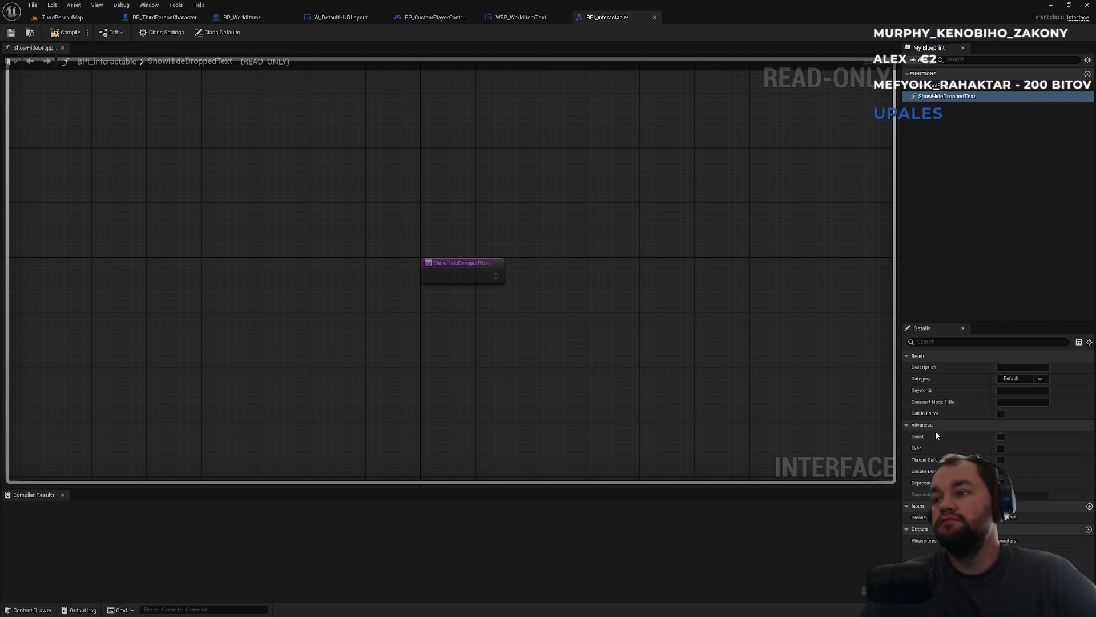
{"action": "left_click", "coordinate": [1089, 506]}
{"action": "type", "text": "Show"}
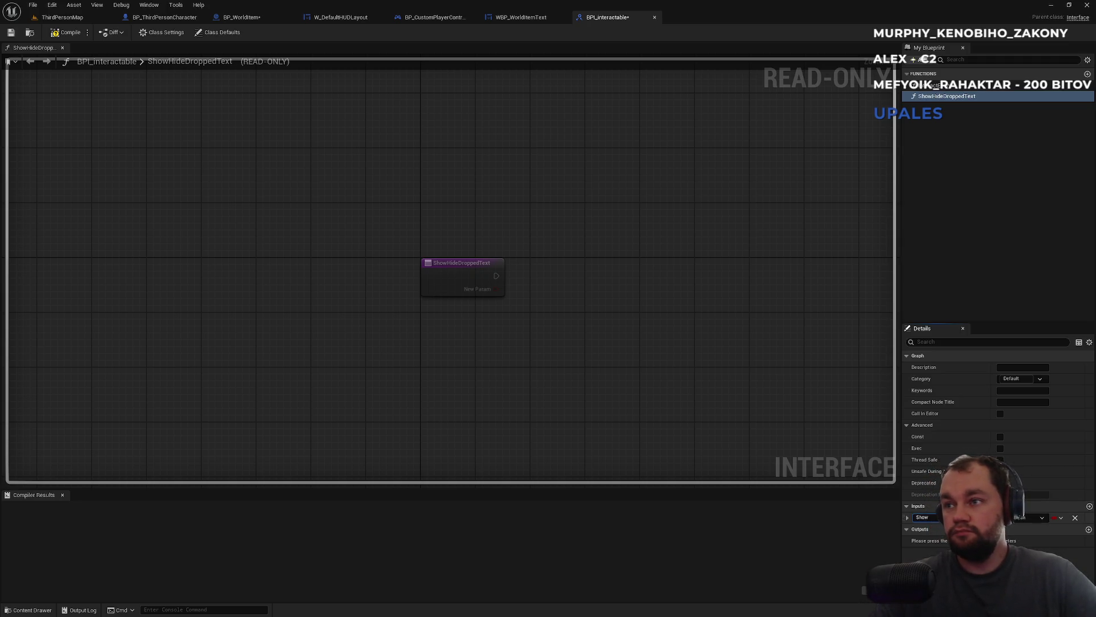
{"action": "key", "text": "Return"}
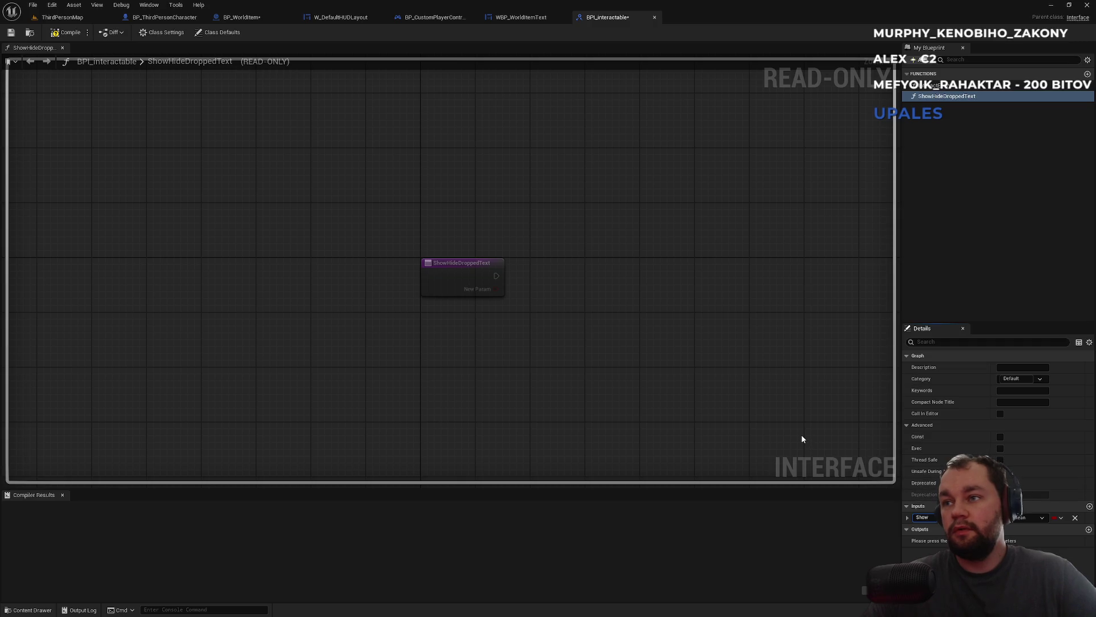
{"action": "left_click", "coordinate": [67, 33]}
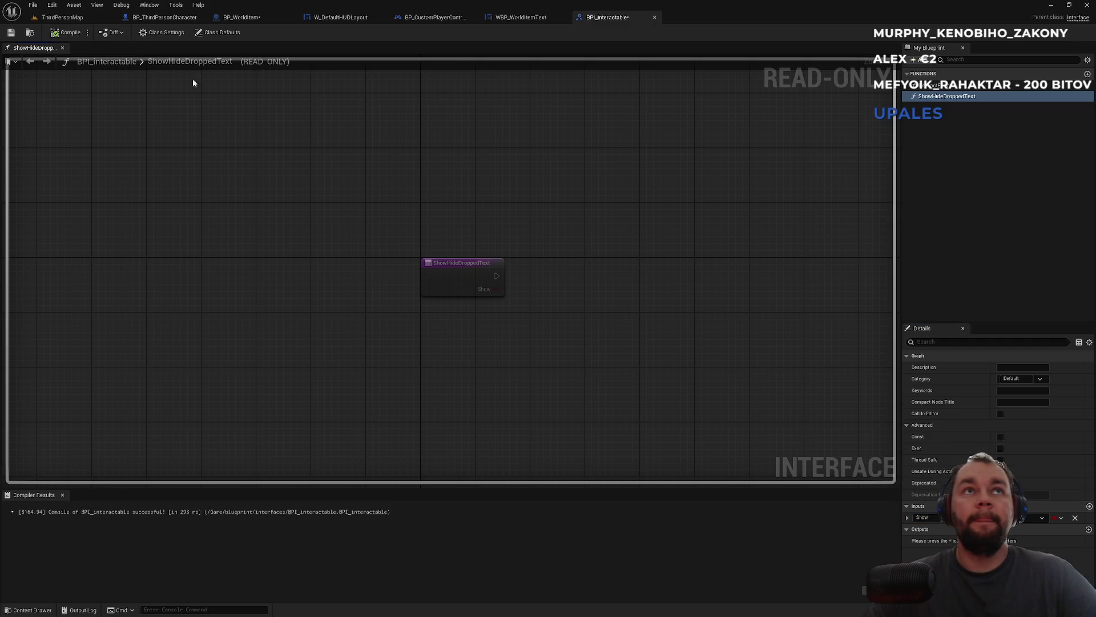
{"action": "left_click", "coordinate": [272, 16]}
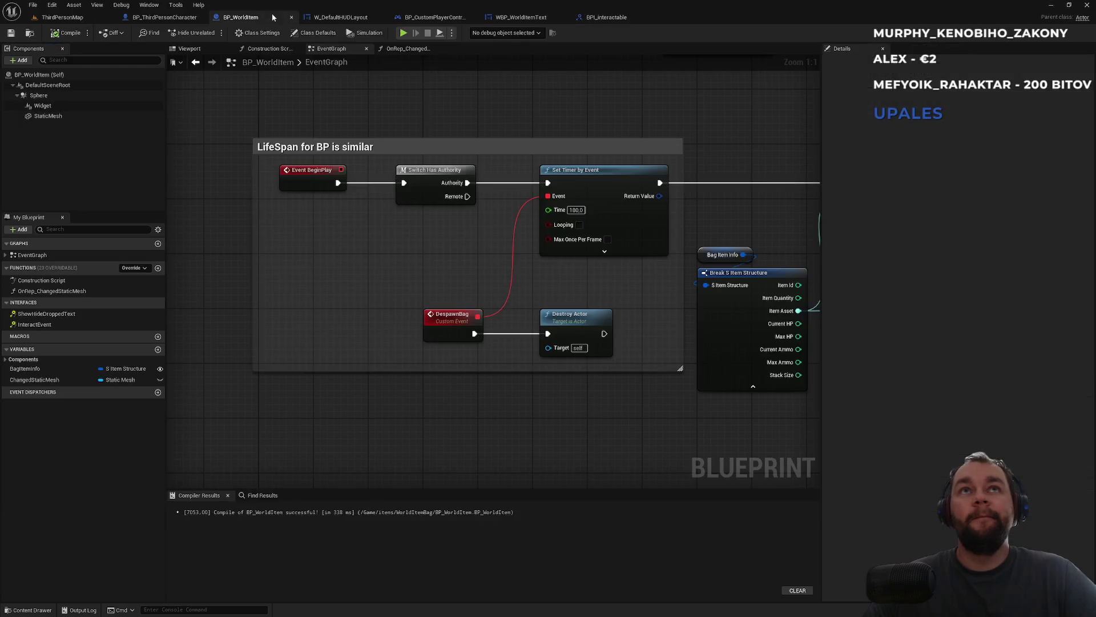
- Add the ShowHideDroppedText interface event to BP_WorldItem's event graph
{"action": "double_click", "coordinate": [47, 315]}
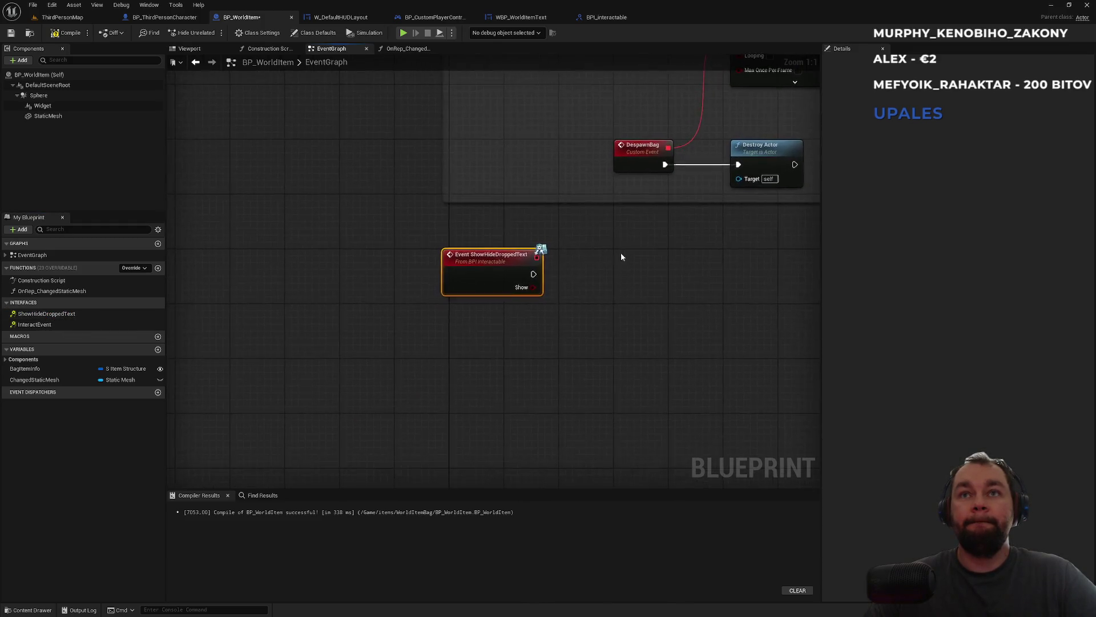
{"action": "left_click_drag", "start_coordinate": [343, 358], "coordinate": [365, 386]}
{"action": "left_click", "coordinate": [362, 344]}
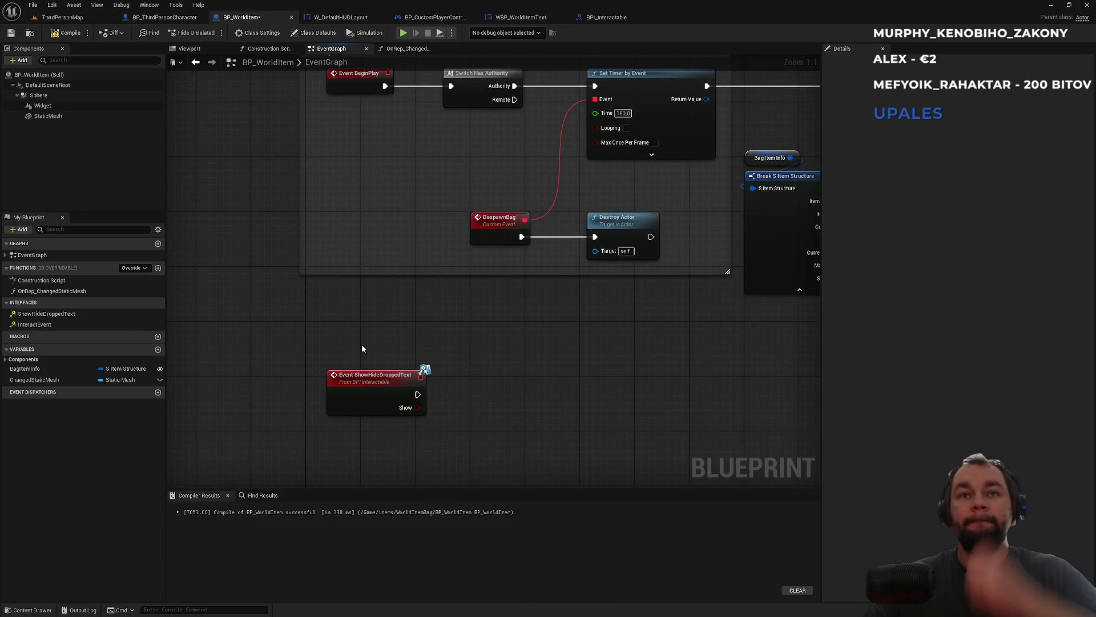
{"action": "mouse_move", "coordinate": [669, 329]}
{"action": "left_mouse_down"}
{"action": "mouse_move", "coordinate": [250, 394]}
{"action": "mouse_move", "coordinate": [253, 415]}
{"action": "mouse_move", "coordinate": [265, 402]}
{"action": "mouse_move", "coordinate": [526, 371]}
{"action": "mouse_move", "coordinate": [168, 424]}
{"action": "left_mouse_up"}
{"action": "scroll", "coordinate": [527, 372], "scroll_direction": "down", "scroll_amount": 1}
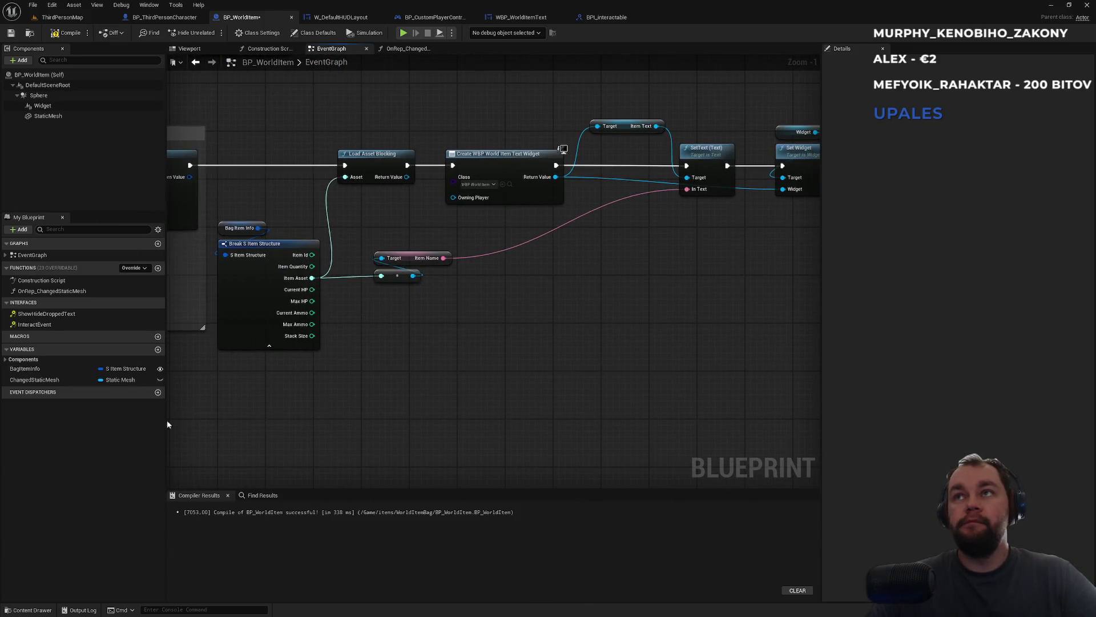
{"action": "mouse_move", "coordinate": [410, 395]}
{"action": "left_mouse_down"}
{"action": "mouse_move", "coordinate": [644, 320]}
{"action": "mouse_move", "coordinate": [772, 259]}
{"action": "left_mouse_up"}
- Drive a Widget Set Visibility node from the event, with Show feeding New Visibility, and compile
{"action": "left_click", "coordinate": [43, 105]}
{"action": "mouse_move", "coordinate": [330, 424]}
{"action": "left_mouse_down"}
{"action": "mouse_move", "coordinate": [298, 366]}
{"action": "mouse_move", "coordinate": [411, 353]}
{"action": "mouse_move", "coordinate": [410, 343]}
{"action": "left_mouse_up"}
{"action": "type", "text": "visibi"}
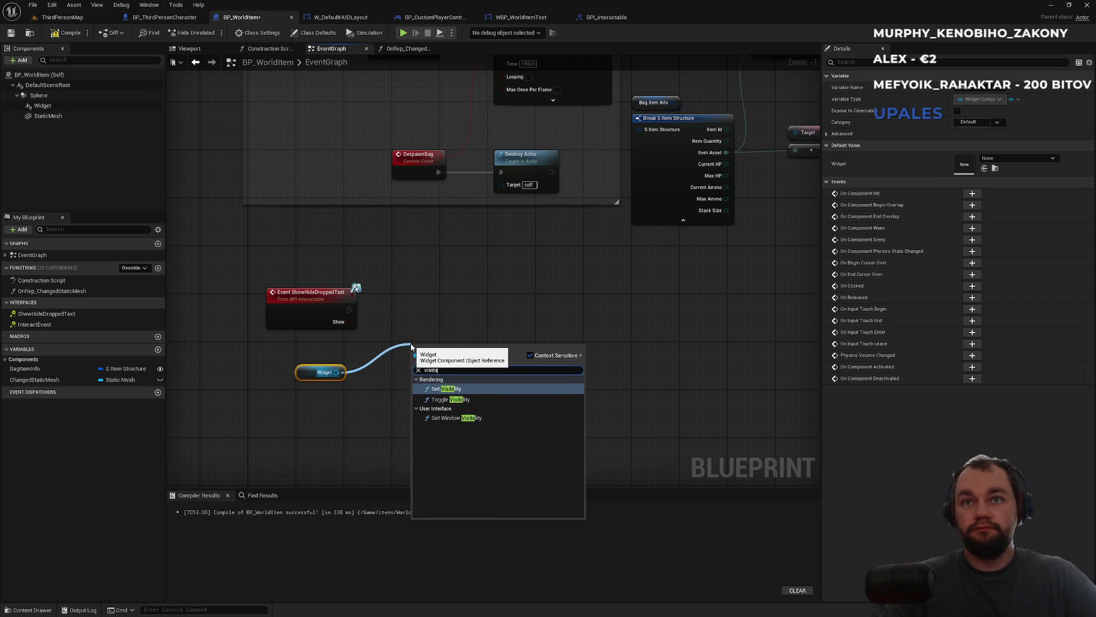
{"action": "key", "text": "Return"}
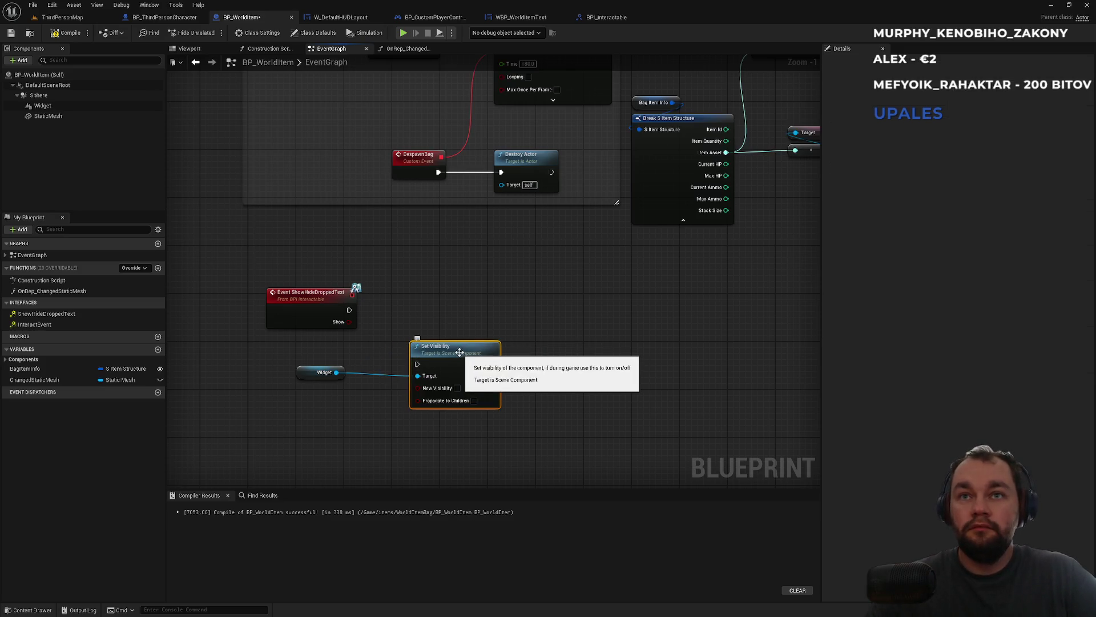
{"action": "left_click_drag", "start_coordinate": [466, 347], "coordinate": [484, 314]}
{"action": "mouse_move", "coordinate": [350, 322]}
{"action": "left_mouse_down"}
{"action": "mouse_move", "coordinate": [435, 351]}
{"action": "mouse_move", "coordinate": [350, 310]}
{"action": "left_mouse_up"}
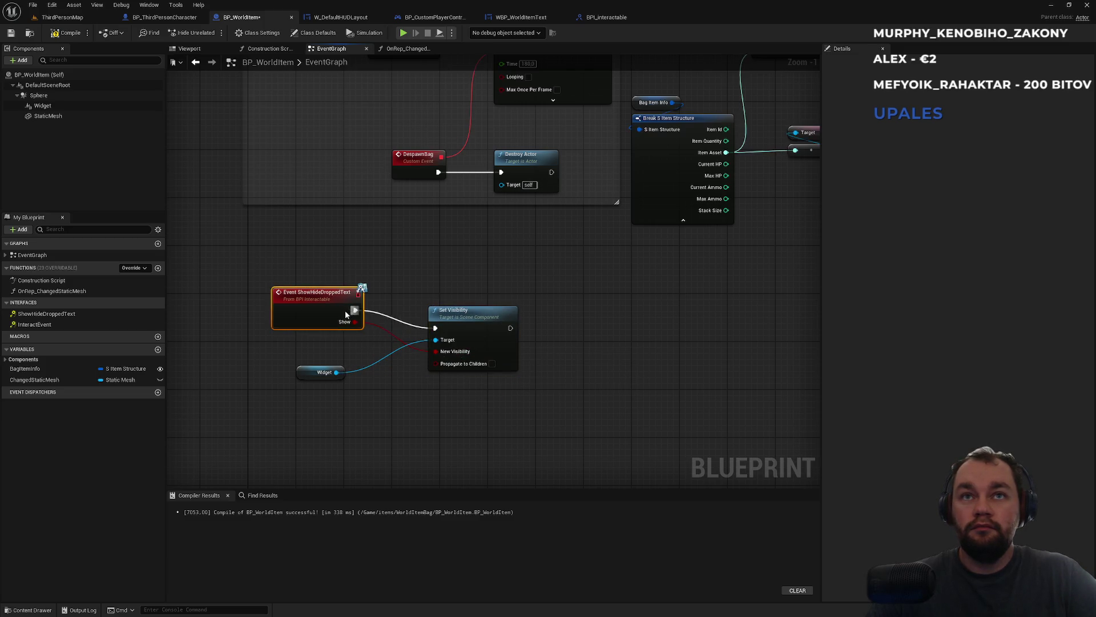
{"action": "left_click_drag", "start_coordinate": [474, 318], "coordinate": [462, 299]}
{"action": "left_click_drag", "start_coordinate": [319, 373], "coordinate": [440, 282]}
{"action": "left_click", "coordinate": [420, 265]}
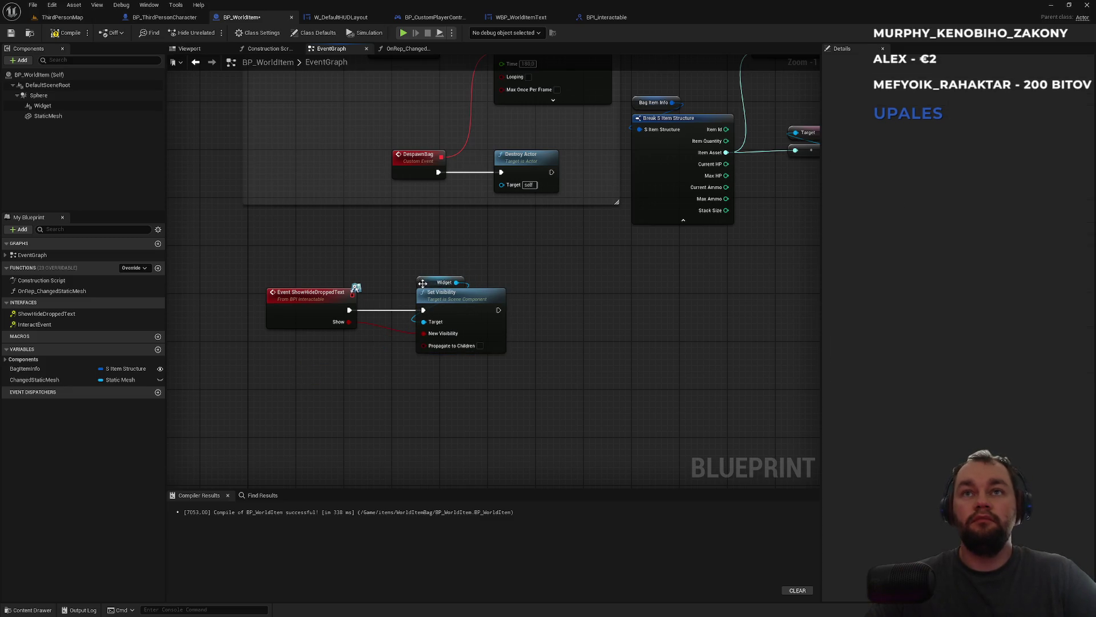
{"action": "left_click", "coordinate": [81, 37]}
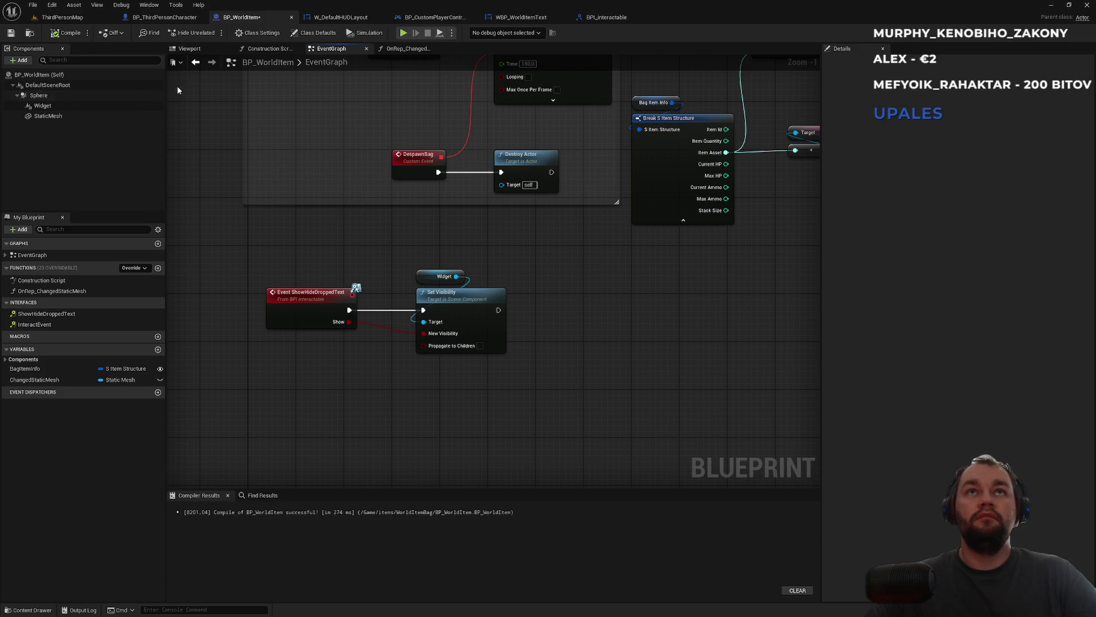
{"action": "left_click", "coordinate": [162, 17]}
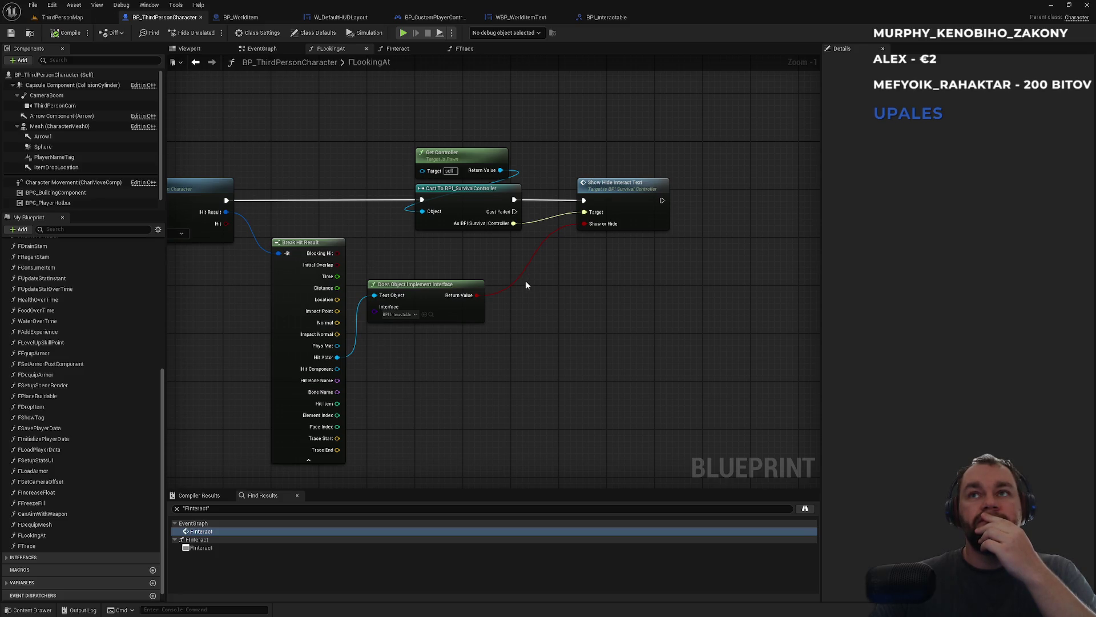
- Call Show Hide Dropped Text on Hit Actor after Show Hide Interact Text, feeding the interface check result into Show
{"action": "left_click_drag", "start_coordinate": [525, 280], "coordinate": [428, 316]}
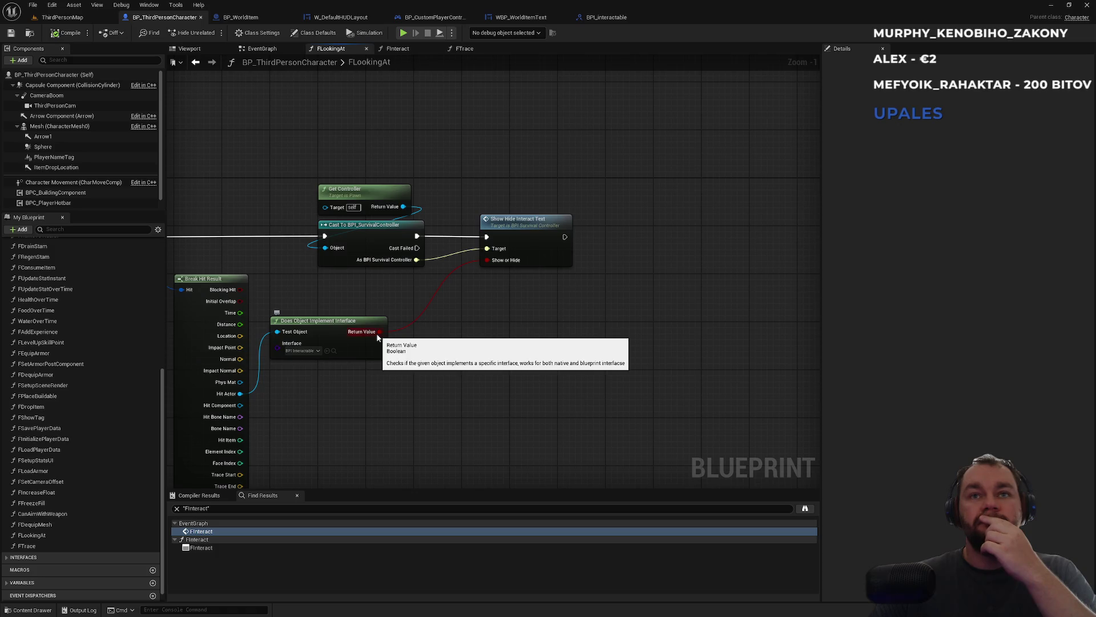
{"action": "left_click_drag", "start_coordinate": [378, 338], "coordinate": [541, 332]}
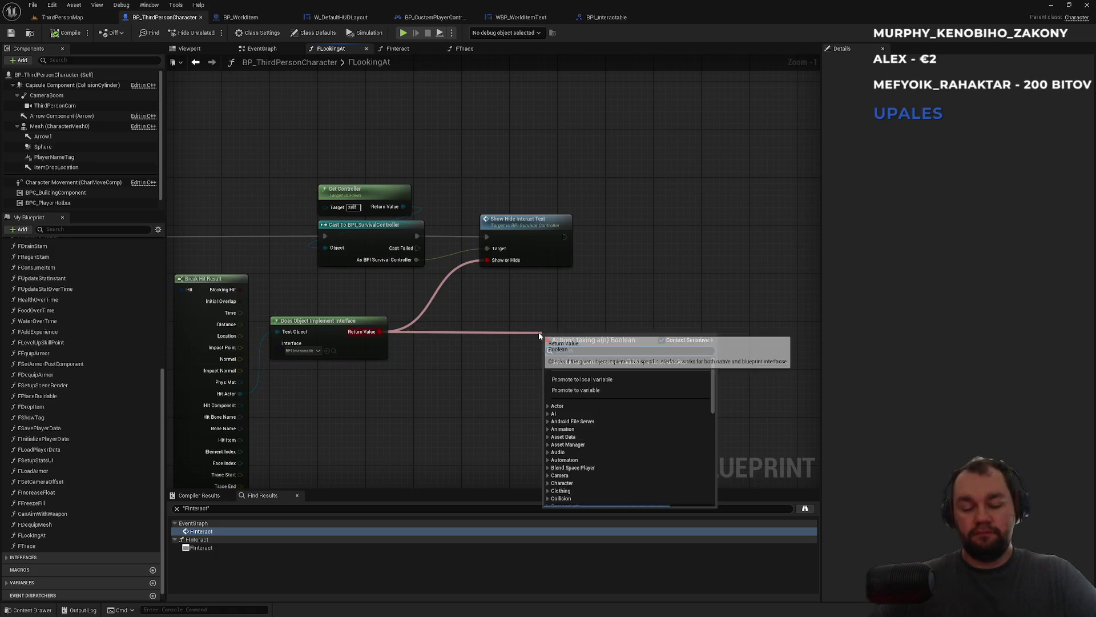
{"action": "left_click", "coordinate": [495, 332]}
{"action": "mouse_move", "coordinate": [237, 396]}
{"action": "left_mouse_down"}
{"action": "mouse_move", "coordinate": [423, 365]}
{"action": "mouse_move", "coordinate": [470, 340]}
{"action": "left_mouse_up"}
{"action": "type", "text": "s"}
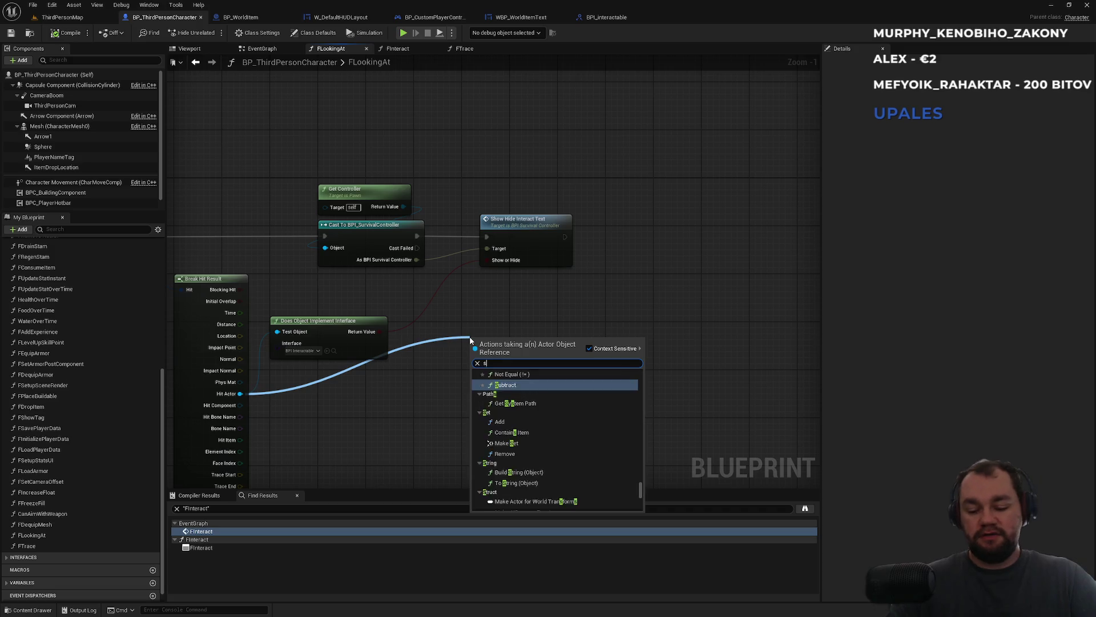
{"action": "type", "text": "howhi"}
{"action": "key", "text": "Return"}
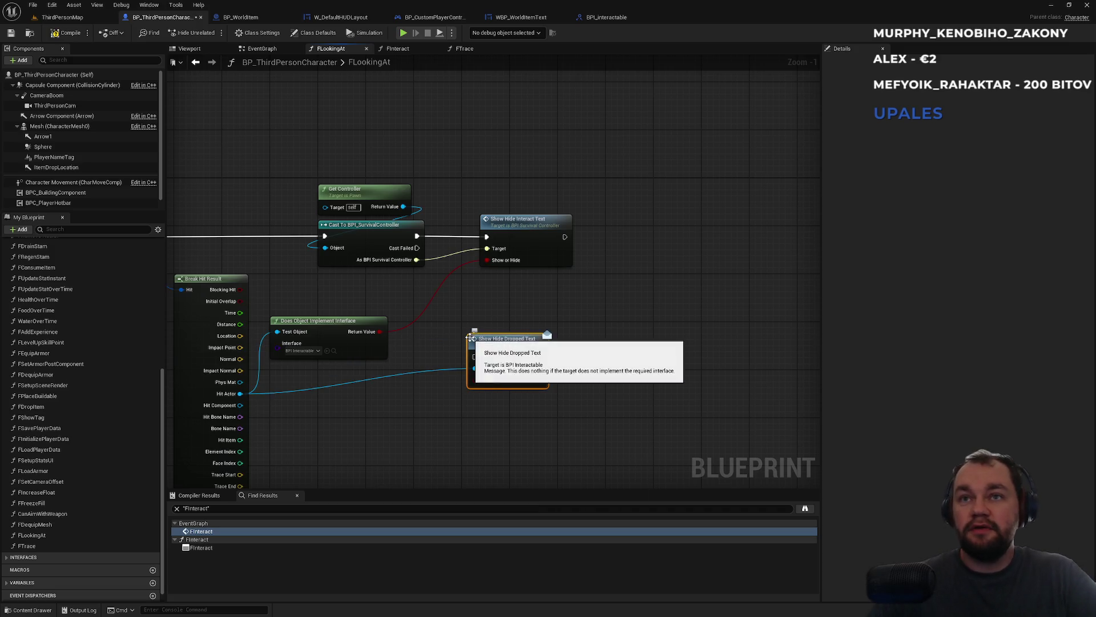
{"action": "mouse_move", "coordinate": [379, 333]}
{"action": "left_mouse_down"}
{"action": "mouse_move", "coordinate": [483, 383]}
{"action": "mouse_move", "coordinate": [565, 237]}
{"action": "left_mouse_up"}
{"action": "mouse_move", "coordinate": [503, 338]}
{"action": "left_mouse_down"}
{"action": "mouse_move", "coordinate": [607, 302]}
{"action": "mouse_move", "coordinate": [632, 210]}
{"action": "left_mouse_up"}
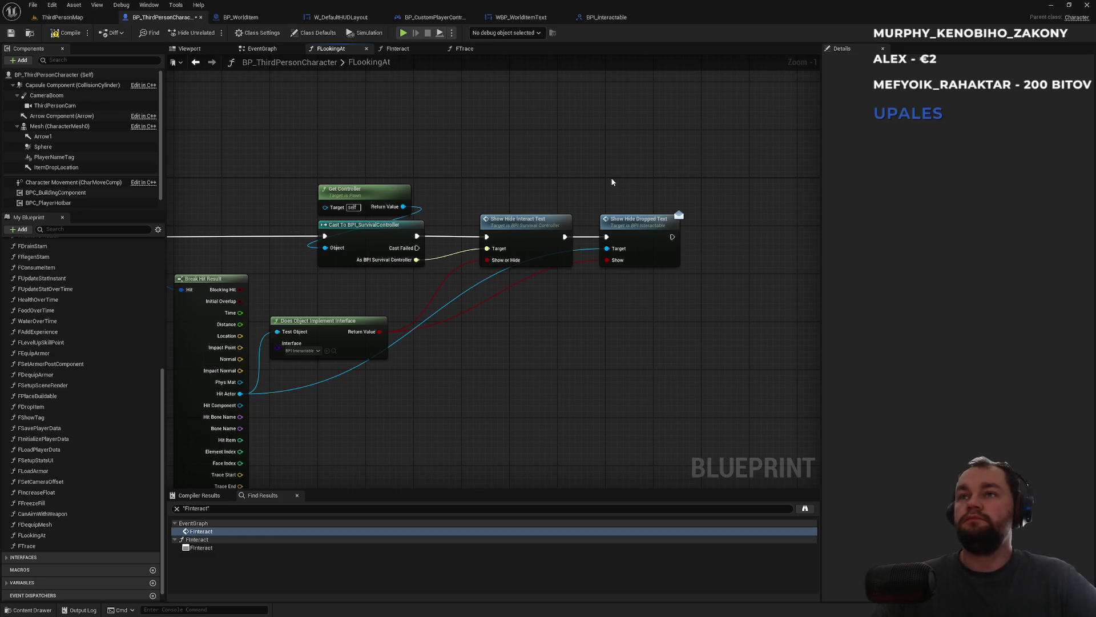
- Start a play test and drop the raw meat from the inventory
{"action": "left_click", "coordinate": [90, 24]}
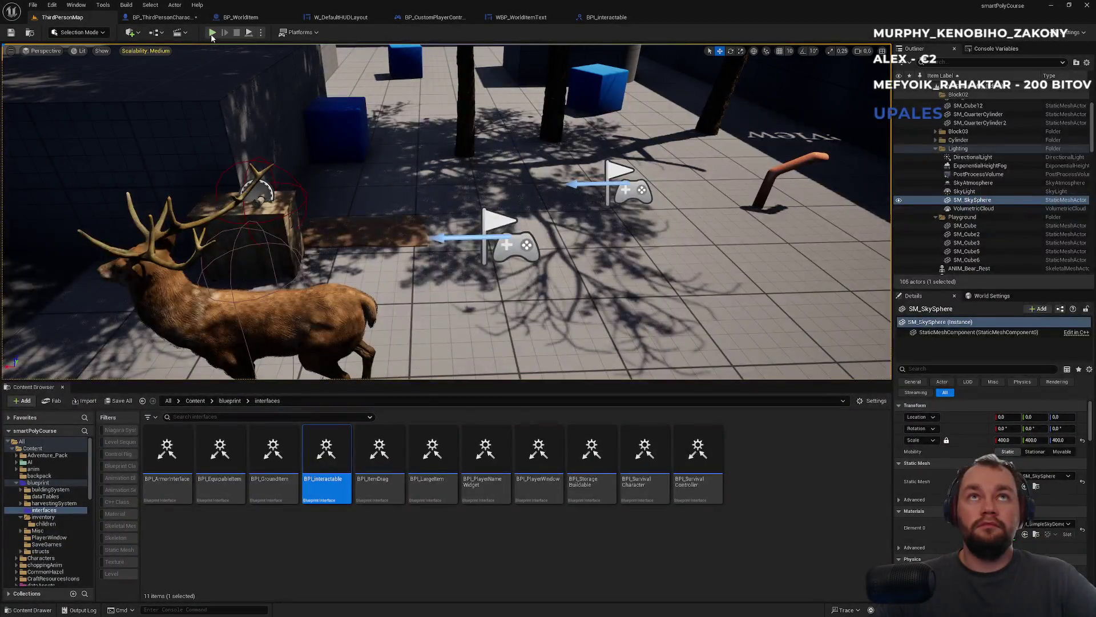
{"action": "left_click", "coordinate": [212, 33]}
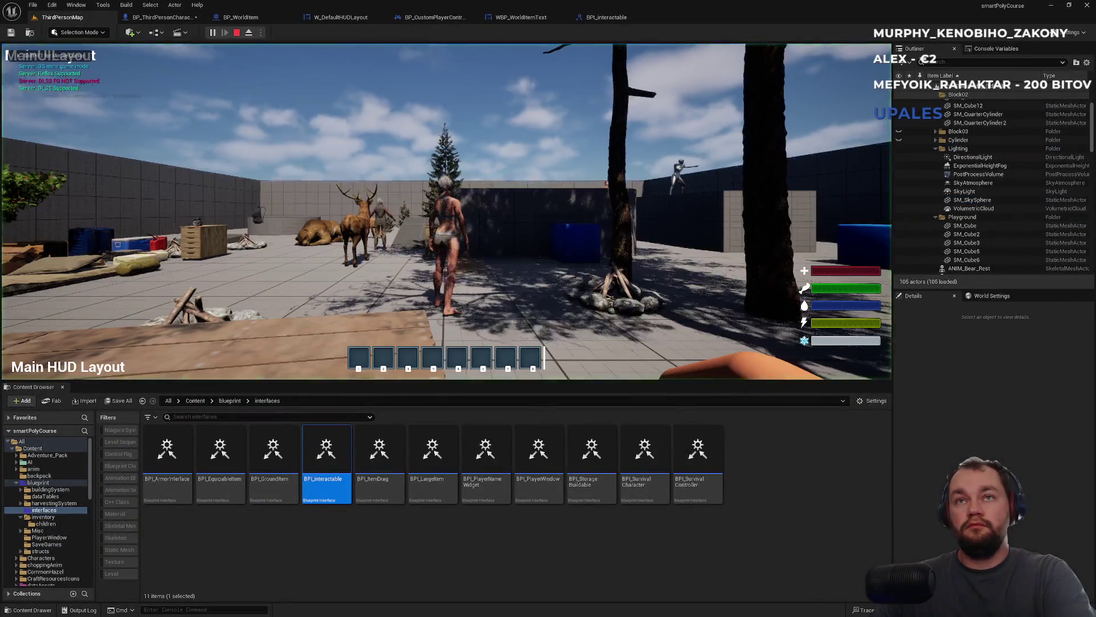
{"action": "key", "text": "F11"}
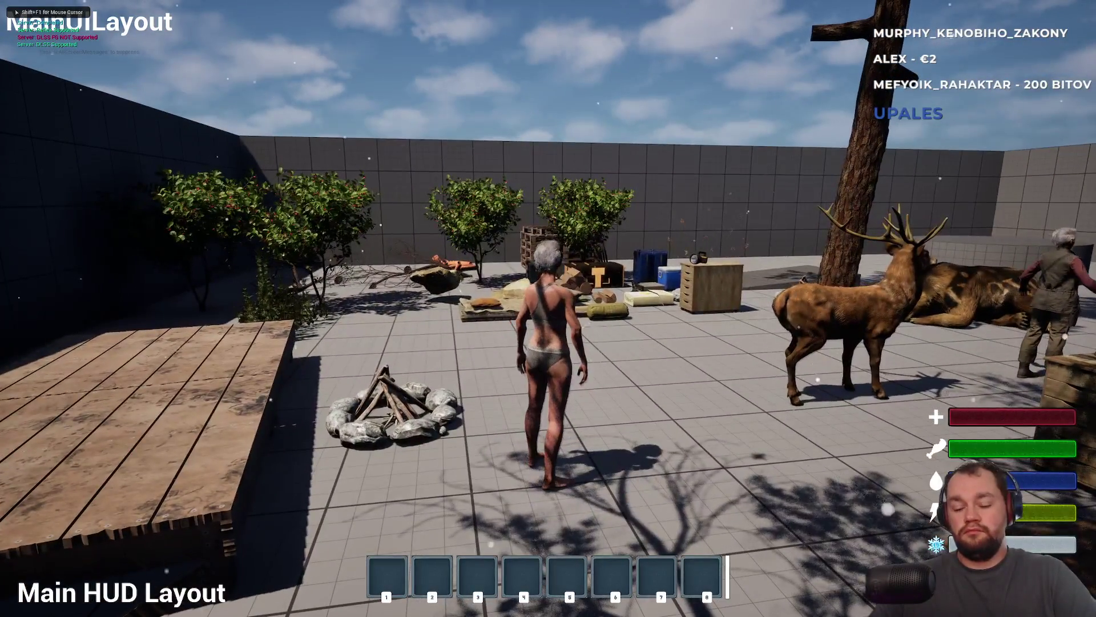
{"action": "key", "text": "i"}
{"action": "right_click", "coordinate": [107, 259]}
{"action": "left_click", "coordinate": [128, 266]}
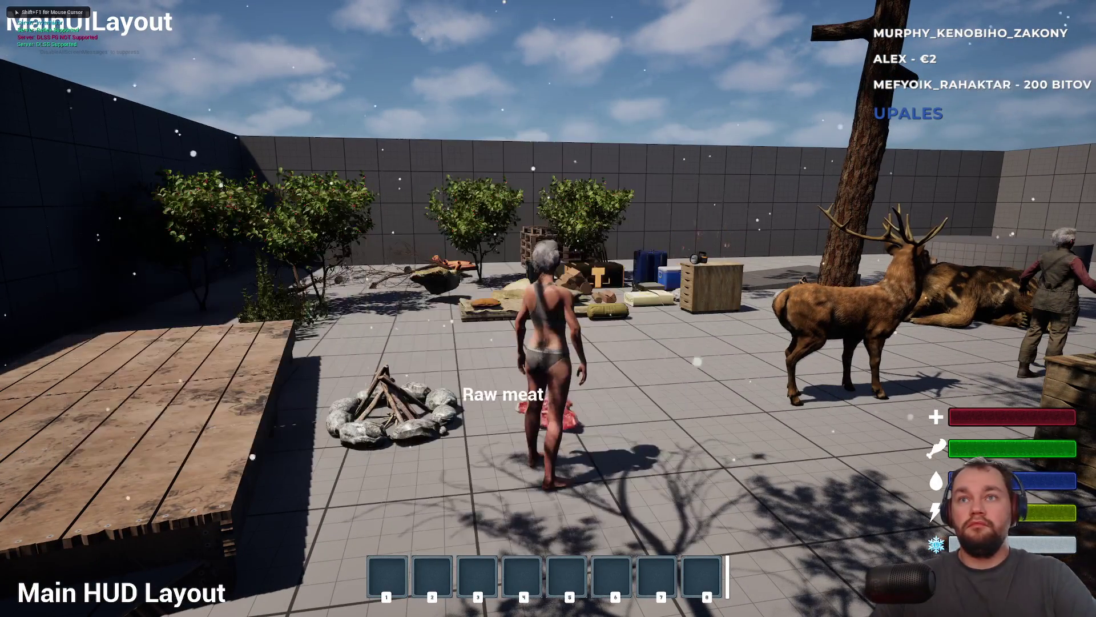
- Walk around the dropped meat past the campfire, stop play, and open WBP_WorldItemText
{"action": "key", "text": "w"}
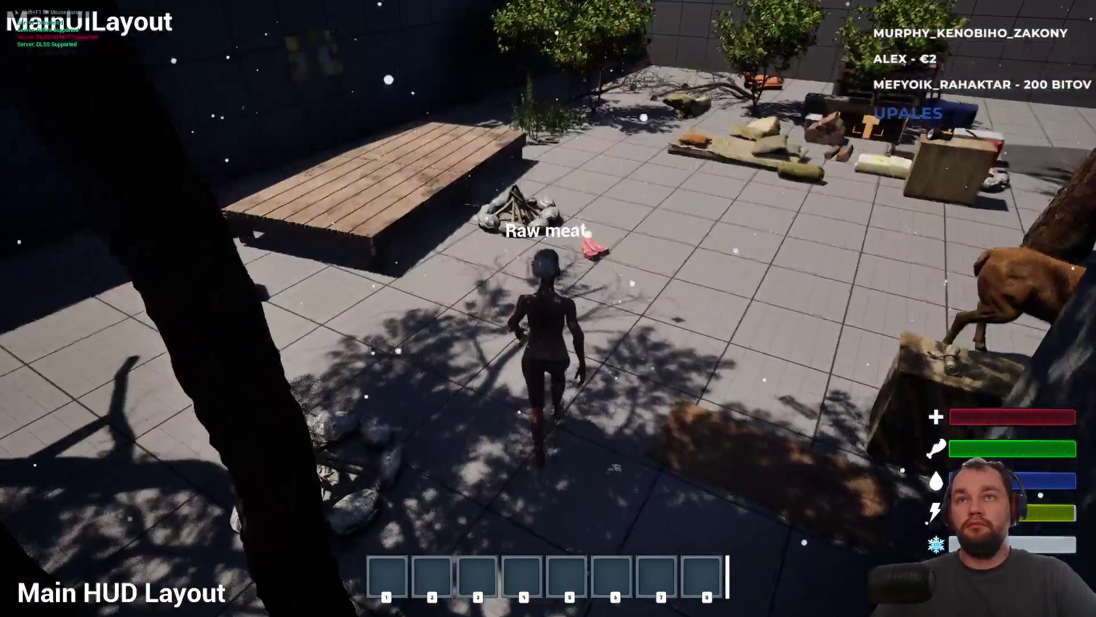
{"action": "key", "text": "w"}
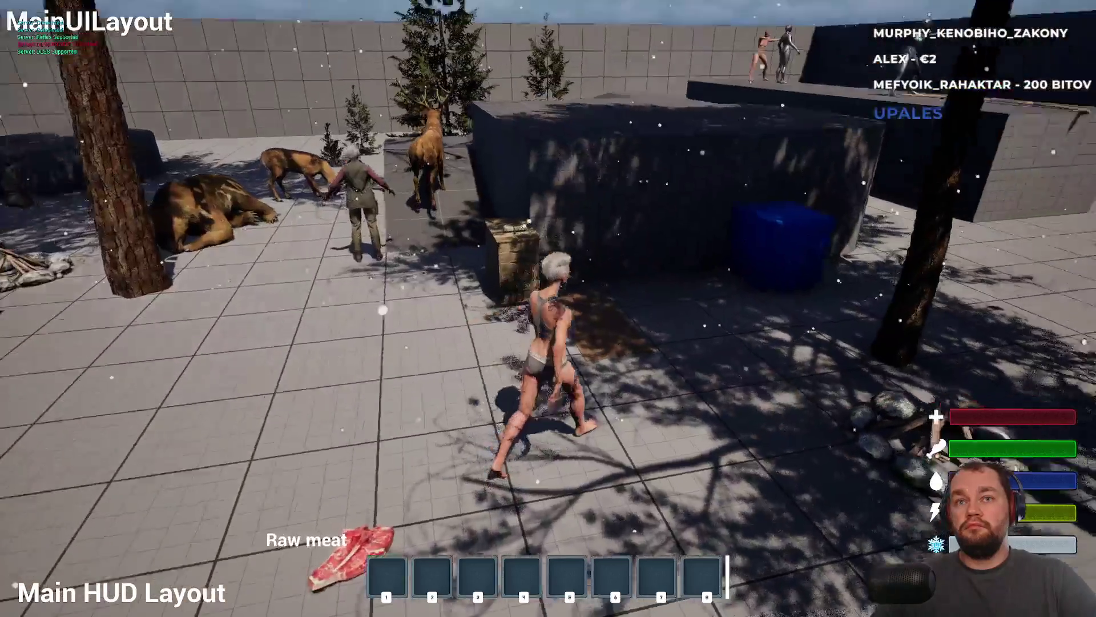
{"action": "key", "text": "w"}
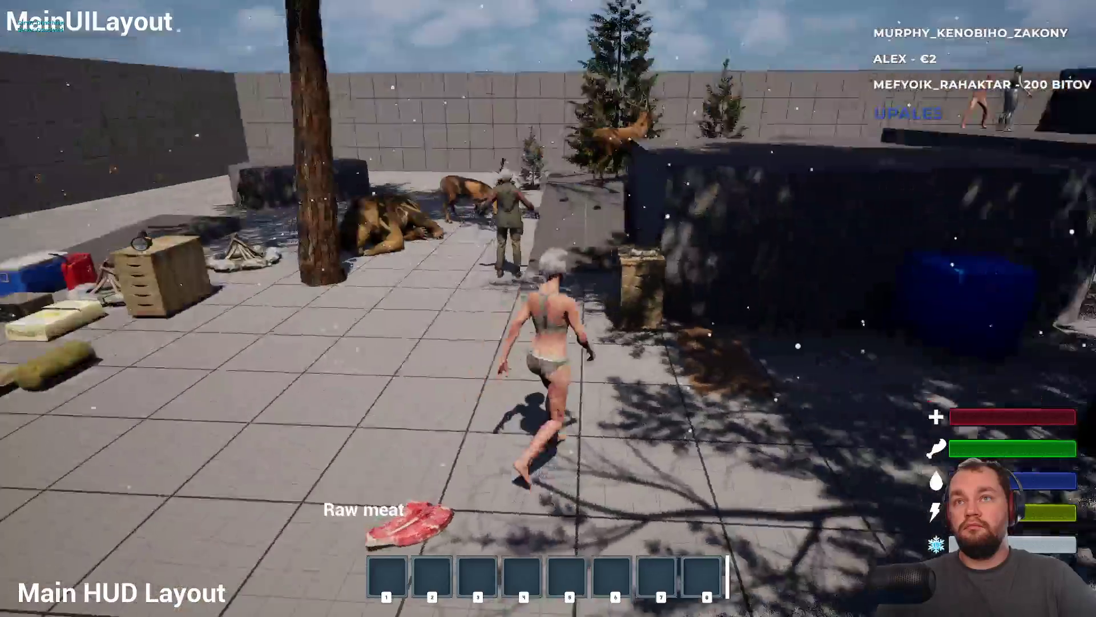
{"action": "key", "text": "w"}
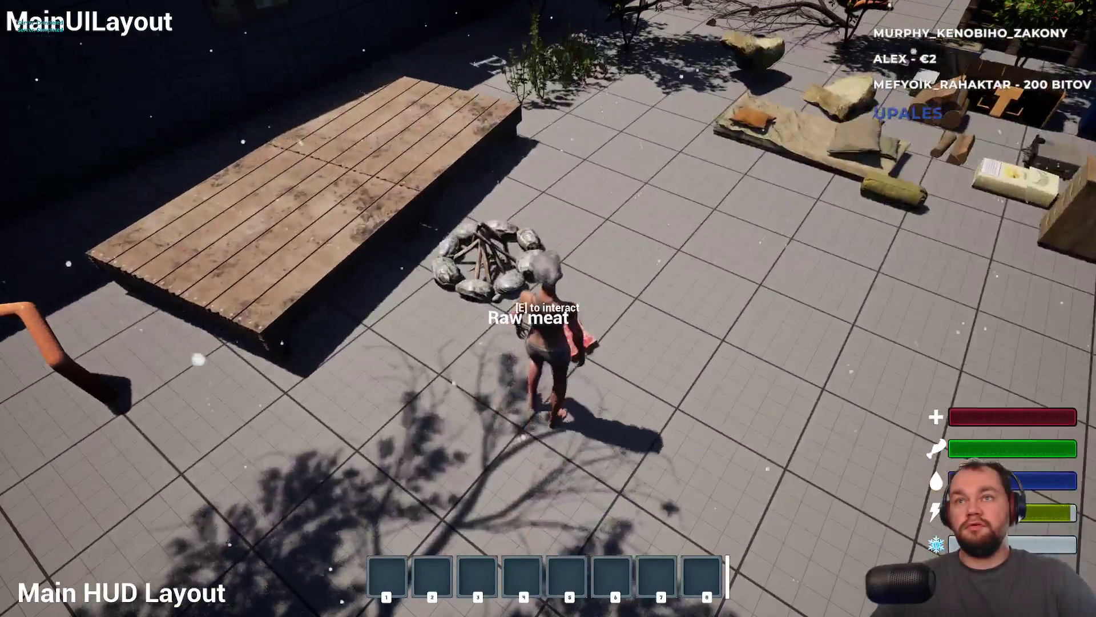
{"action": "key", "text": "w"}
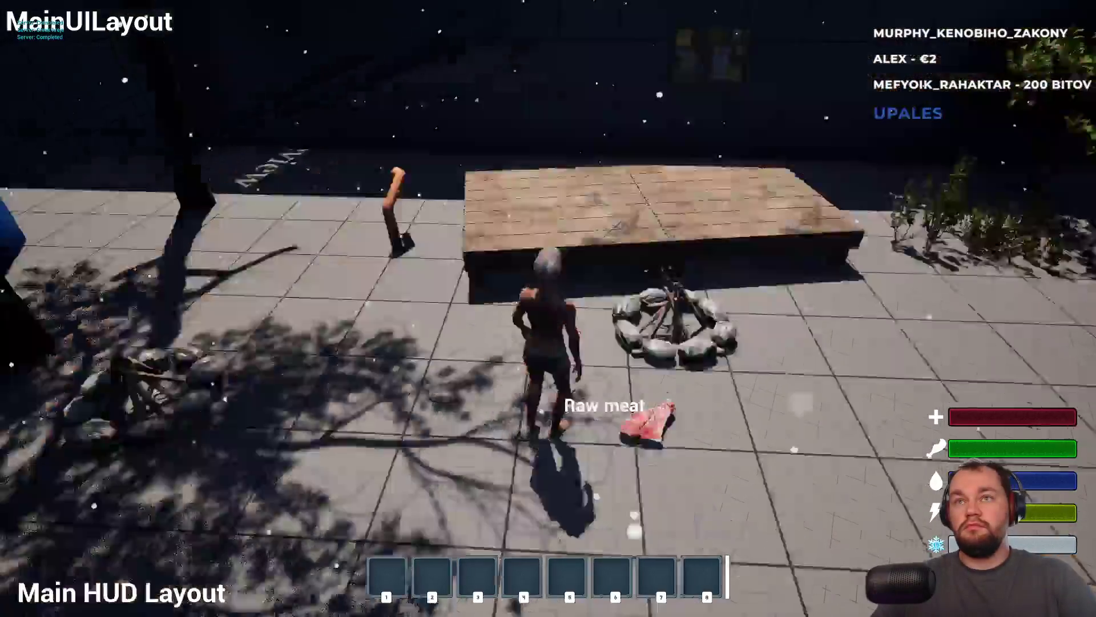
{"action": "key", "text": "Escape"}
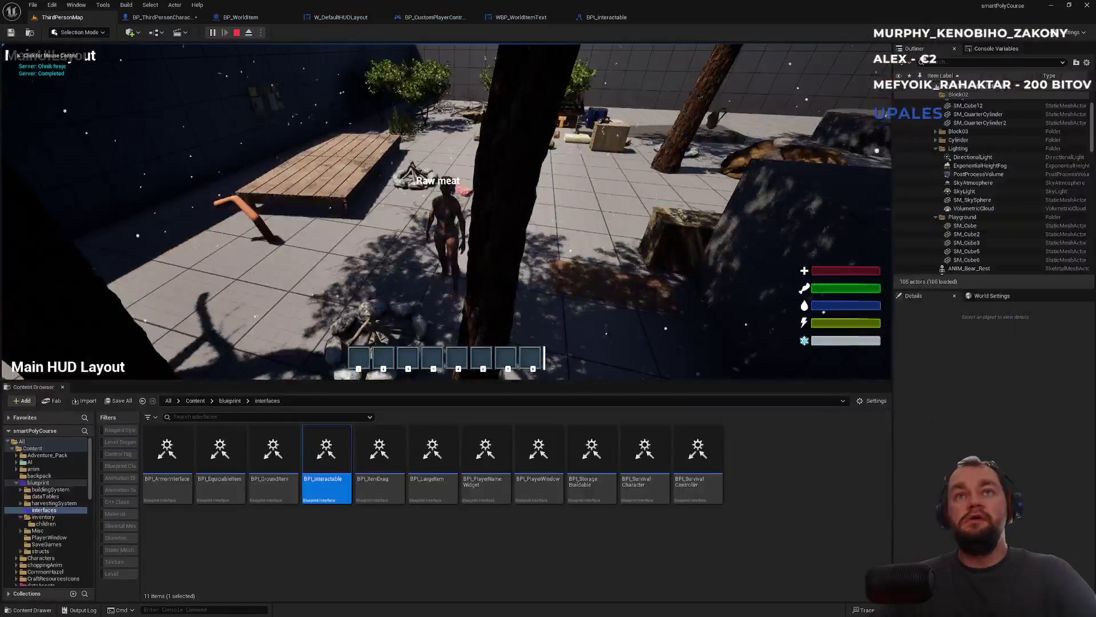
{"action": "left_click", "coordinate": [621, 22]}
{"action": "left_click", "coordinate": [532, 18]}
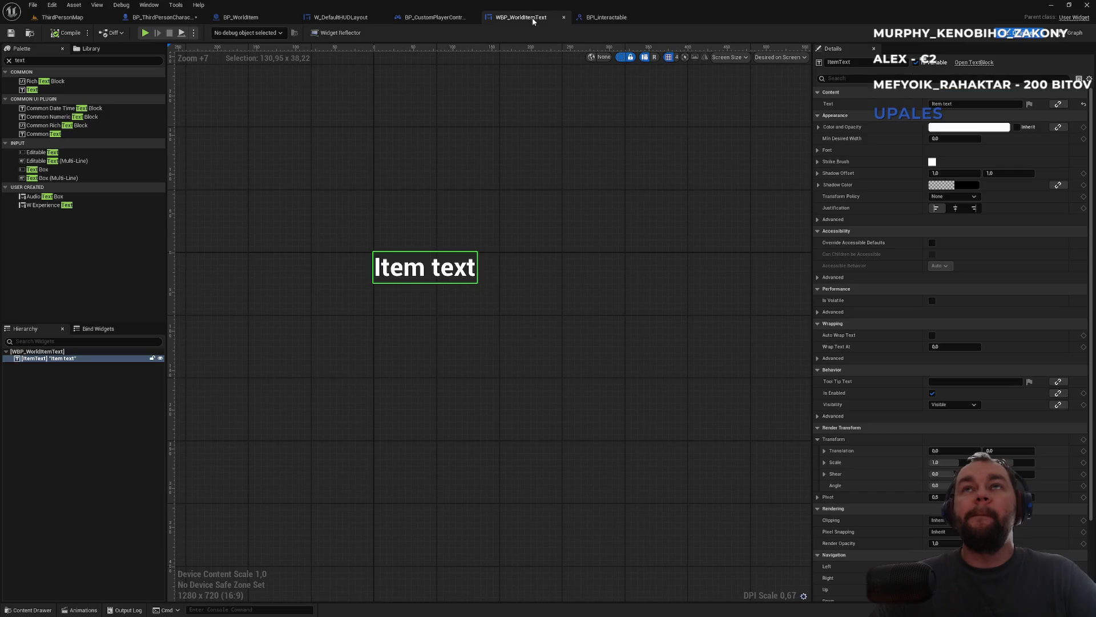
- Uncheck Visible on BP_WorldItem's Widget component, then Play ThirdPersonMap
{"action": "left_click", "coordinate": [437, 23]}
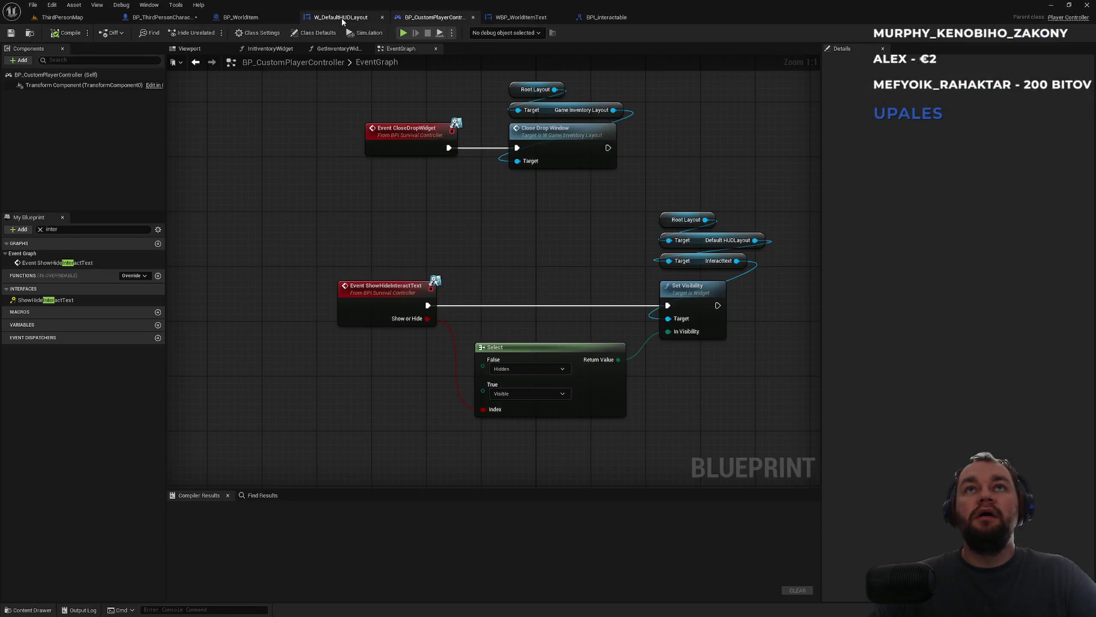
{"action": "left_click", "coordinate": [342, 22]}
{"action": "left_click", "coordinate": [251, 21]}
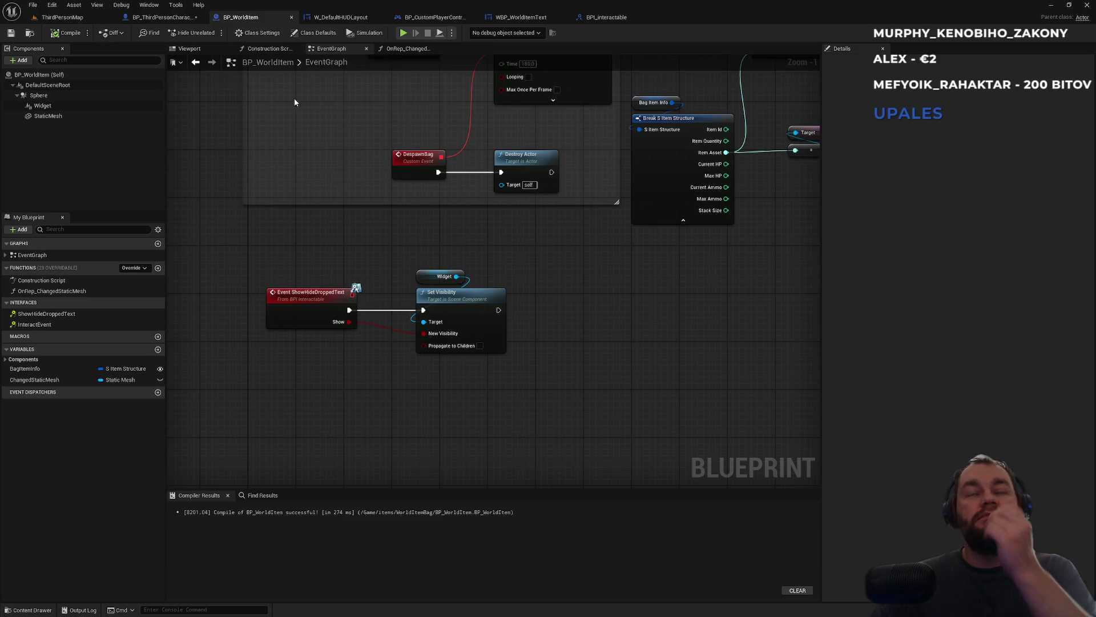
{"action": "scroll", "coordinate": [355, 181], "scroll_direction": "down", "scroll_amount": 2}
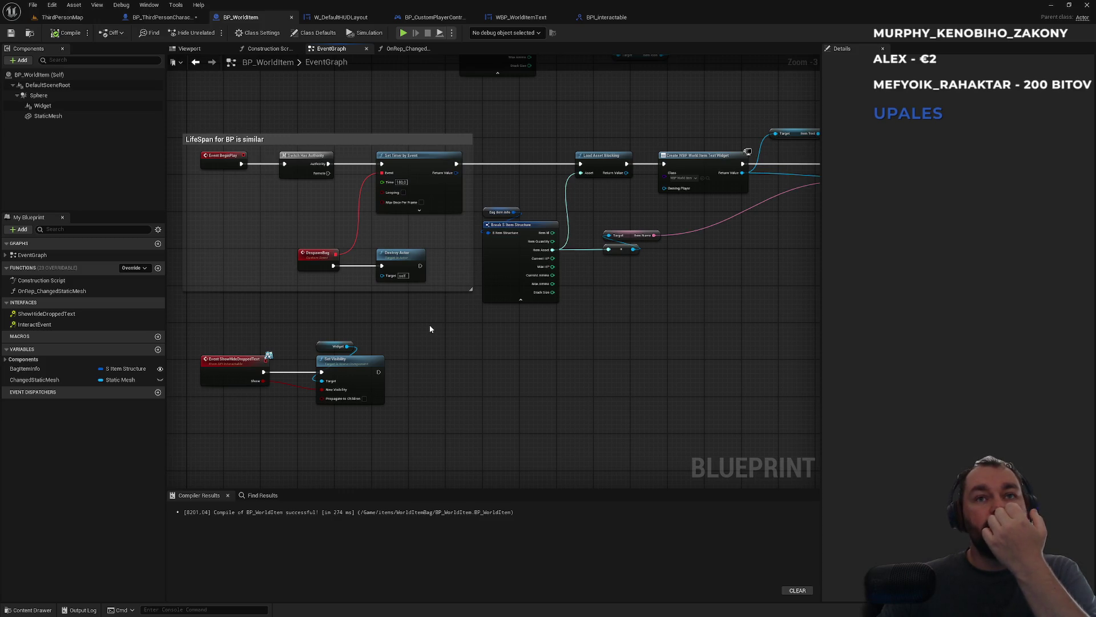
{"action": "left_click", "coordinate": [65, 105]}
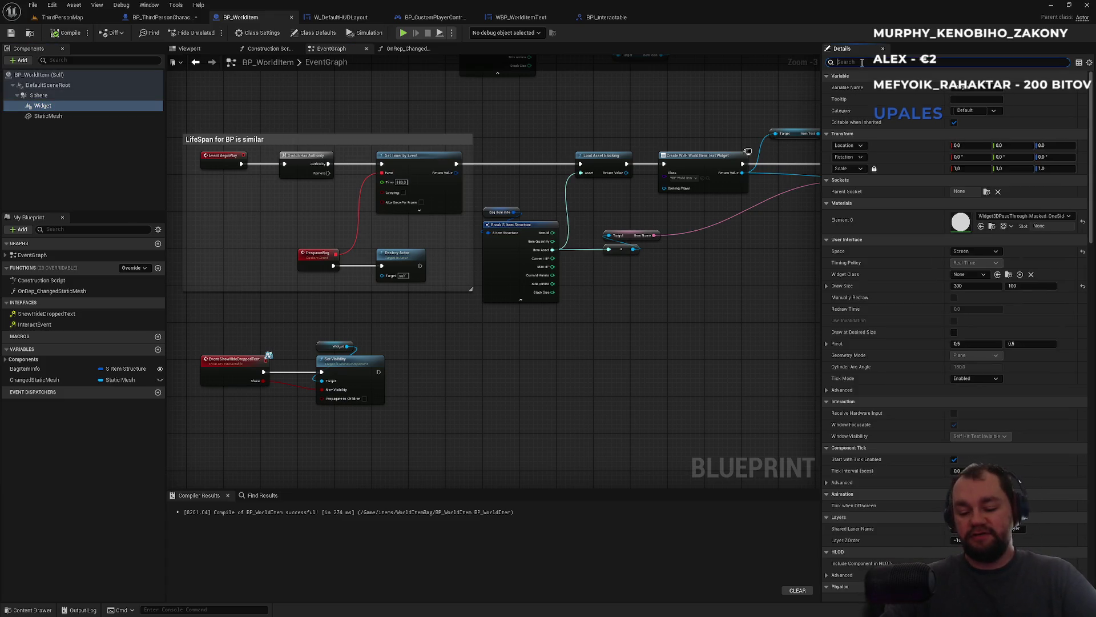
{"action": "type", "text": "vis"}
{"action": "left_click", "coordinate": [958, 111]}
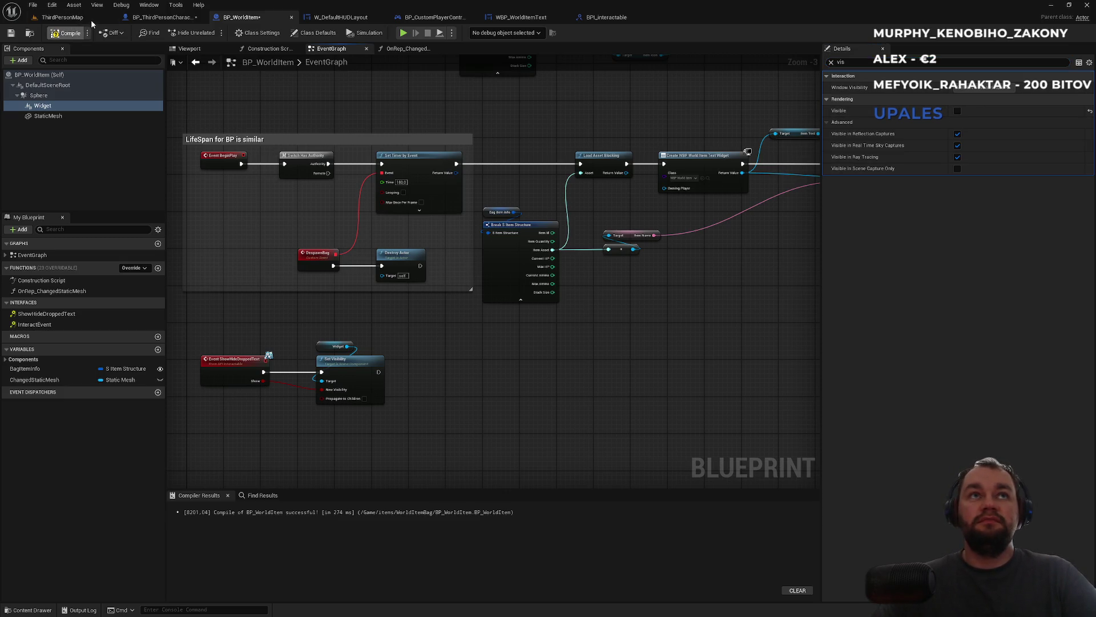
{"action": "left_click", "coordinate": [91, 20]}
{"action": "left_click", "coordinate": [211, 33]}
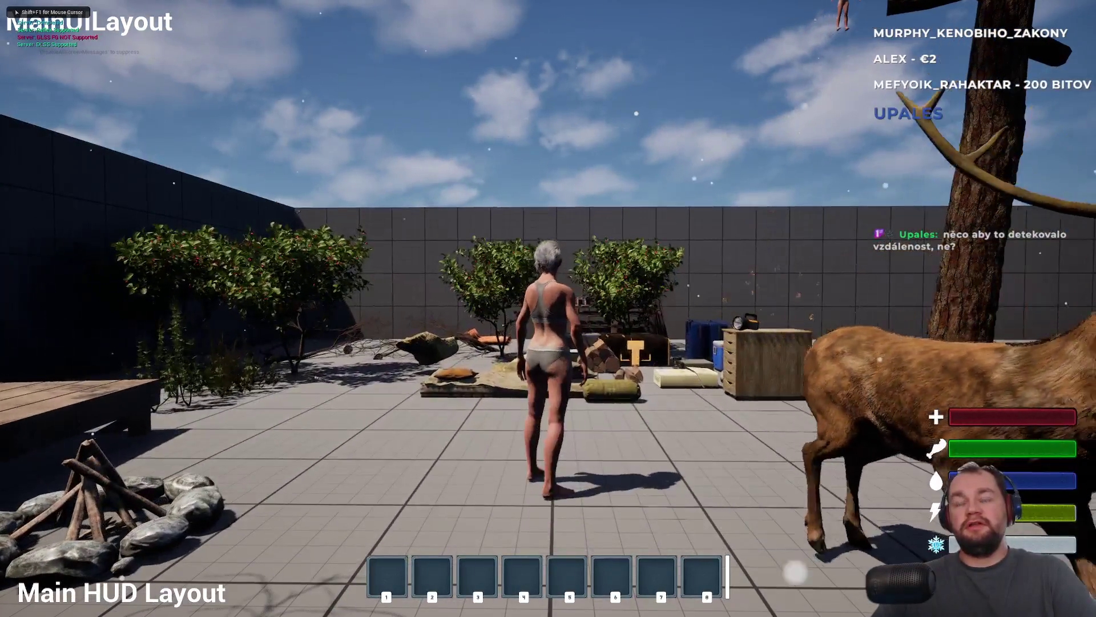
- Drop the raw meat, walk away and back to it, and pick it up with E
{"action": "key", "text": "i"}
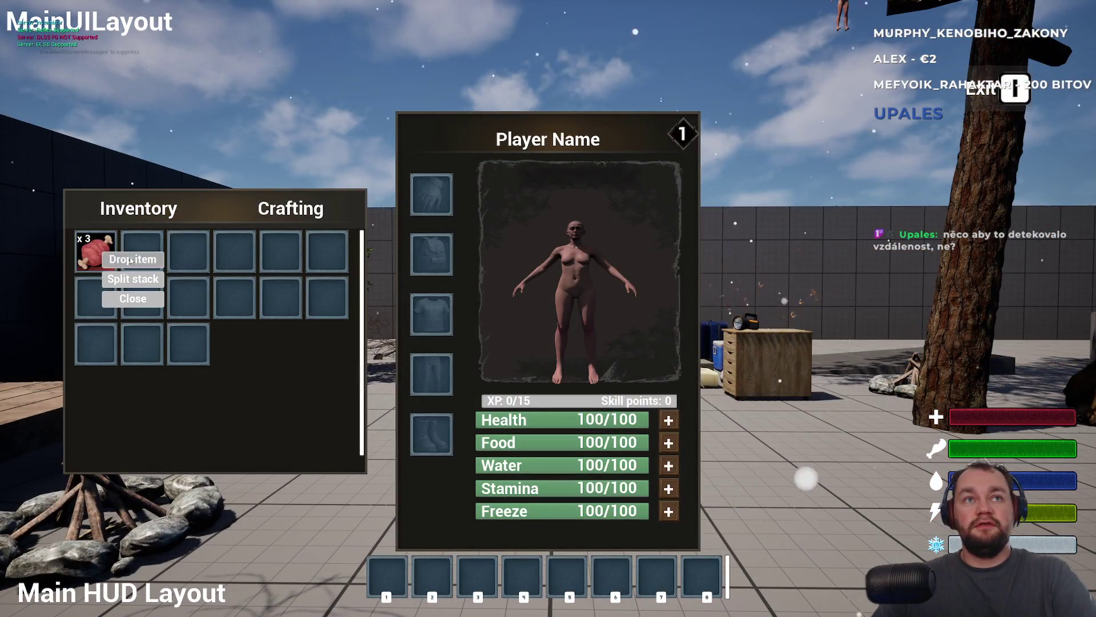
{"action": "left_click", "coordinate": [132, 259]}
{"action": "key", "text": "w"}
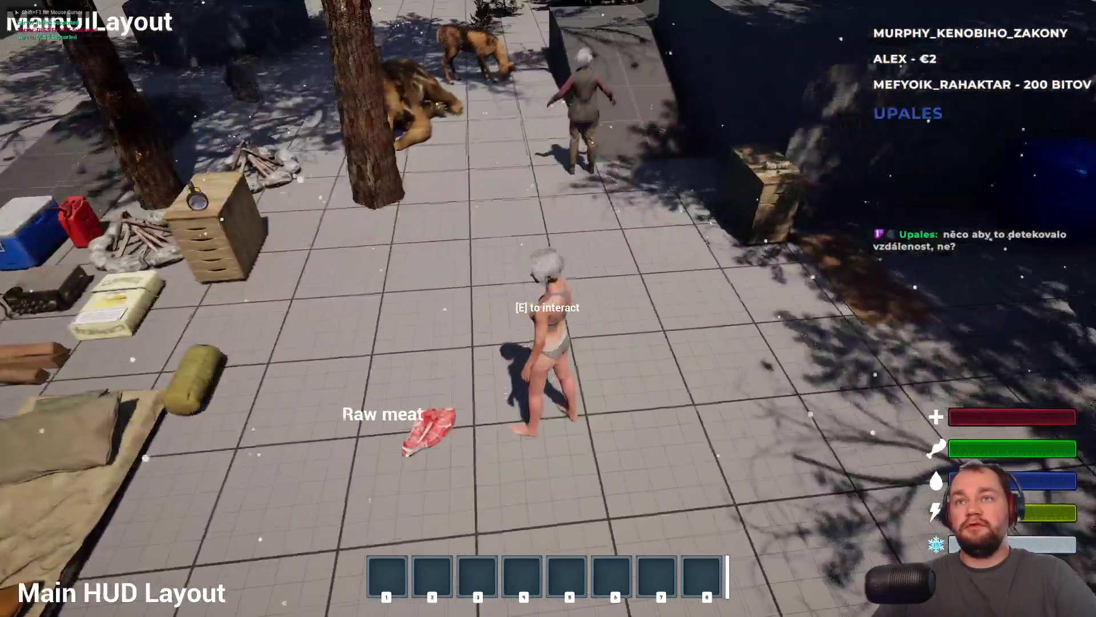
{"action": "key", "text": "w"}
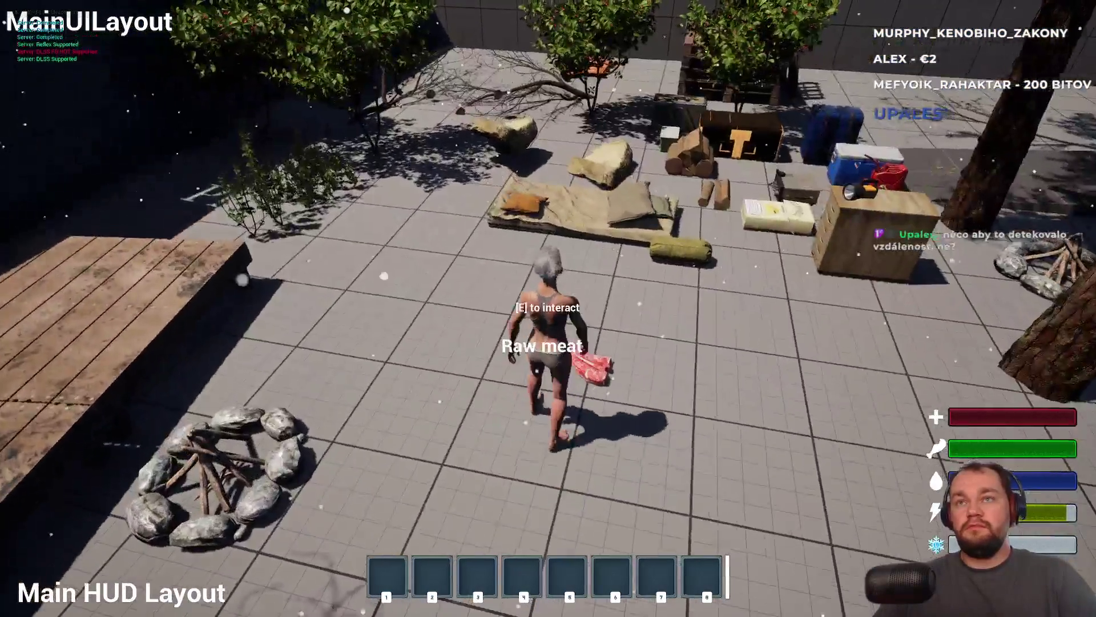
{"action": "key", "text": "w"}
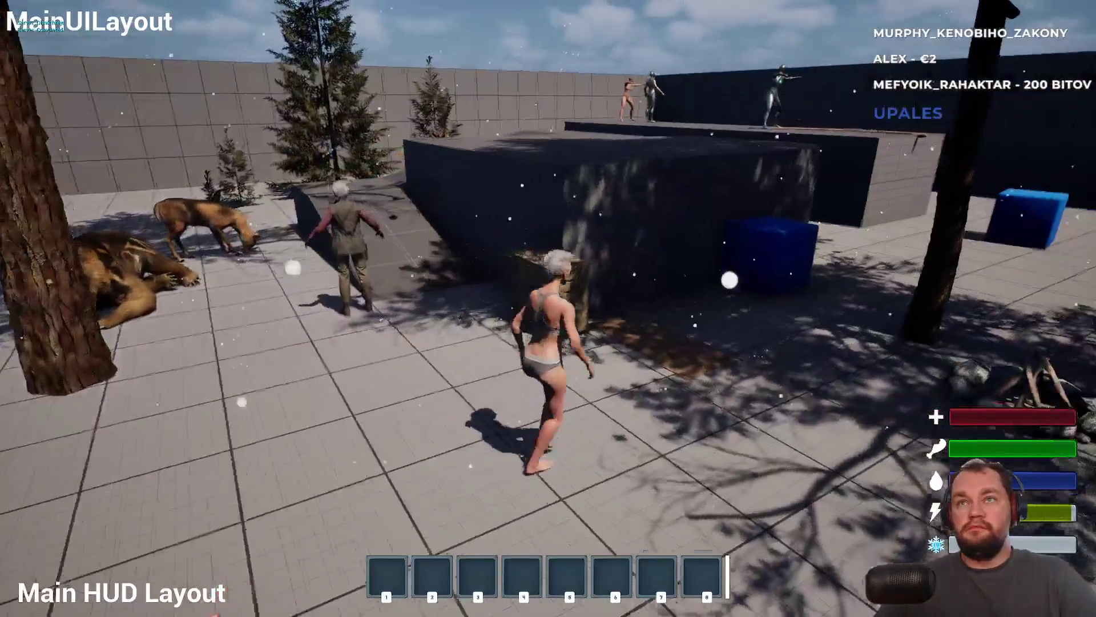
{"action": "key", "text": "w"}
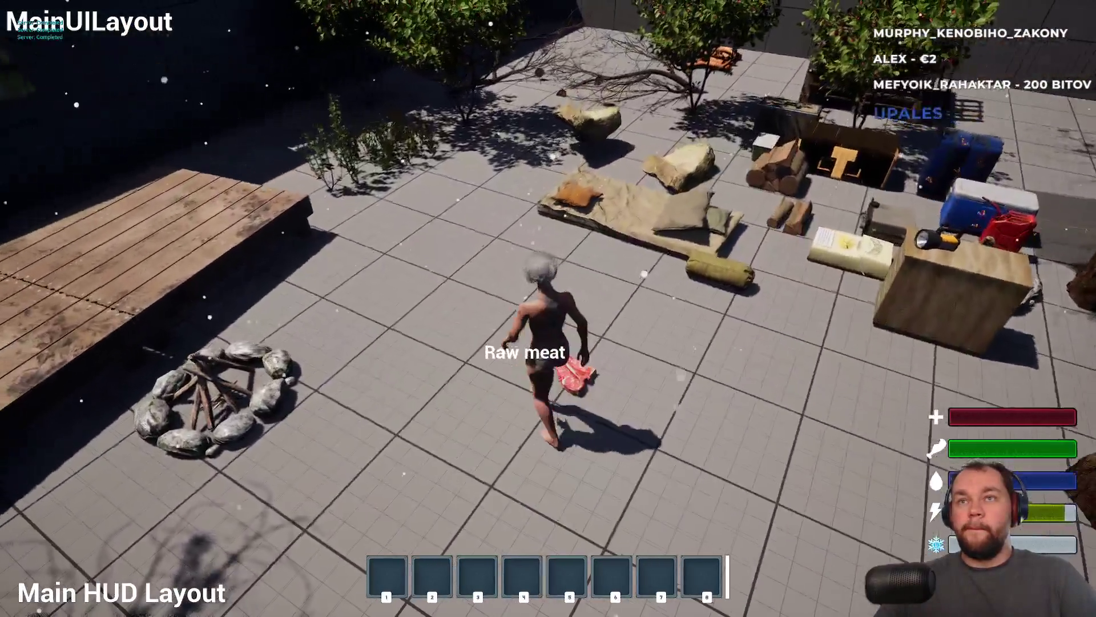
{"action": "key", "text": "w"}
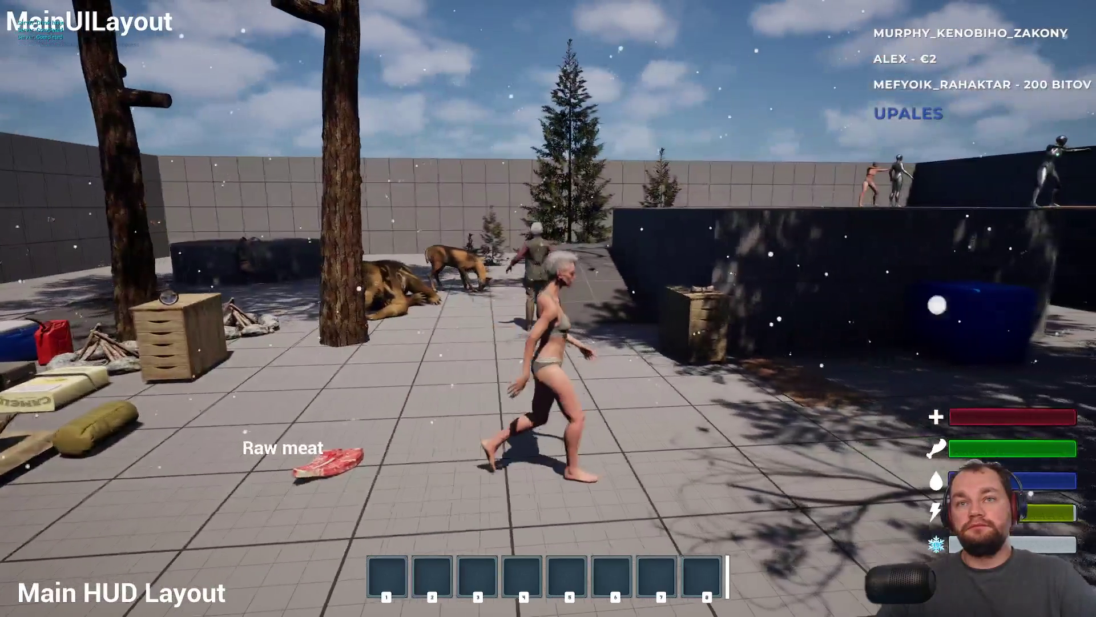
{"action": "key", "text": "w"}
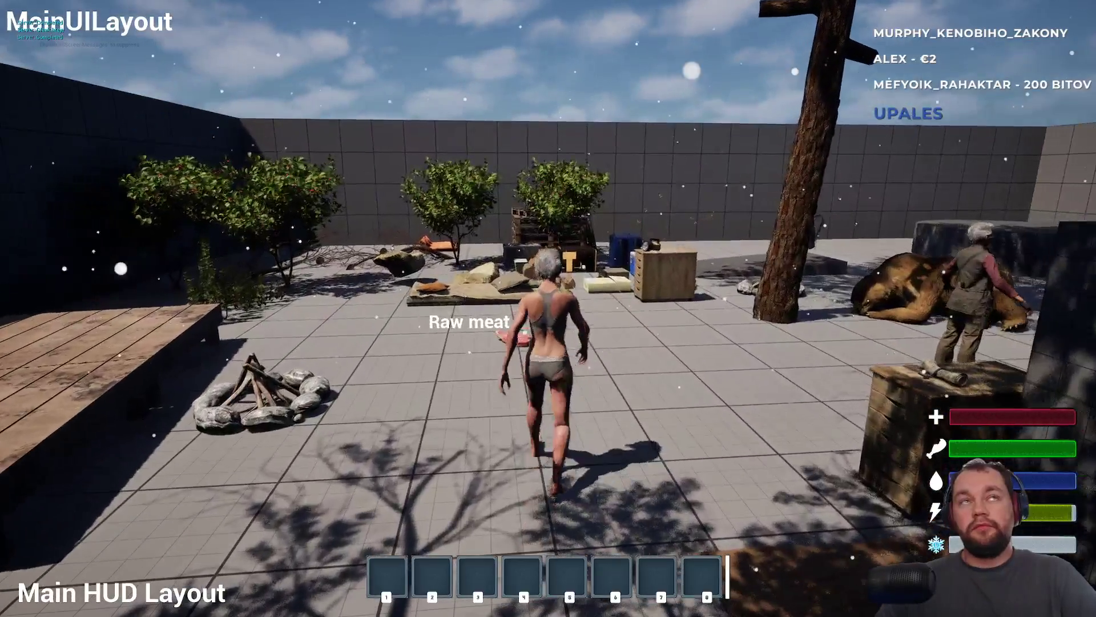
{"action": "key", "text": "w"}
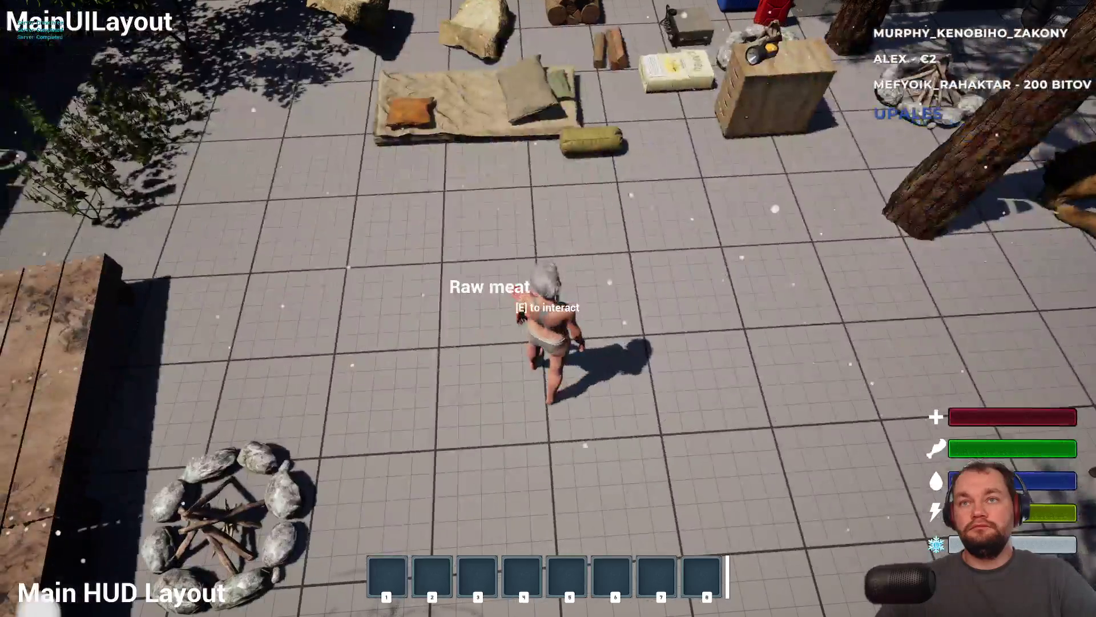
{"action": "key", "text": "e"}
{"action": "key", "text": "w"}
{"action": "key", "text": "w"}
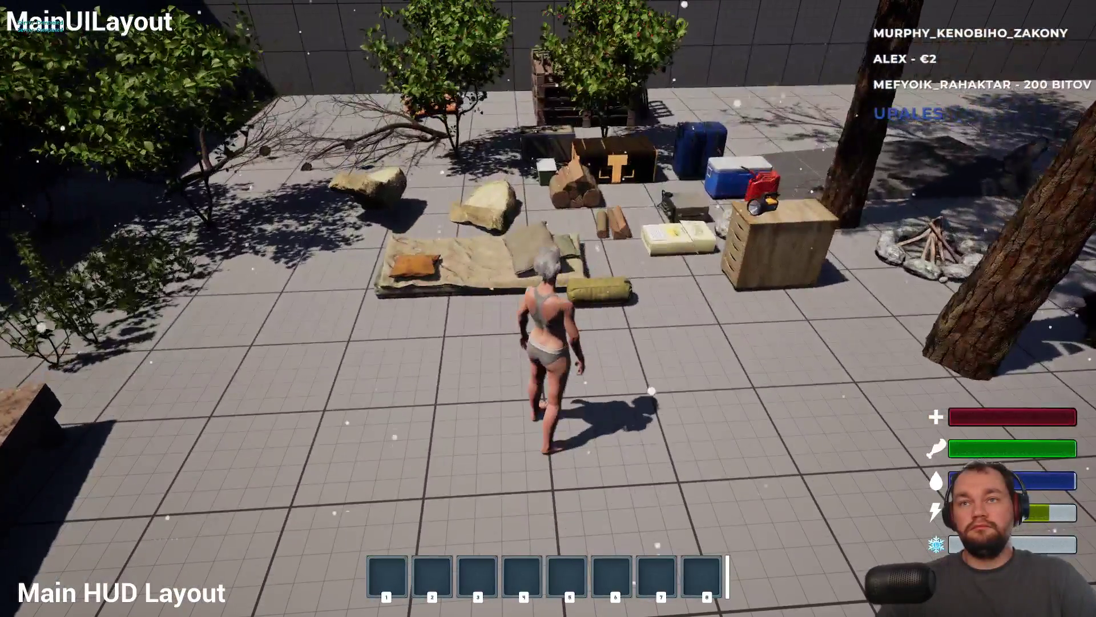
- Drop and re-collect the meat, drop it once more, and release the game view with Shift+F1
{"action": "key", "text": "i"}
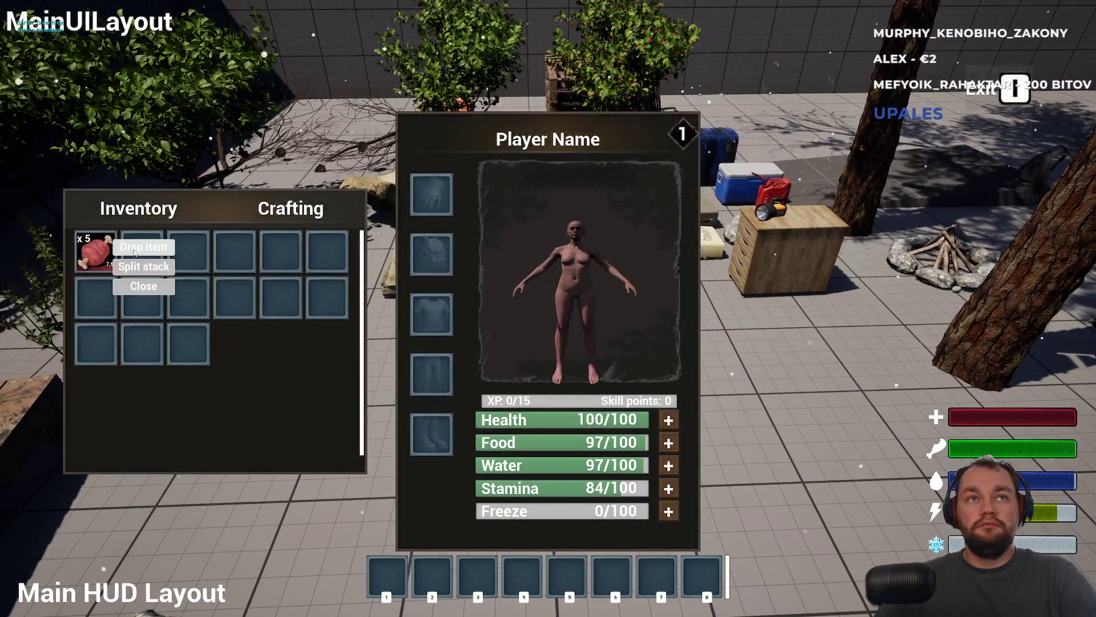
{"action": "left_click", "coordinate": [134, 254]}
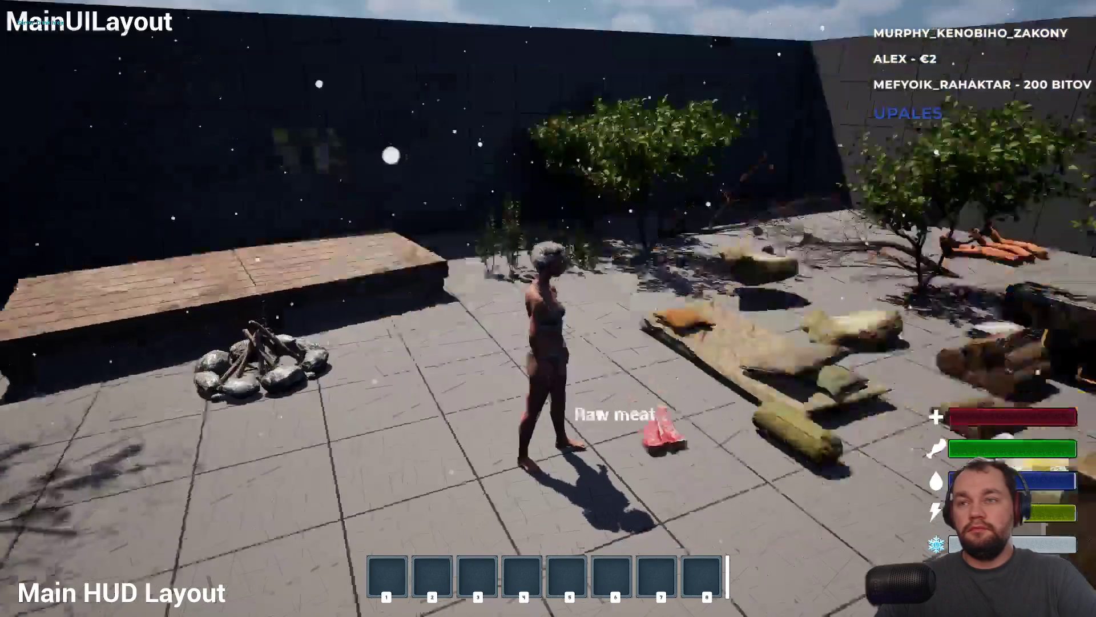
{"action": "key", "text": "e"}
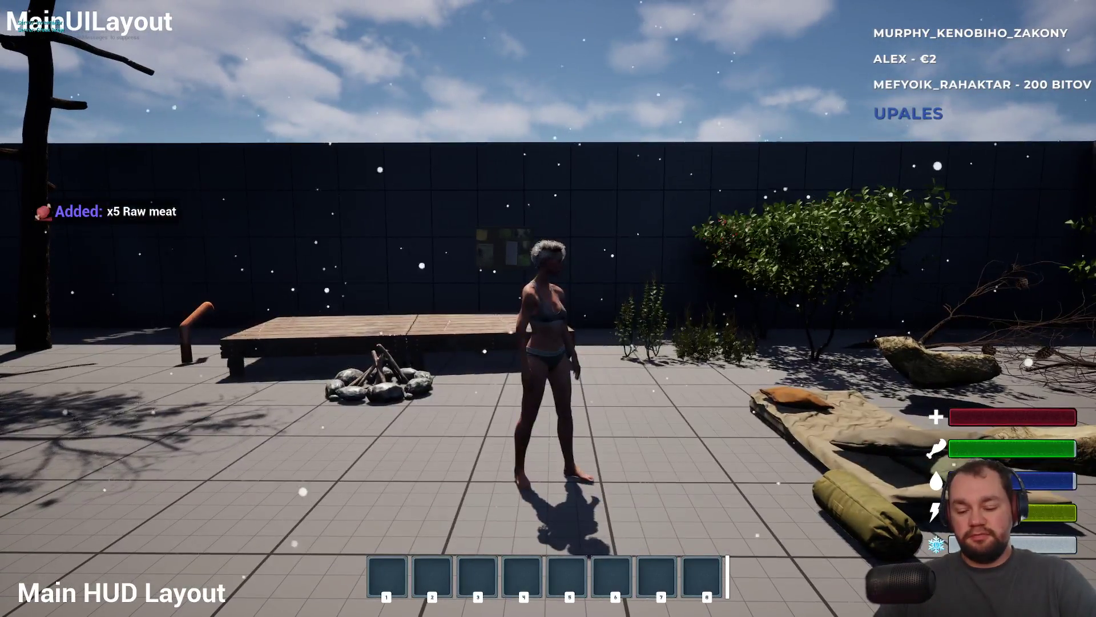
{"action": "key", "text": "i"}
{"action": "right_click", "coordinate": [114, 253]}
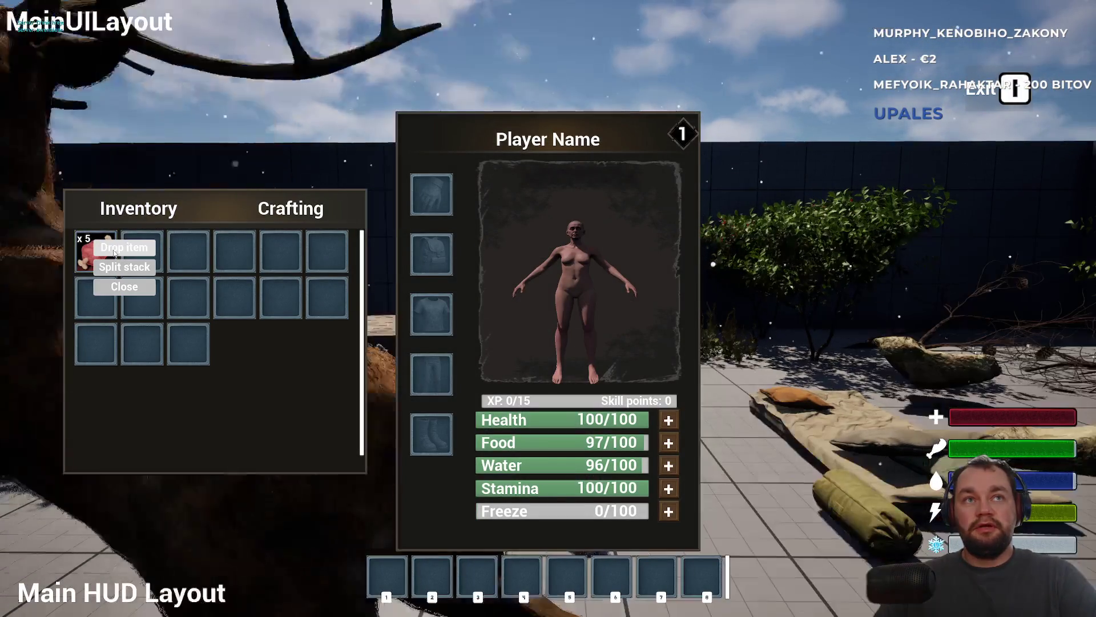
{"action": "left_click", "coordinate": [114, 251]}
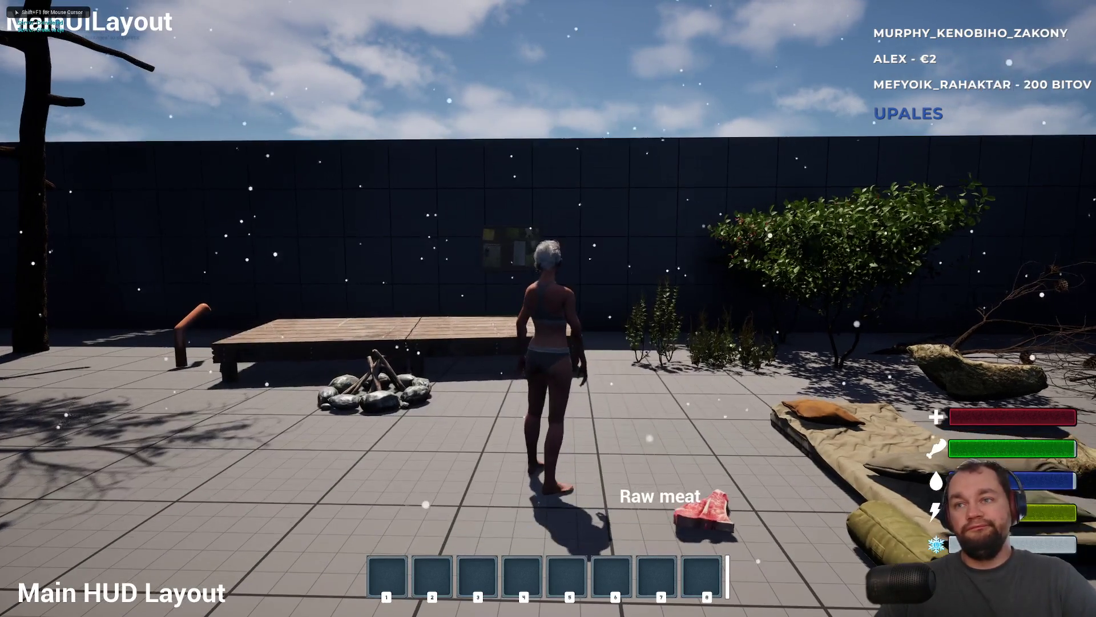
{"action": "key", "text": "shift+F1"}
{"action": "key", "text": "F11"}
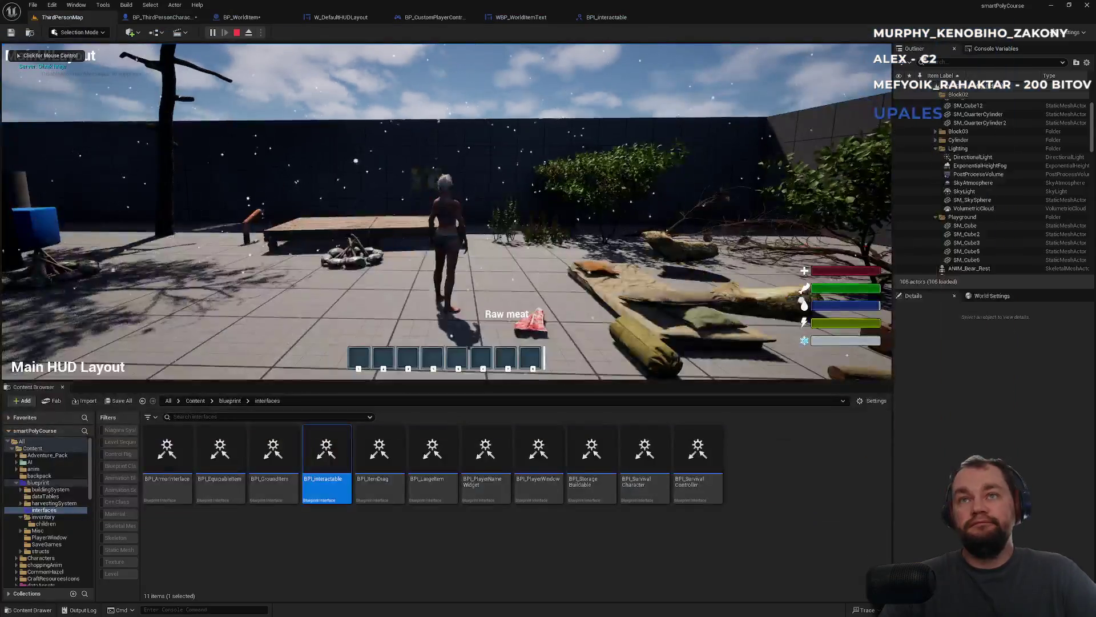
- Stop the play session and disconnect ShowHideDroppedText from Set Visibility in BP_WorldItem
{"action": "left_click", "coordinate": [237, 33]}
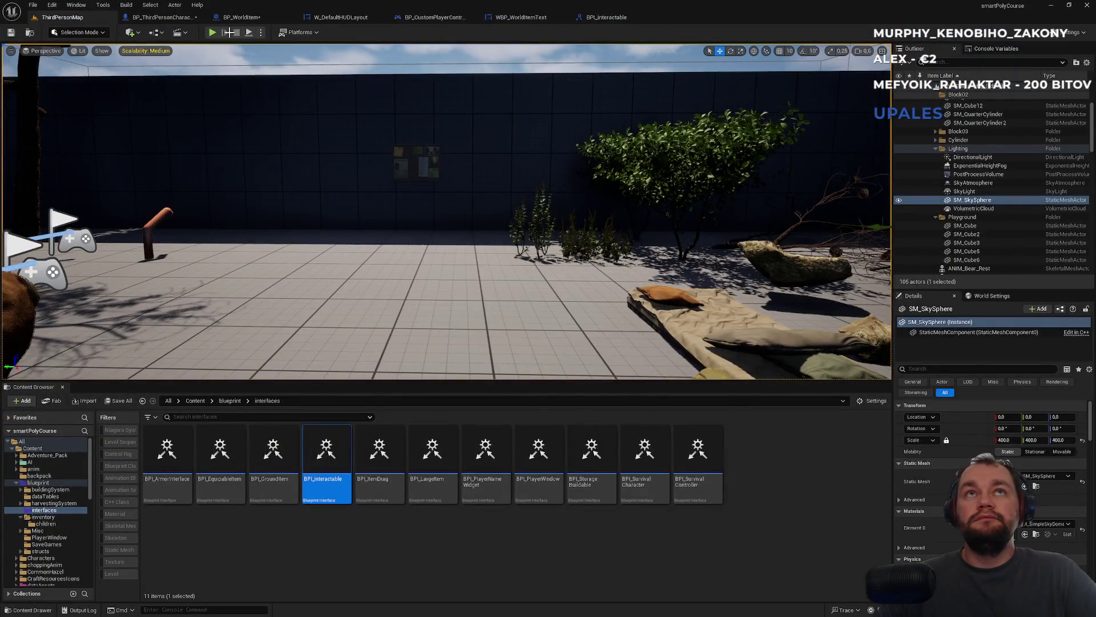
{"action": "left_click", "coordinate": [241, 17]}
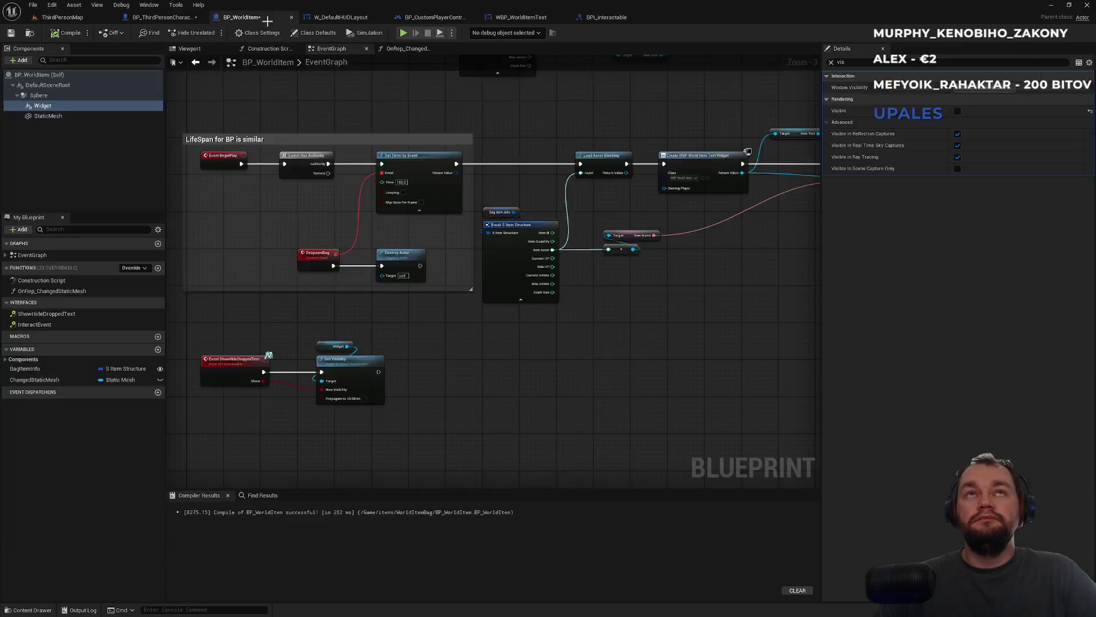
{"action": "left_click", "coordinate": [290, 374], "text": "alt"}
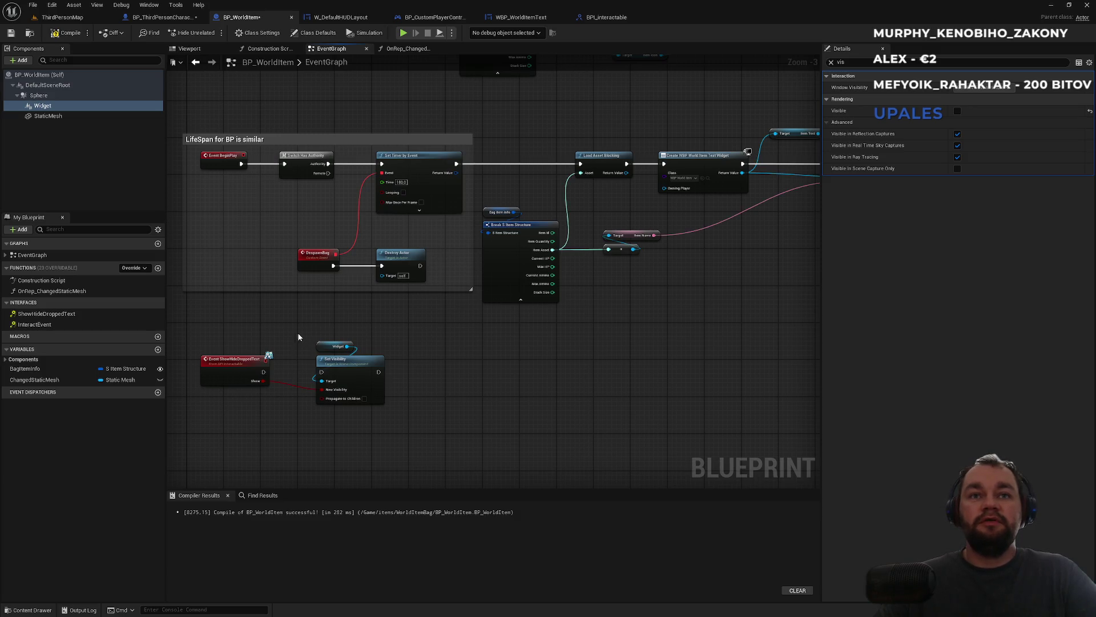
- Playtest ThirdPersonMap by dropping the raw meat from the inventory, then reopen FLookingAt
{"action": "left_click", "coordinate": [63, 18]}
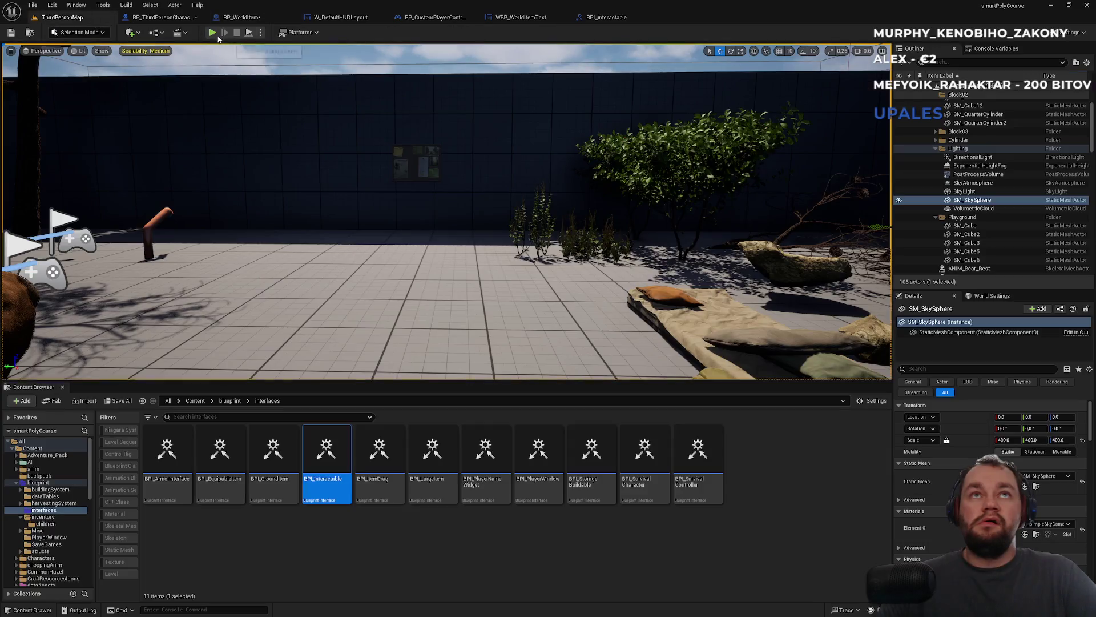
{"action": "left_click", "coordinate": [212, 32]}
{"action": "key", "text": "F11"}
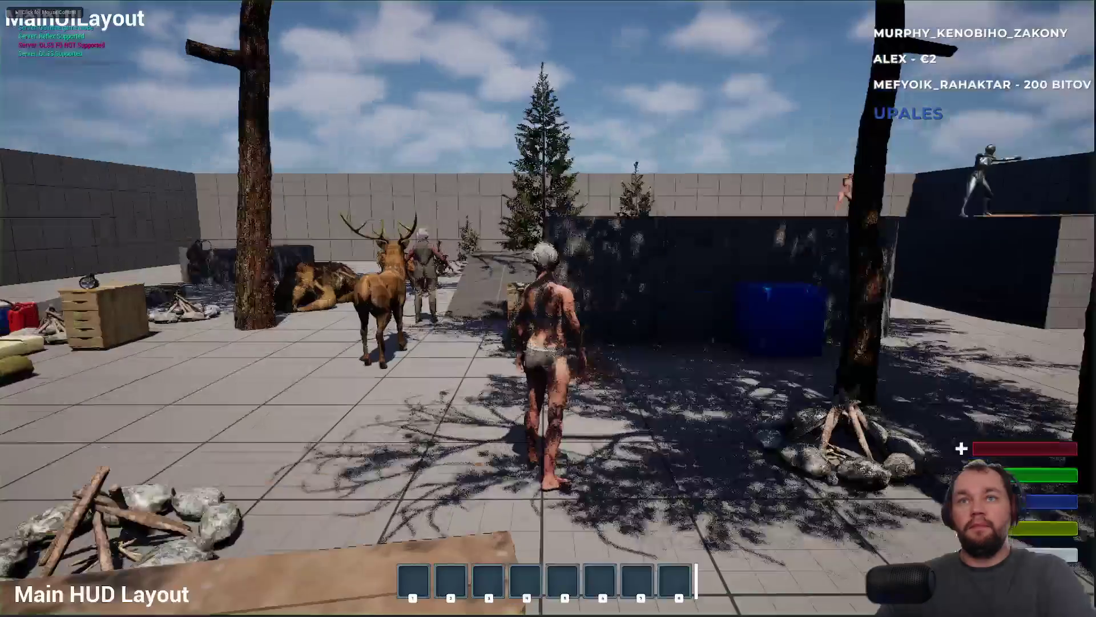
{"action": "key", "text": "i"}
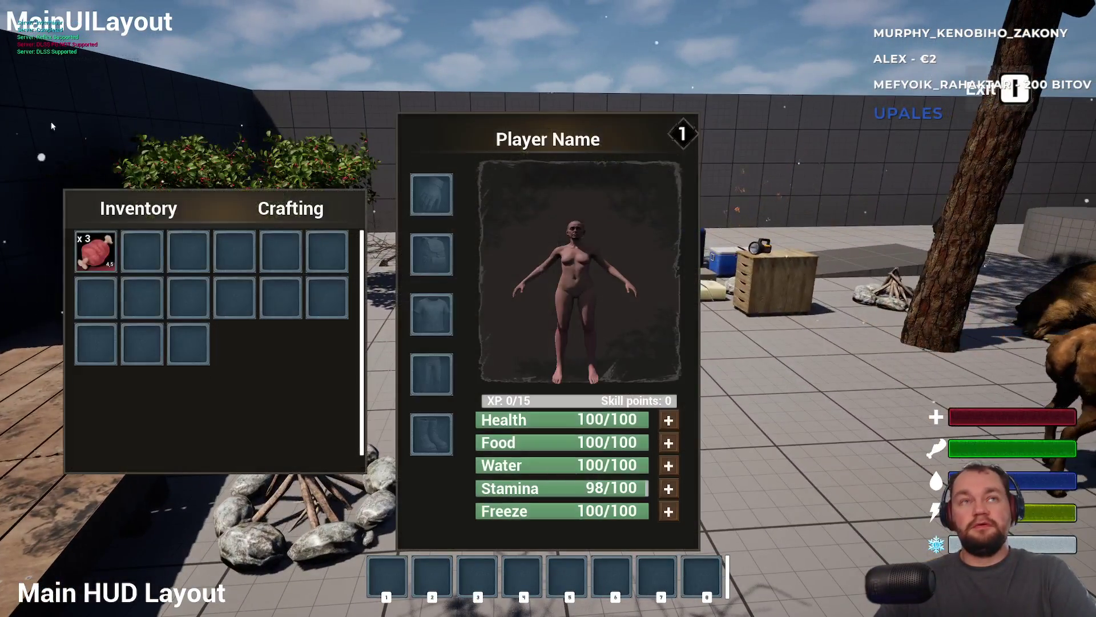
{"action": "right_click", "coordinate": [97, 250]}
{"action": "left_click", "coordinate": [131, 257]}
{"action": "key", "text": "i"}
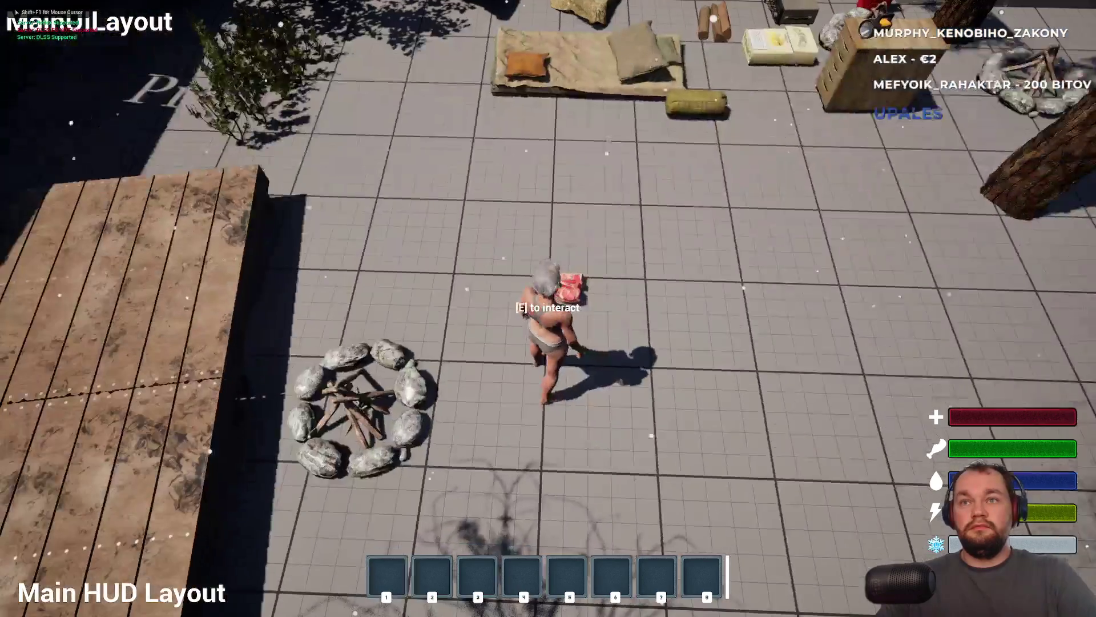
{"action": "key", "text": "shift+F1"}
{"action": "key", "text": "F11"}
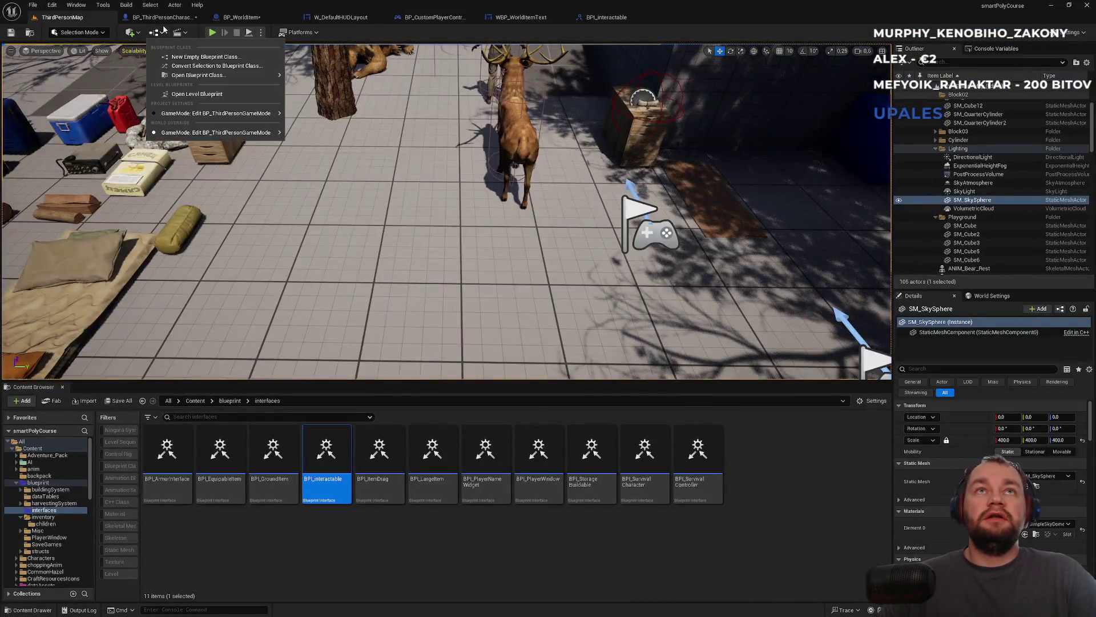
{"action": "left_click", "coordinate": [162, 17]}
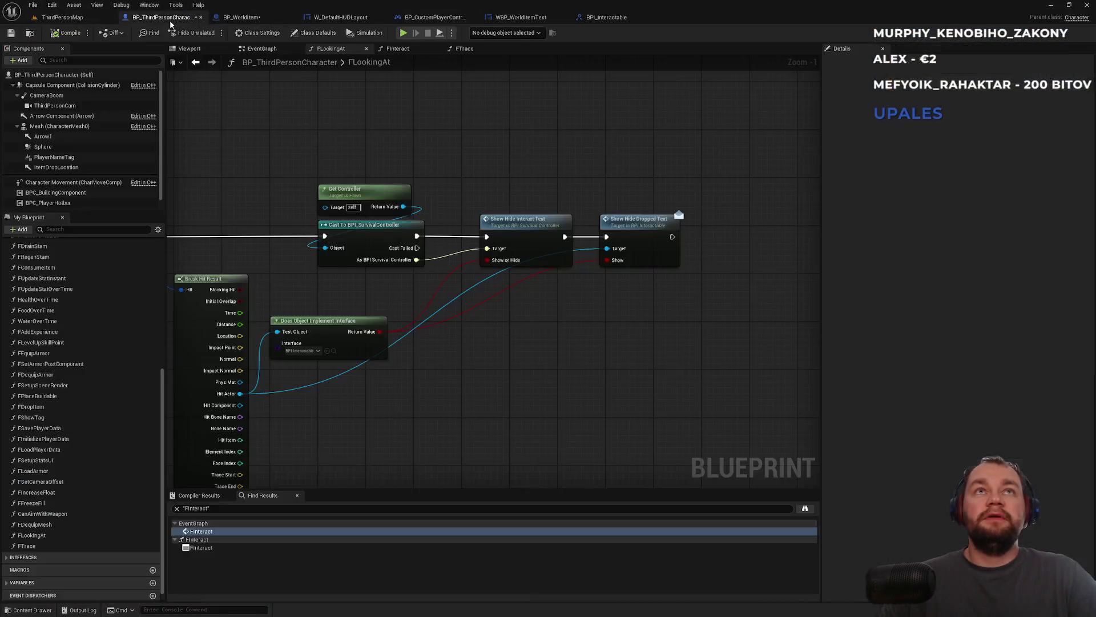
{"action": "left_click_drag", "start_coordinate": [399, 194], "coordinate": [604, 162]}
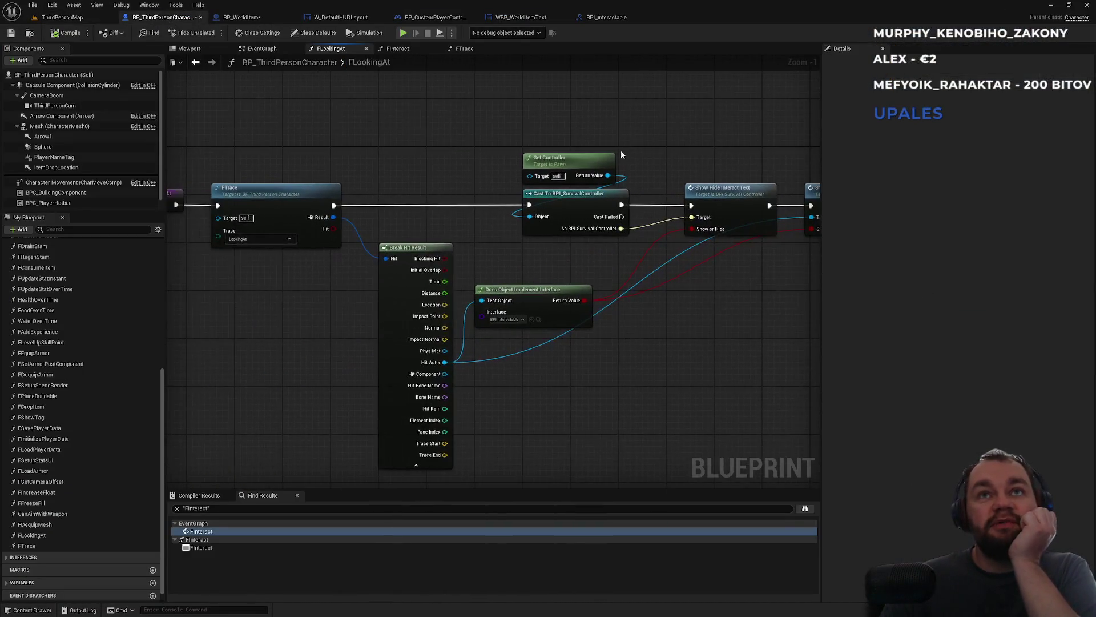
{"action": "mouse_move", "coordinate": [514, 226]}
{"action": "left_mouse_down"}
{"action": "mouse_move", "coordinate": [280, 225]}
{"action": "mouse_move", "coordinate": [286, 248]}
{"action": "mouse_move", "coordinate": [453, 263]}
{"action": "left_mouse_up"}
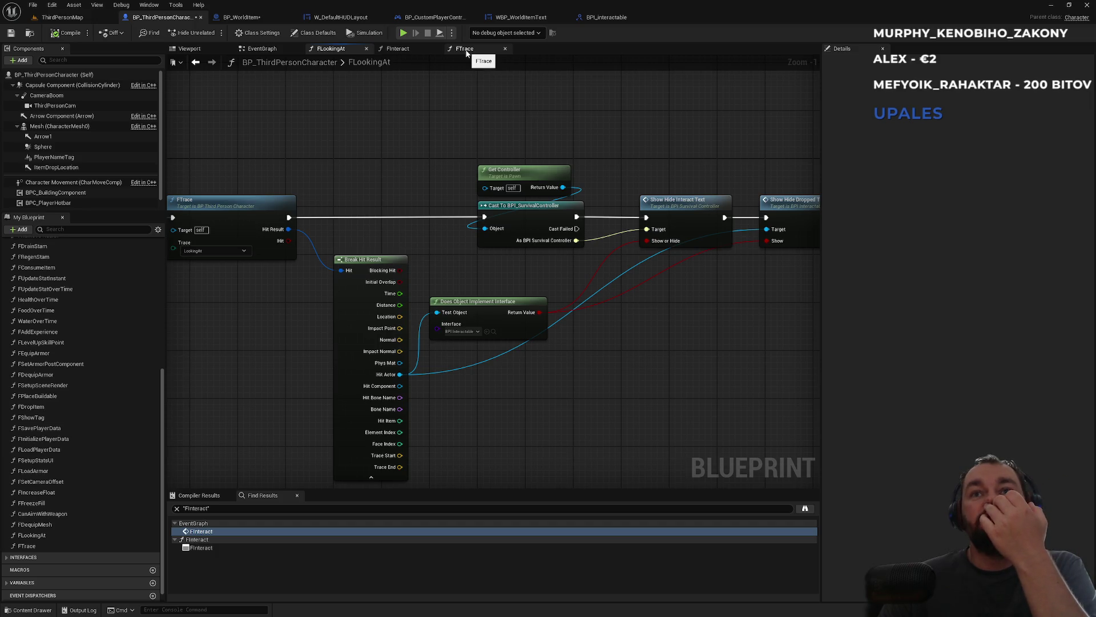
- Wire the Event ShowHideDroppedText exec pin into the Widget's Set Visibility node
{"action": "left_click", "coordinate": [261, 16]}
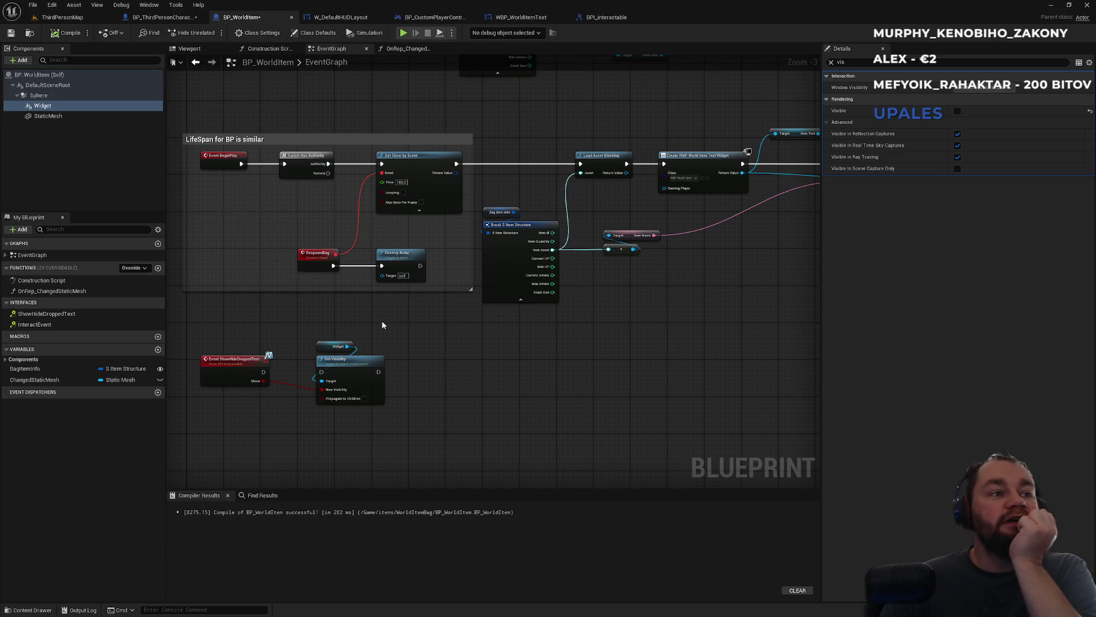
{"action": "left_click", "coordinate": [385, 344]}
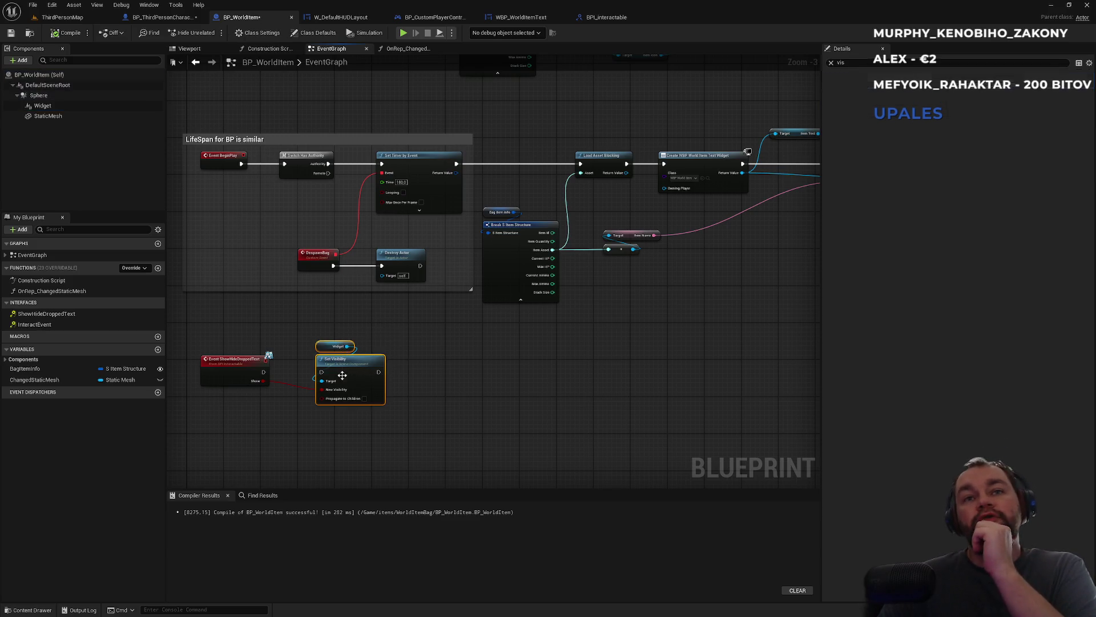
{"action": "left_click_drag", "start_coordinate": [265, 372], "coordinate": [323, 373]}
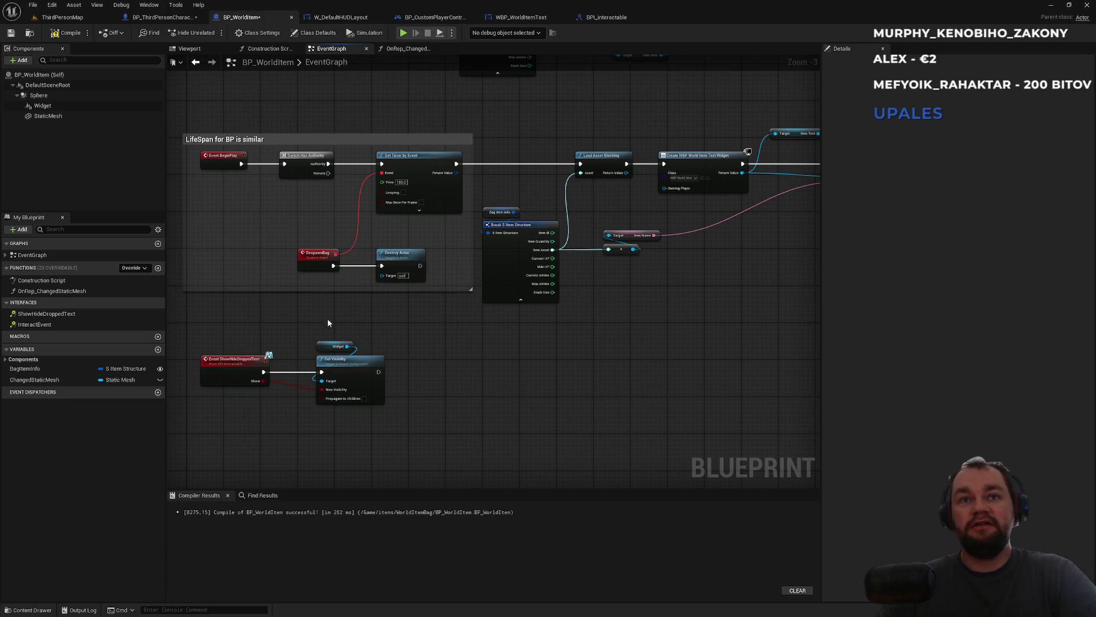
{"action": "left_click_drag", "start_coordinate": [327, 323], "coordinate": [456, 276]}
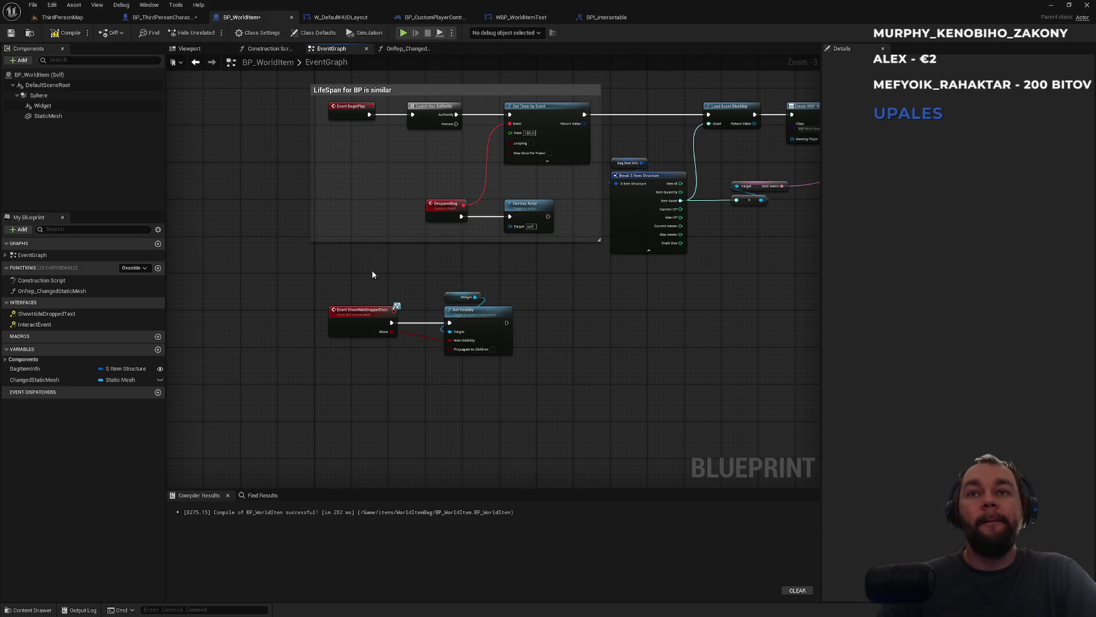
- Search graph actions for 'over' without adding anything, then select the Sphere component
{"action": "right_click", "coordinate": [315, 399]}
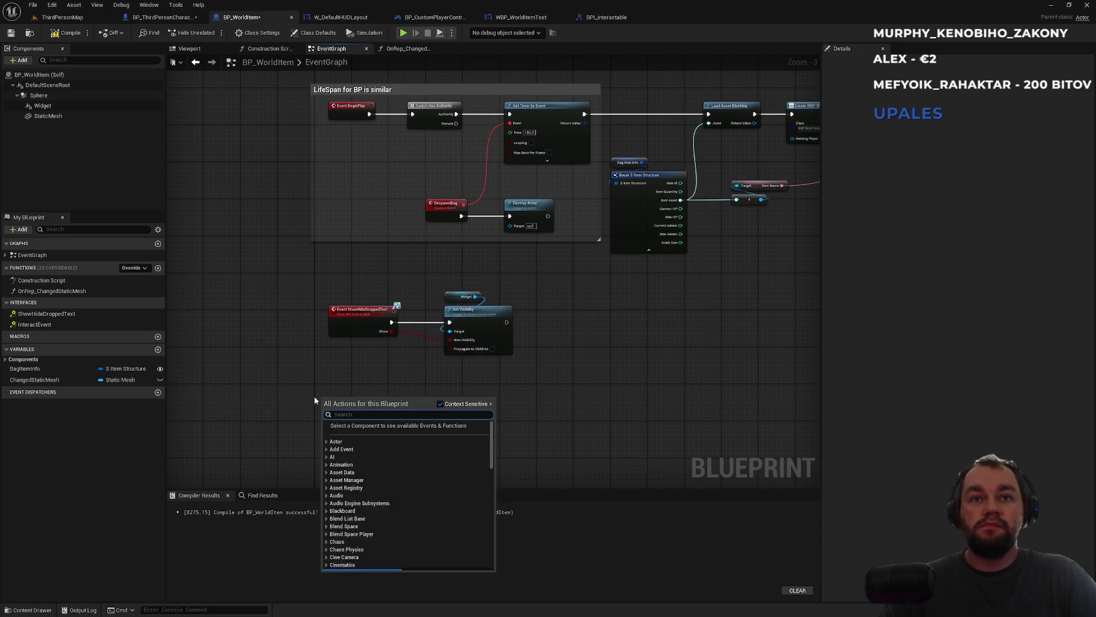
{"action": "type", "text": "over"}
{"action": "key", "text": "Escape"}
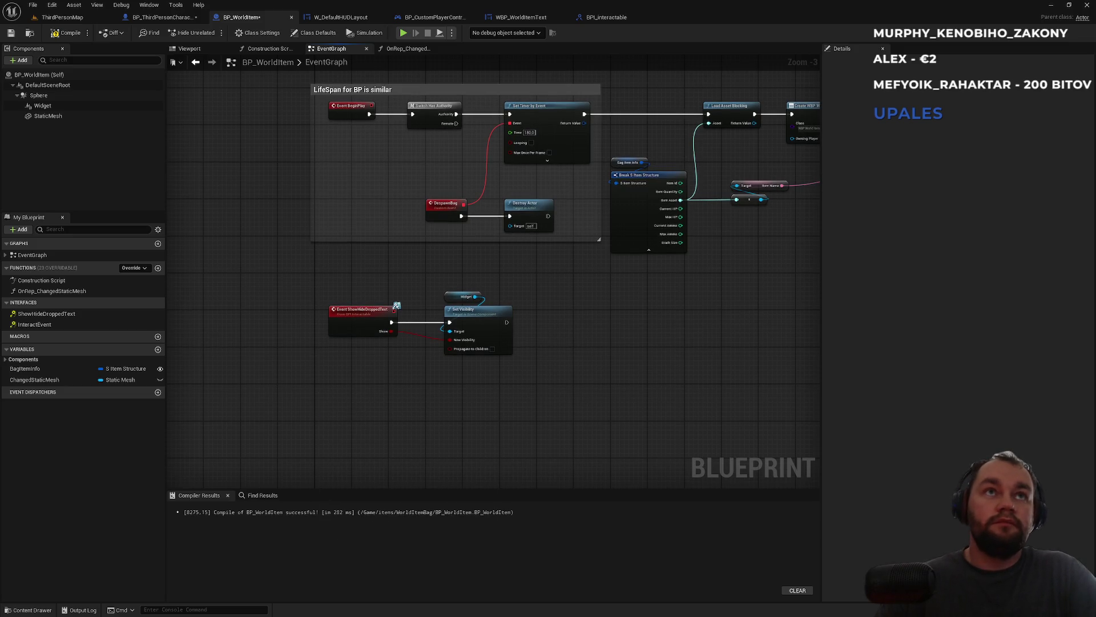
{"action": "left_click", "coordinate": [66, 98]}
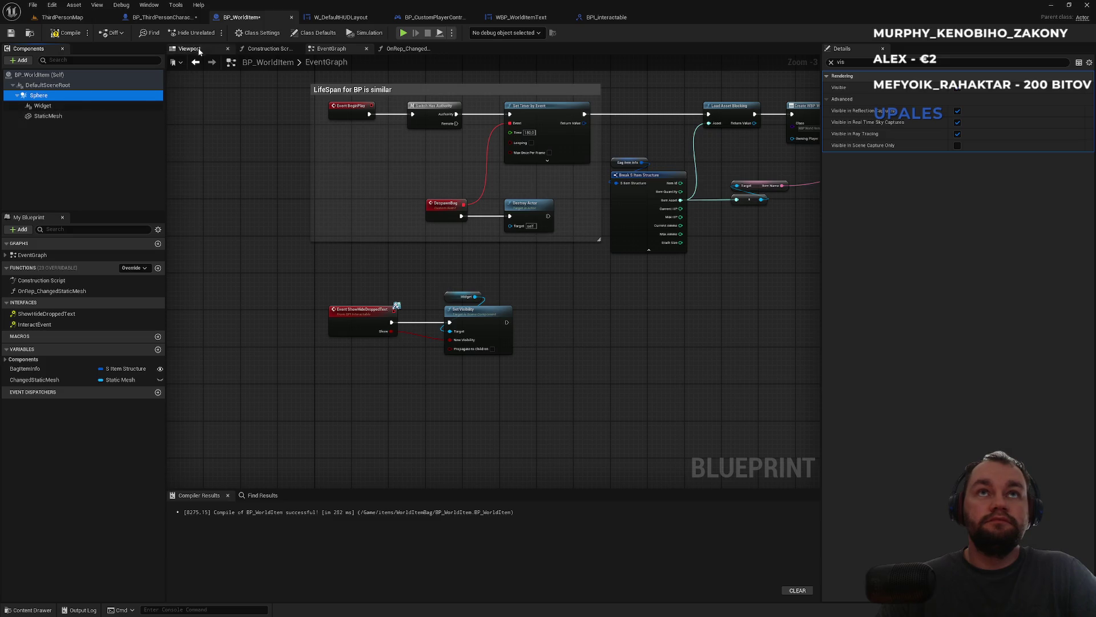
- Add an On Component End Overlap event for the item's Sphere component
{"action": "left_click", "coordinate": [197, 48]}
{"action": "left_click", "coordinate": [45, 103]}
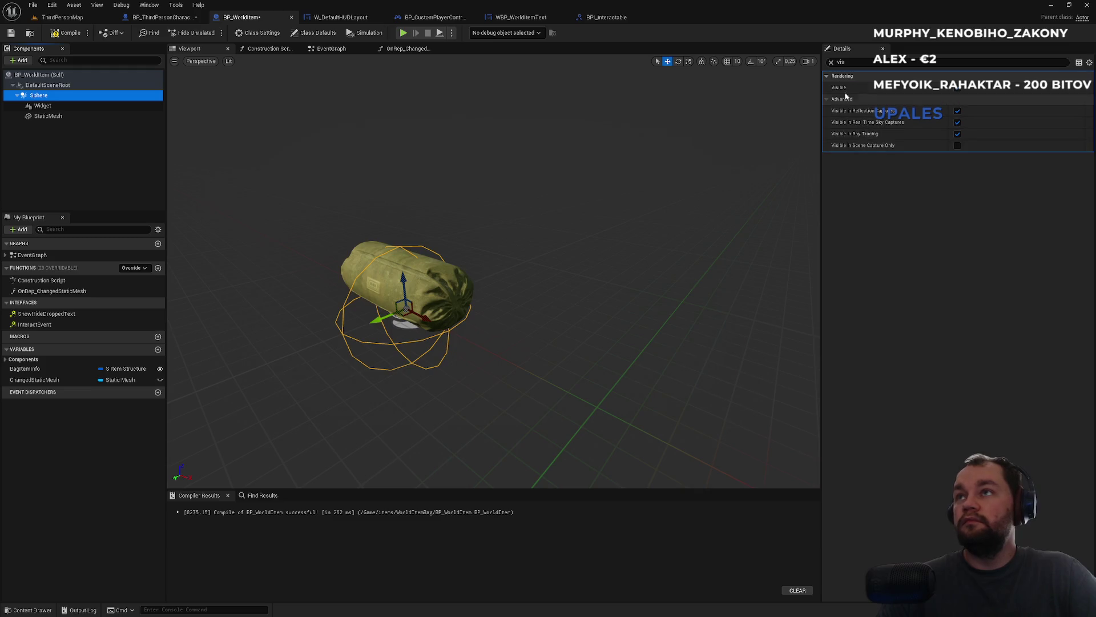
{"action": "left_click", "coordinate": [831, 62]}
{"action": "type", "text": "ove"}
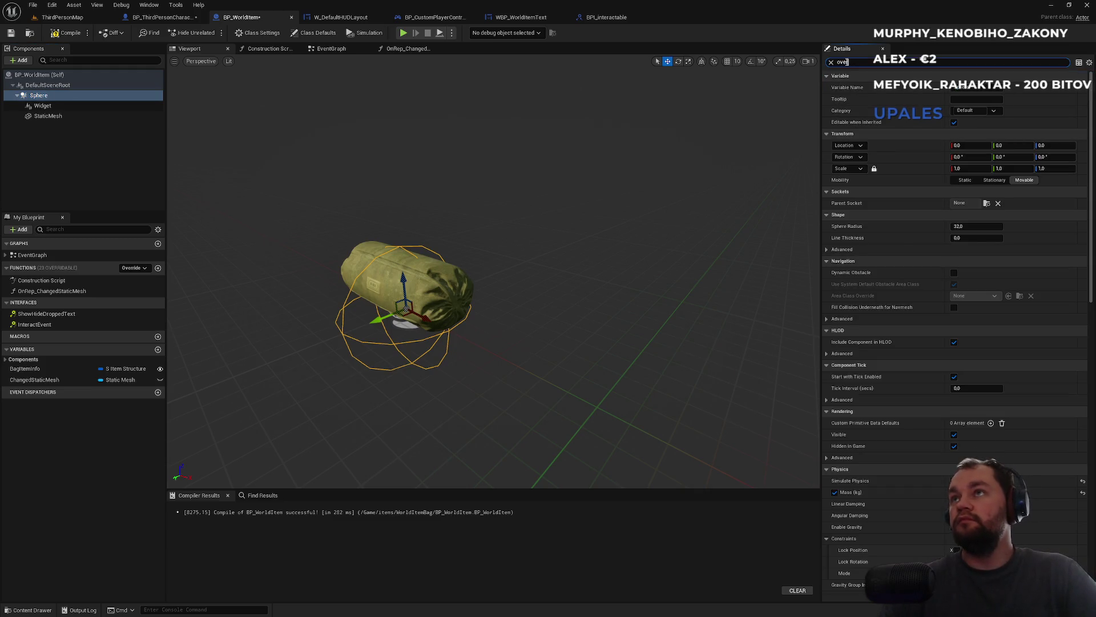
{"action": "type", "text": "r"}
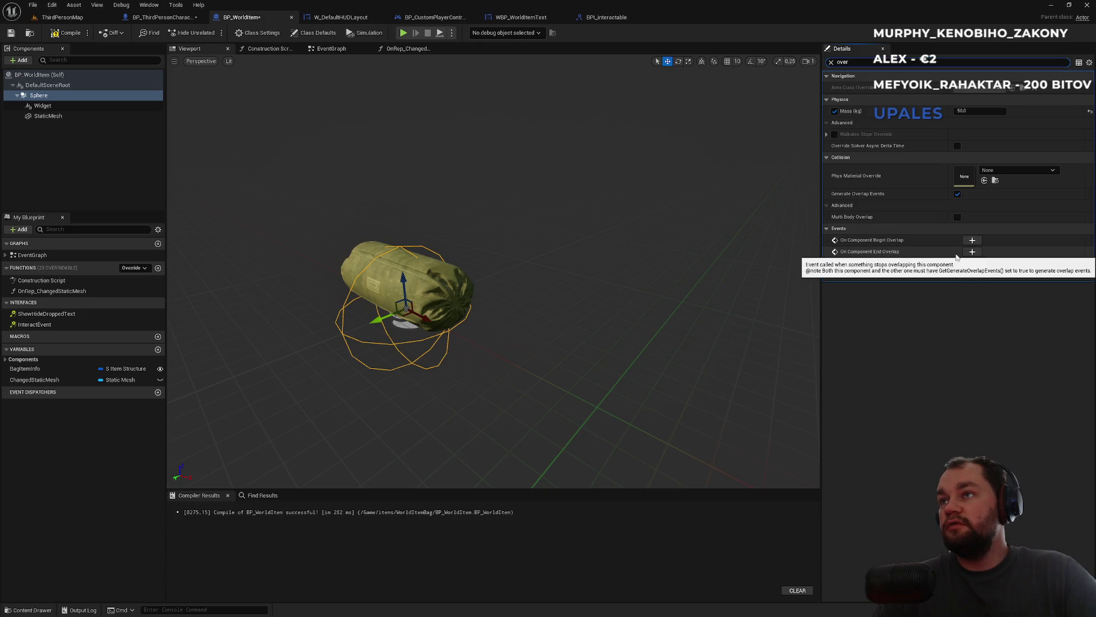
{"action": "left_click", "coordinate": [972, 252]}
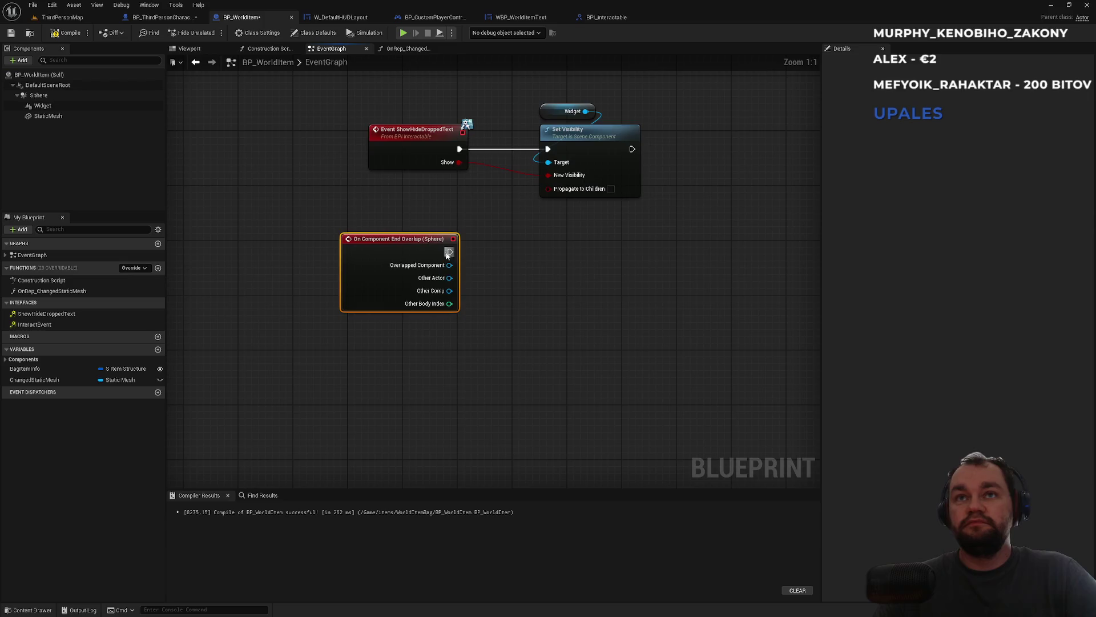
- Connect a Print String node printing 'Out' to the End Overlap event
{"action": "left_click_drag", "start_coordinate": [449, 252], "coordinate": [517, 266]}
{"action": "type", "text": "print string"}
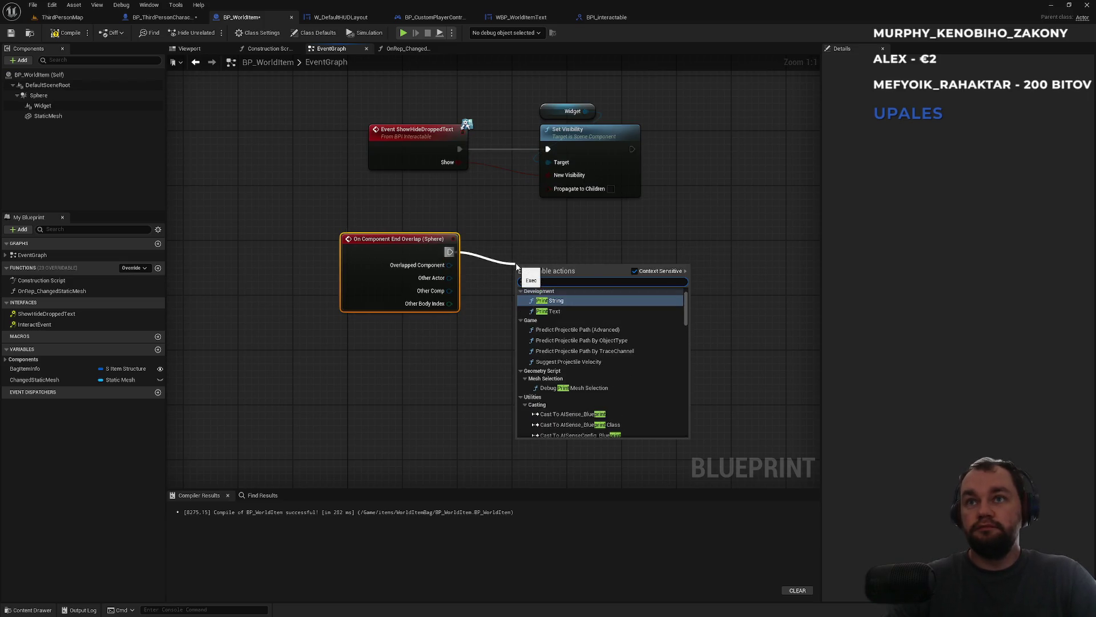
{"action": "left_click", "coordinate": [554, 293]}
{"action": "double_click", "coordinate": [554, 293]}
{"action": "type", "text": "Out"}
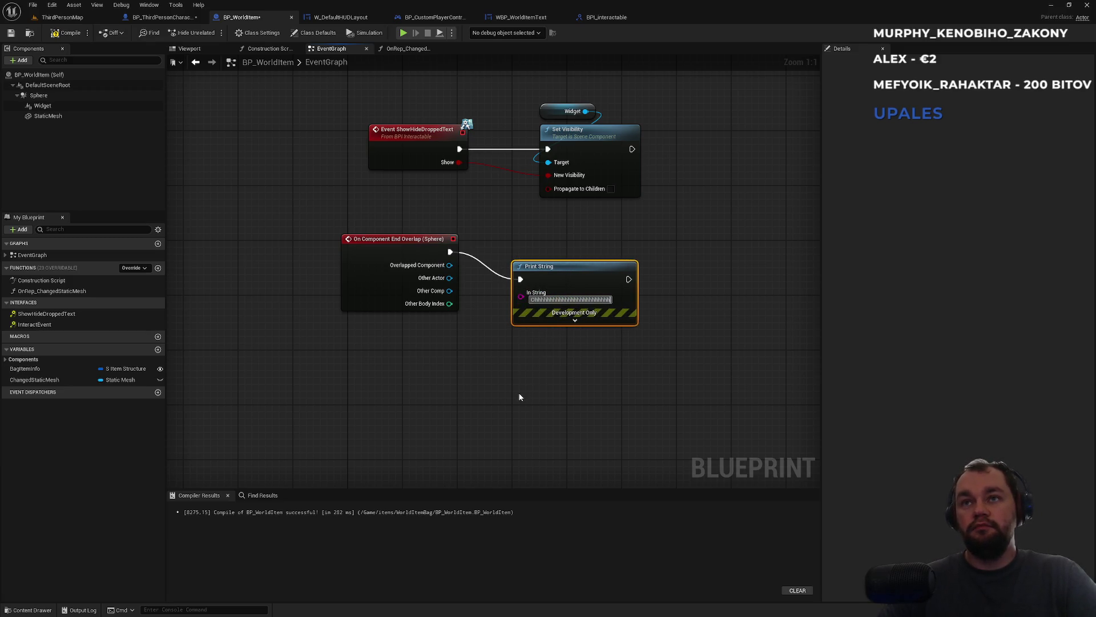
{"action": "left_click", "coordinate": [107, 18]}
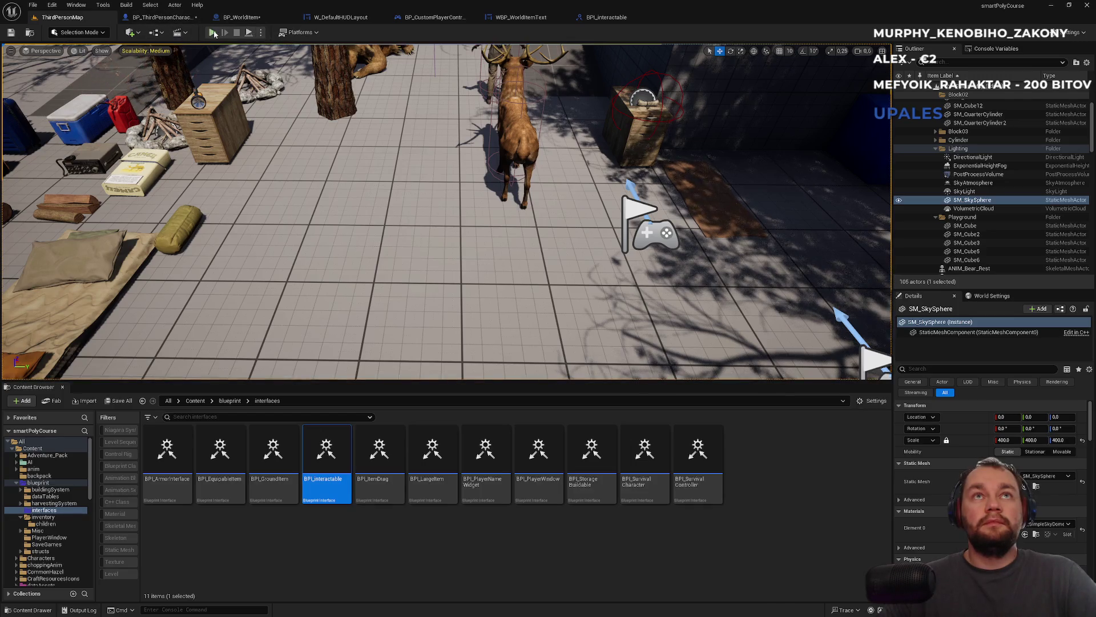
- Start a play session and drop the raw meat from the inventory
{"action": "left_click", "coordinate": [213, 33]}
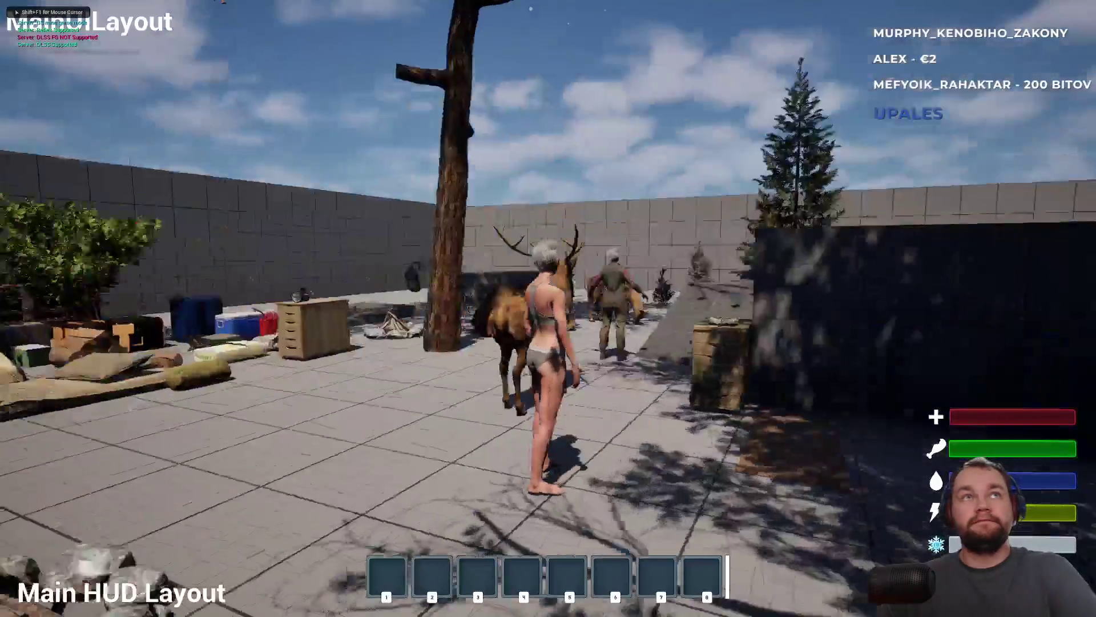
{"action": "key", "text": "i"}
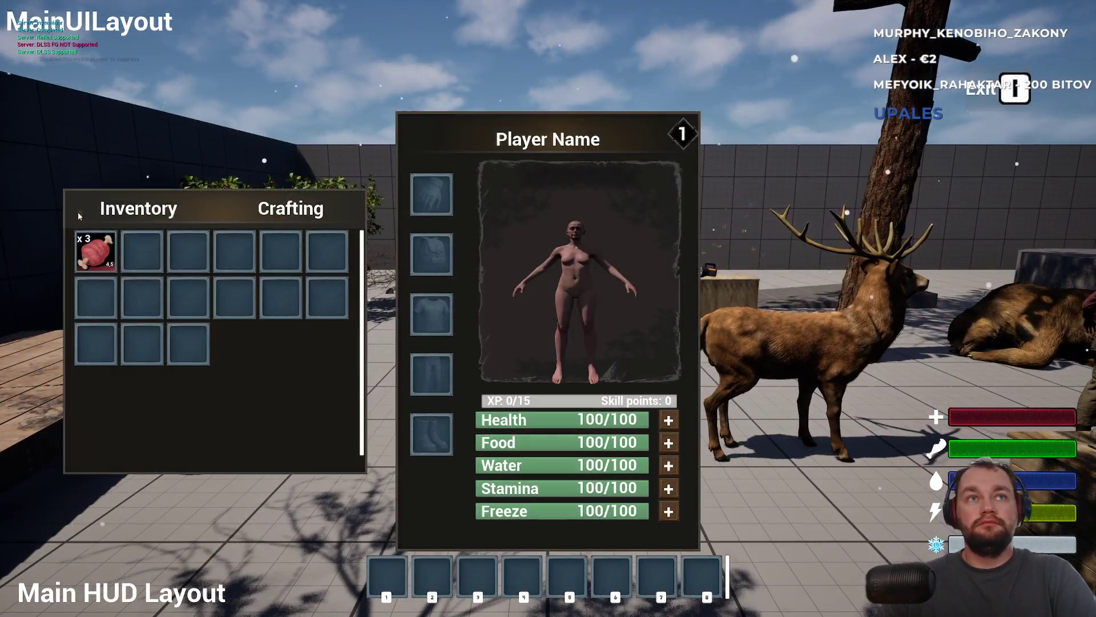
{"action": "right_click", "coordinate": [91, 245]}
{"action": "left_click", "coordinate": [123, 254]}
{"action": "key", "text": "i"}
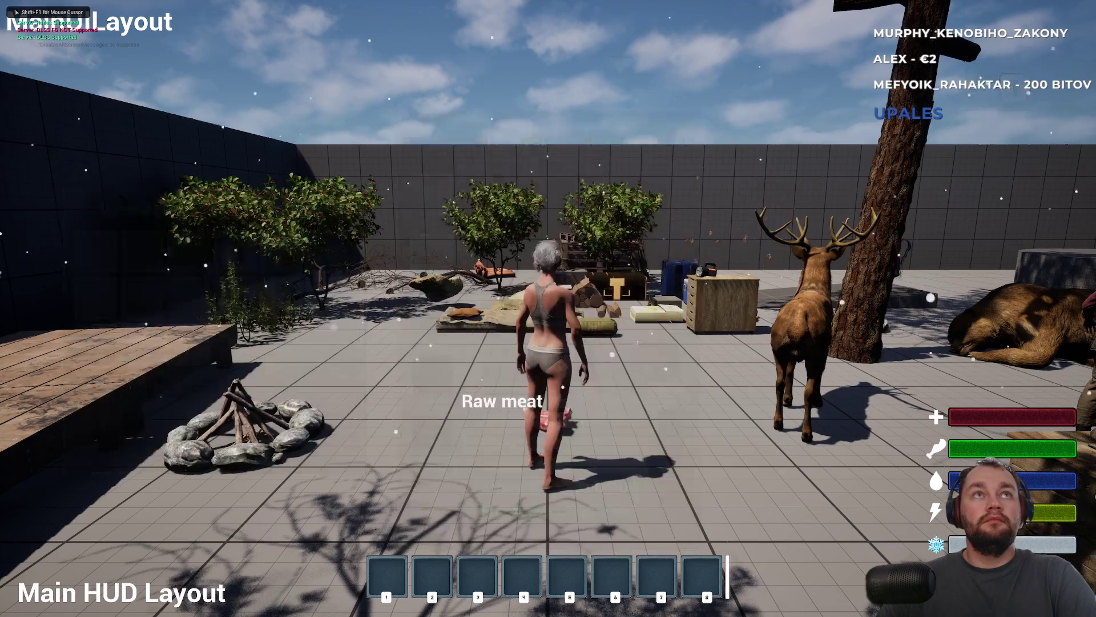
- Walk away from, back to, and away from the meat, then stop and switch to ChatGPT
{"action": "key", "text": "s"}
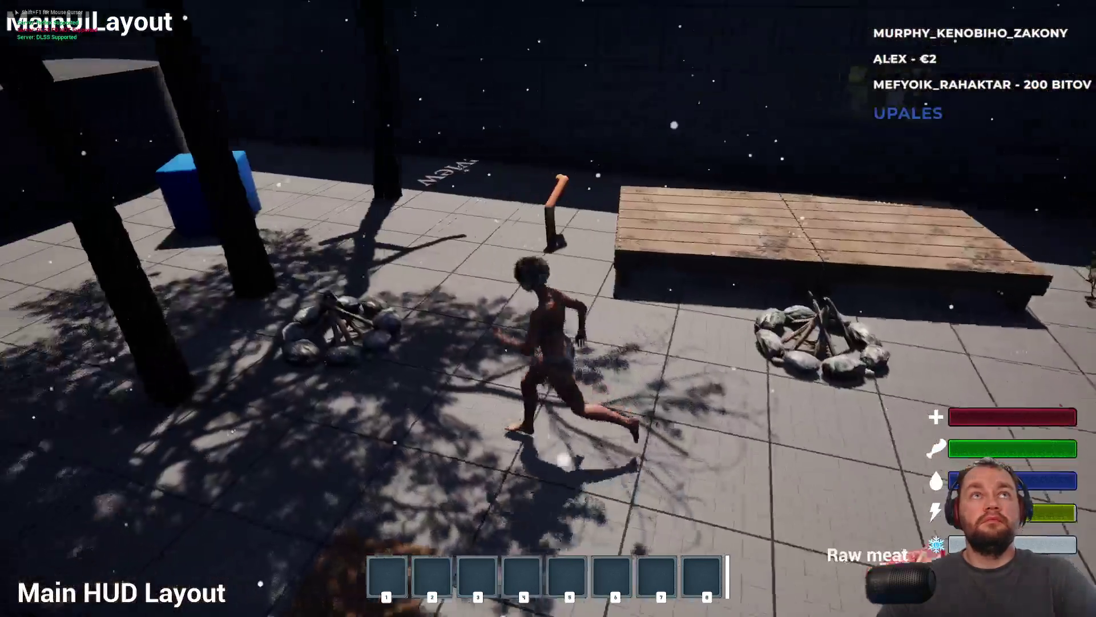
{"action": "key", "text": "w"}
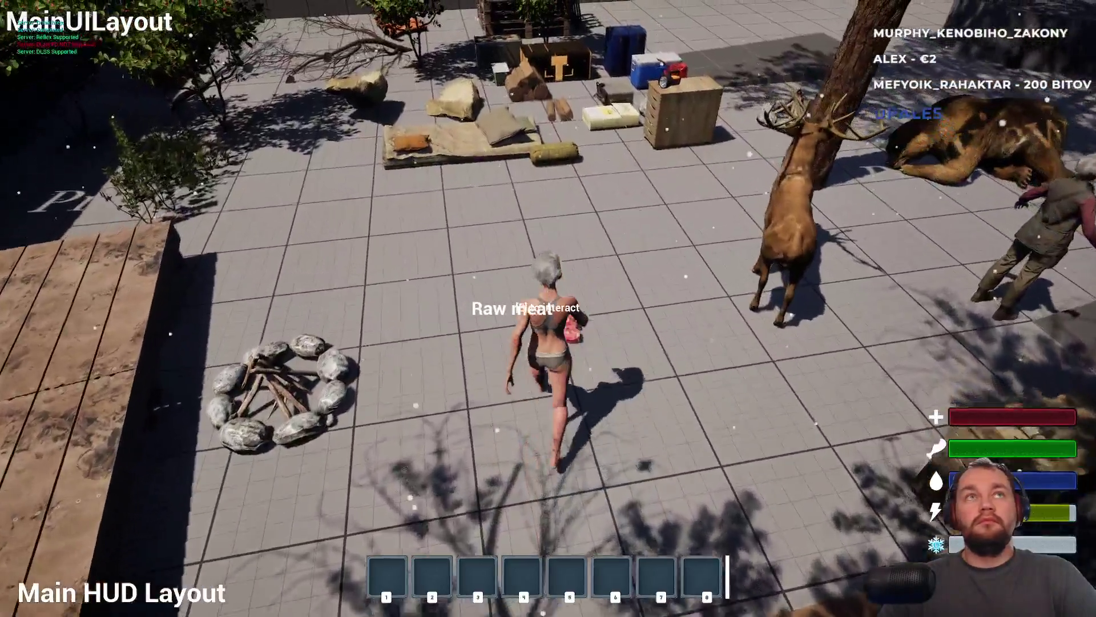
{"action": "key", "text": "w"}
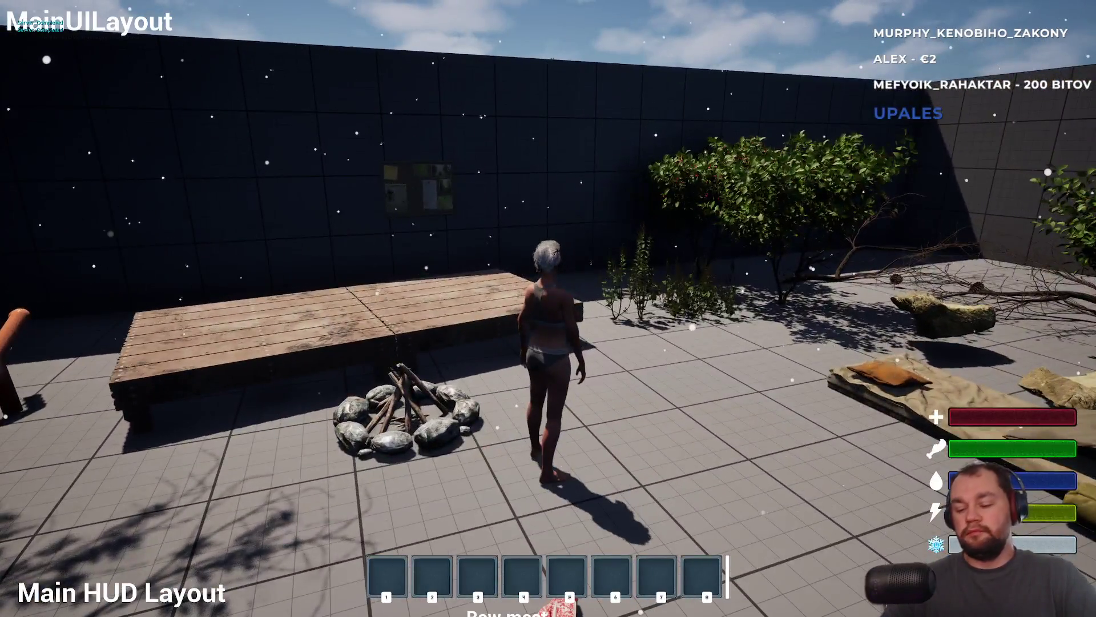
{"action": "key", "text": "shift+F1"}
{"action": "key", "text": "F11"}
{"action": "key", "text": "alt+Tab"}
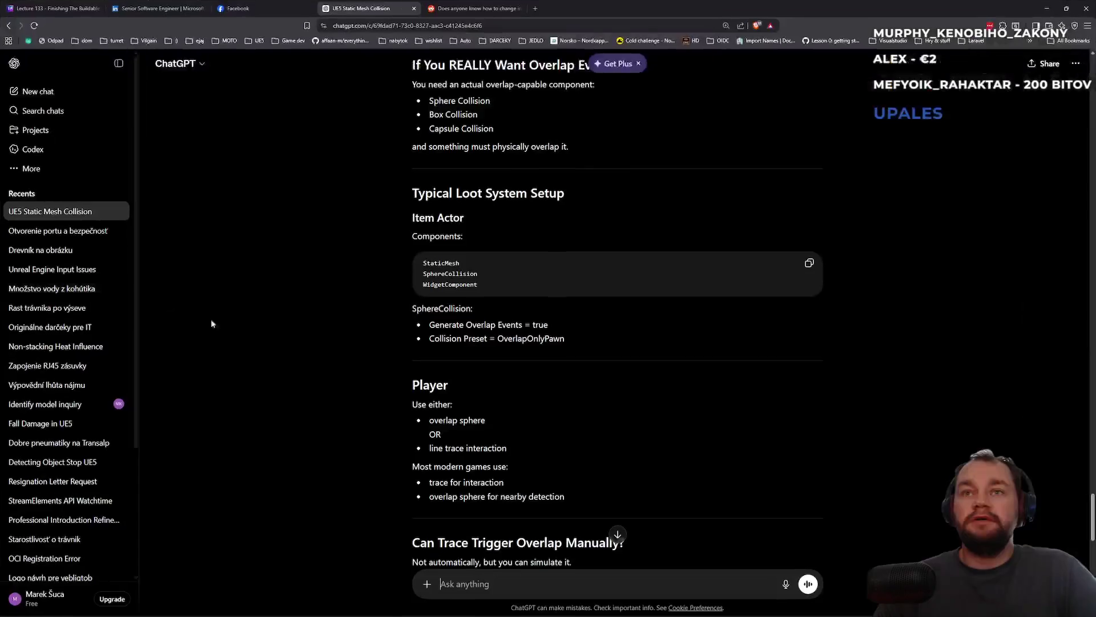
- Read ChatGPT's explanation that traces don't trigger overlap events, then return to Unreal Editor
{"action": "scroll", "coordinate": [521, 428], "scroll_direction": "down", "scroll_amount": 8}
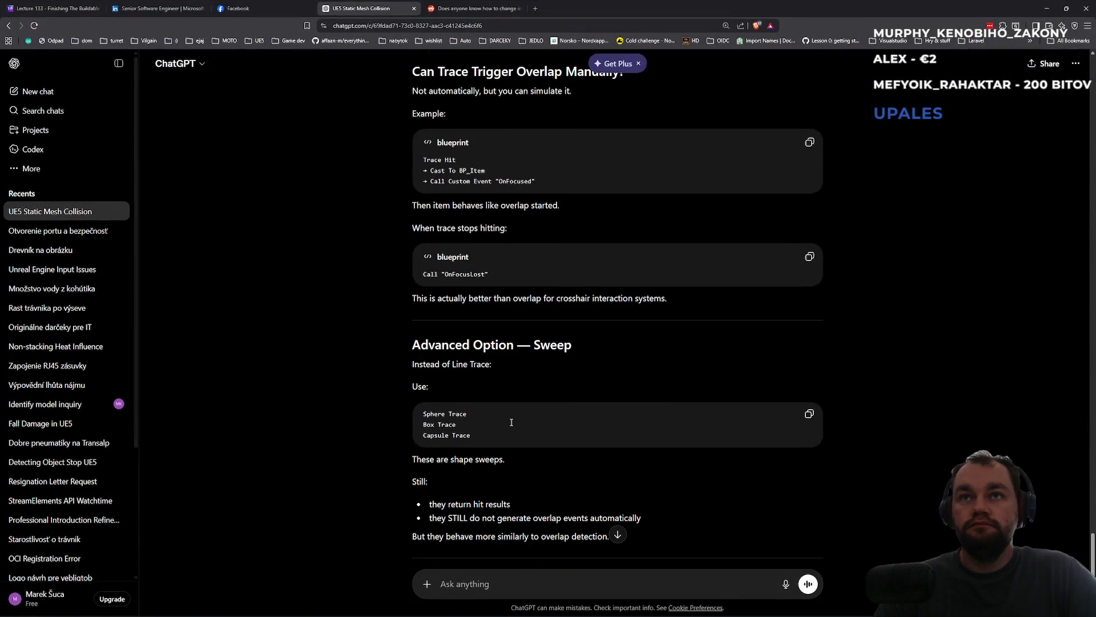
{"action": "scroll", "coordinate": [511, 422], "scroll_direction": "up", "scroll_amount": 1}
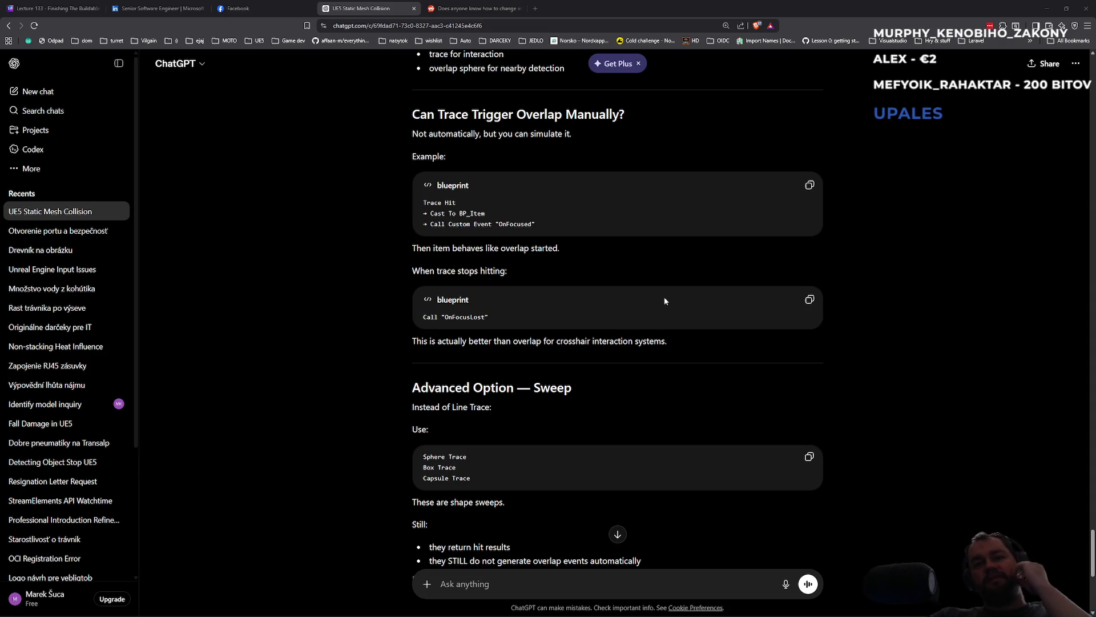
{"action": "scroll", "coordinate": [574, 358], "scroll_direction": "down", "scroll_amount": 1}
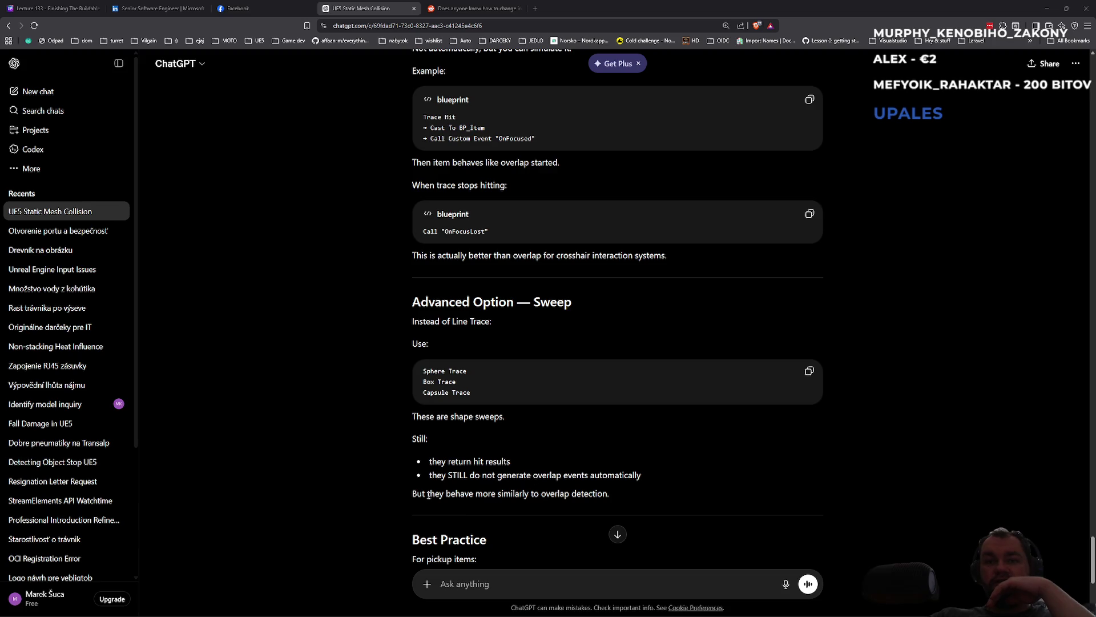
{"action": "scroll", "coordinate": [523, 494], "scroll_direction": "down", "scroll_amount": 1}
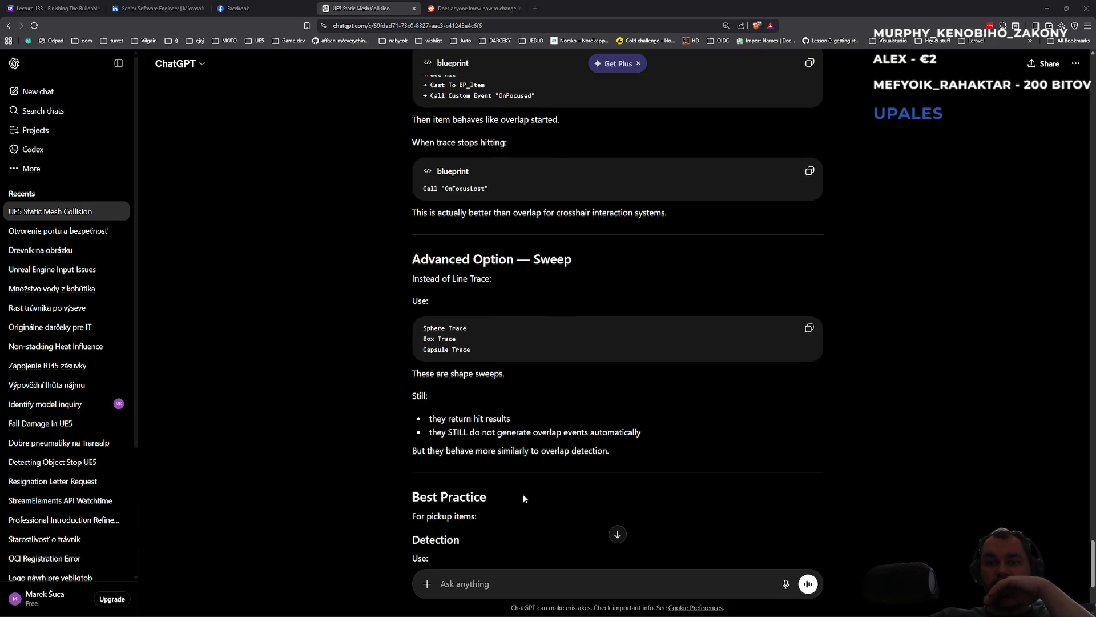
{"action": "scroll", "coordinate": [523, 494], "scroll_direction": "down", "scroll_amount": 2}
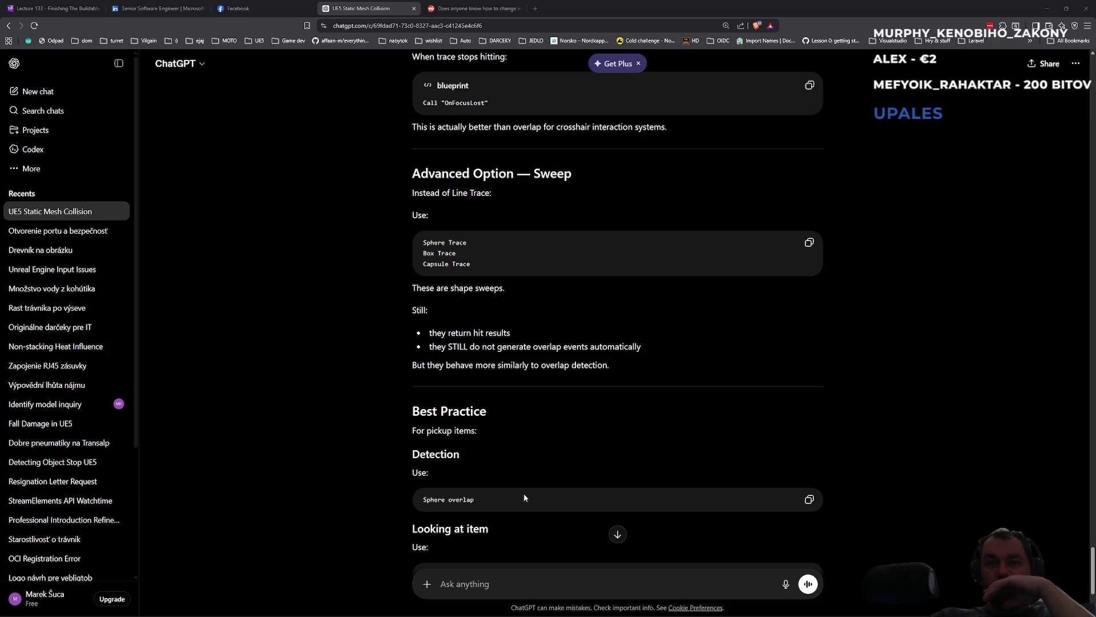
{"action": "scroll", "coordinate": [524, 498], "scroll_direction": "down", "scroll_amount": 2}
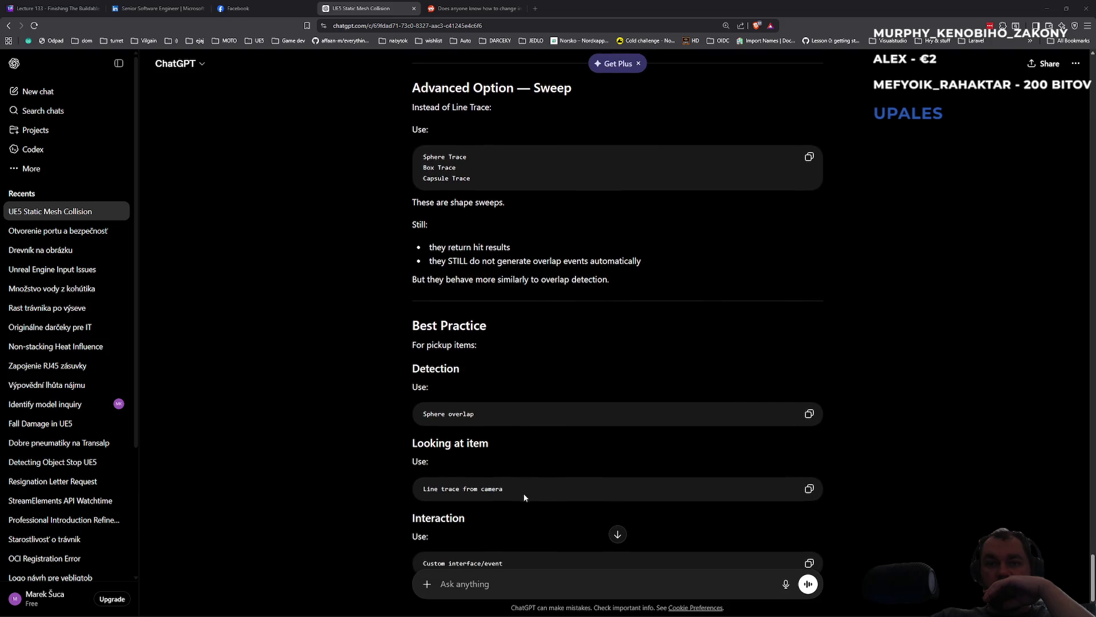
{"action": "scroll", "coordinate": [523, 493], "scroll_direction": "down", "scroll_amount": 1}
{"action": "scroll", "coordinate": [523, 493], "scroll_direction": "down", "scroll_amount": 1}
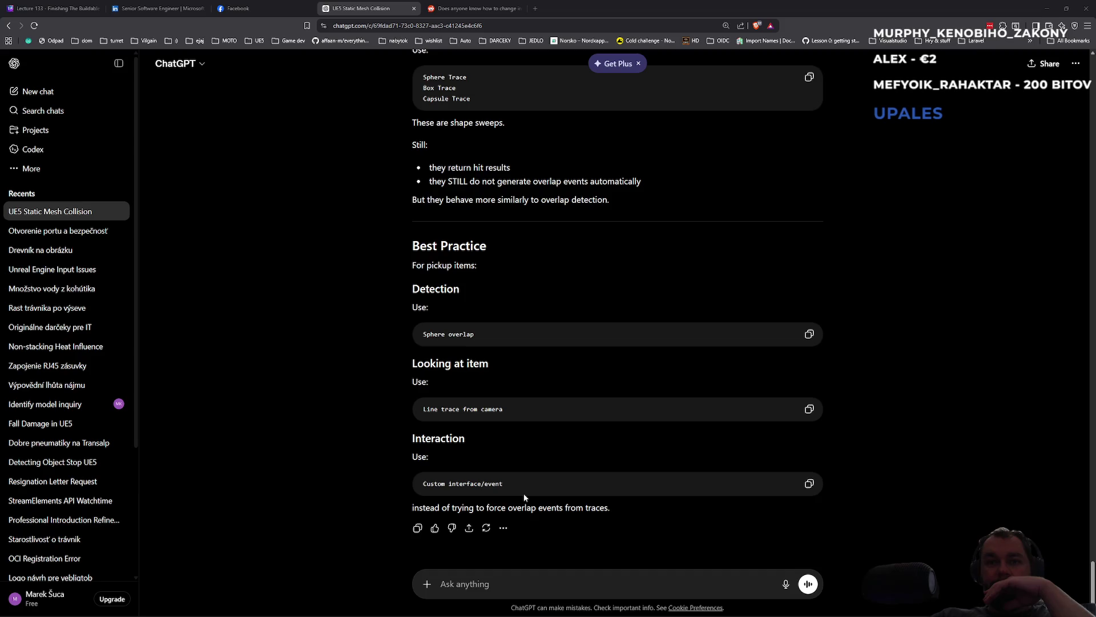
{"action": "scroll", "coordinate": [496, 452], "scroll_direction": "up", "scroll_amount": 20}
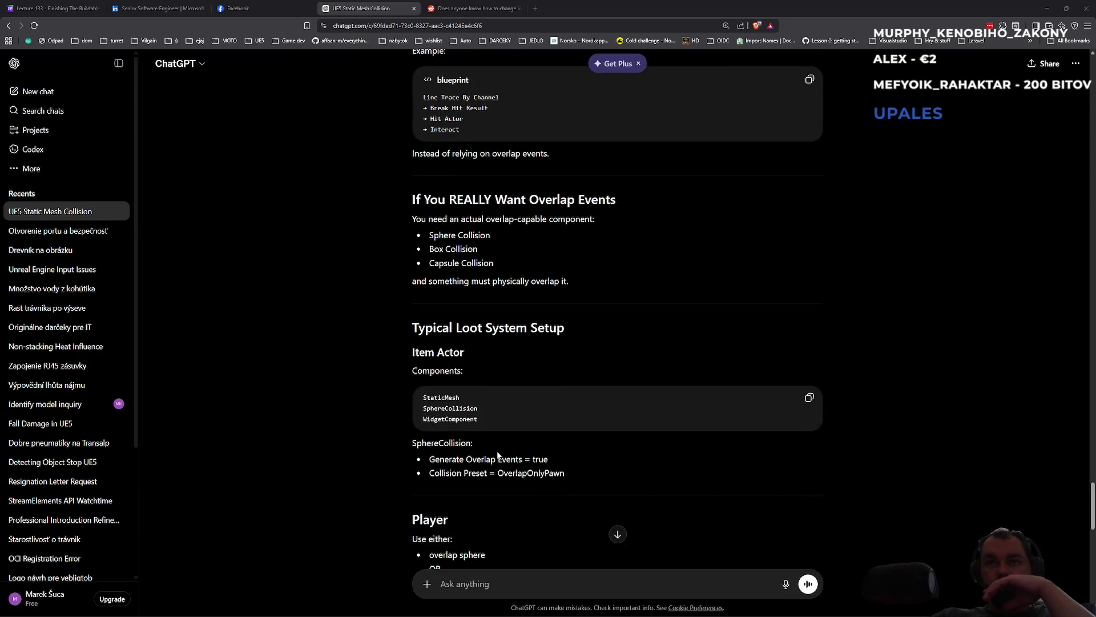
{"action": "scroll", "coordinate": [497, 451], "scroll_direction": "up", "scroll_amount": 9}
{"action": "scroll", "coordinate": [498, 450], "scroll_direction": "down", "scroll_amount": 5}
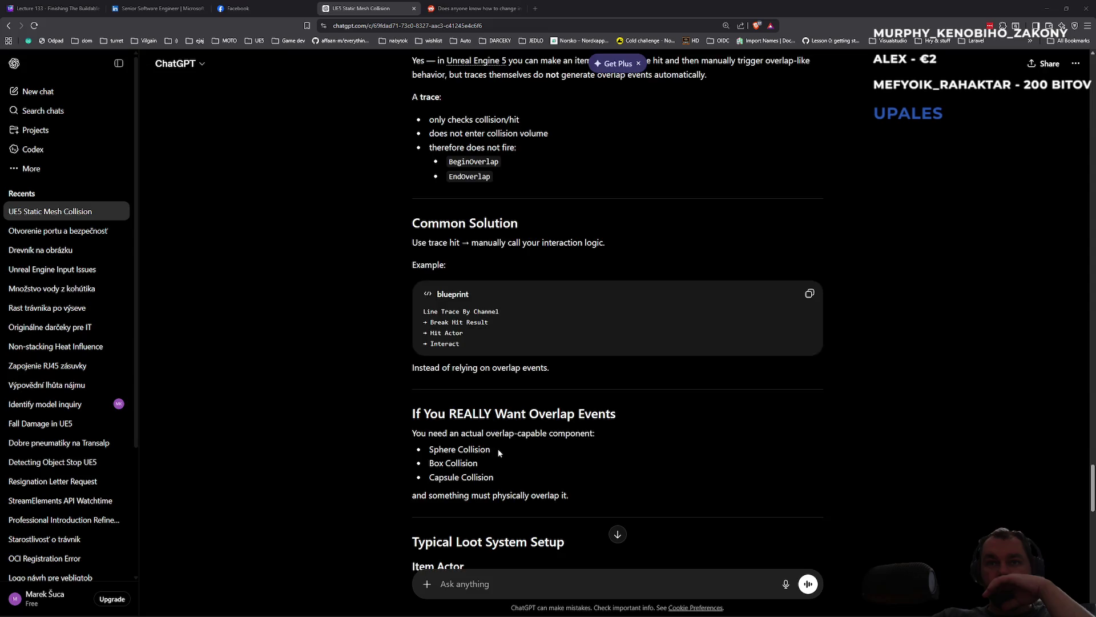
{"action": "scroll", "coordinate": [498, 449], "scroll_direction": "down", "scroll_amount": 2}
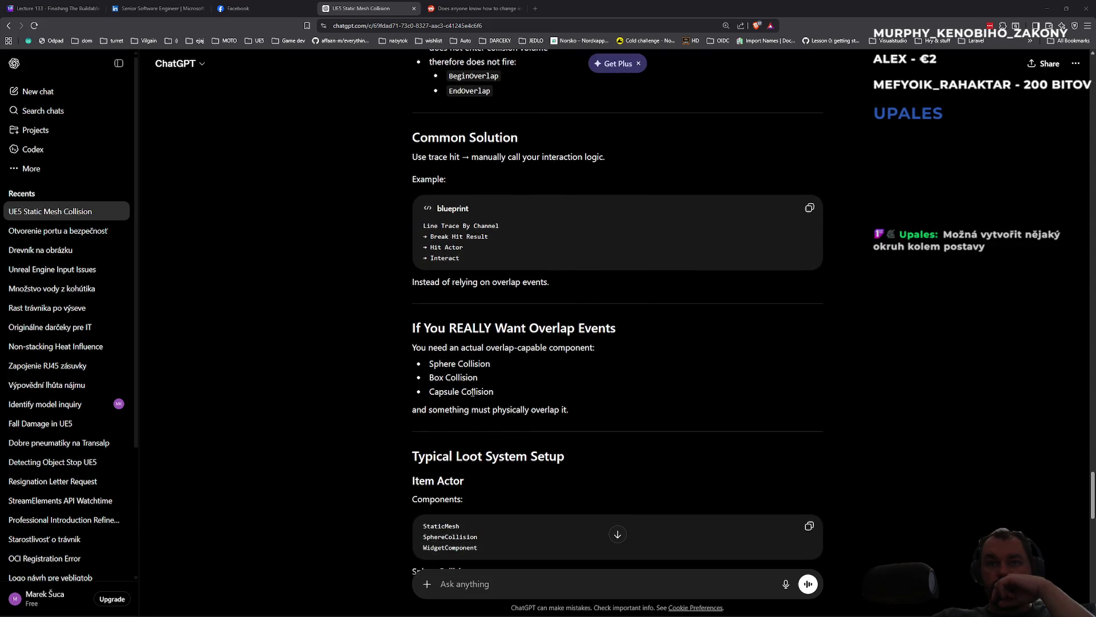
{"action": "scroll", "coordinate": [493, 429], "scroll_direction": "down", "scroll_amount": 2}
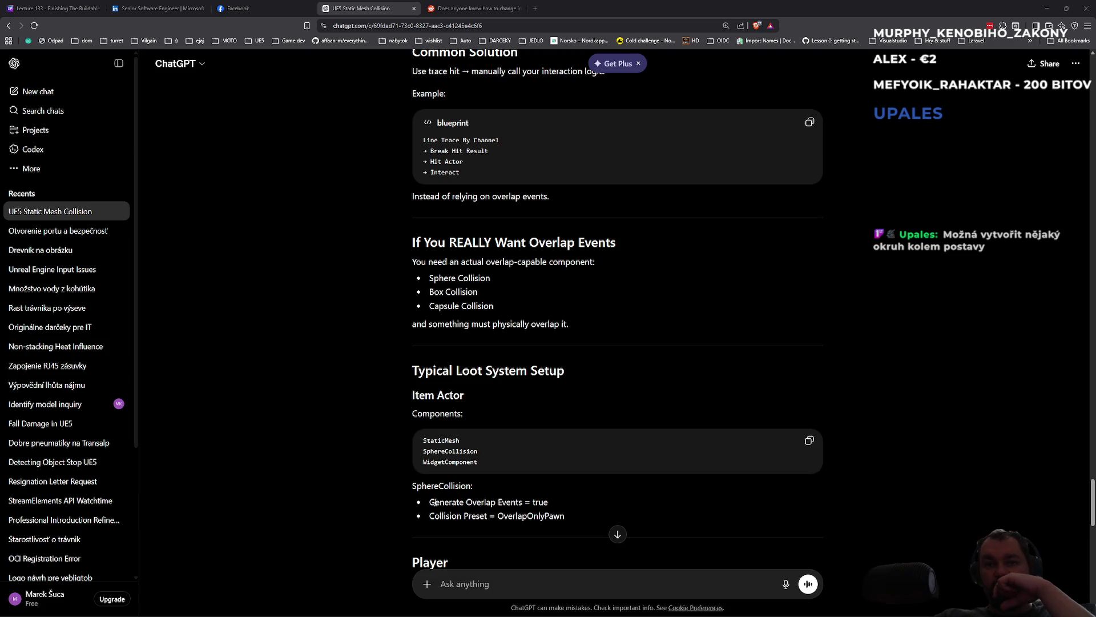
{"action": "key", "text": "alt+Tab"}
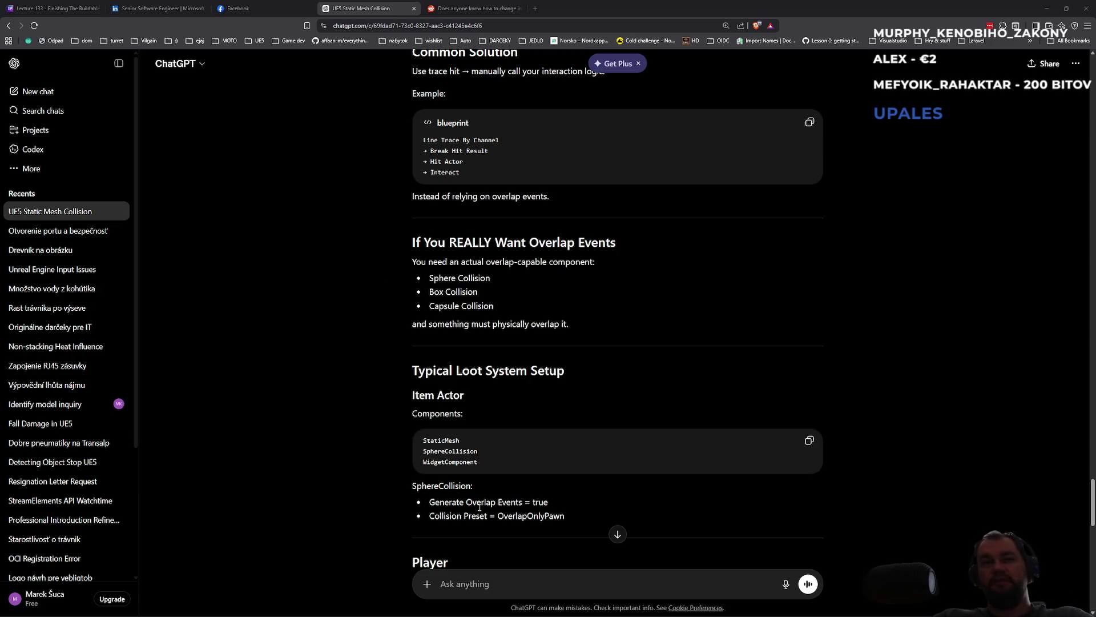
{"action": "key", "text": "alt+Tab"}
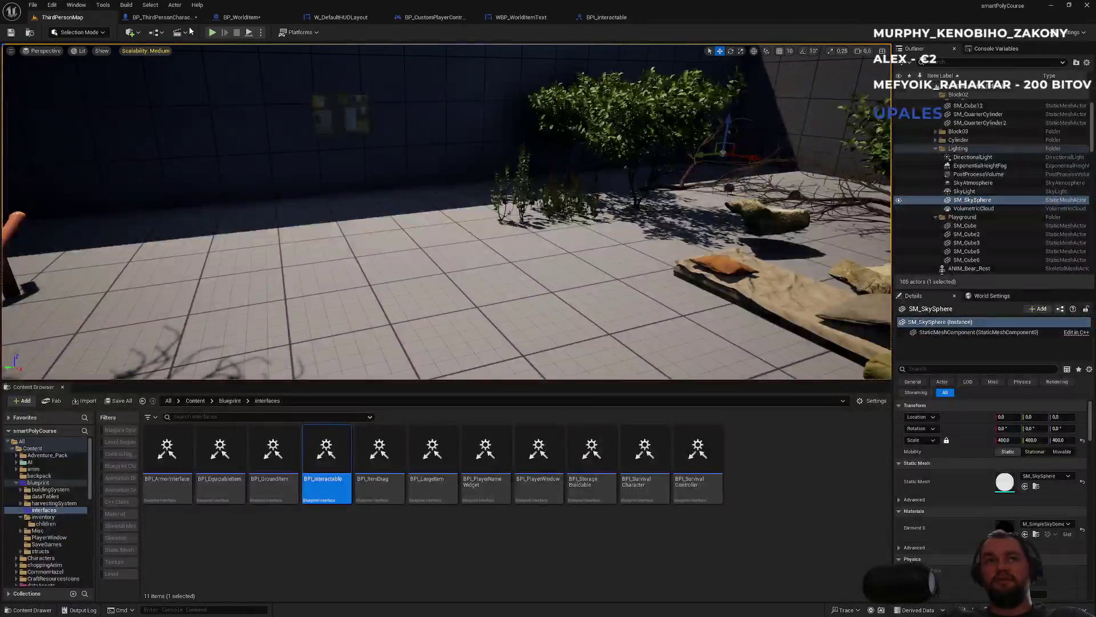
- Filter BP_WorldItem's Sphere Details for 'overlap' in the blueprint viewport
{"action": "left_click", "coordinate": [251, 18]}
{"action": "left_click", "coordinate": [43, 95]}
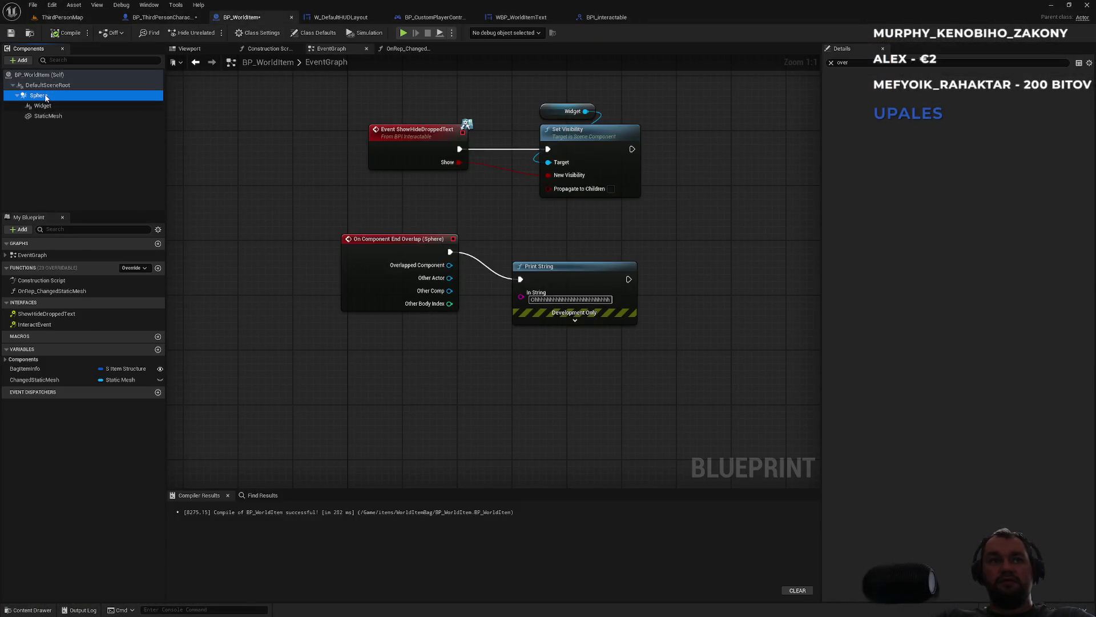
{"action": "left_click", "coordinate": [190, 49]}
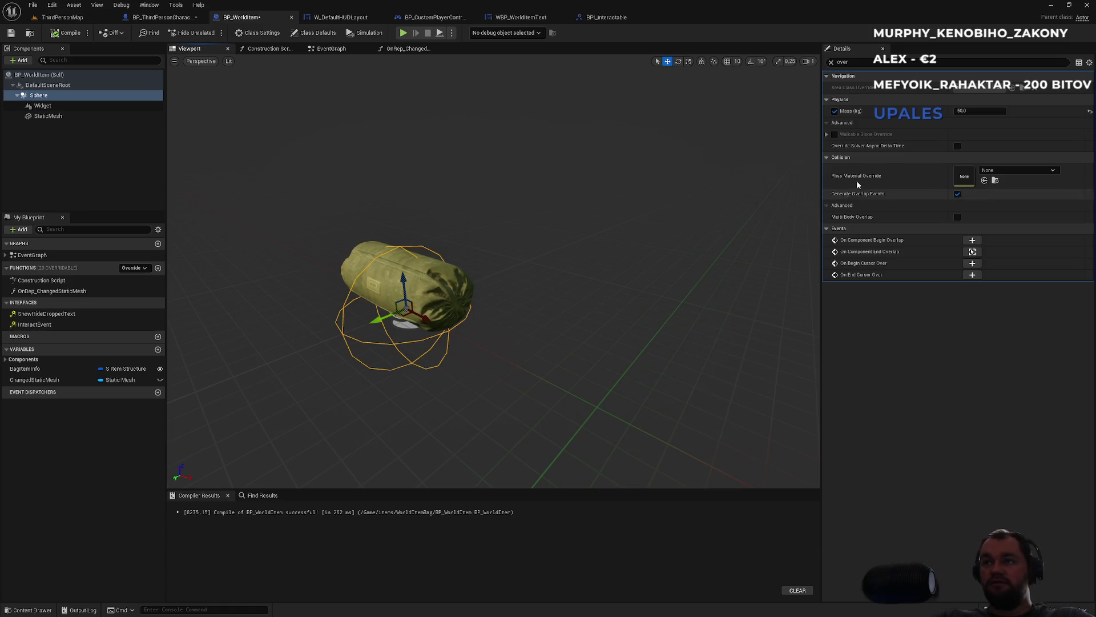
{"action": "left_click", "coordinate": [832, 62]}
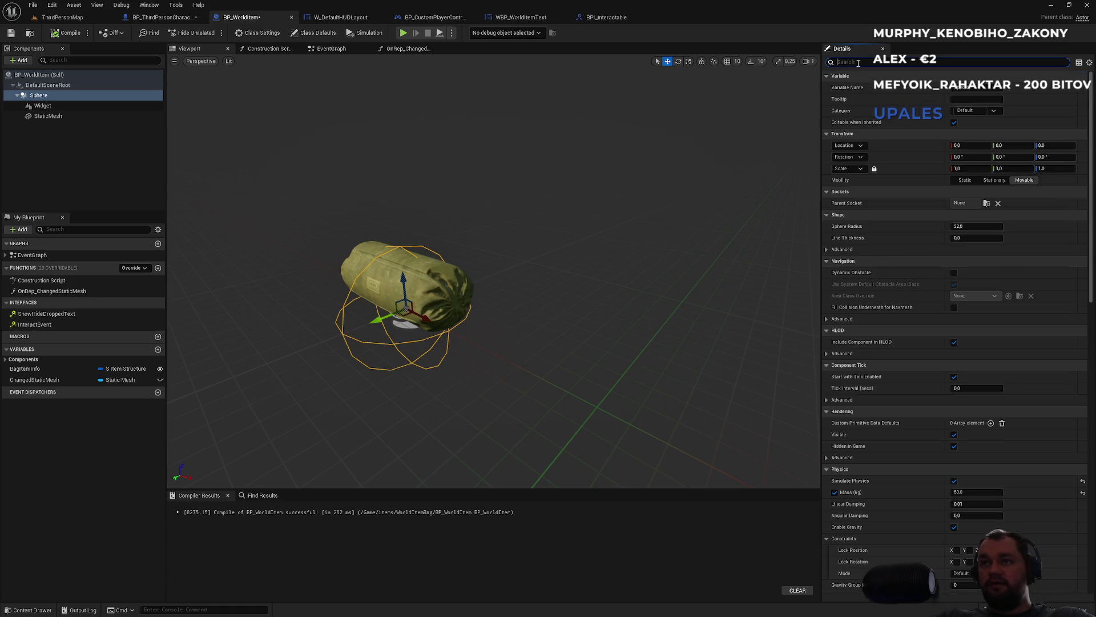
{"action": "type", "text": "overlap"}
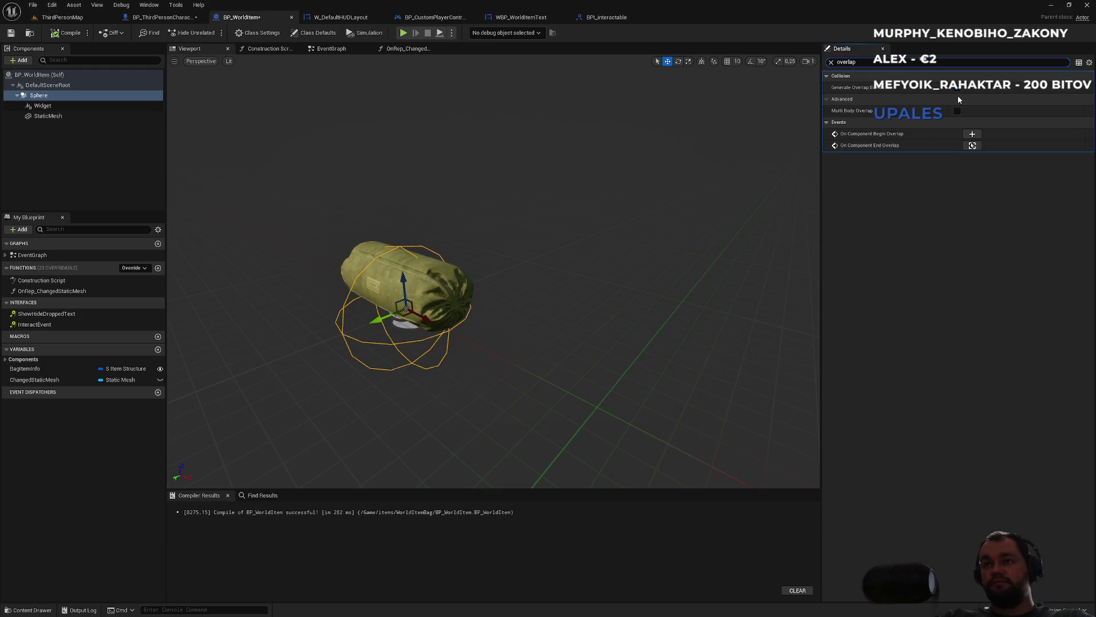
- Check ChatGPT's recommended Collision Preset, OverlapOnlyPawn, then return to the blueprint
{"action": "key", "text": "alt+Tab"}
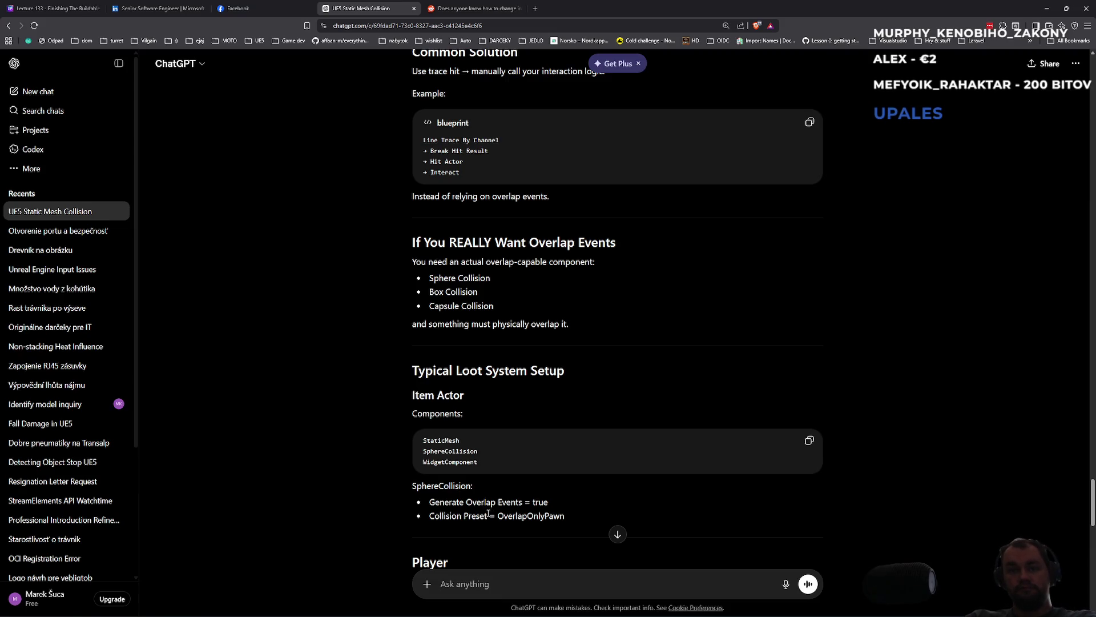
{"action": "triple_click", "coordinate": [500, 516]}
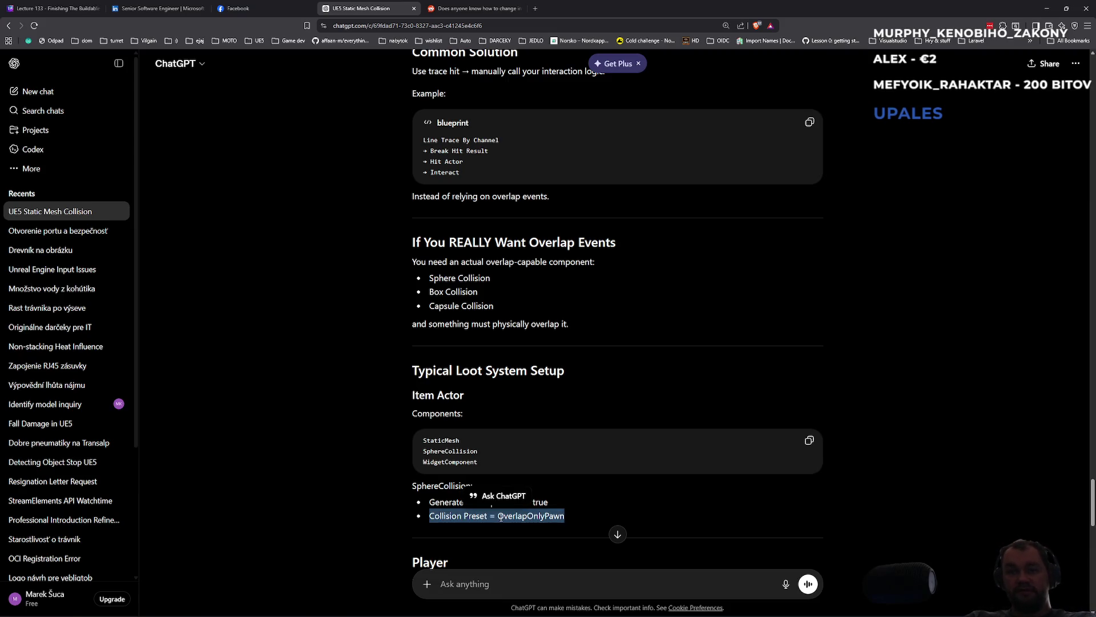
{"action": "double_click", "coordinate": [506, 517]}
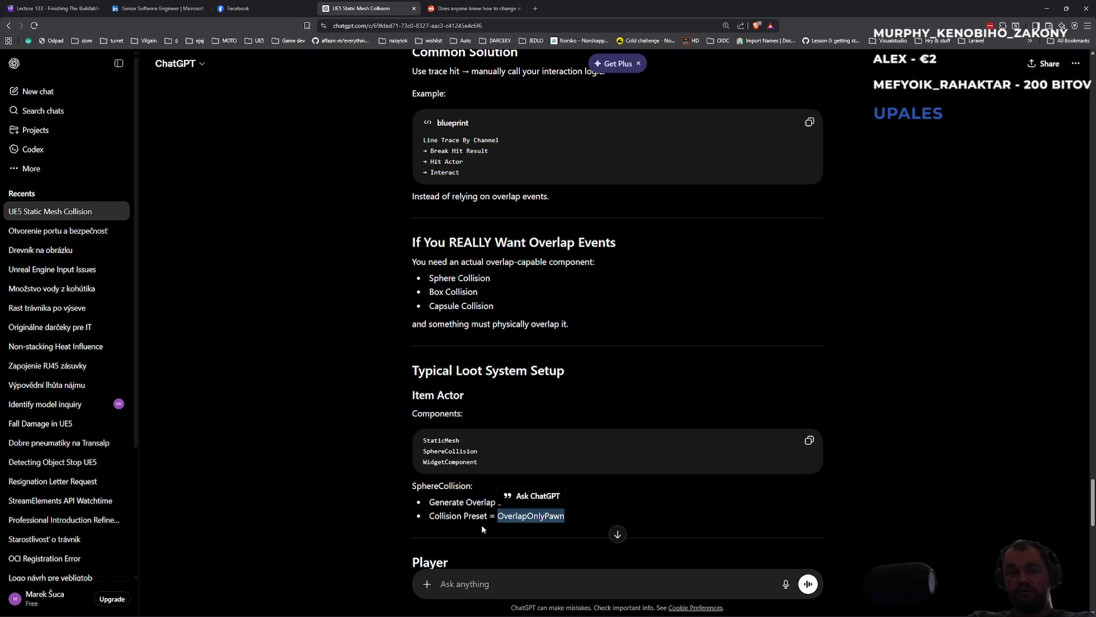
{"action": "key", "text": "alt+Tab"}
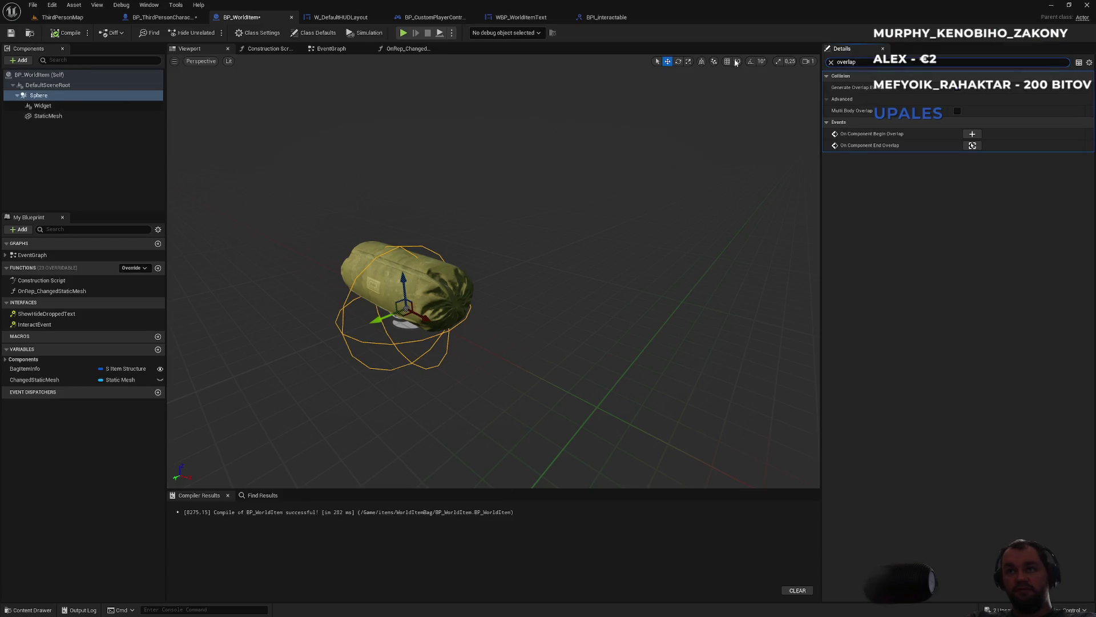
- Set the BP_WorldItem Sphere's Collision Presets to OverlapOnlyPawn
{"action": "left_click", "coordinate": [831, 62]}
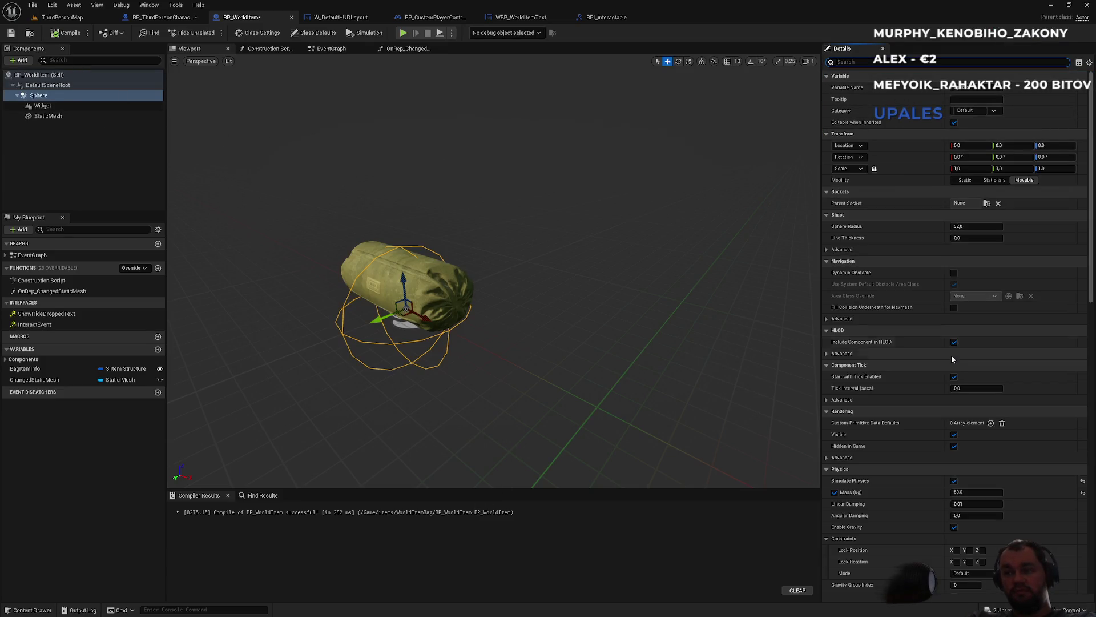
{"action": "scroll", "coordinate": [950, 385], "scroll_direction": "down", "scroll_amount": 3}
{"action": "scroll", "coordinate": [951, 384], "scroll_direction": "down", "scroll_amount": 5}
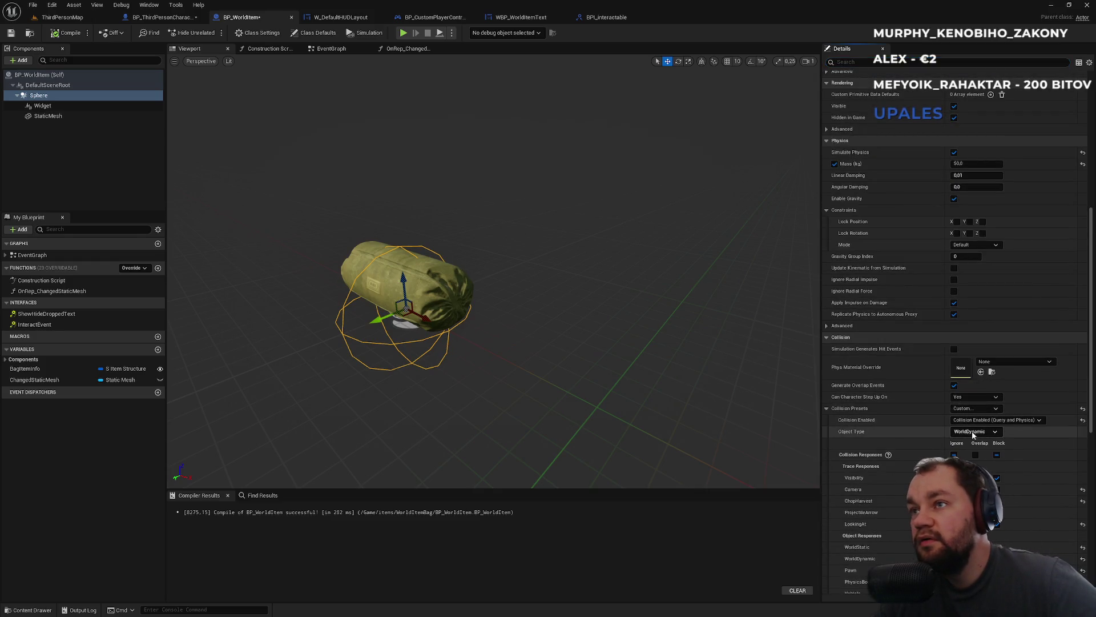
{"action": "left_click", "coordinate": [969, 411]}
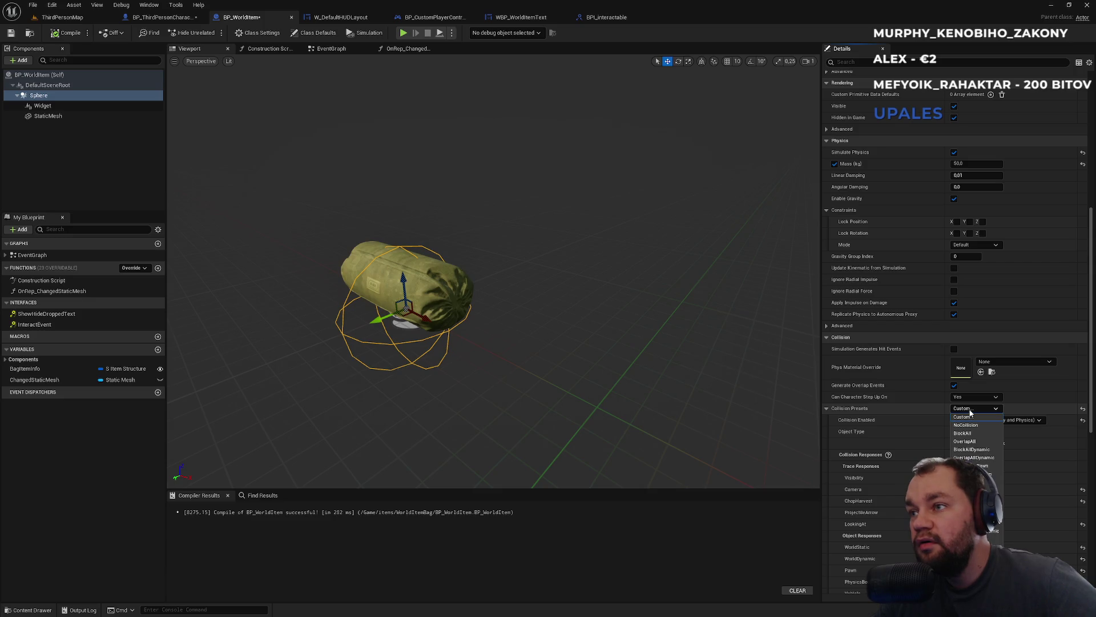
{"action": "left_click", "coordinate": [983, 474]}
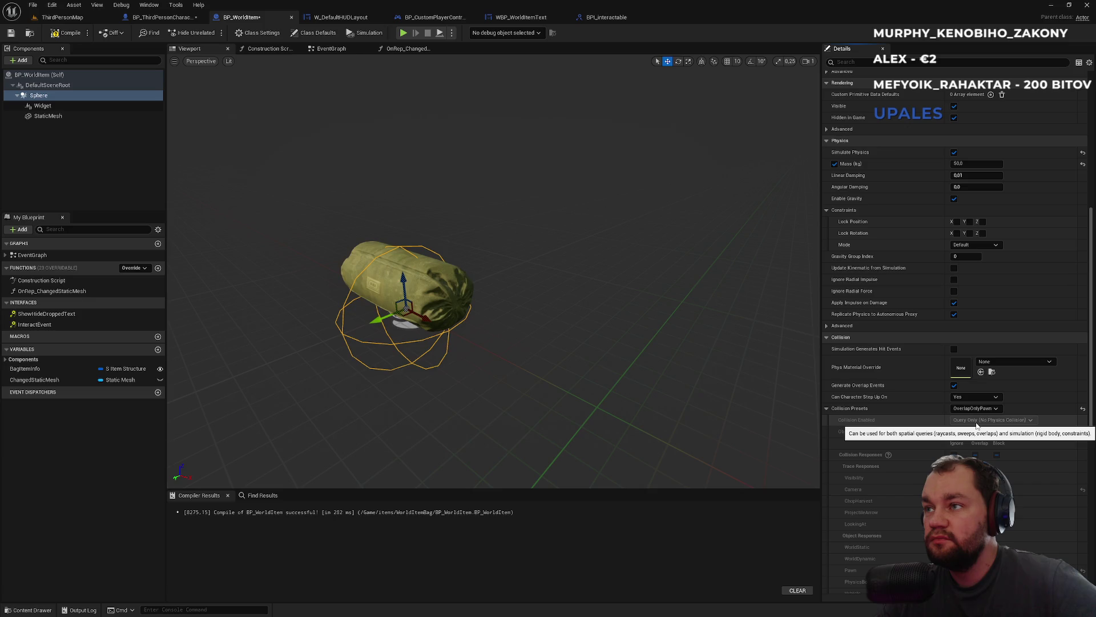
{"action": "scroll", "coordinate": [921, 438], "scroll_direction": "down", "scroll_amount": 1}
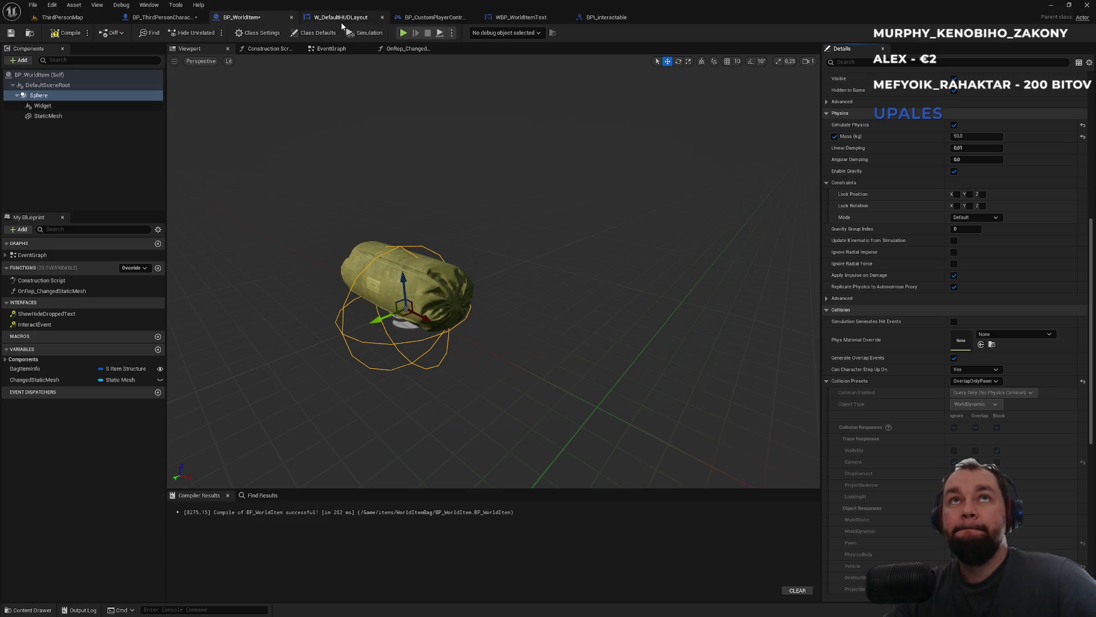
{"action": "left_click", "coordinate": [176, 17]}
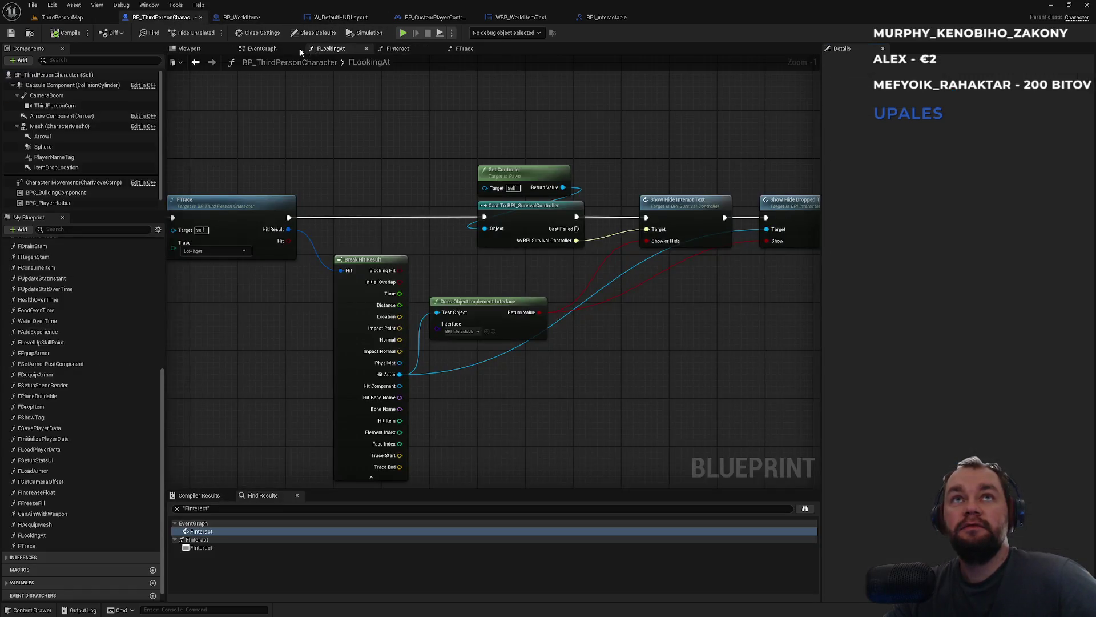
- Switch the FTrace node's Trace Channel in FLookingAt from LookingAt to Visibility
{"action": "left_click", "coordinate": [205, 250]}
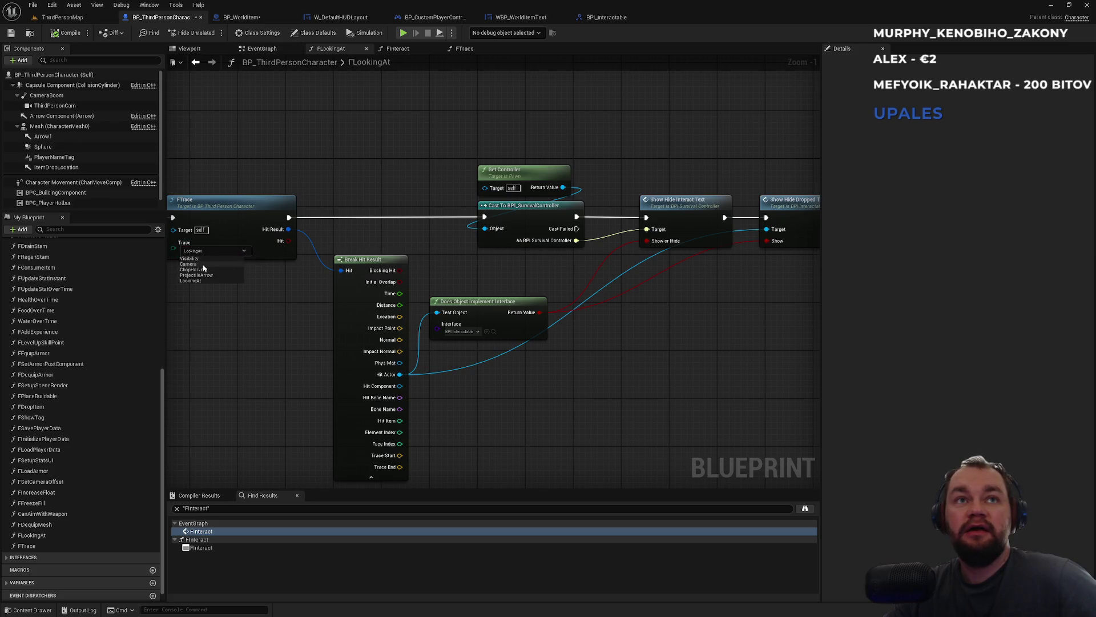
{"action": "left_click", "coordinate": [260, 18]}
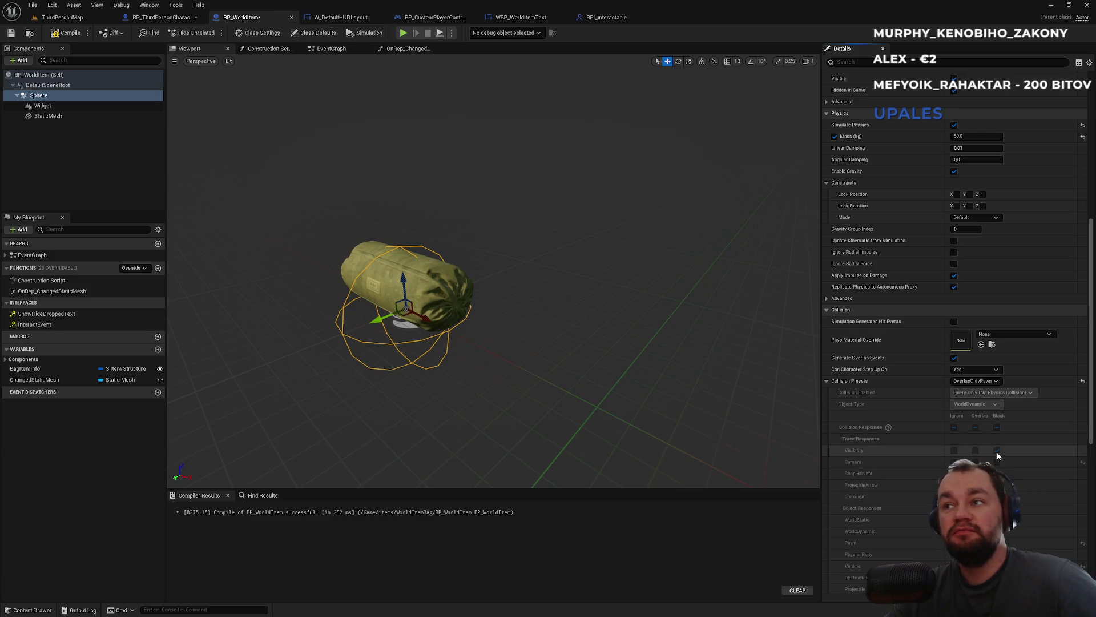
{"action": "left_click", "coordinate": [163, 17]}
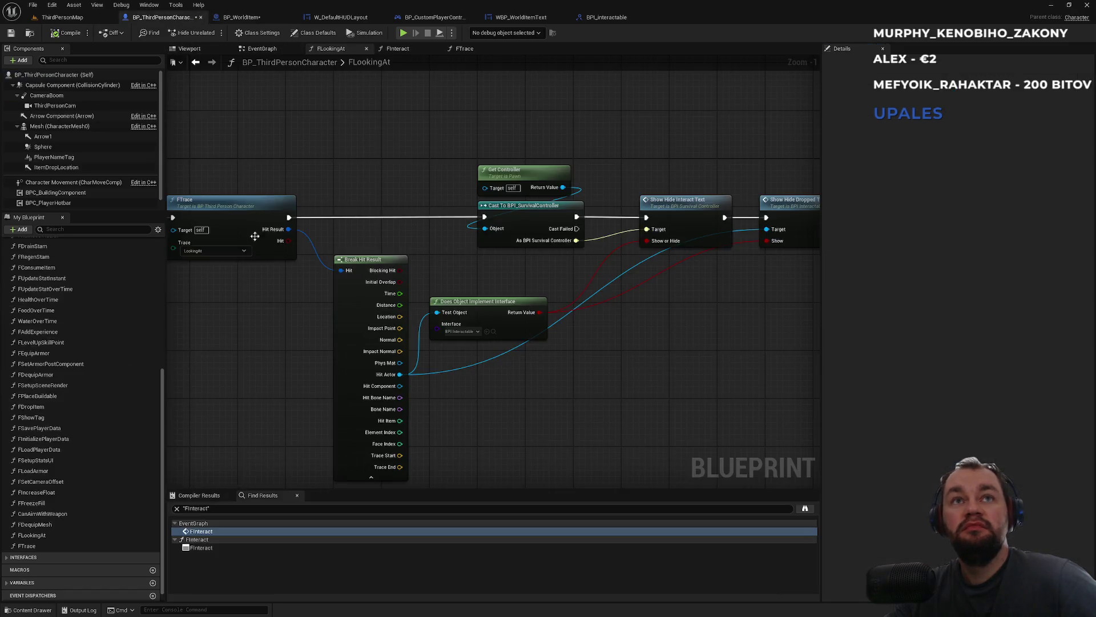
{"action": "left_click", "coordinate": [211, 251]}
{"action": "left_click", "coordinate": [208, 263]}
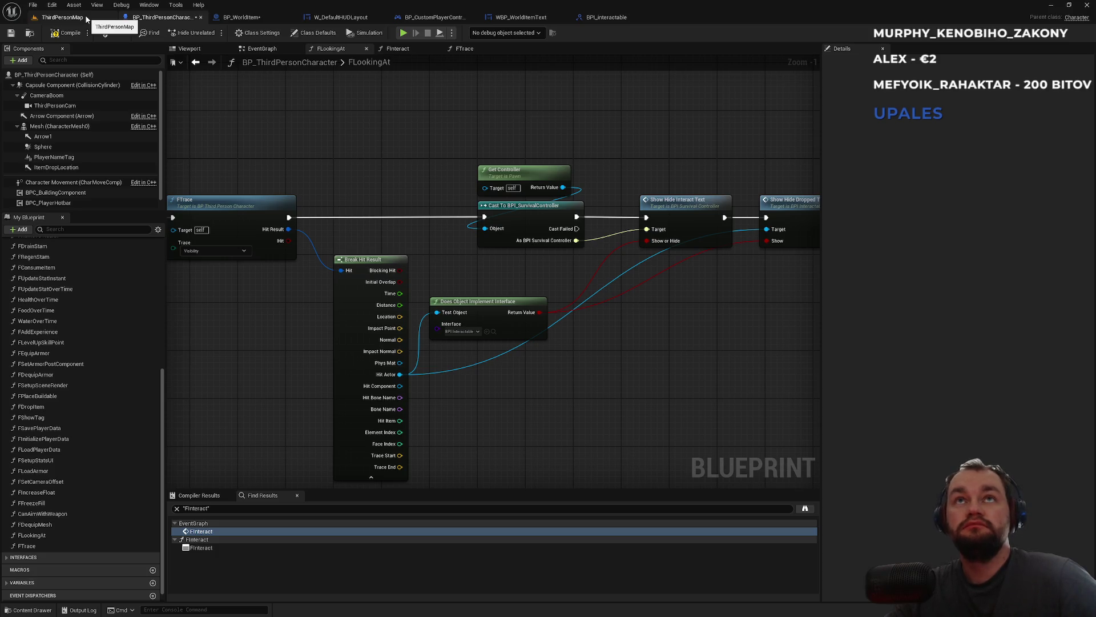
{"action": "left_click", "coordinate": [399, 50]}
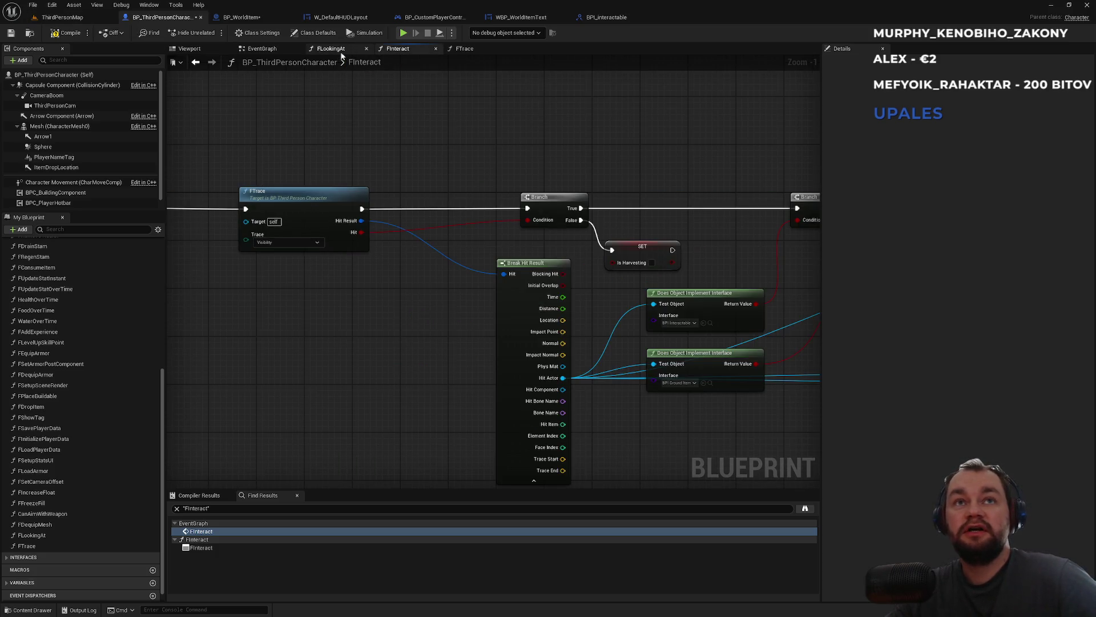
{"action": "left_click", "coordinate": [342, 51]}
{"action": "left_click", "coordinate": [65, 17]}
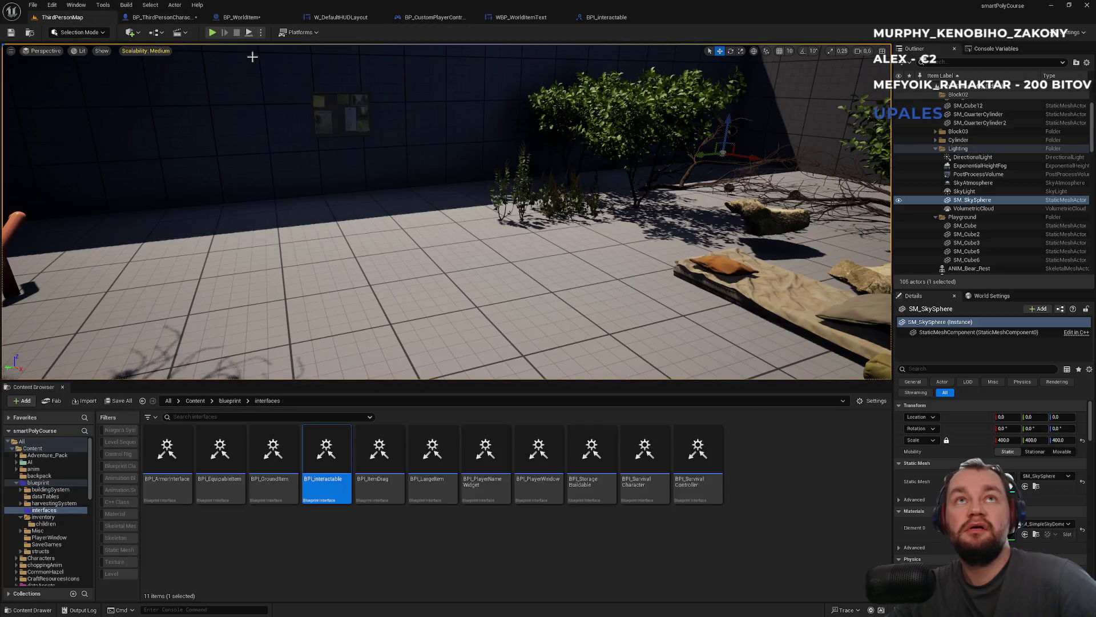
- Start a fullscreen play session and drop the raw meat from the inventory
{"action": "left_click", "coordinate": [211, 33]}
{"action": "key", "text": "F11"}
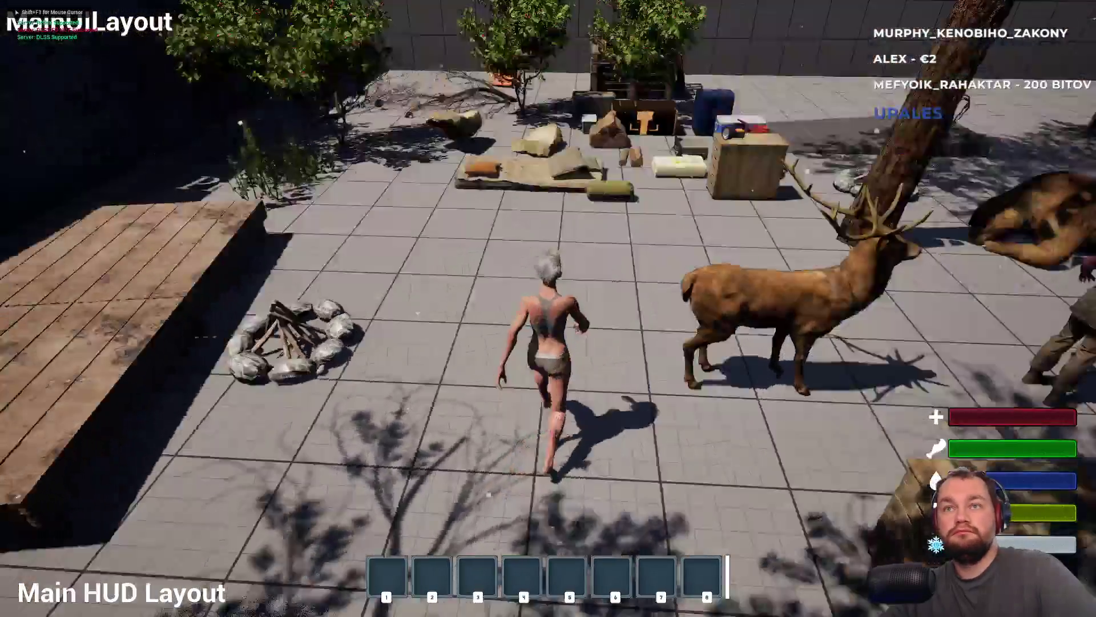
{"action": "key", "text": "i"}
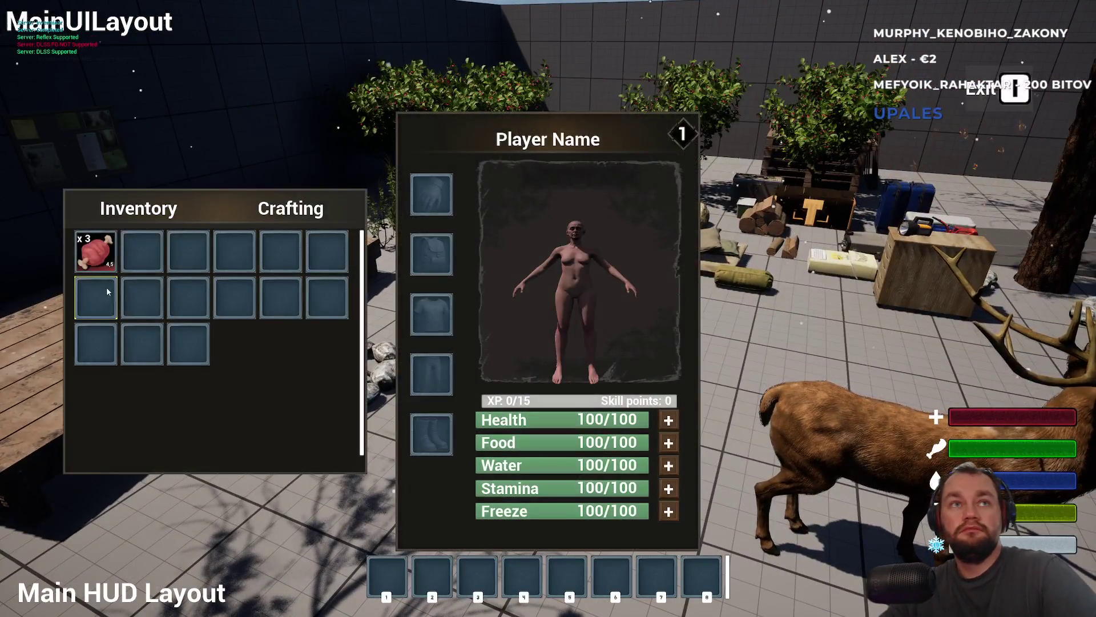
{"action": "right_click", "coordinate": [95, 251]}
{"action": "left_click", "coordinate": [120, 253]}
{"action": "key", "text": "i"}
- Walk away and back to see the meat's name prompt, then stop and close the Message Log
{"action": "key", "text": "s"}
{"action": "key", "text": "s"}
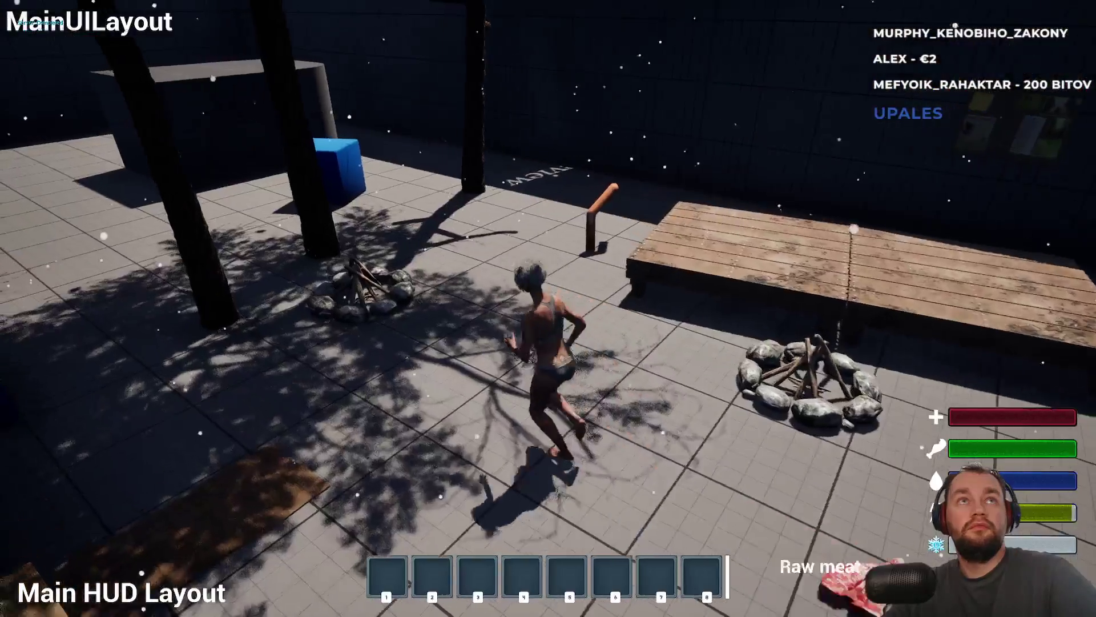
{"action": "key", "text": "w"}
{"action": "key", "text": "s"}
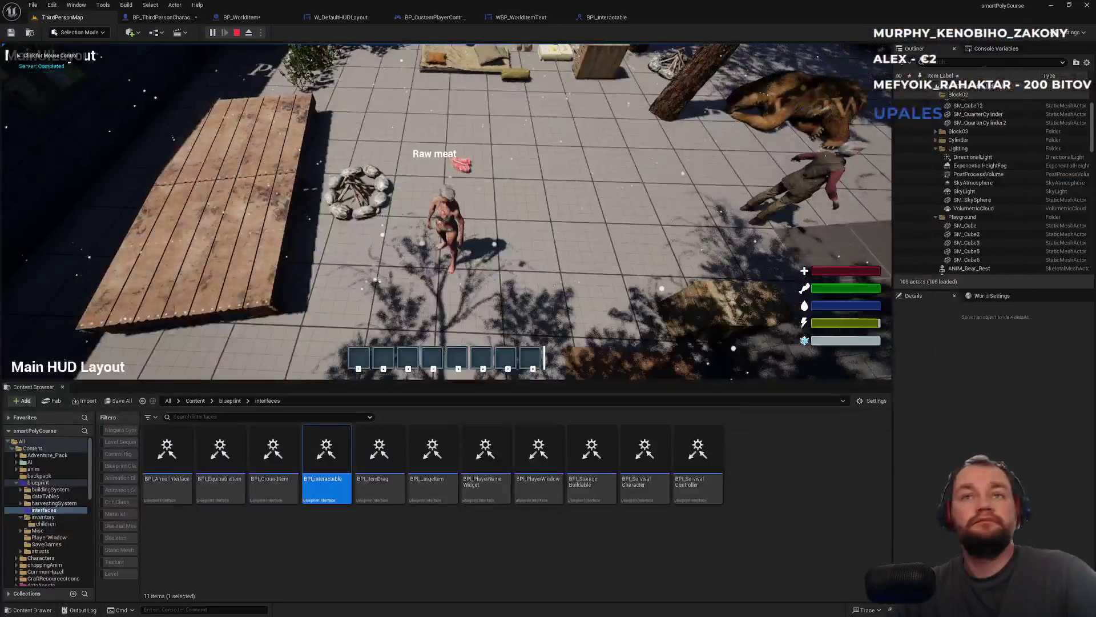
{"action": "key", "text": "Escape"}
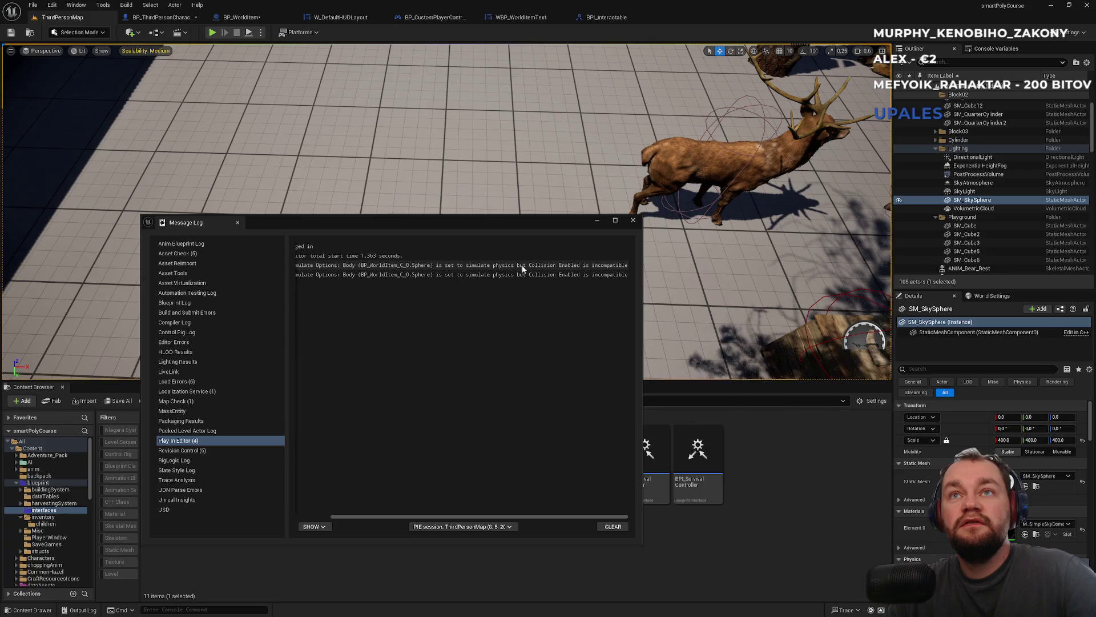
{"action": "left_click", "coordinate": [634, 223]}
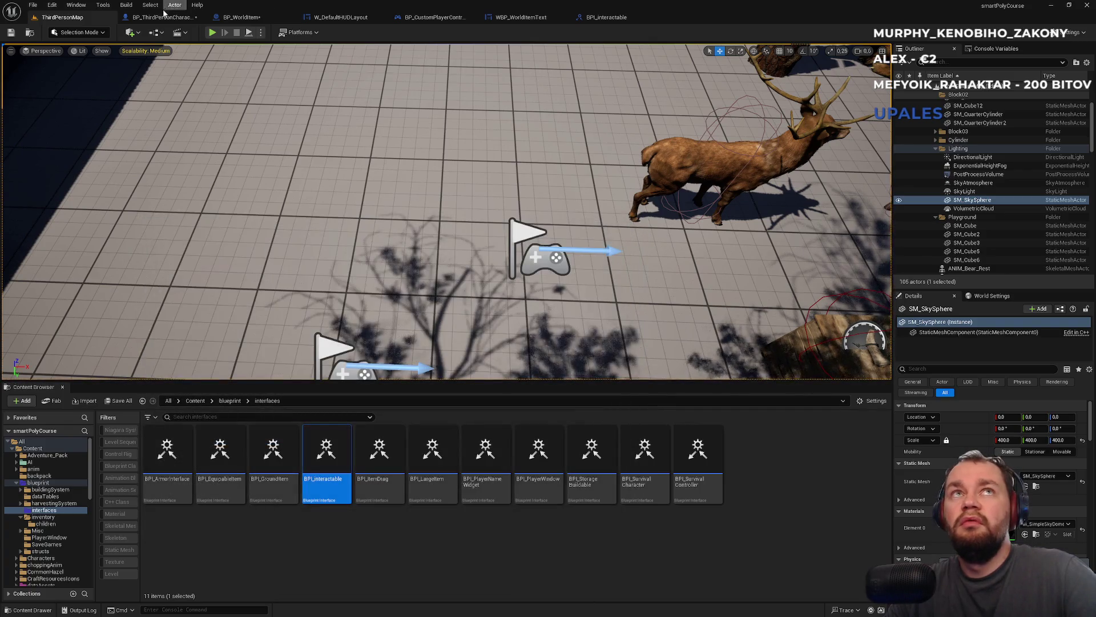
{"action": "left_click", "coordinate": [160, 18]}
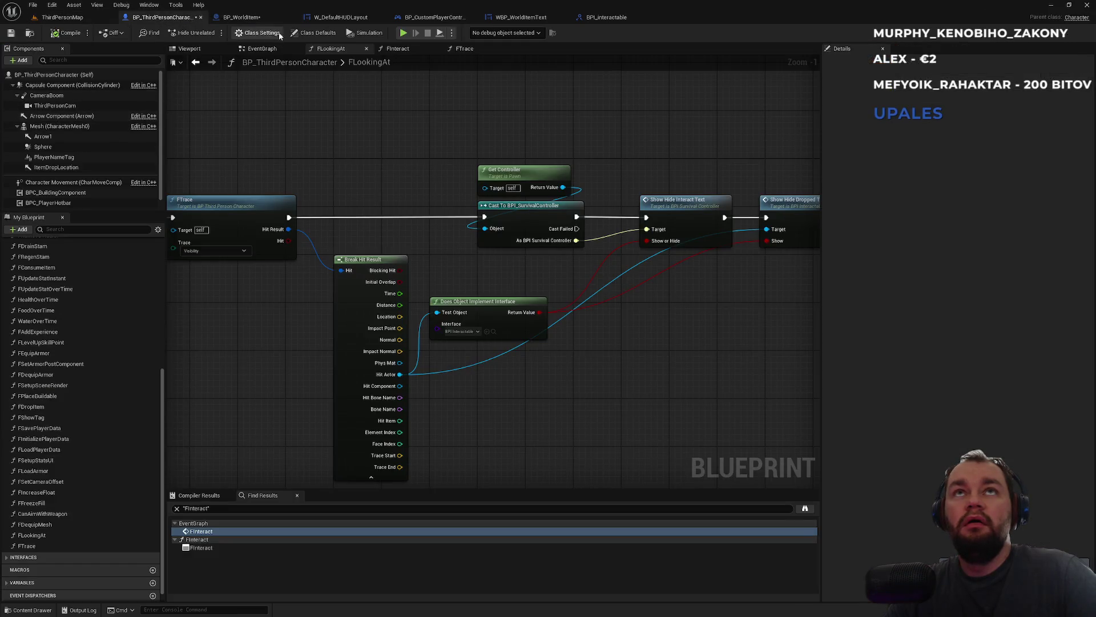
- Give BP_WorldItem's Sphere a Custom collision preset with Query and Physics enabled
{"action": "left_click", "coordinate": [256, 20]}
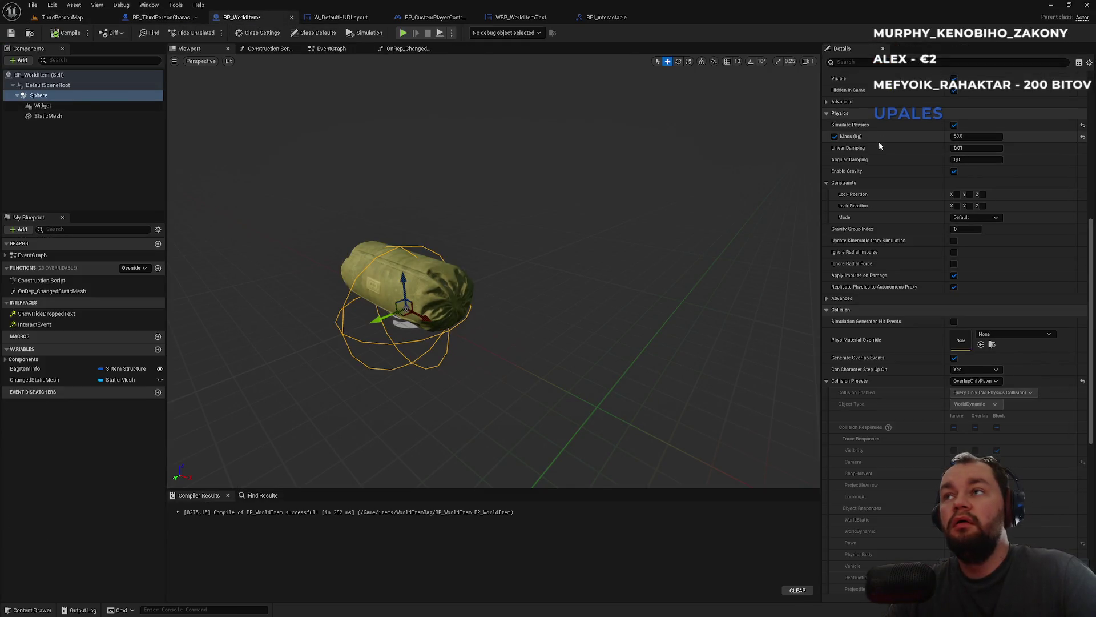
{"action": "scroll", "coordinate": [914, 171], "scroll_direction": "up", "scroll_amount": 5}
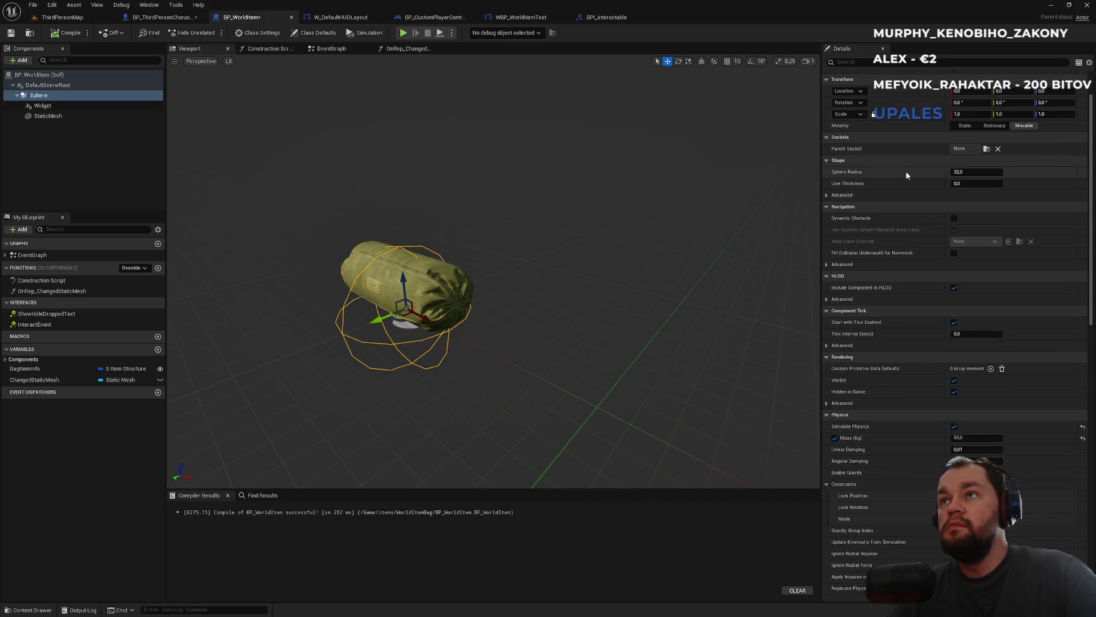
{"action": "scroll", "coordinate": [905, 273], "scroll_direction": "down", "scroll_amount": 4}
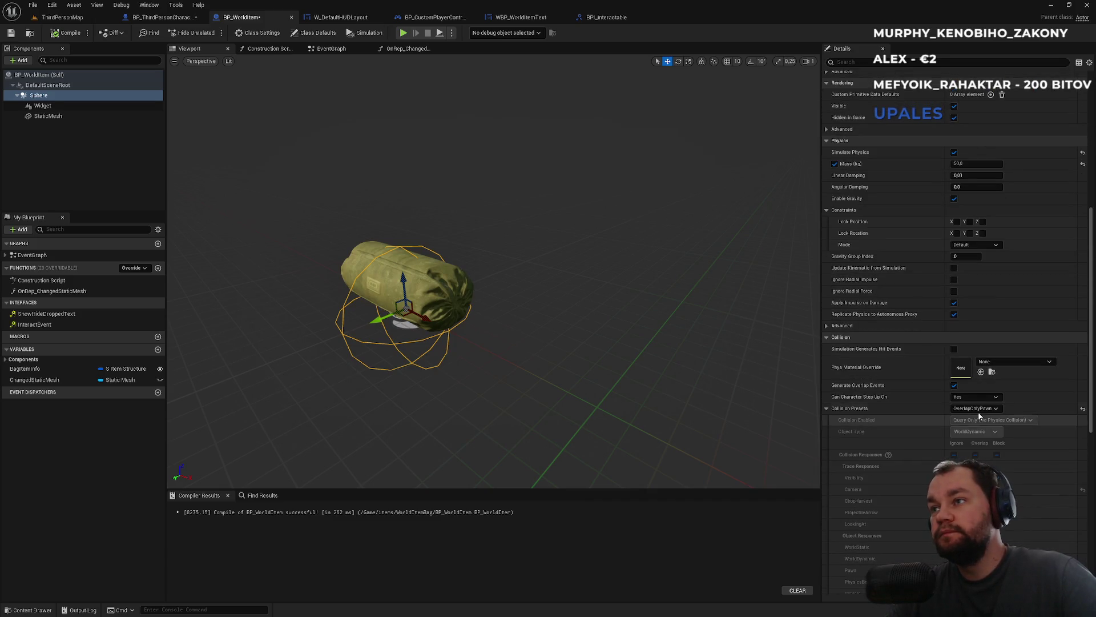
{"action": "left_click", "coordinate": [977, 409]}
{"action": "left_click", "coordinate": [963, 417]}
{"action": "left_click", "coordinate": [993, 420]}
{"action": "left_click", "coordinate": [992, 452]}
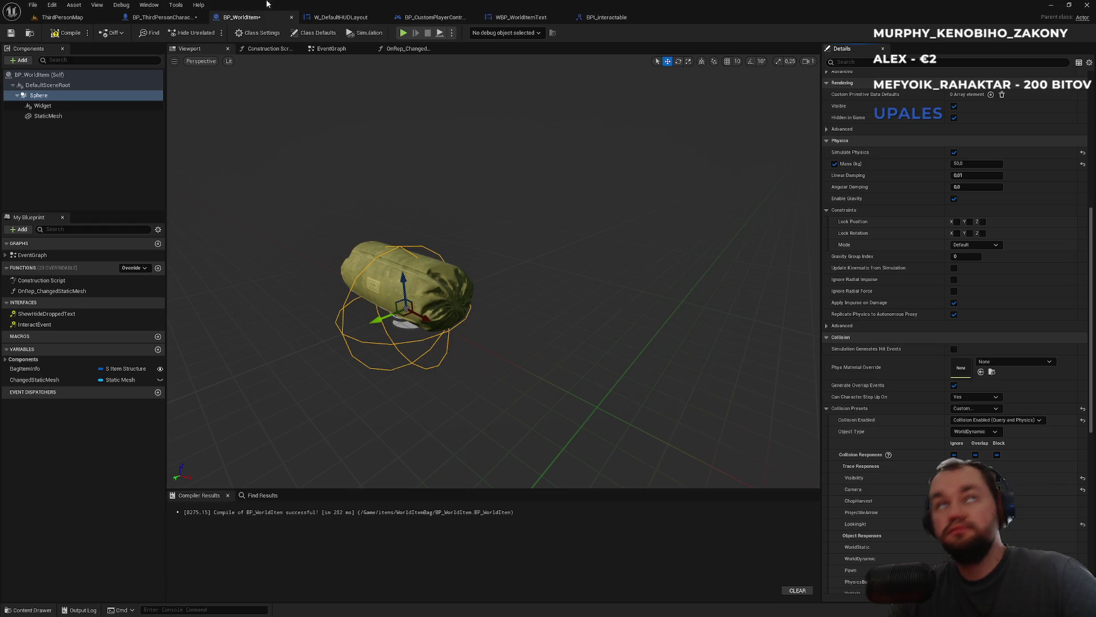
- Set the FTrace node's Trace Channel in FLookingAt back to LookingAt
{"action": "left_click", "coordinate": [172, 20]}
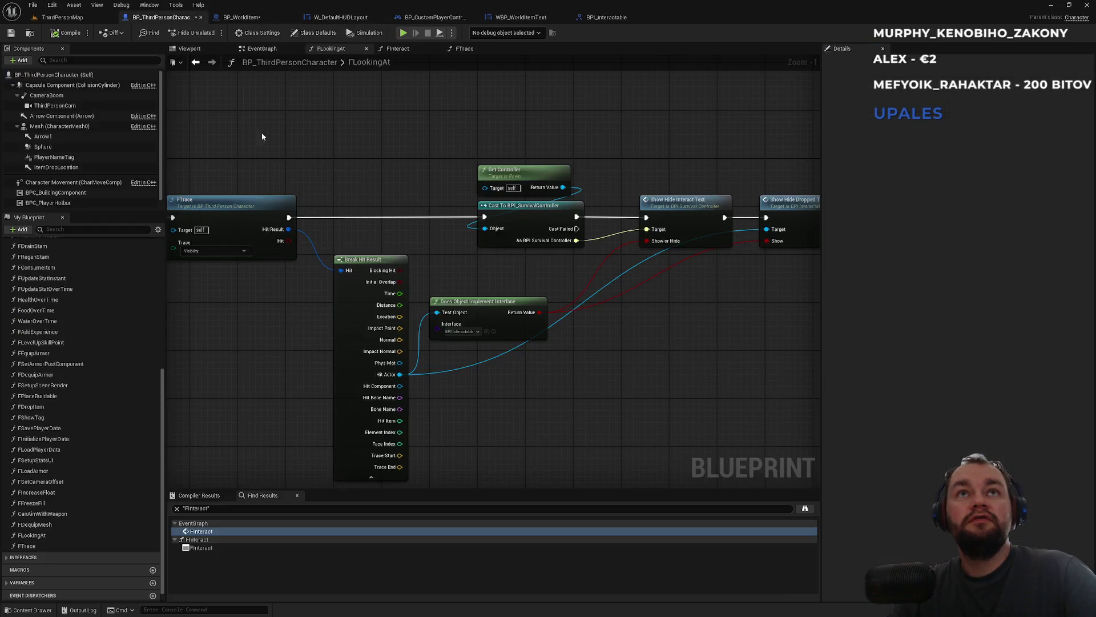
{"action": "left_click", "coordinate": [219, 253]}
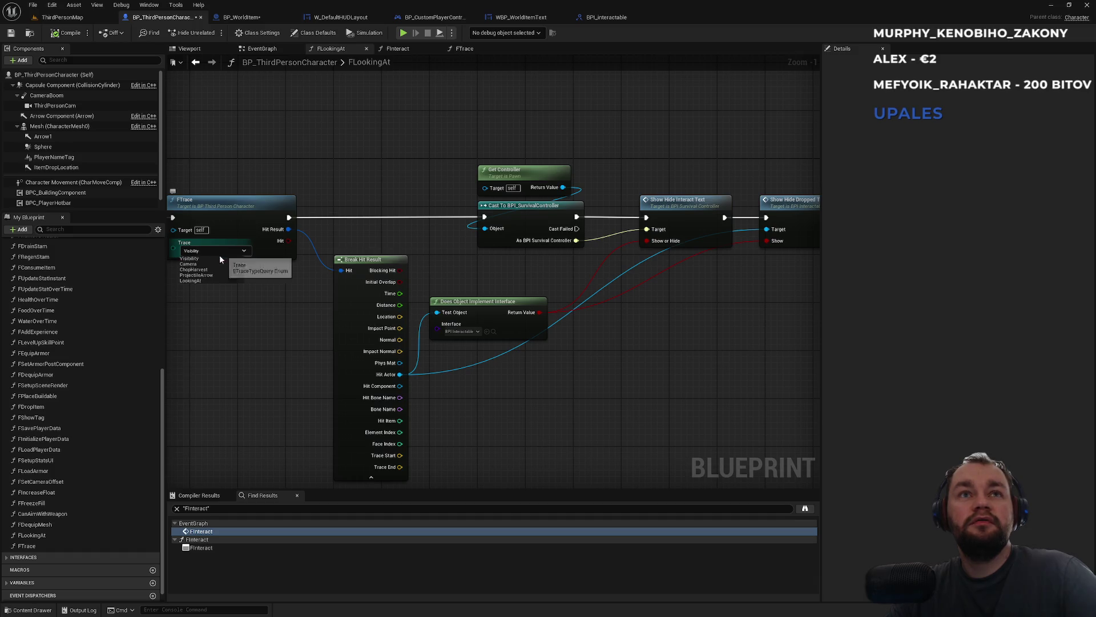
{"action": "left_click", "coordinate": [204, 282]}
{"action": "left_click", "coordinate": [64, 17]}
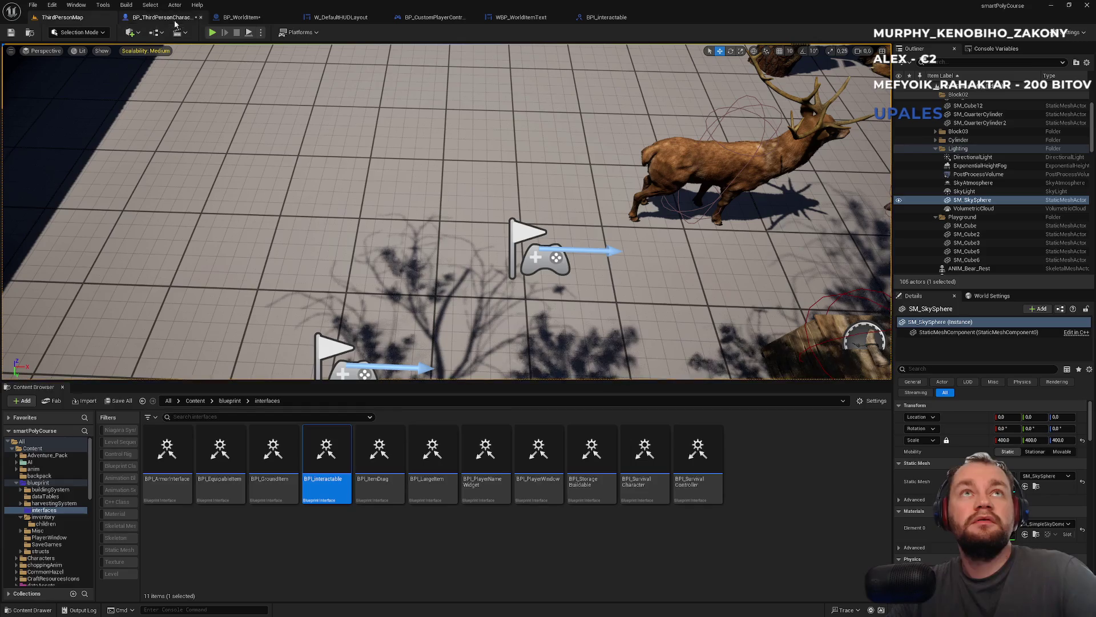
{"action": "left_click", "coordinate": [214, 33]}
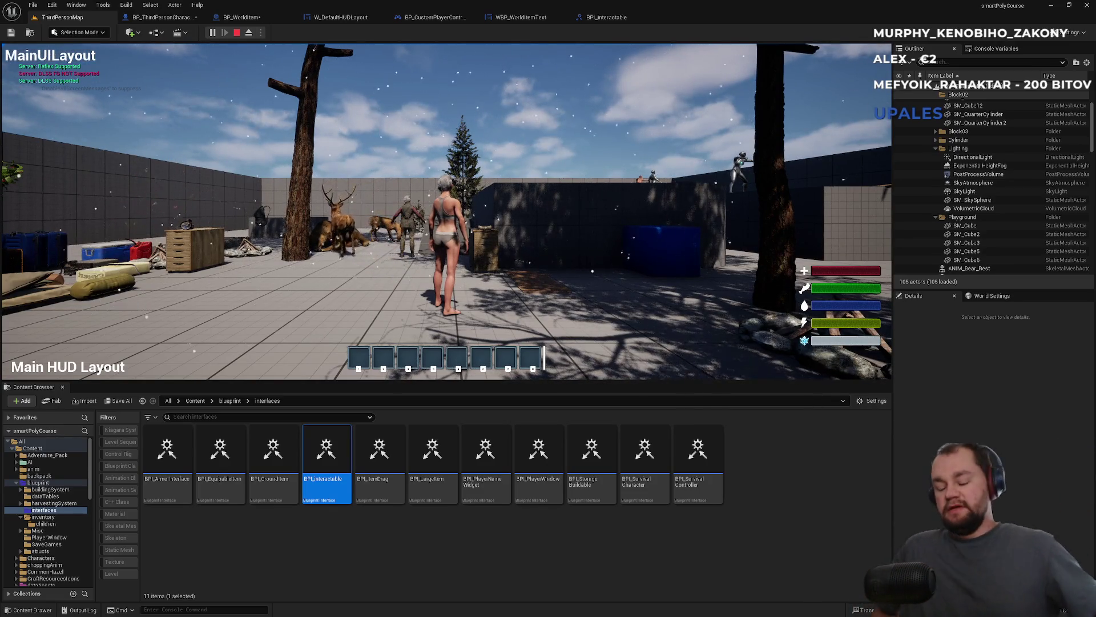
{"action": "key", "text": "F11"}
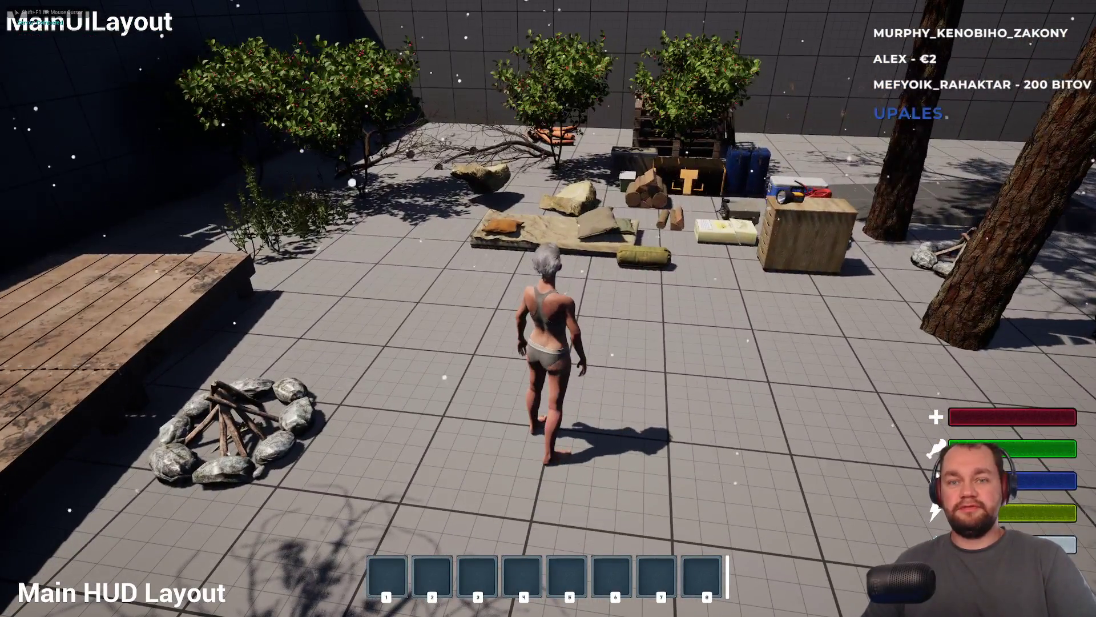
{"action": "key", "text": "i"}
{"action": "right_click", "coordinate": [96, 251]}
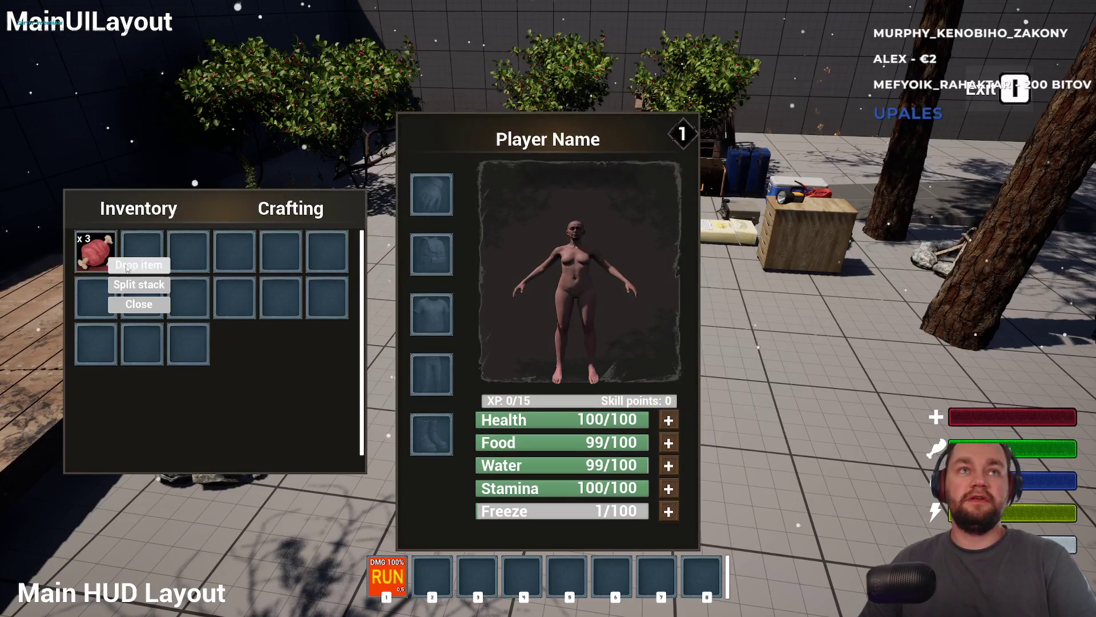
{"action": "left_click", "coordinate": [139, 285]}
{"action": "key", "text": "i"}
{"action": "key", "text": "e"}
{"action": "key", "text": "i"}
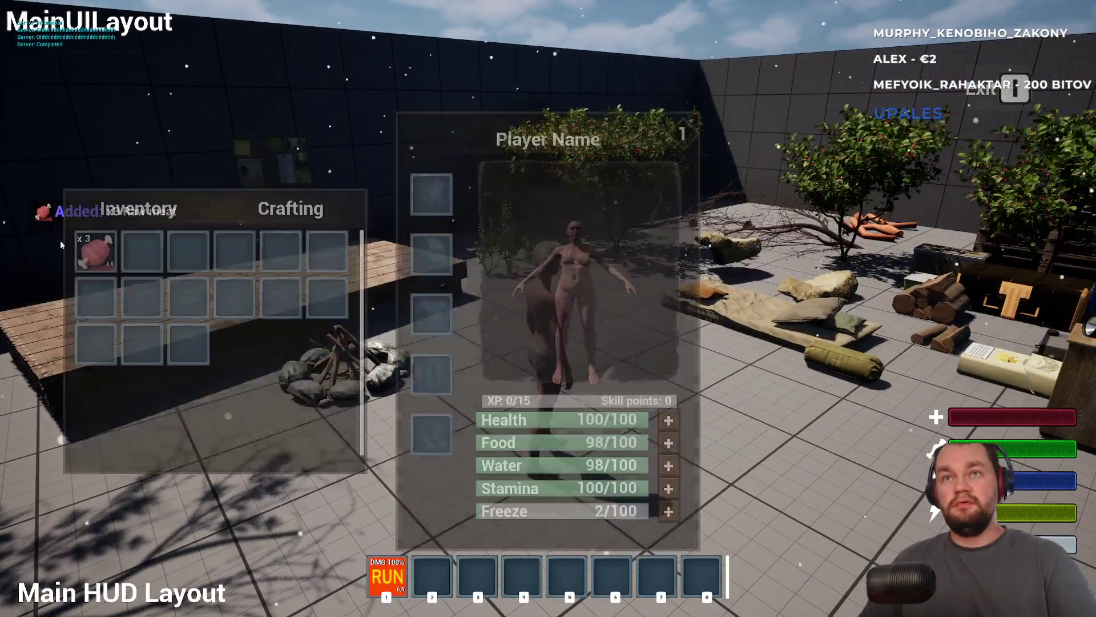
{"action": "right_click", "coordinate": [91, 246]}
{"action": "left_click", "coordinate": [140, 286]}
{"action": "key", "text": "i"}
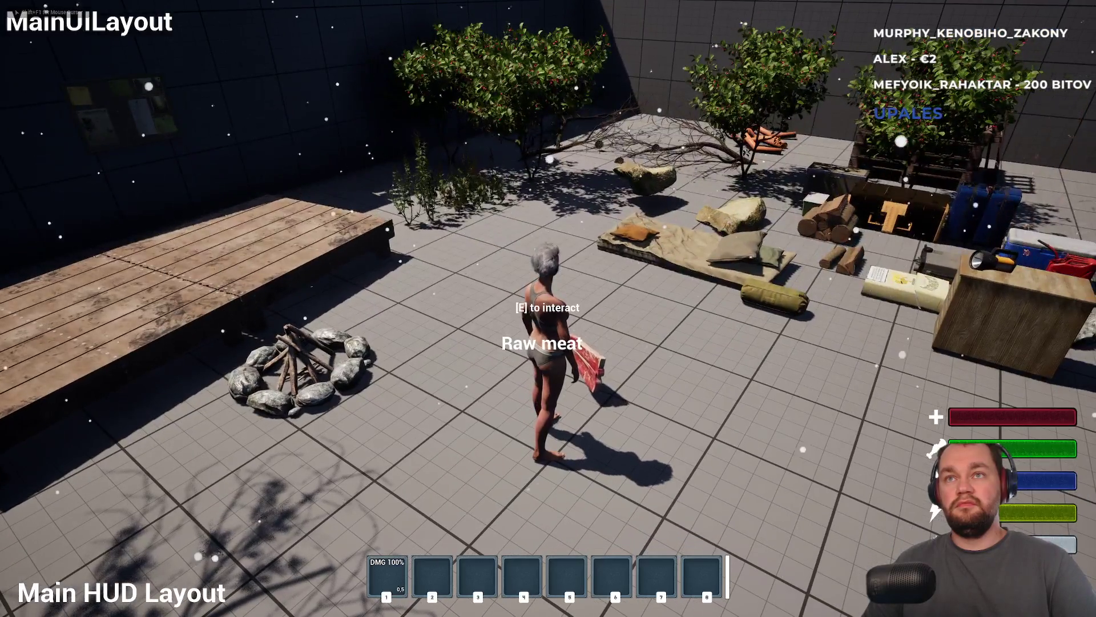
{"action": "key", "text": "e"}
{"action": "key", "text": "i"}
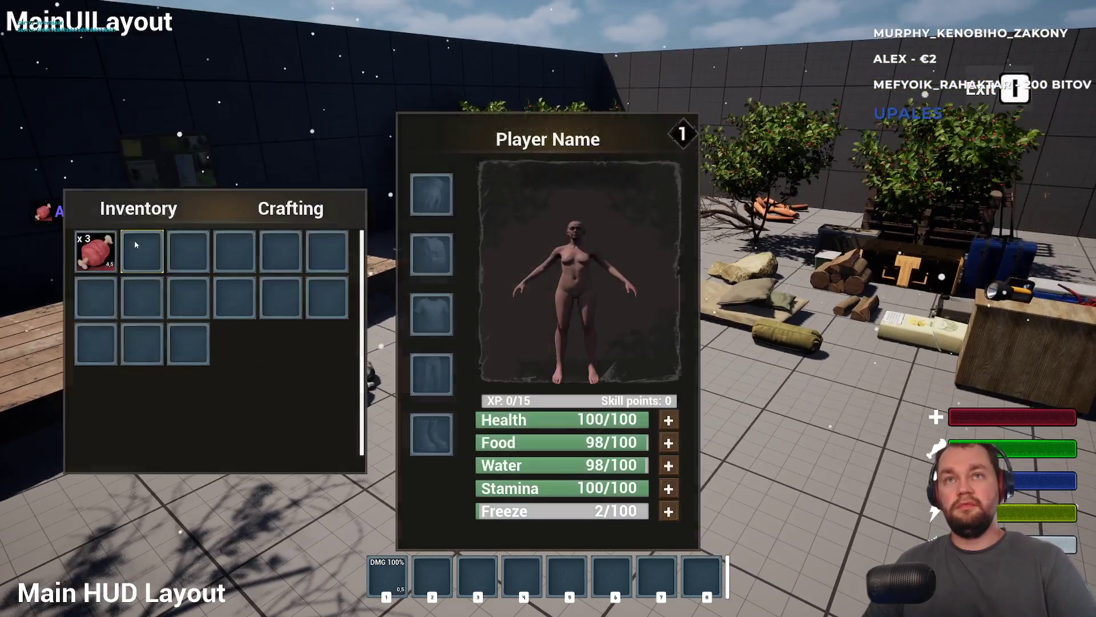
{"action": "right_click", "coordinate": [106, 258]}
{"action": "left_click", "coordinate": [140, 283]}
{"action": "key", "text": "i"}
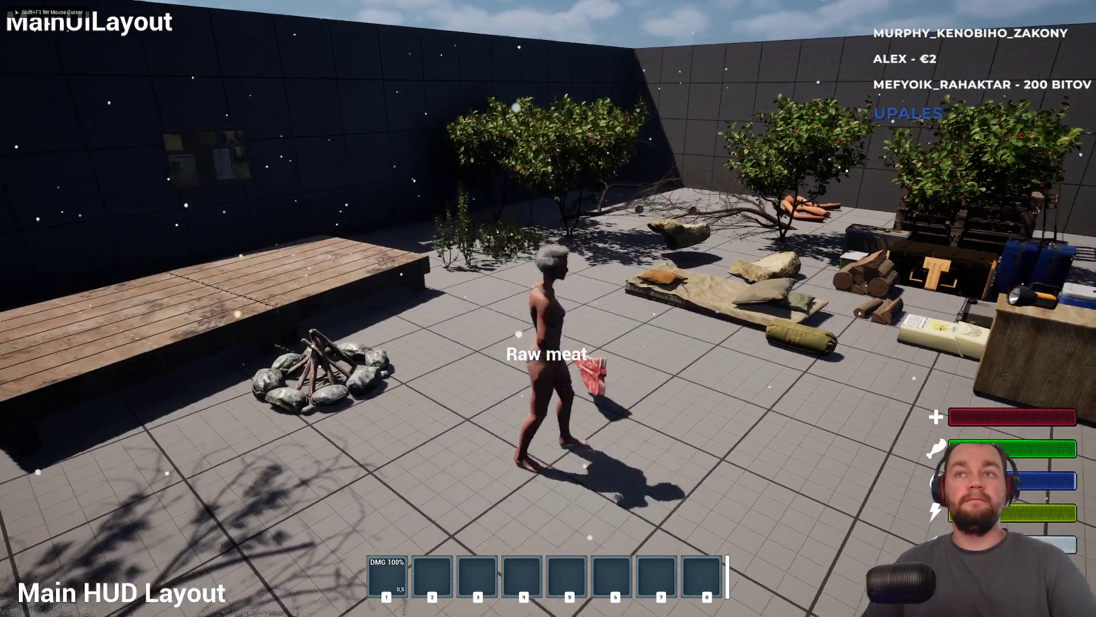
{"action": "key", "text": "w"}
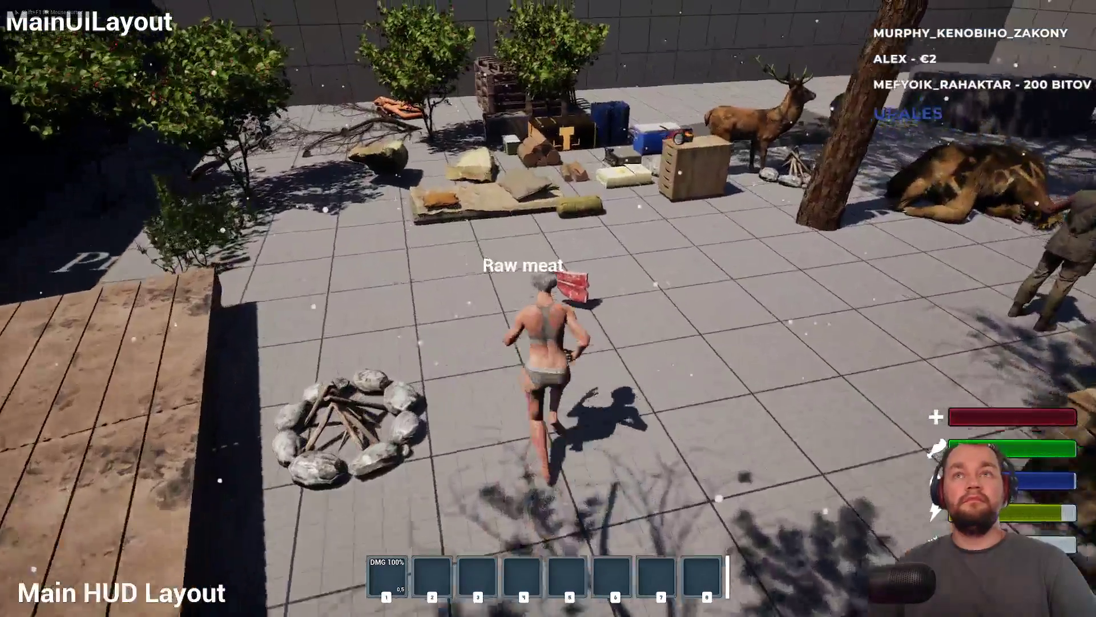
{"action": "key", "text": "s"}
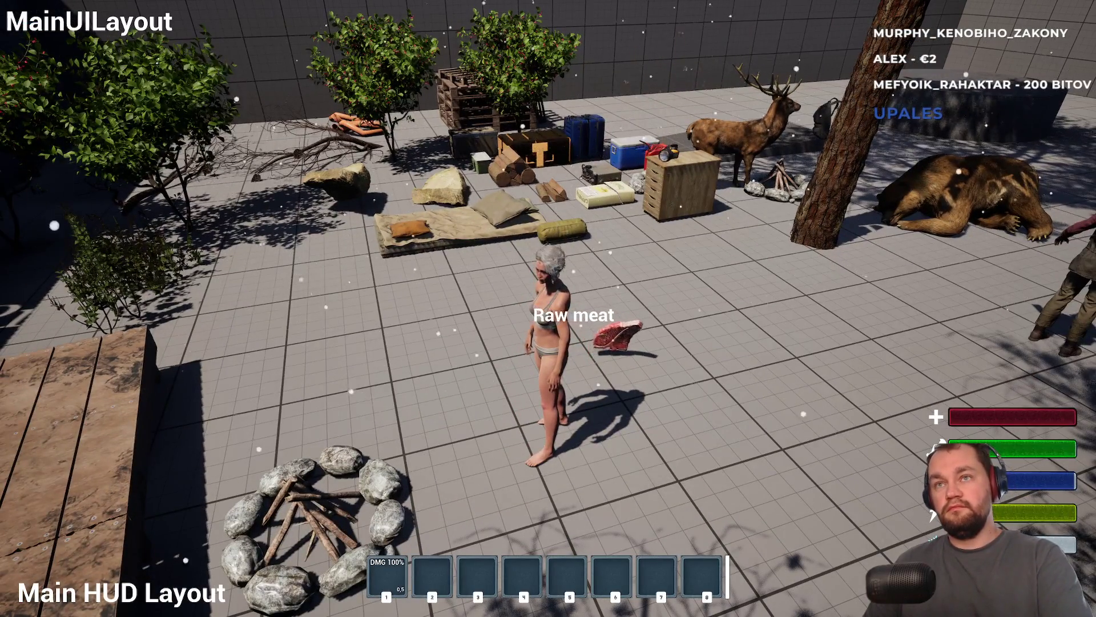
{"action": "key", "text": "F11"}
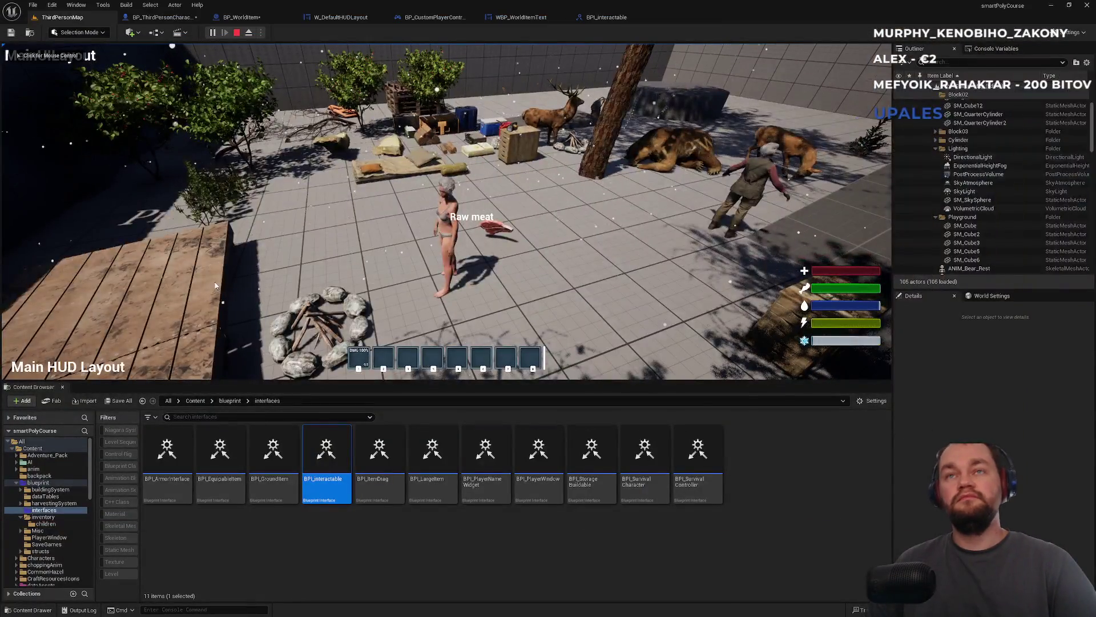
{"action": "key", "text": "Escape"}
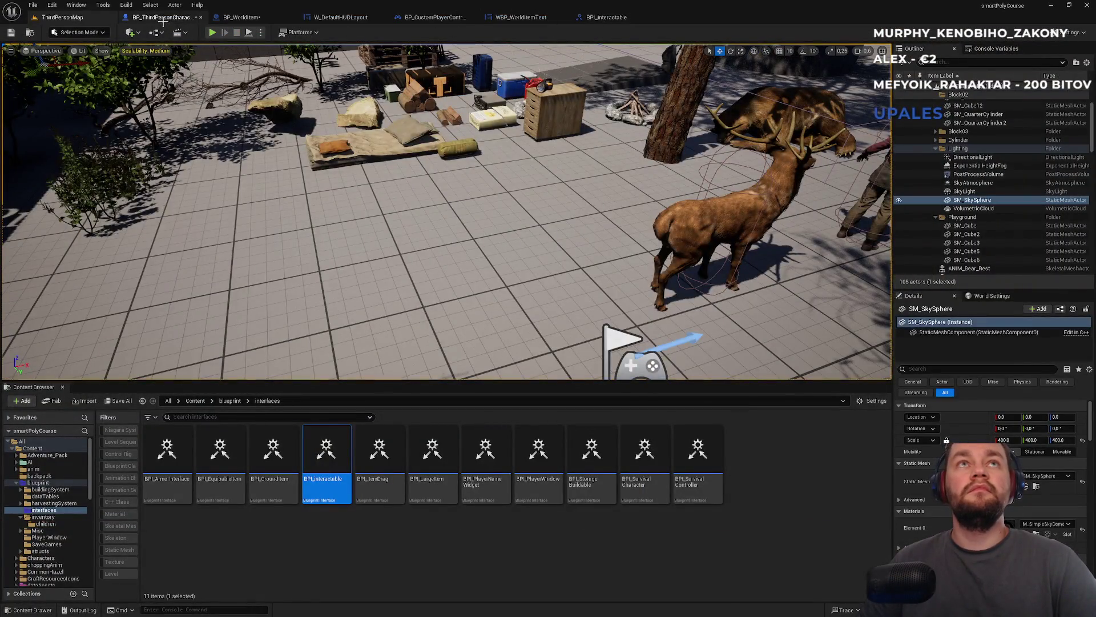
- Set BP_WorldItem's sphere collision to block both Visibility and LookingAt traces
{"action": "left_click", "coordinate": [163, 17]}
{"action": "left_click", "coordinate": [241, 17]}
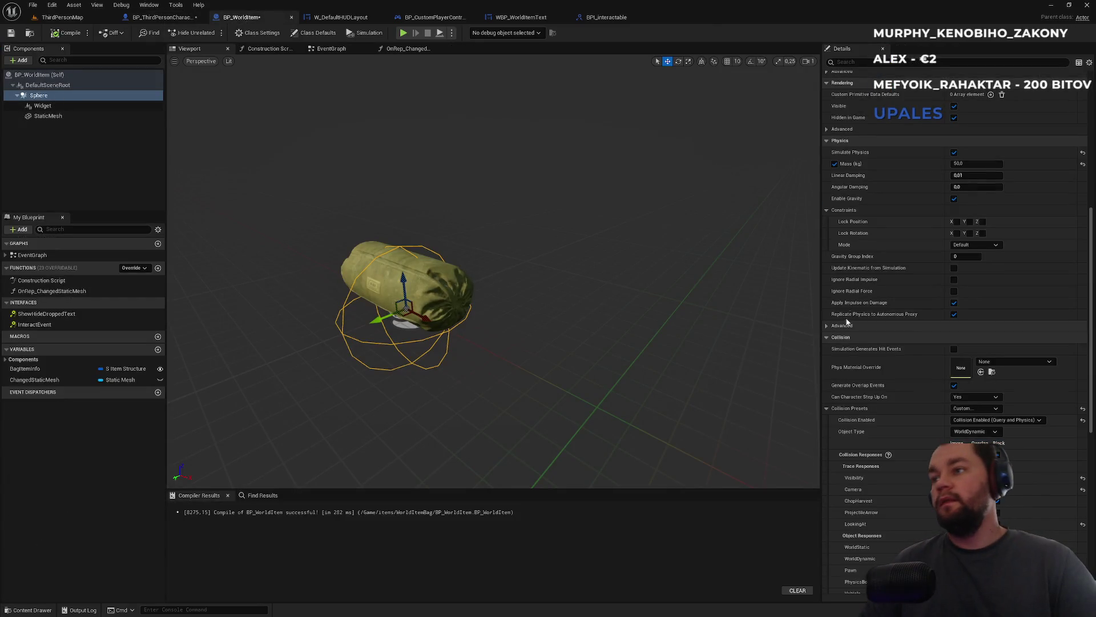
{"action": "scroll", "coordinate": [967, 356], "scroll_direction": "down", "scroll_amount": 5}
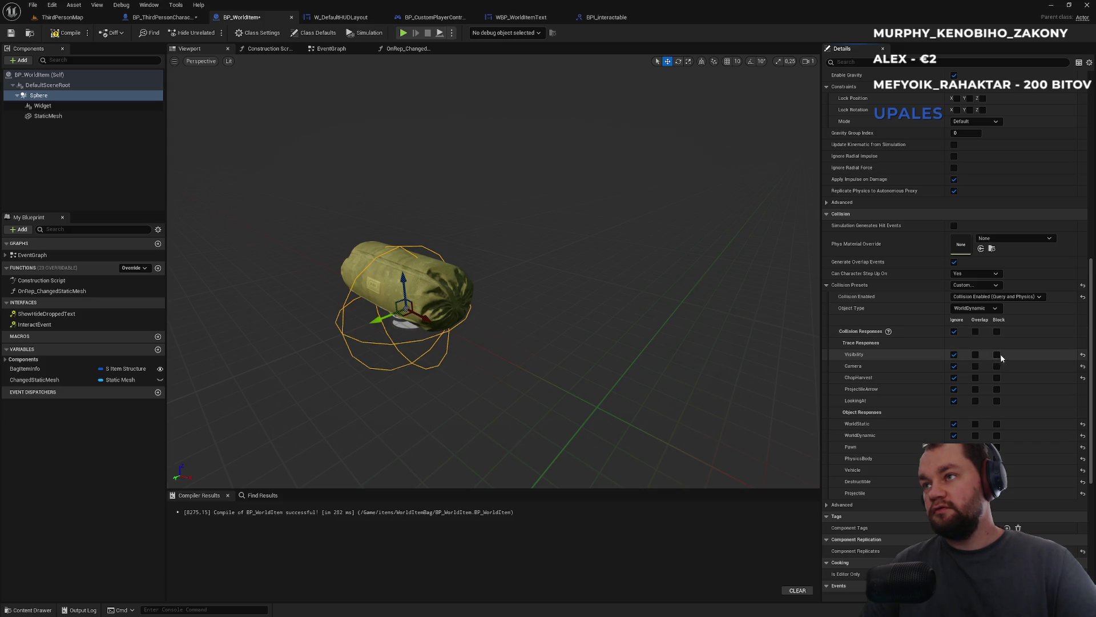
{"action": "left_click", "coordinate": [997, 355]}
{"action": "left_click", "coordinate": [997, 400]}
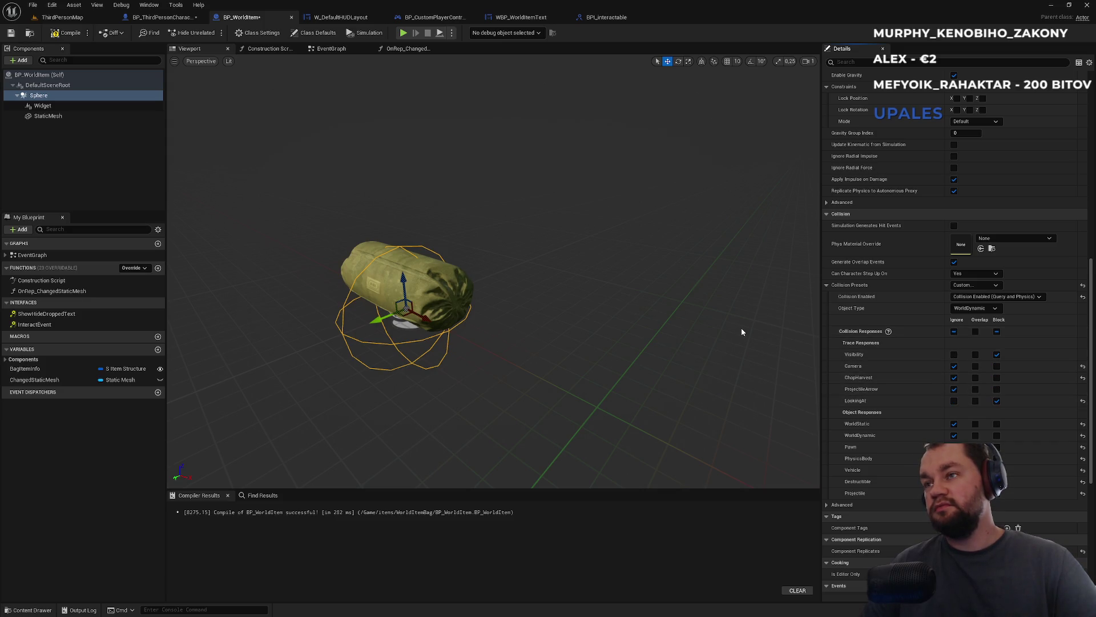
- Playtest ThirdPersonMap: drop the raw meat from the inventory and walk over it
{"action": "left_click", "coordinate": [91, 18]}
{"action": "left_click", "coordinate": [213, 33]}
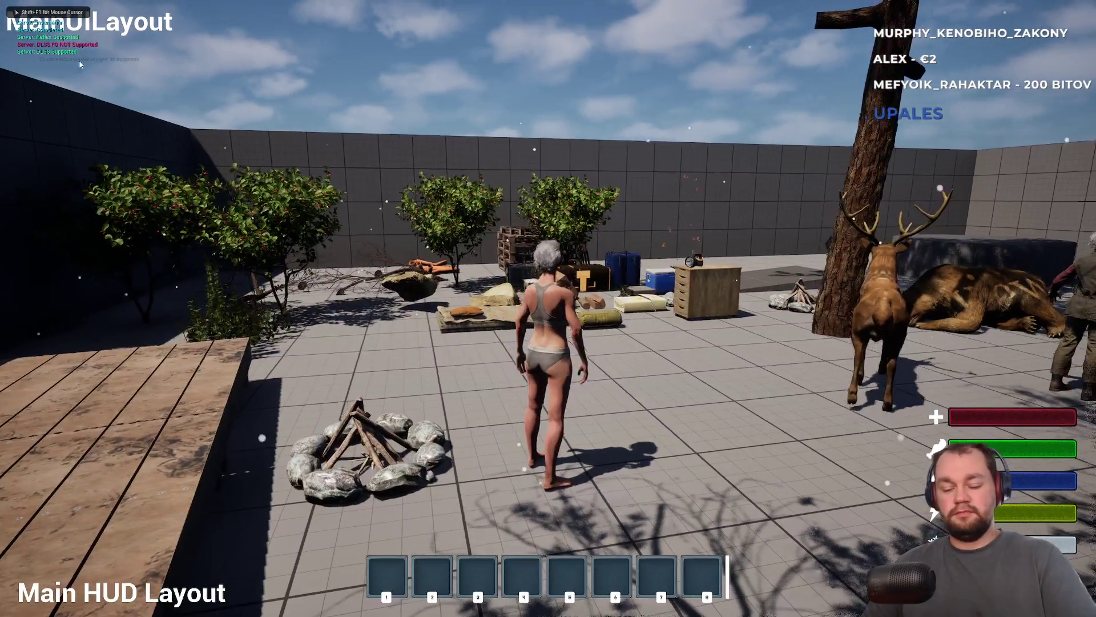
{"action": "key", "text": "i"}
{"action": "right_click", "coordinate": [113, 258]}
{"action": "left_click", "coordinate": [113, 253]}
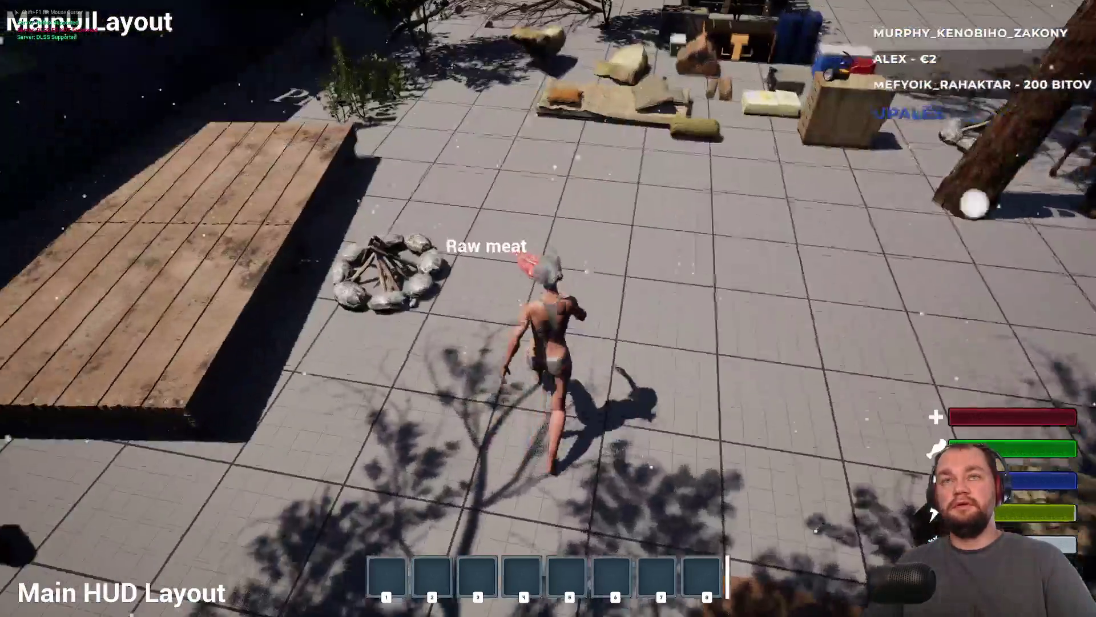
{"action": "key", "text": "e"}
{"action": "key", "text": "w"}
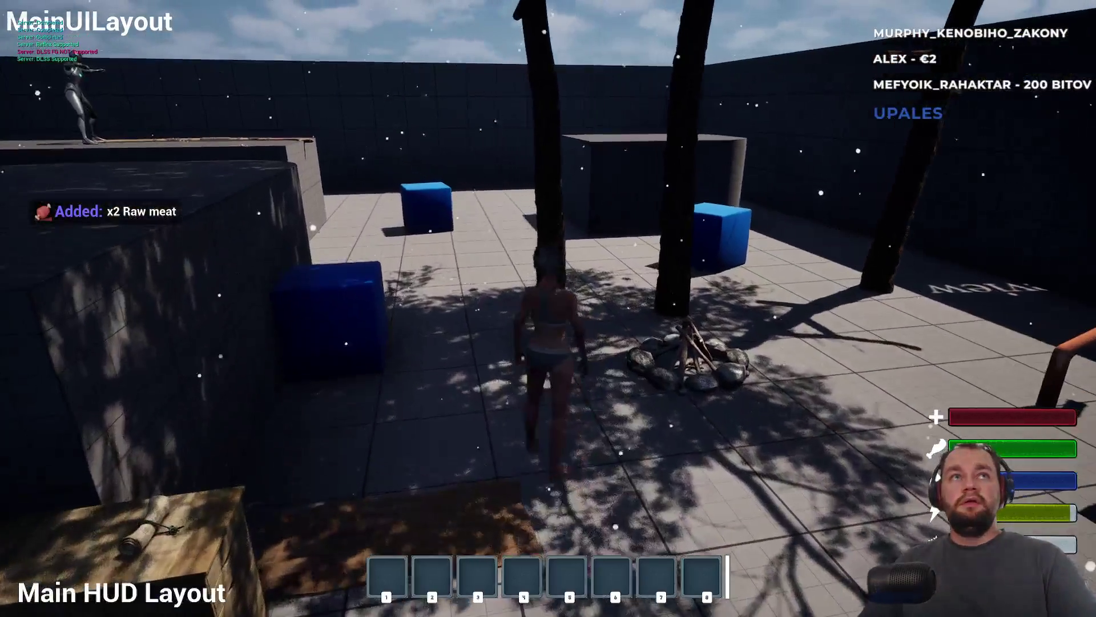
- Stop the play session and return to BP_WorldItem's event graph
{"action": "key", "text": "Escape"}
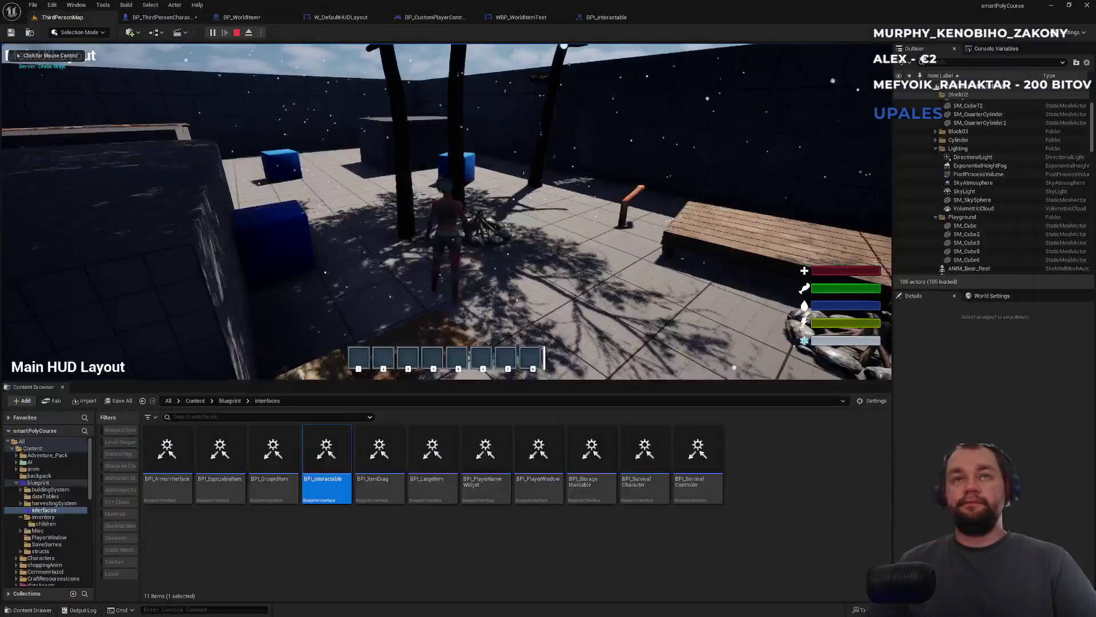
{"action": "left_click", "coordinate": [250, 21]}
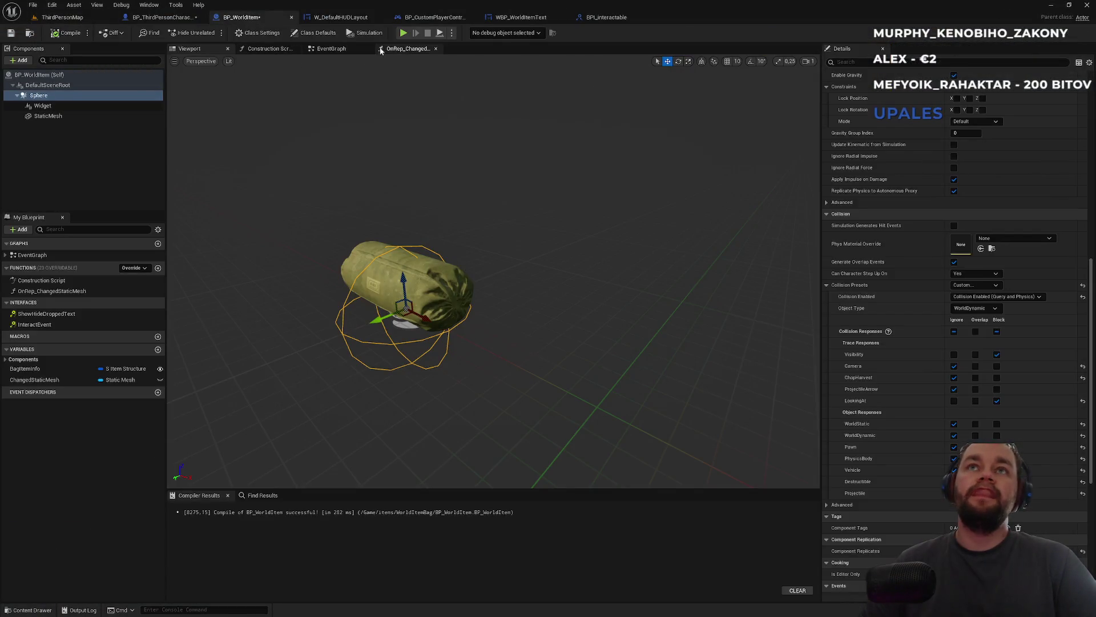
{"action": "left_click", "coordinate": [332, 49]}
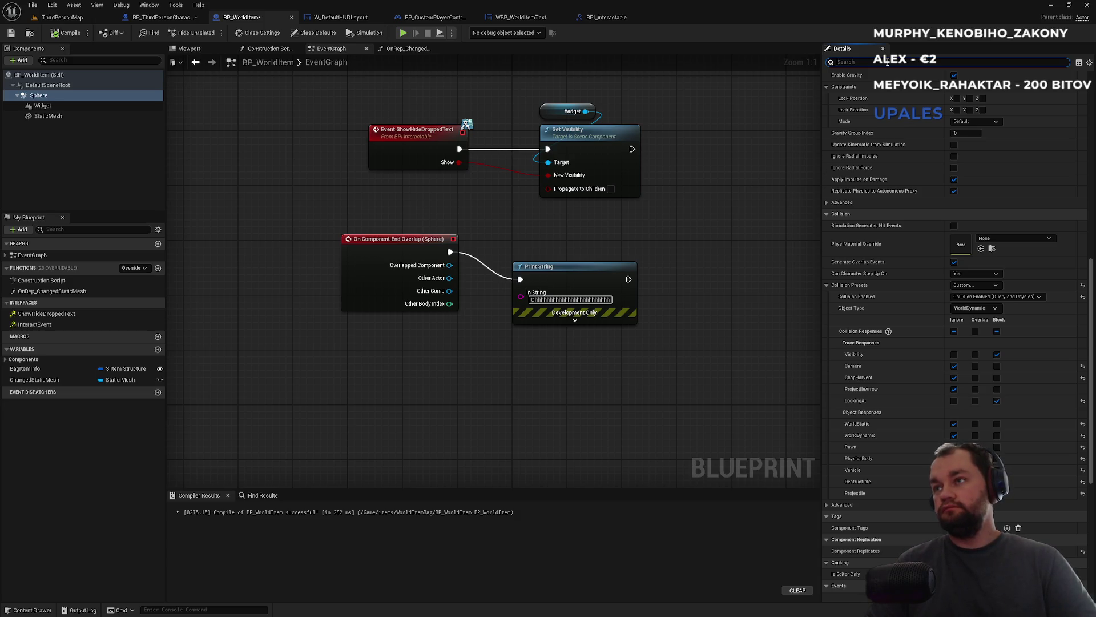
- Add a Sphere Begin Overlap event in BP_WorldItem that prints a random test string
{"action": "type", "text": "over"}
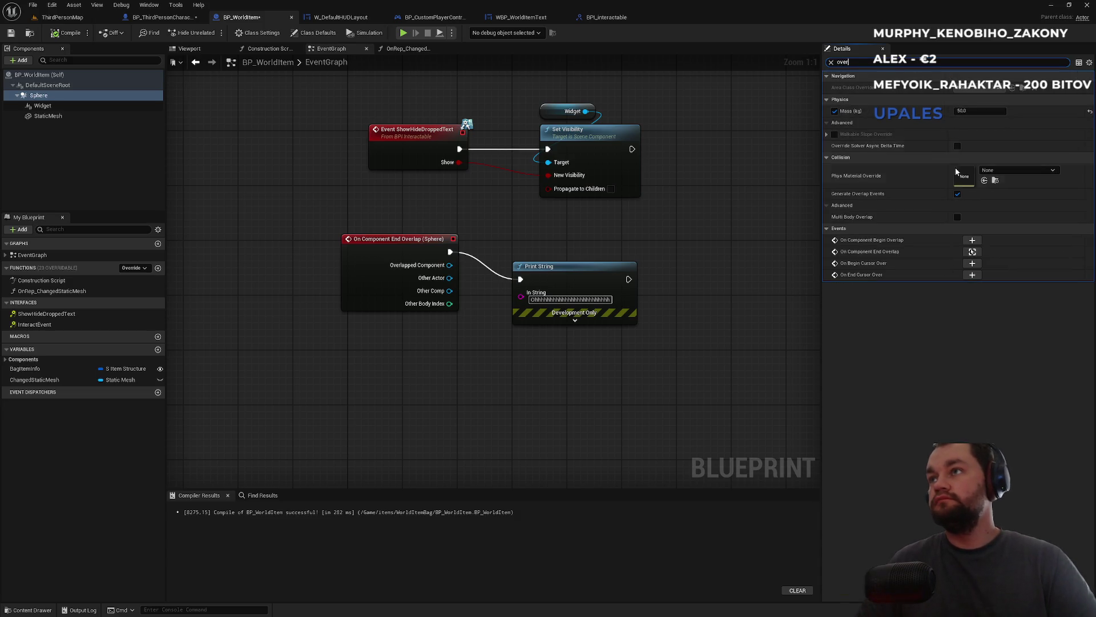
{"action": "left_click", "coordinate": [972, 241]}
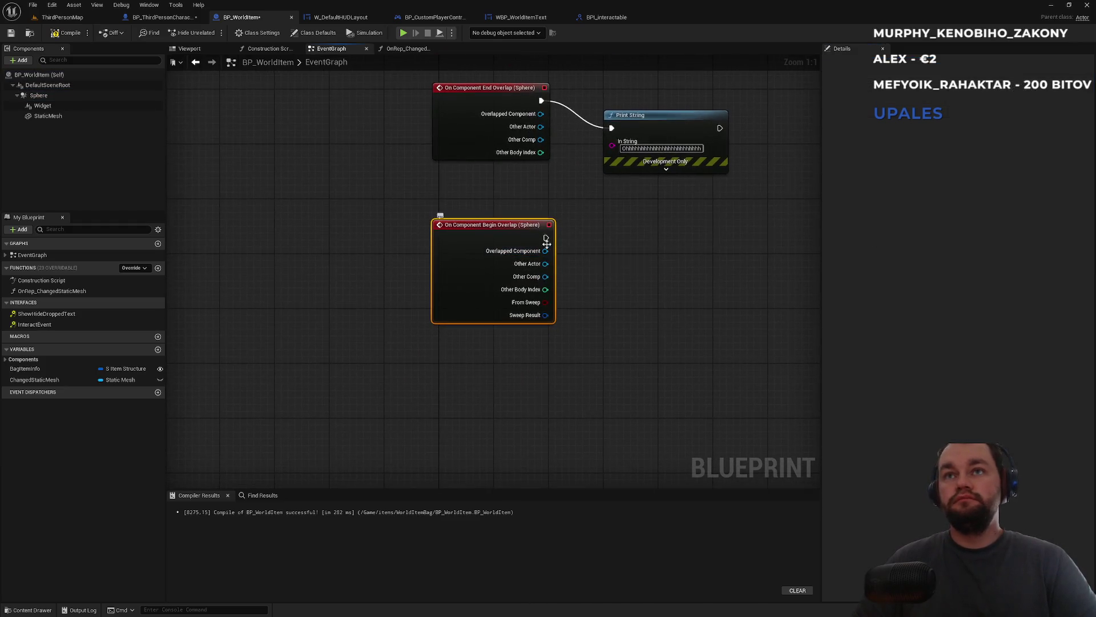
{"action": "left_click_drag", "start_coordinate": [661, 242], "coordinate": [661, 242]}
{"action": "type", "text": "print"}
{"action": "key", "text": "Return"}
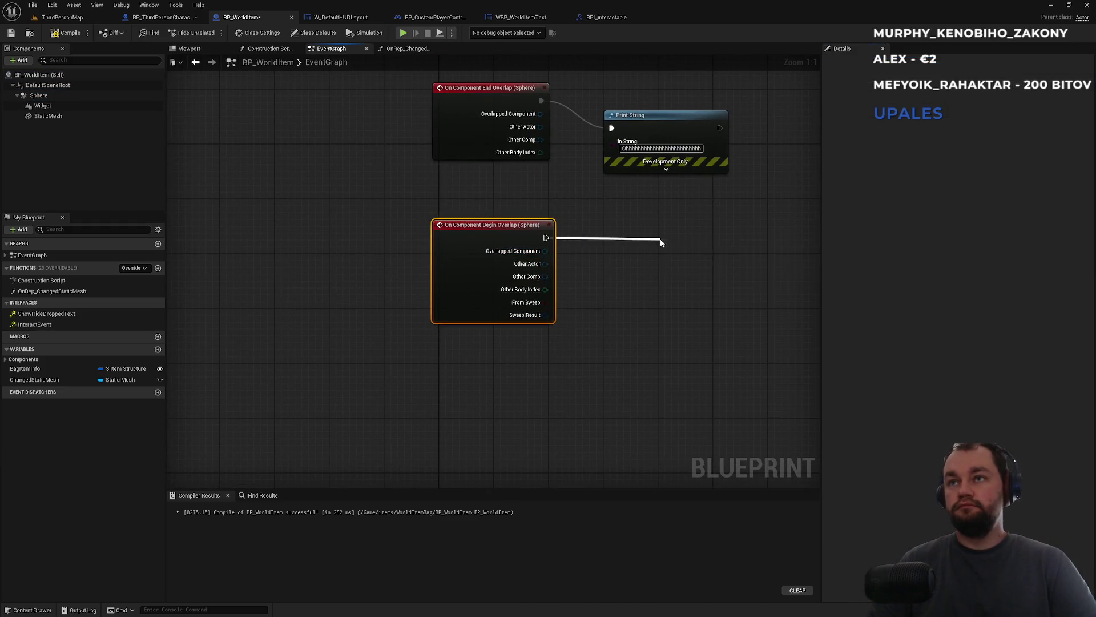
{"action": "type", "text": "sdfg21453df1gs132dfgs132gdfs"}
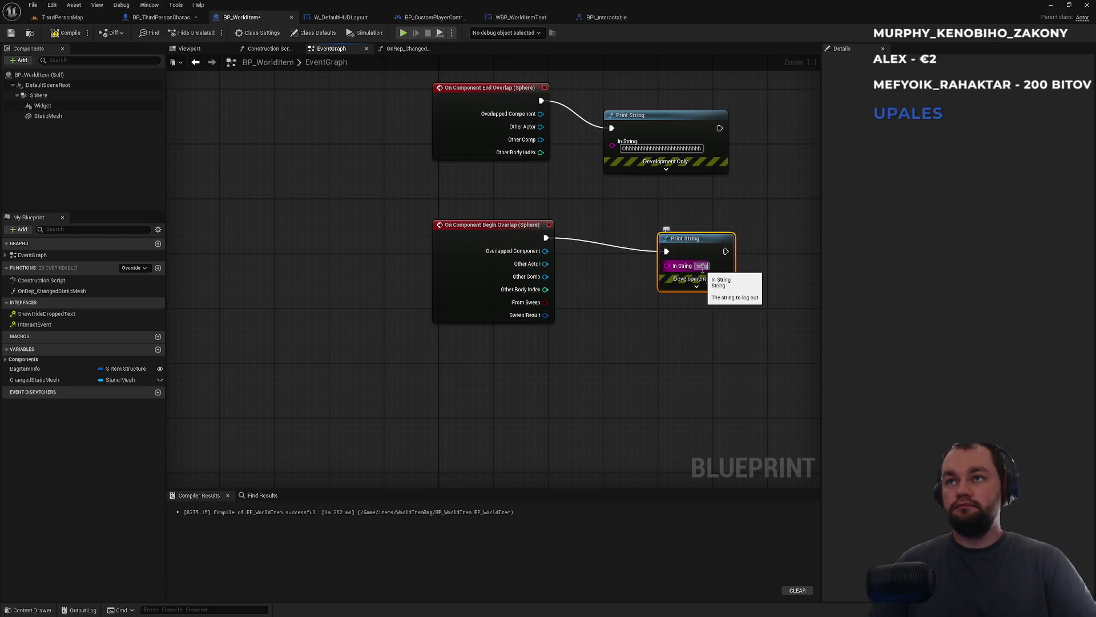
{"action": "key", "text": "Return"}
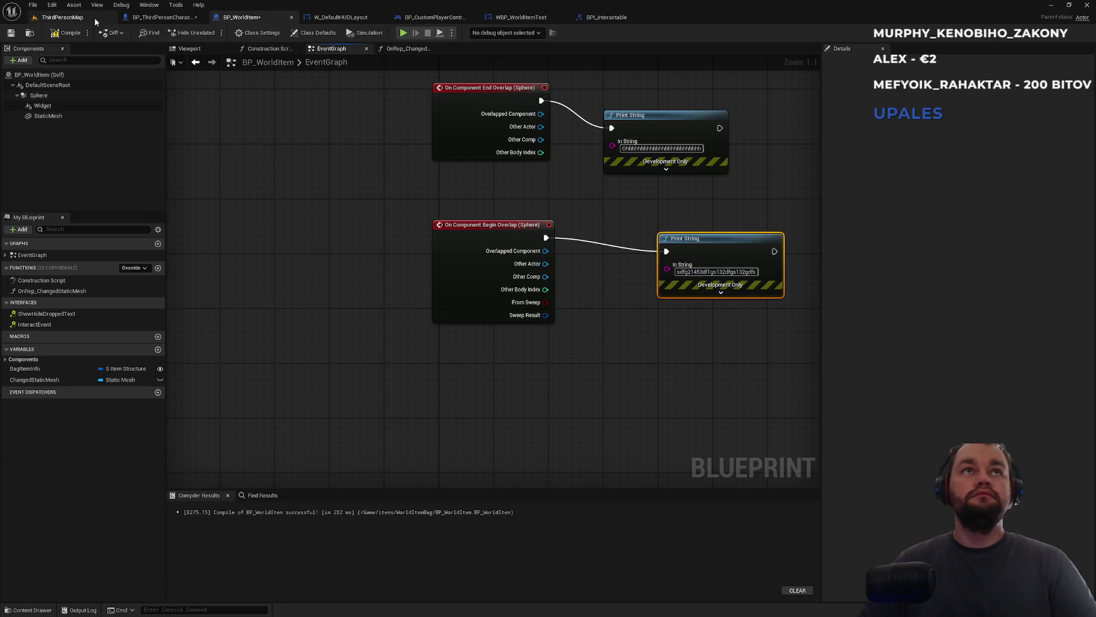
- Play ThirdPersonMap fullscreen and bring up the raw meat's inventory options
{"action": "left_click", "coordinate": [60, 17]}
{"action": "left_click", "coordinate": [209, 32]}
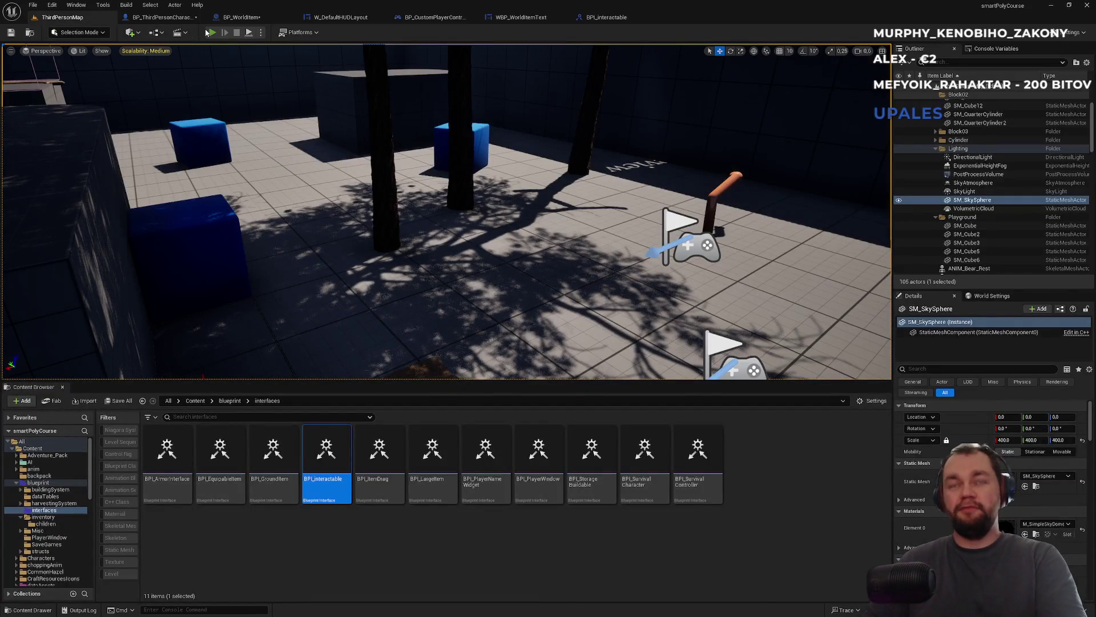
{"action": "key", "text": "F11"}
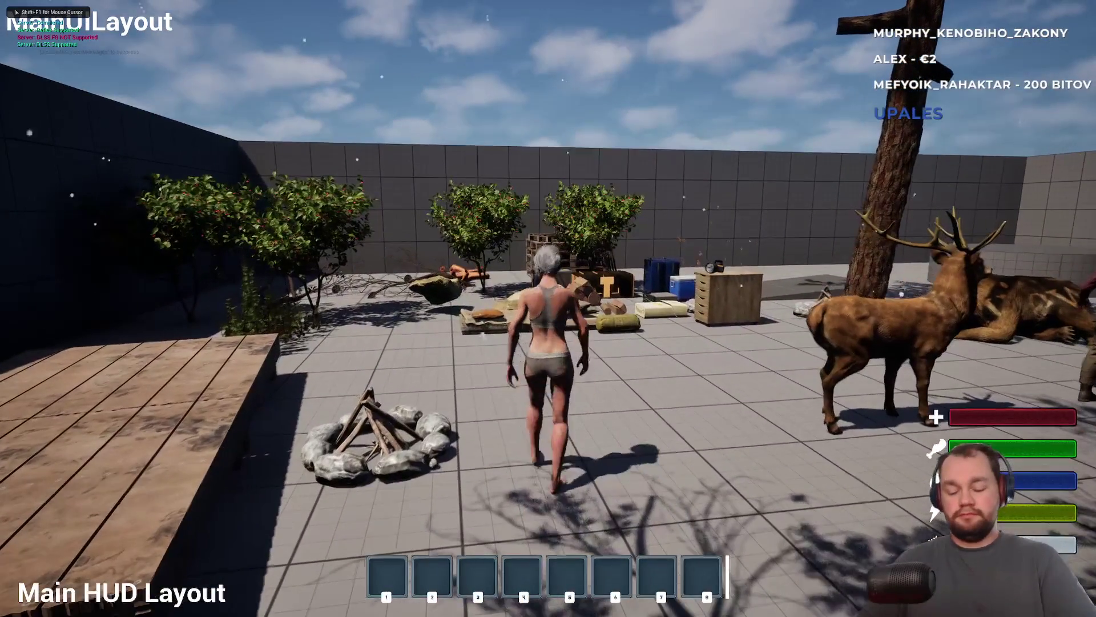
{"action": "key", "text": "i"}
{"action": "right_click", "coordinate": [114, 250]}
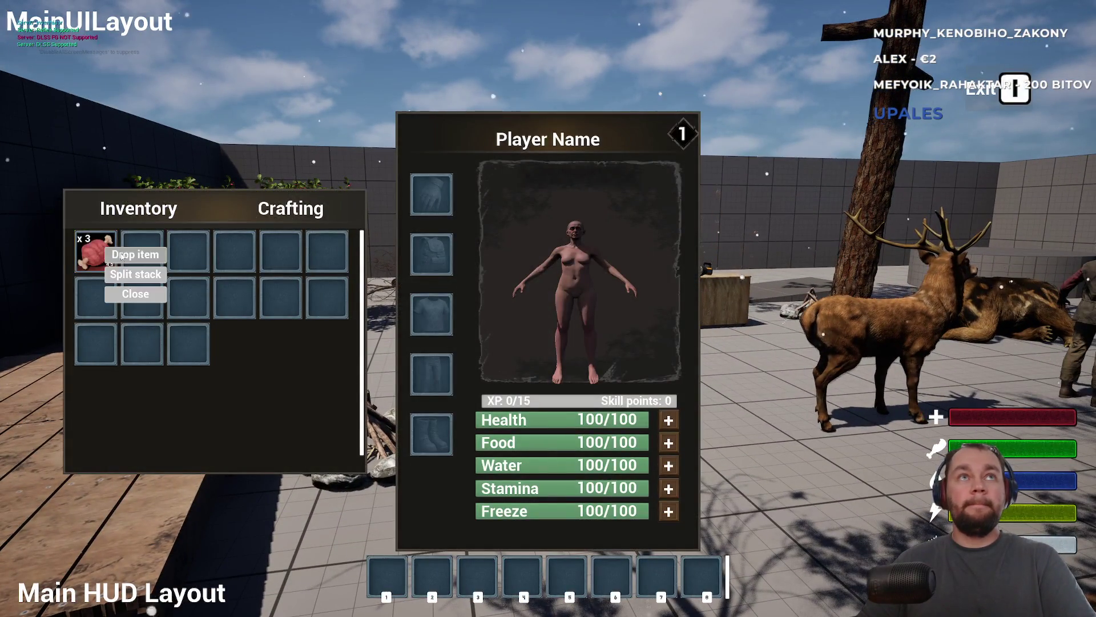
- Drop the raw meat on the ground, then go back to the ChatGPT collision conversation
{"action": "left_click", "coordinate": [114, 254]}
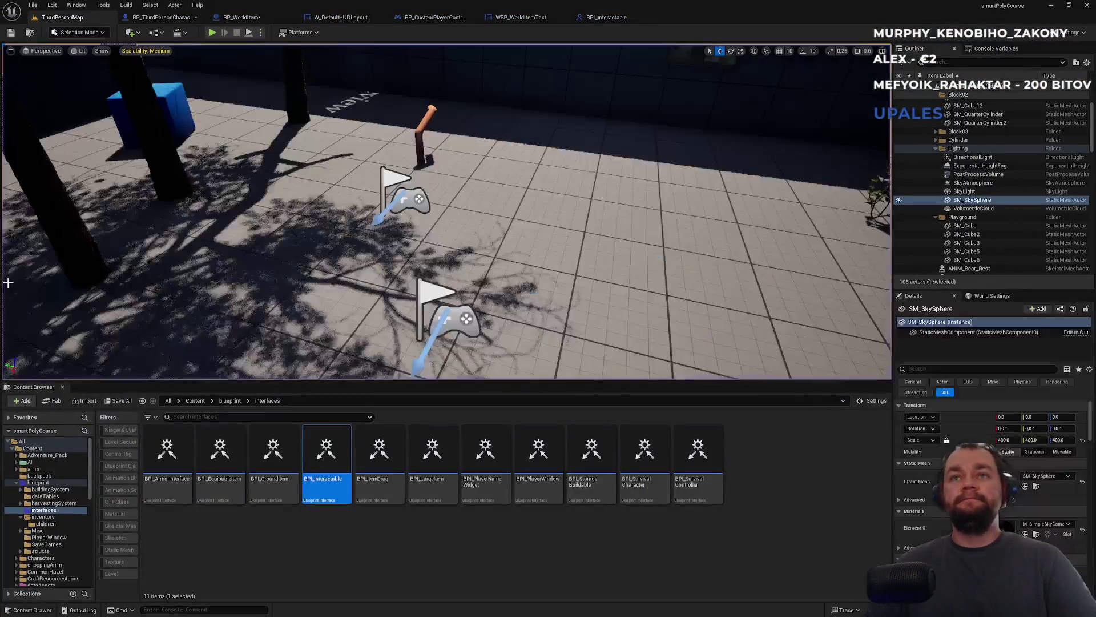
{"action": "key", "text": "alt+Tab"}
{"action": "scroll", "coordinate": [461, 513], "scroll_direction": "down", "scroll_amount": 6}
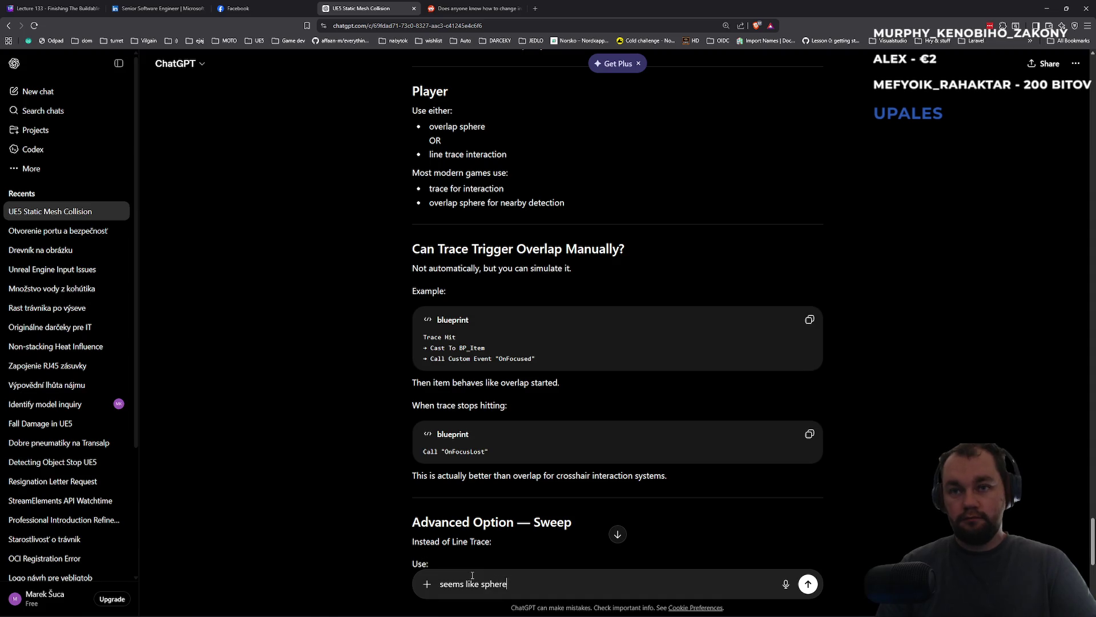
- Ask ChatGPT why the sphere trace won't collide or overlap with the box/sphere
{"action": "type", "text": " trace wont to collide / overlap w"}
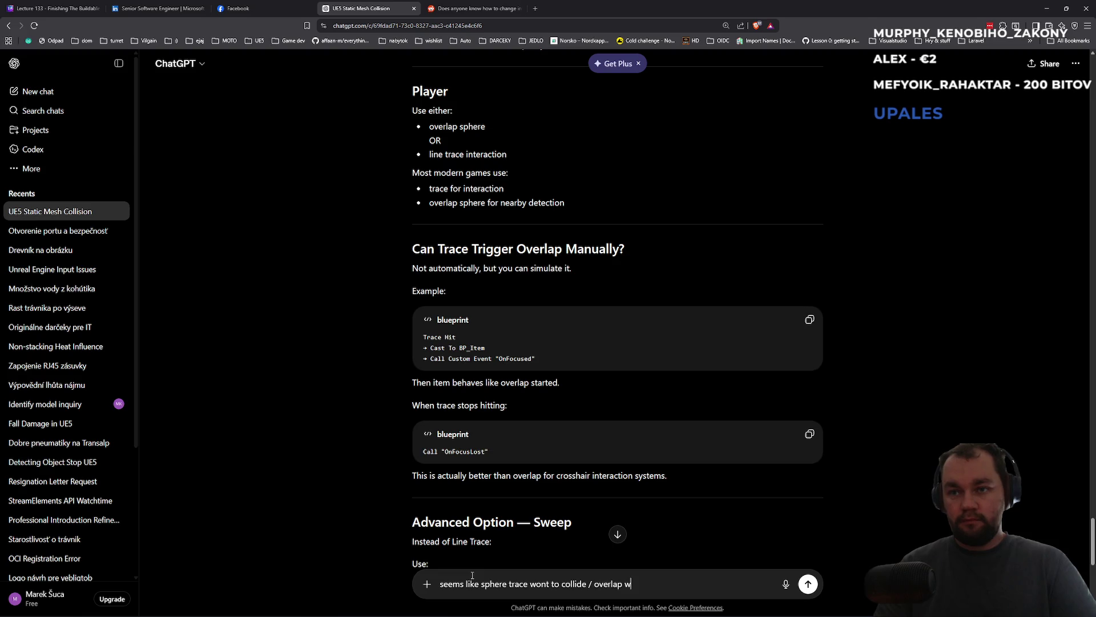
{"action": "type", "text": "on box/sphere"}
{"action": "key", "text": "Return"}
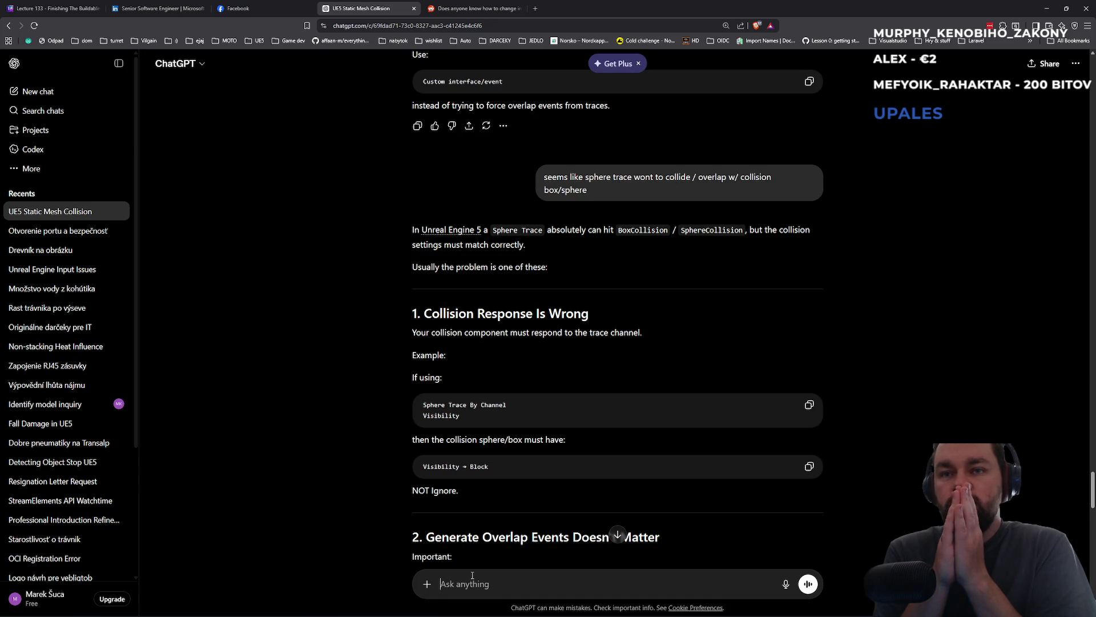
- Read through ChatGPT's troubleshooting checklist, then return to the Unreal editor
{"action": "scroll", "coordinate": [554, 353], "scroll_direction": "down", "scroll_amount": 2}
{"action": "scroll", "coordinate": [555, 354], "scroll_direction": "down", "scroll_amount": 1}
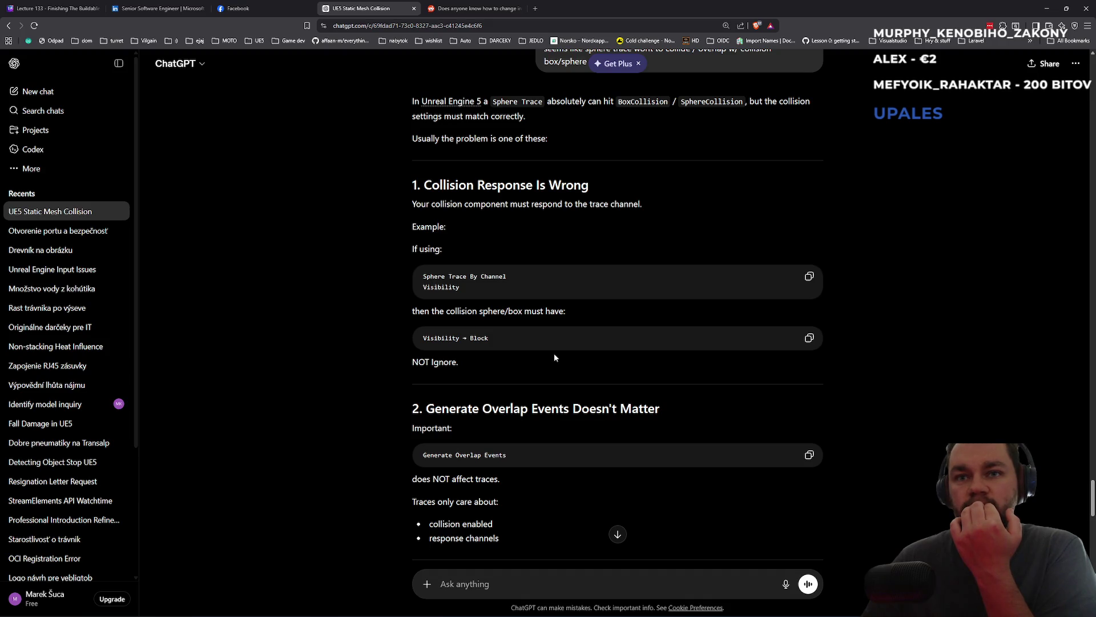
{"action": "scroll", "coordinate": [555, 356], "scroll_direction": "down", "scroll_amount": 1}
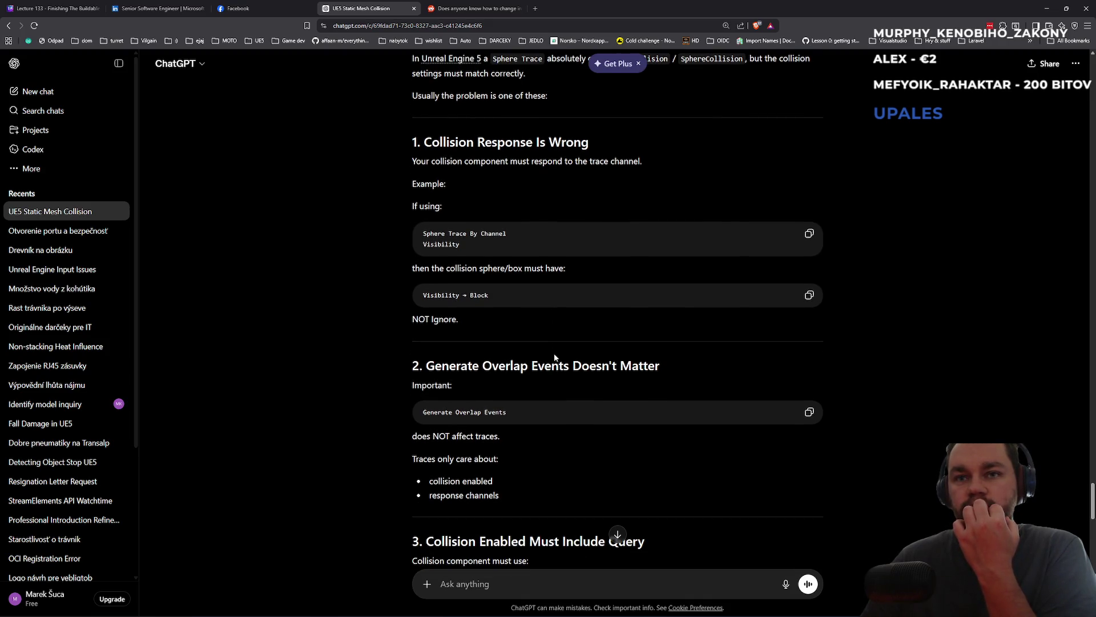
{"action": "scroll", "coordinate": [554, 357], "scroll_direction": "down", "scroll_amount": 1}
{"action": "scroll", "coordinate": [554, 357], "scroll_direction": "down", "scroll_amount": 1}
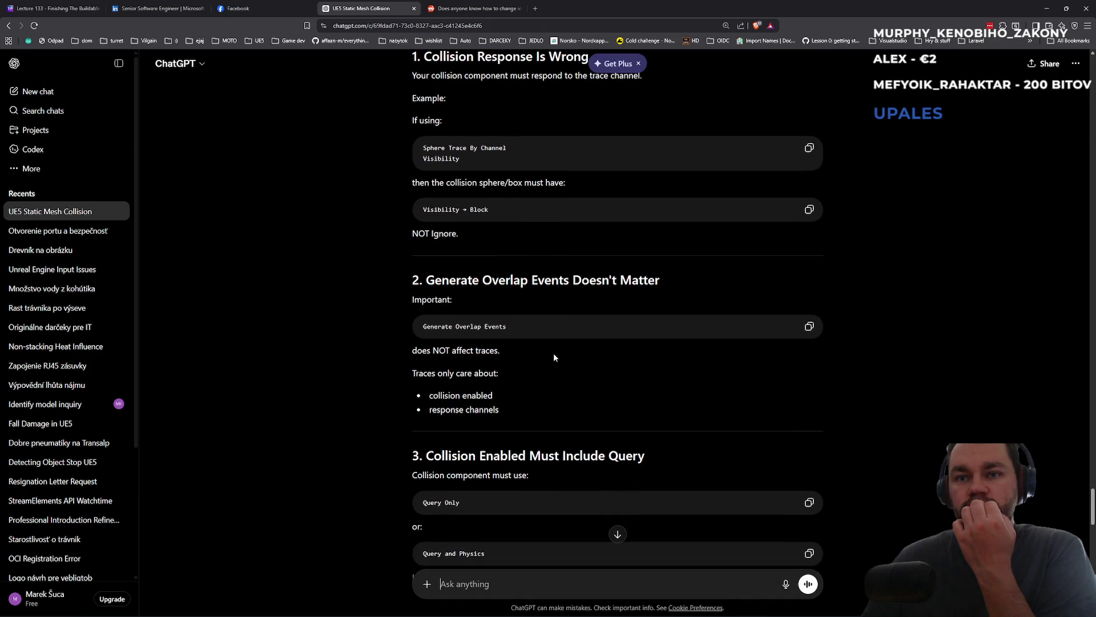
{"action": "scroll", "coordinate": [554, 358], "scroll_direction": "down", "scroll_amount": 1}
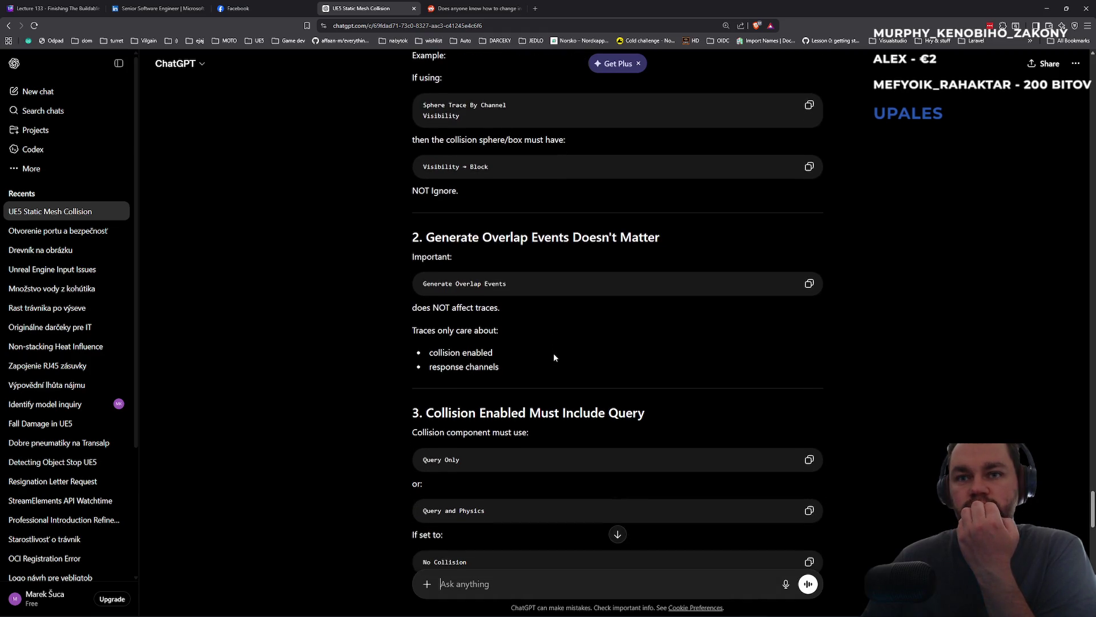
{"action": "scroll", "coordinate": [553, 358], "scroll_direction": "down", "scroll_amount": 2}
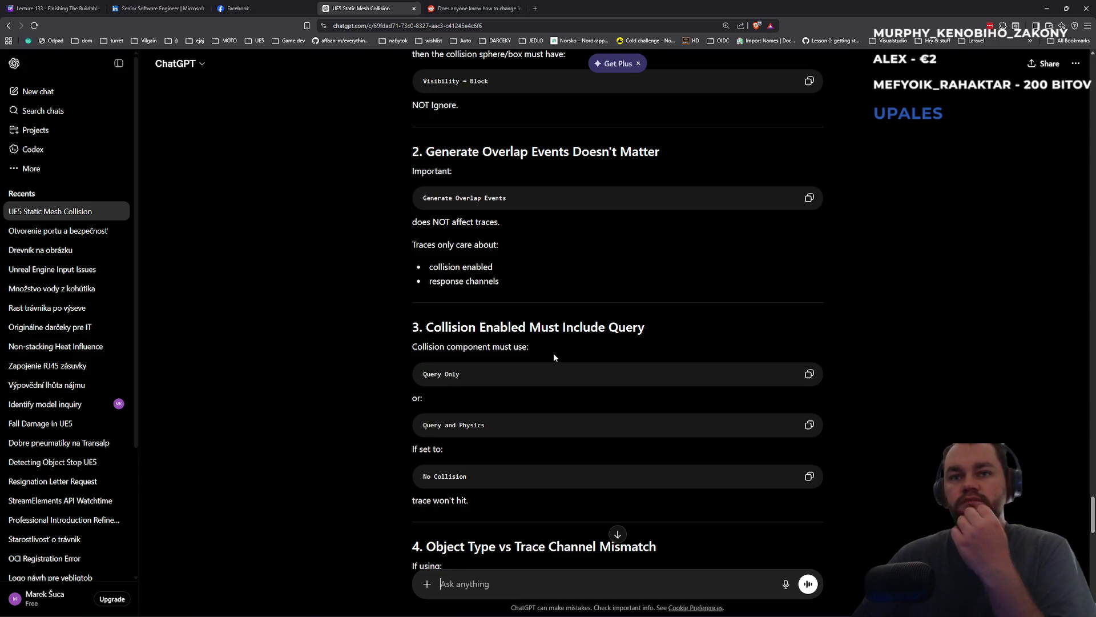
{"action": "key", "text": "alt+Tab"}
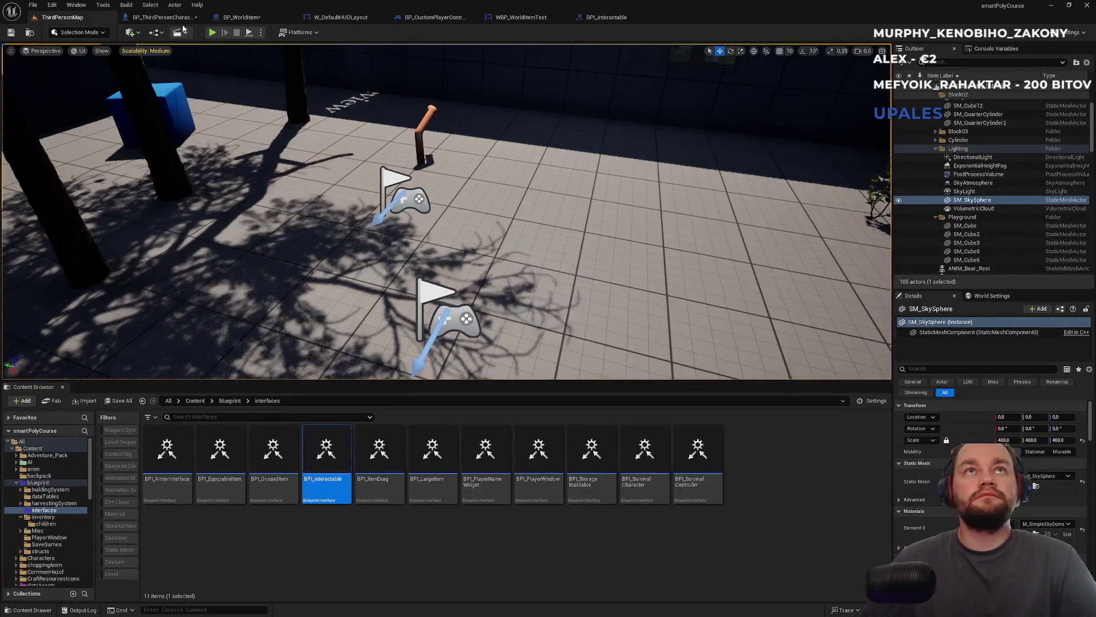
- Select BP_WorldItem's Sphere component and confirm its collision preset stays Custom
{"action": "left_click", "coordinate": [161, 17]}
{"action": "left_click", "coordinate": [241, 18]}
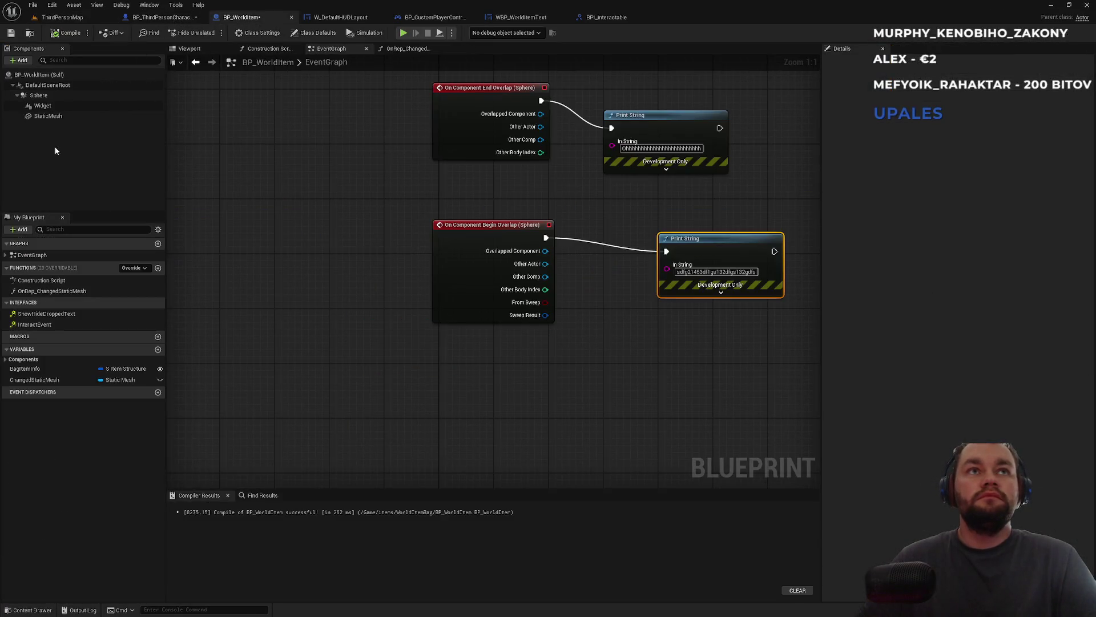
{"action": "left_click", "coordinate": [109, 96]}
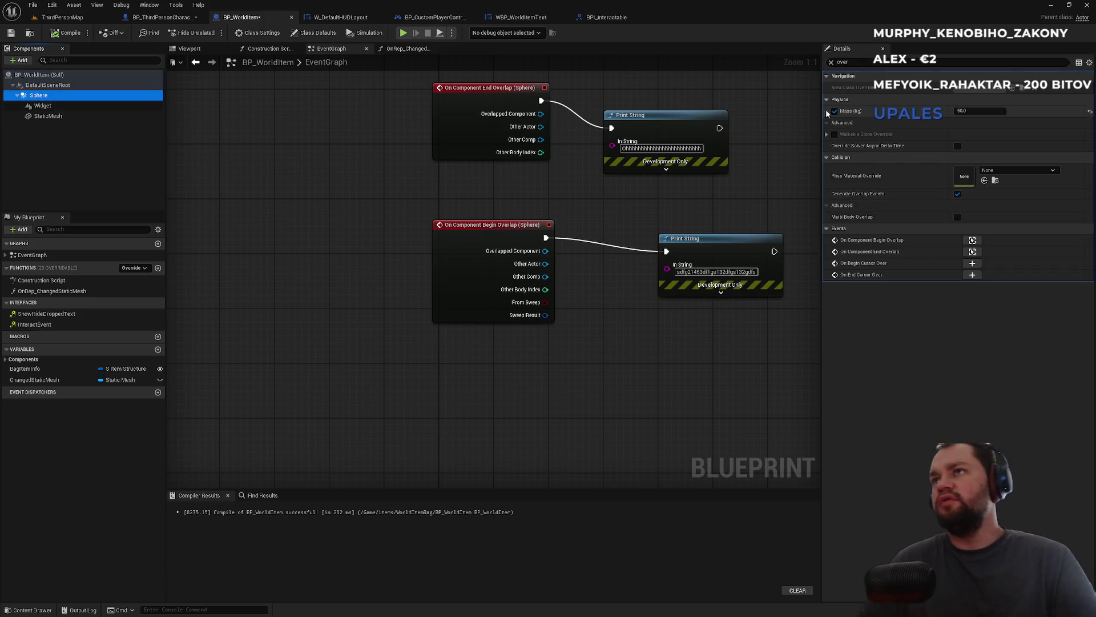
{"action": "left_click", "coordinate": [831, 62]}
{"action": "type", "text": "coll"}
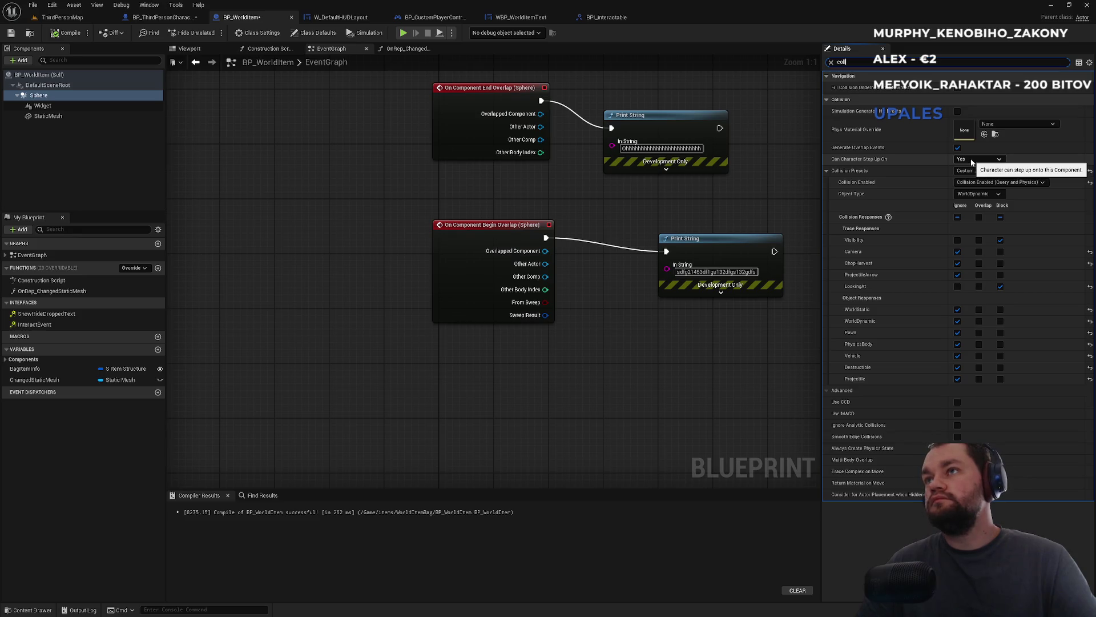
{"action": "left_click", "coordinate": [980, 173]}
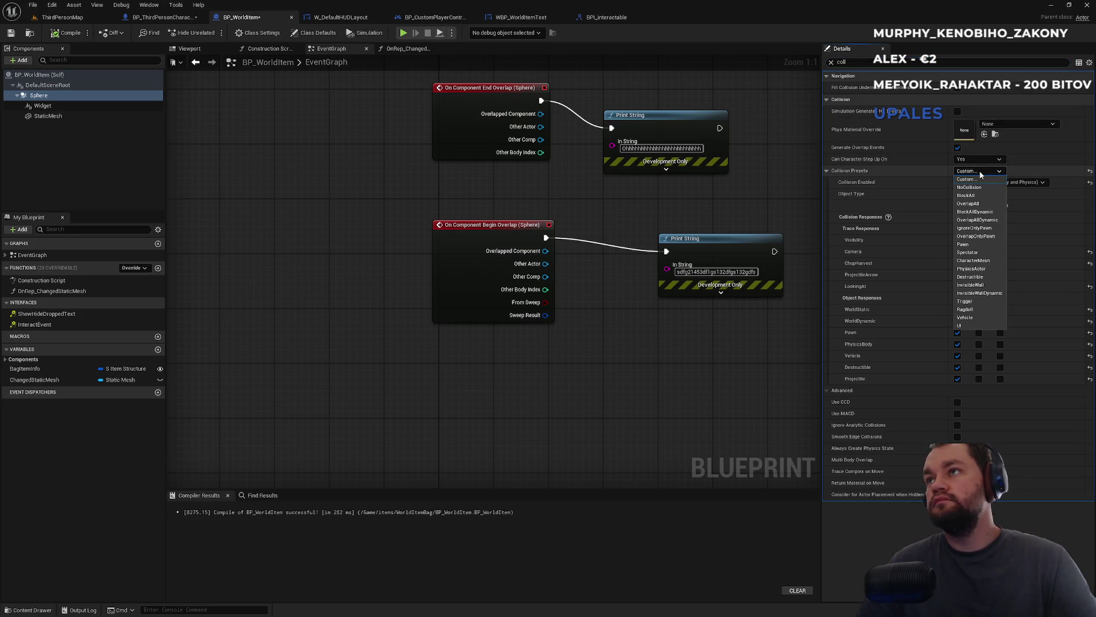
{"action": "left_click", "coordinate": [980, 175]}
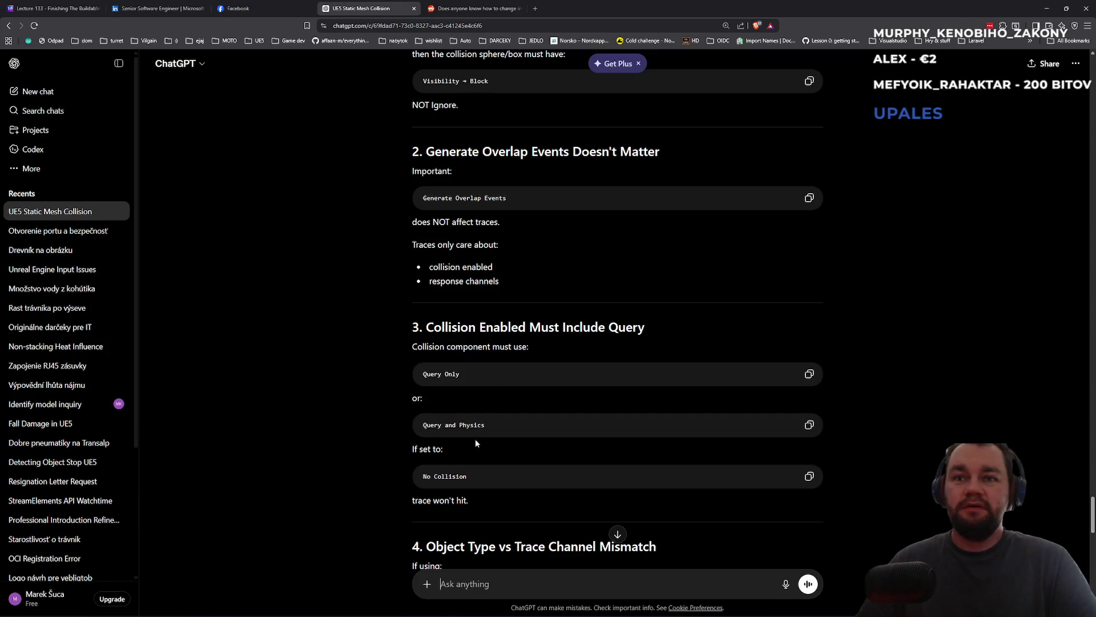
- Read ChatGPT's tips on object type mismatches, root components and debug drawing, then return to Unreal
{"action": "scroll", "coordinate": [475, 441], "scroll_direction": "down", "scroll_amount": 2}
{"action": "scroll", "coordinate": [472, 454], "scroll_direction": "down", "scroll_amount": 1}
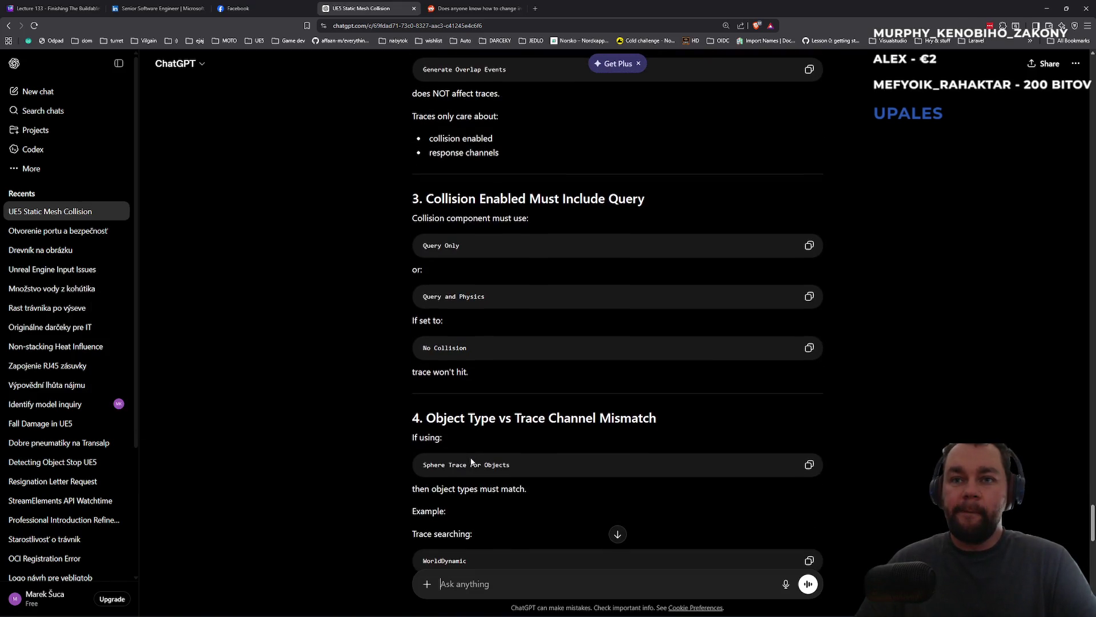
{"action": "left_click_drag", "start_coordinate": [425, 465], "coordinate": [511, 464]}
{"action": "left_click", "coordinate": [458, 487]}
{"action": "scroll", "coordinate": [506, 498], "scroll_direction": "down", "scroll_amount": 2}
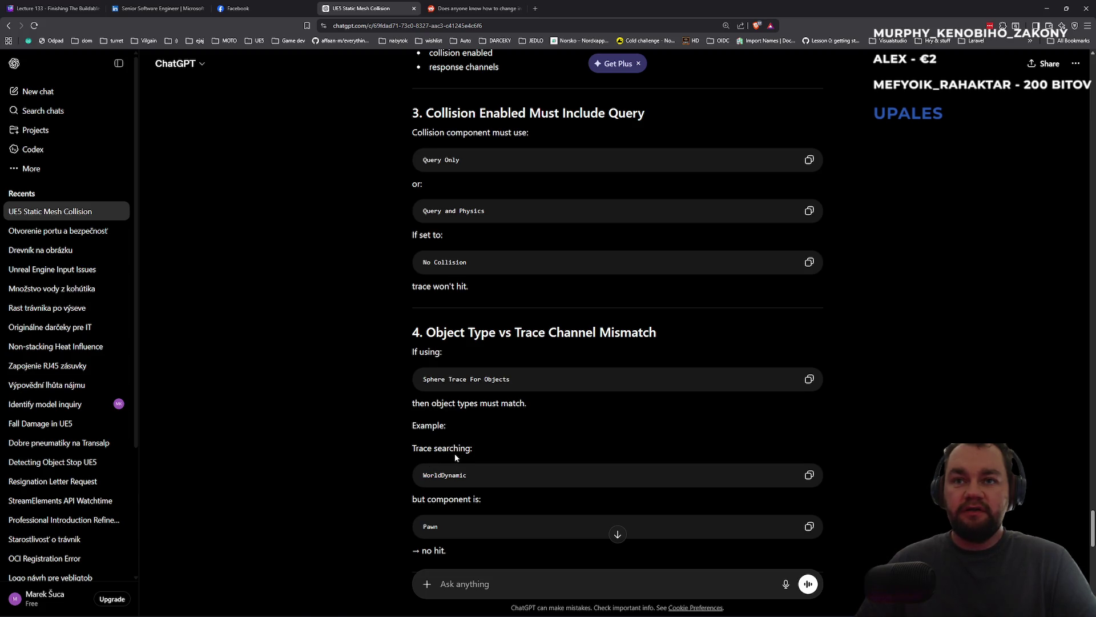
{"action": "scroll", "coordinate": [462, 498], "scroll_direction": "down", "scroll_amount": 2}
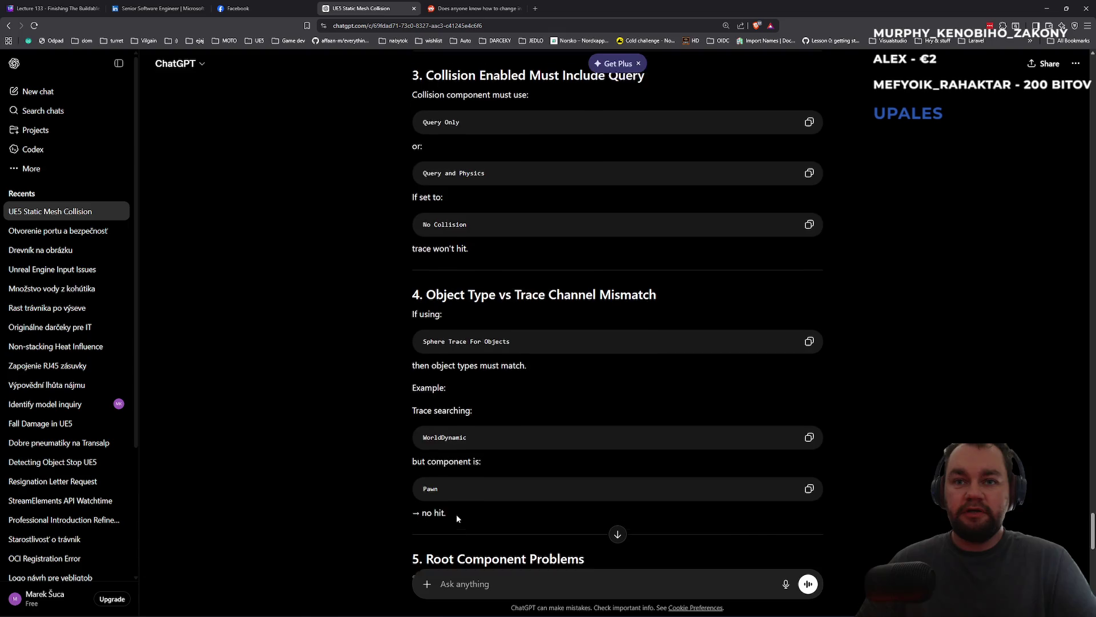
{"action": "scroll", "coordinate": [465, 499], "scroll_direction": "down", "scroll_amount": 2}
{"action": "scroll", "coordinate": [473, 489], "scroll_direction": "down", "scroll_amount": 2}
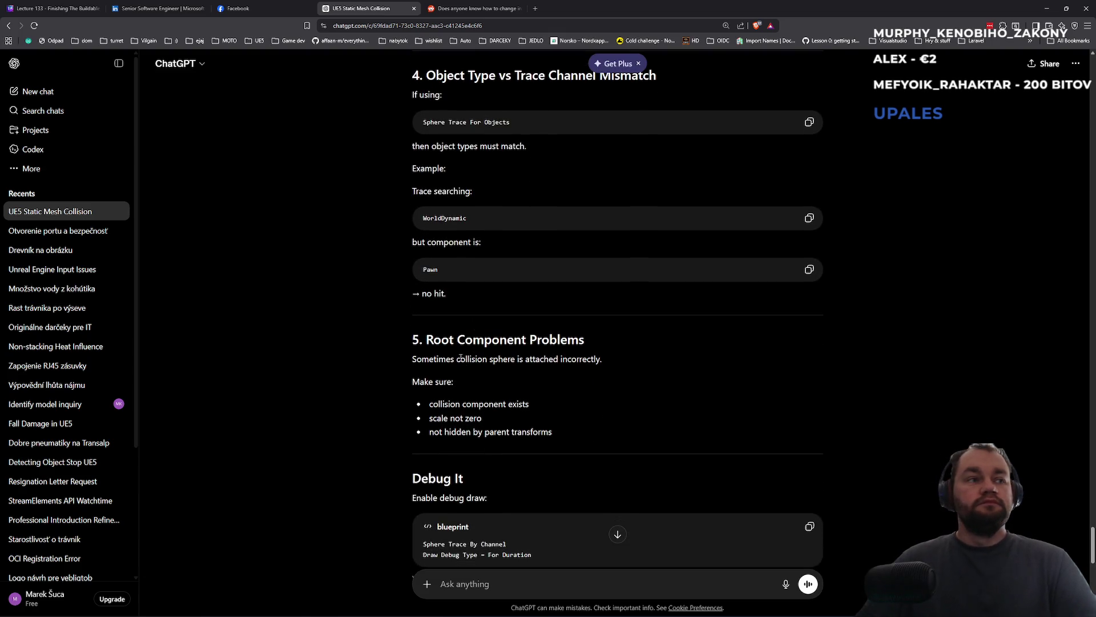
{"action": "key", "text": "alt+Tab"}
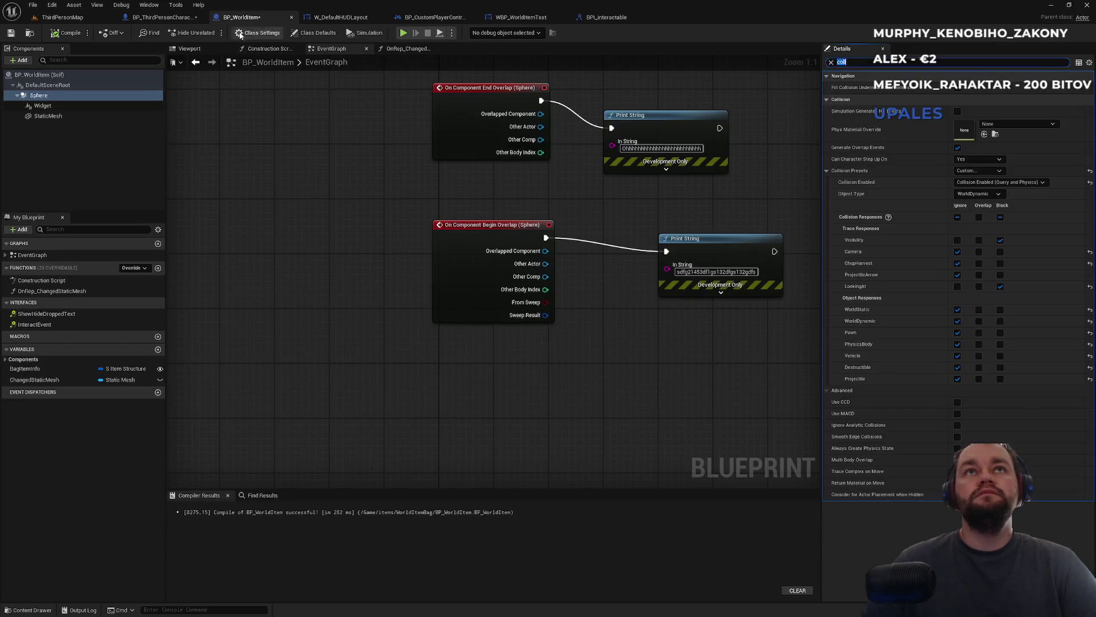
- Rearrange the Print String nodes beside ShowHideDroppedText in BP_WorldItem
{"action": "left_click", "coordinate": [163, 17]}
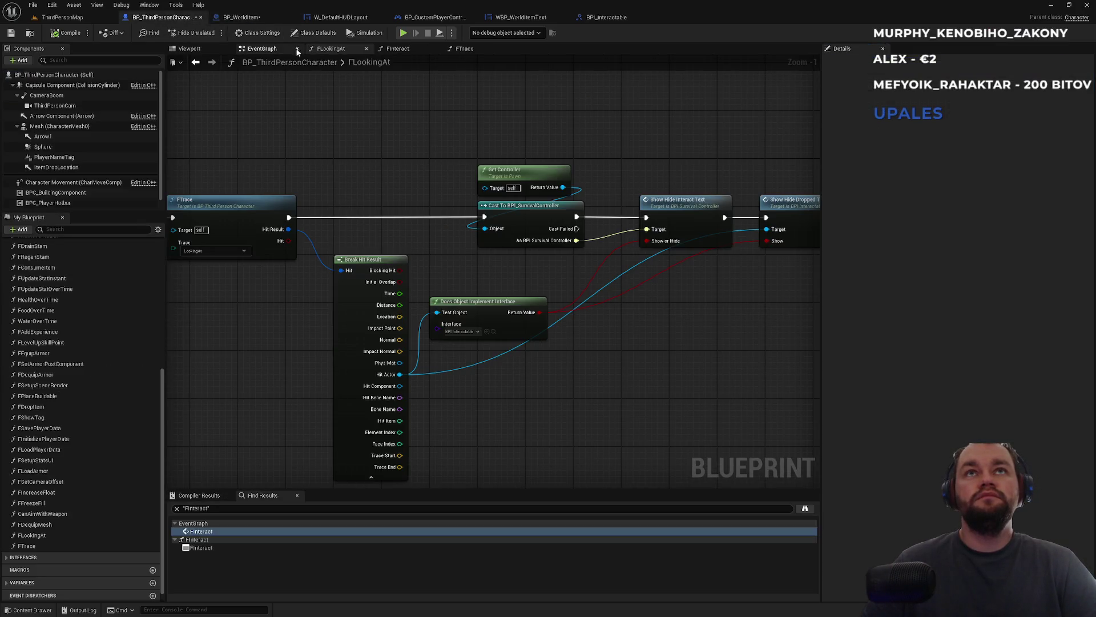
{"action": "left_click", "coordinate": [461, 49]}
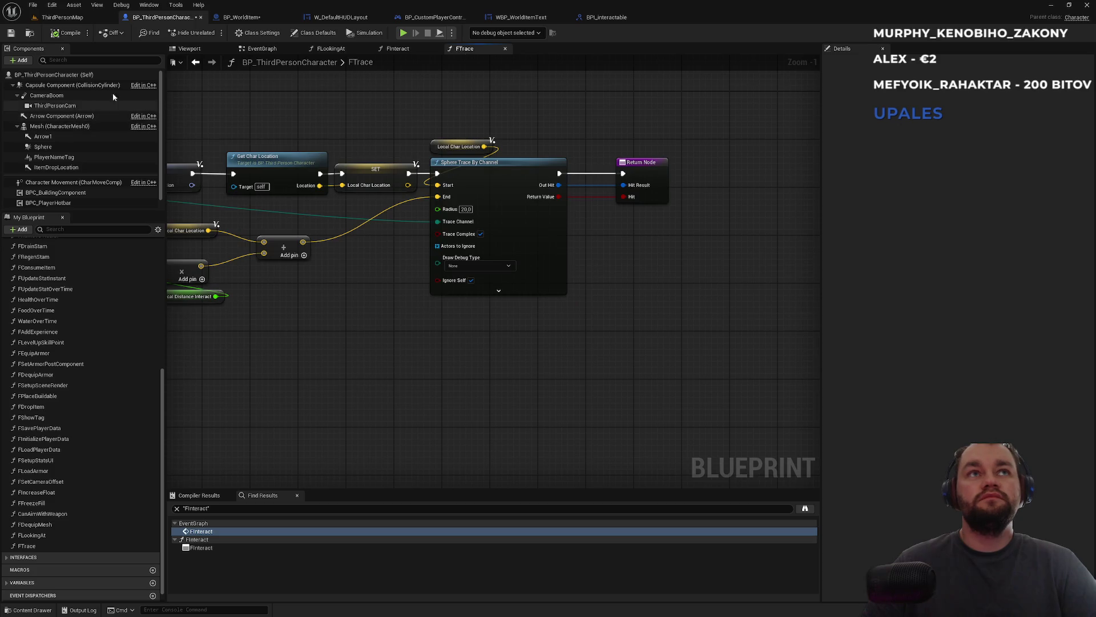
{"action": "left_click", "coordinate": [268, 20]}
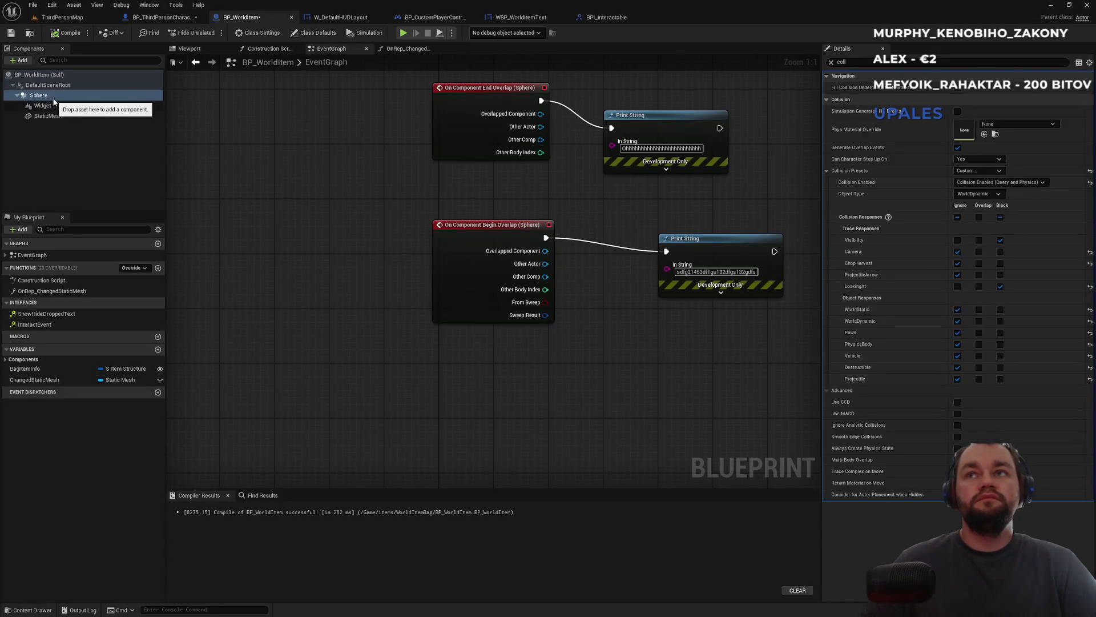
{"action": "left_click_drag", "start_coordinate": [357, 172], "coordinate": [276, 251]}
{"action": "left_click", "coordinate": [587, 196]}
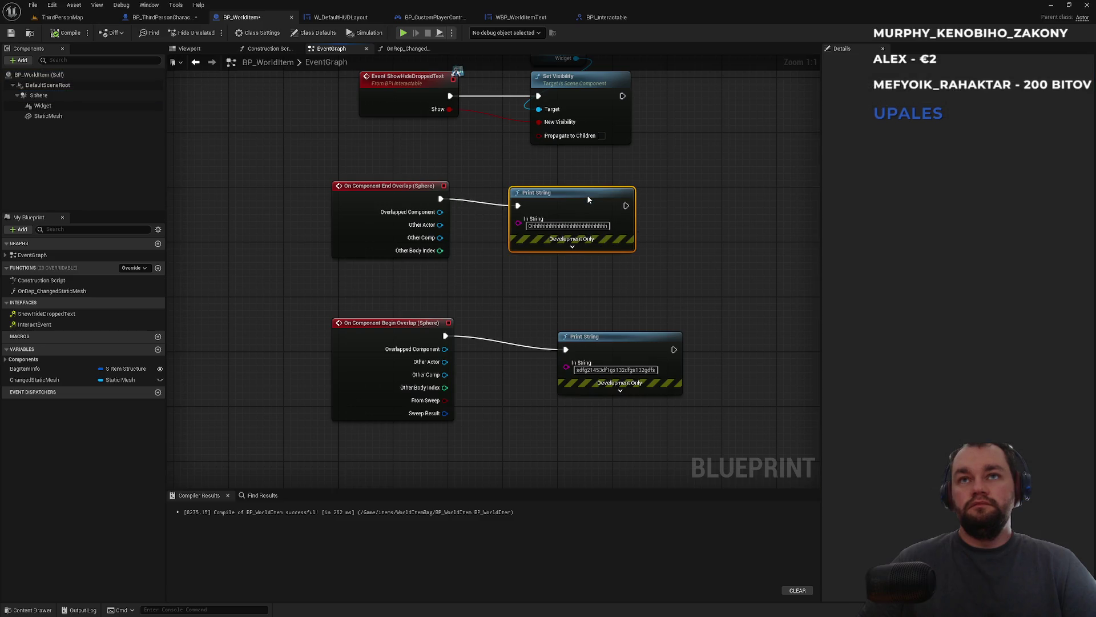
{"action": "left_click_drag", "start_coordinate": [591, 340], "coordinate": [564, 319]}
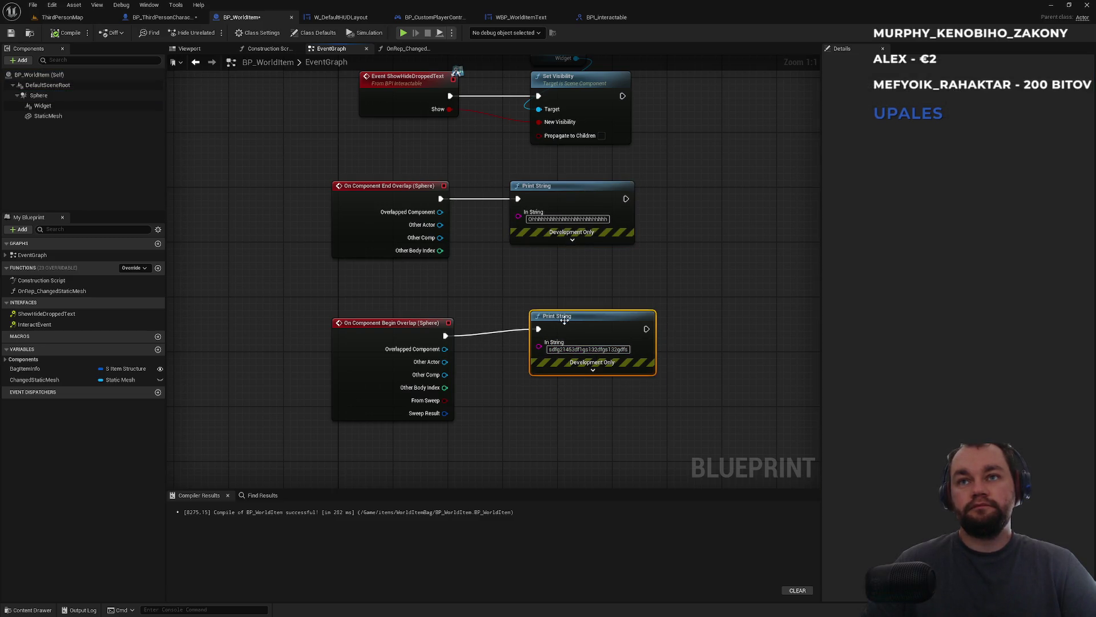
- Expand FTrace's Sphere Trace By Channel to show its debug colour and draw time options
{"action": "left_click", "coordinate": [161, 18]}
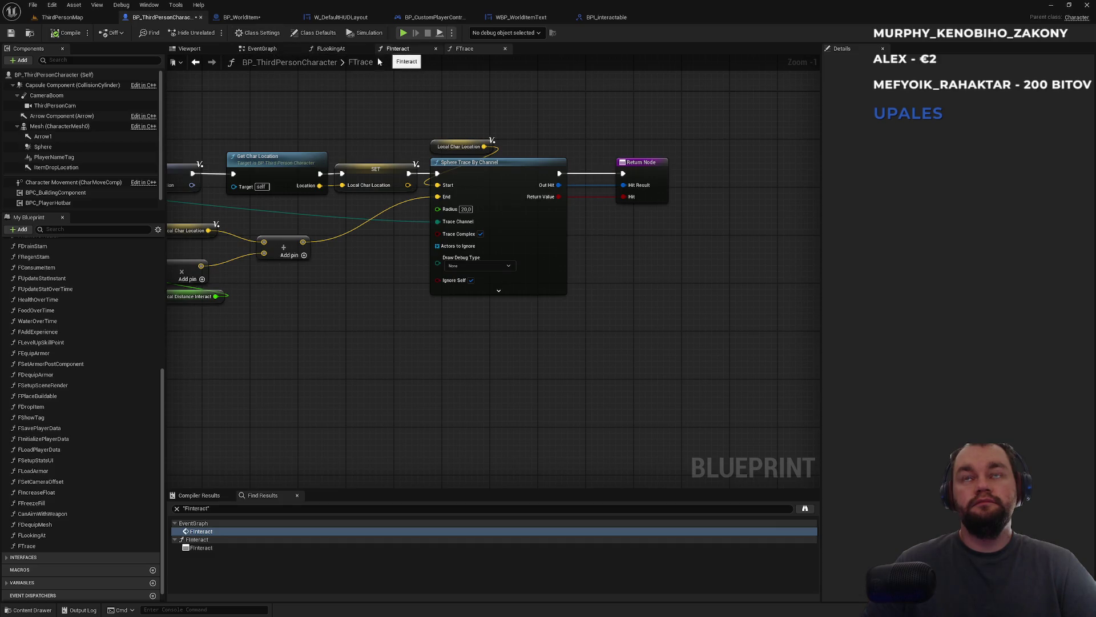
{"action": "left_click", "coordinate": [491, 291]}
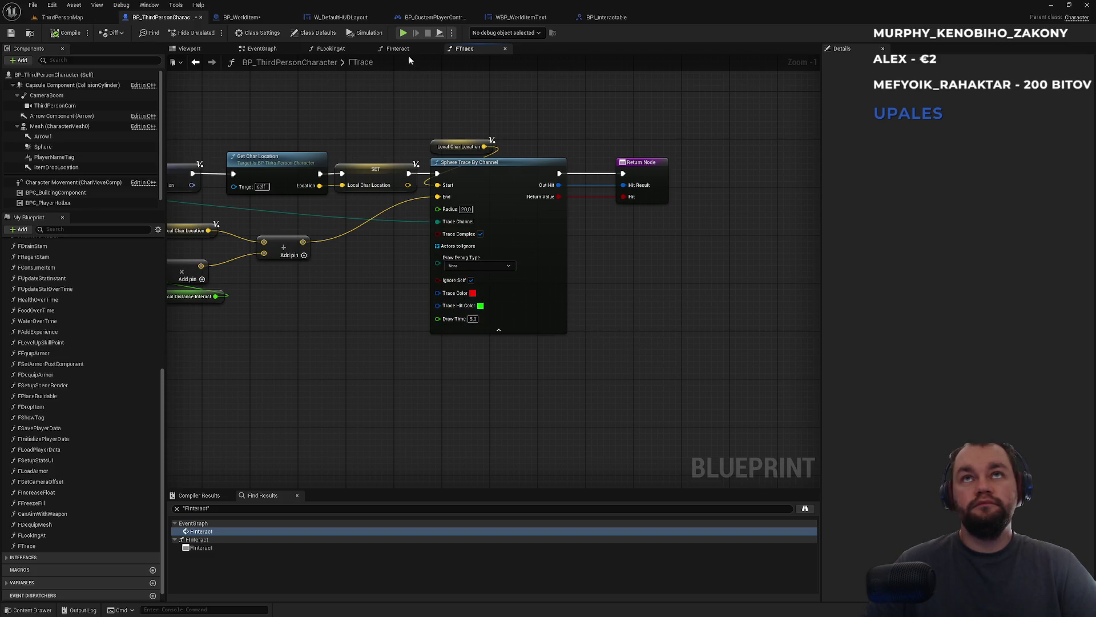
{"action": "left_click", "coordinate": [337, 49]}
{"action": "mouse_move", "coordinate": [318, 156]}
{"action": "left_mouse_down"}
{"action": "mouse_move", "coordinate": [502, 169]}
{"action": "mouse_move", "coordinate": [350, 140]}
{"action": "mouse_move", "coordinate": [232, 137]}
{"action": "mouse_move", "coordinate": [379, 140]}
{"action": "mouse_move", "coordinate": [244, 142]}
{"action": "left_mouse_up"}
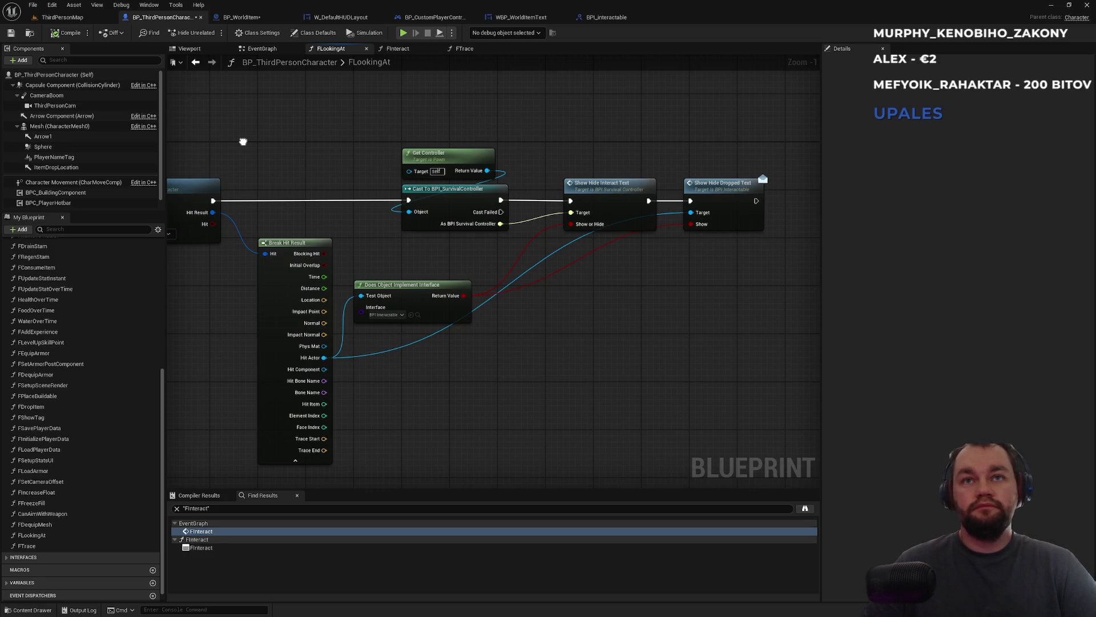
- Disconnect the execution wire from Show Hide Interact Text into Show Hide Dropped Text in FLookingAt
{"action": "mouse_move", "coordinate": [243, 142]}
{"action": "left_mouse_down"}
{"action": "mouse_move", "coordinate": [362, 171]}
{"action": "mouse_move", "coordinate": [255, 158]}
{"action": "left_mouse_up"}
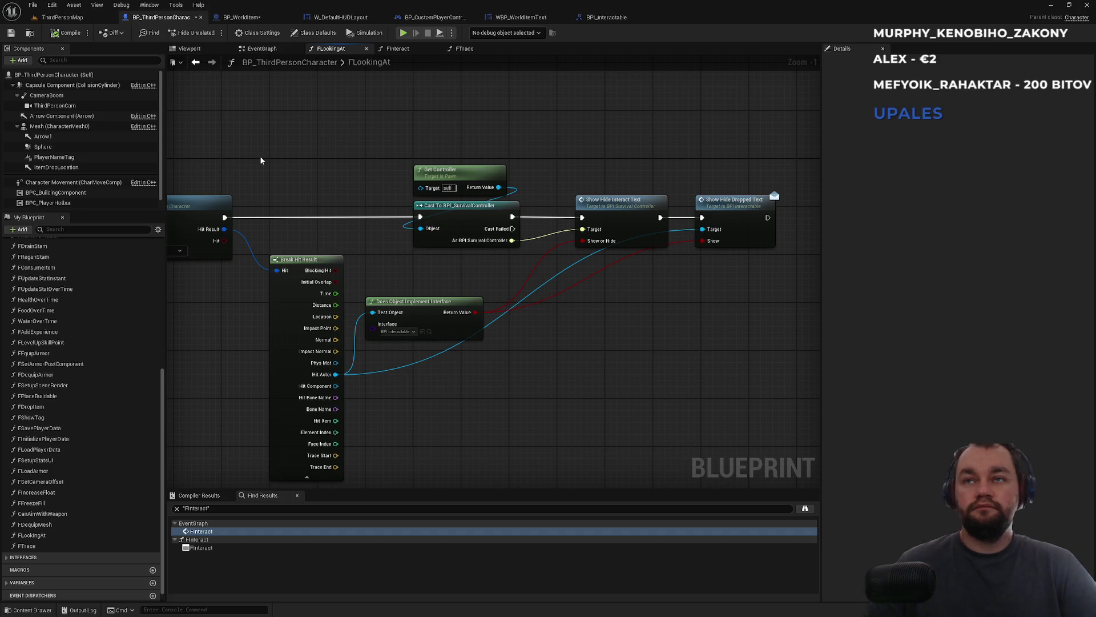
{"action": "left_click", "coordinate": [660, 217], "text": "alt"}
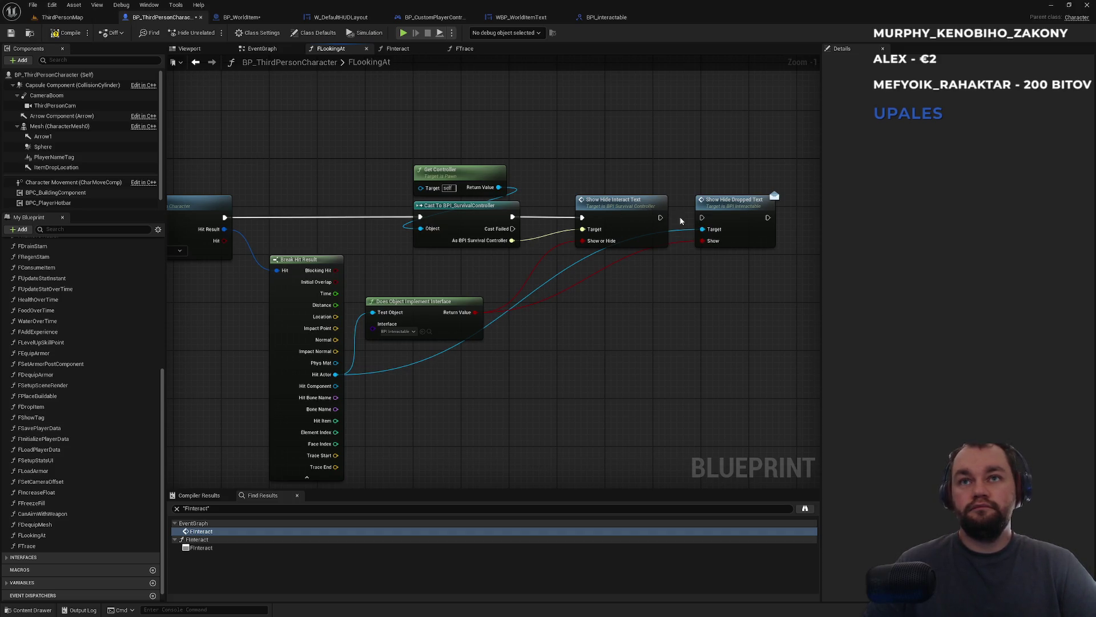
{"action": "left_click_drag", "start_coordinate": [619, 181], "coordinate": [659, 188]}
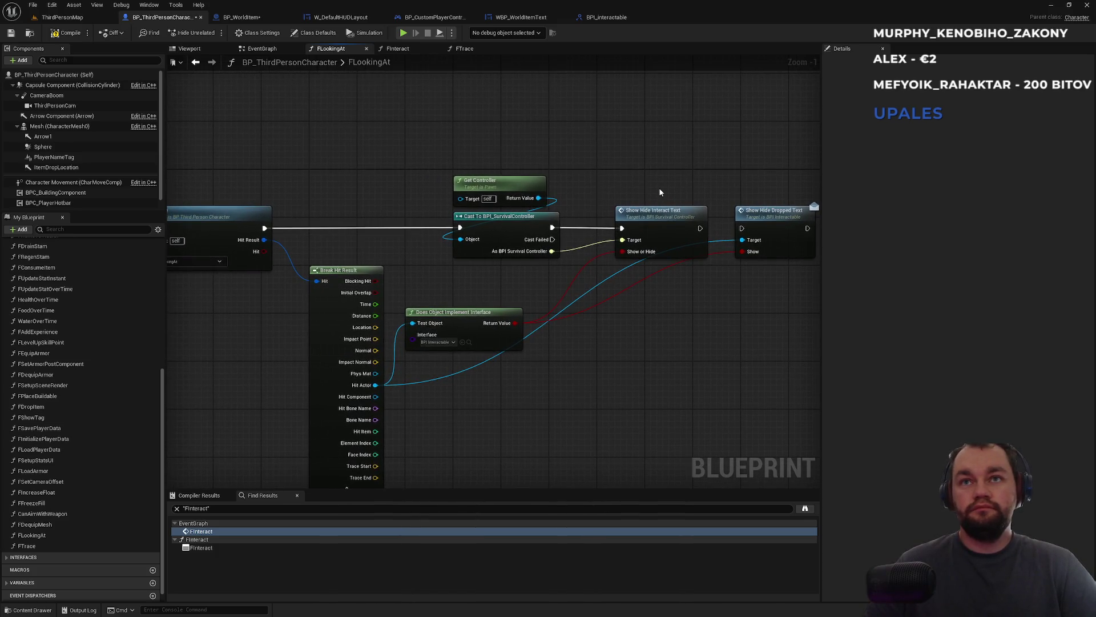
{"action": "left_click_drag", "start_coordinate": [425, 165], "coordinate": [526, 173]}
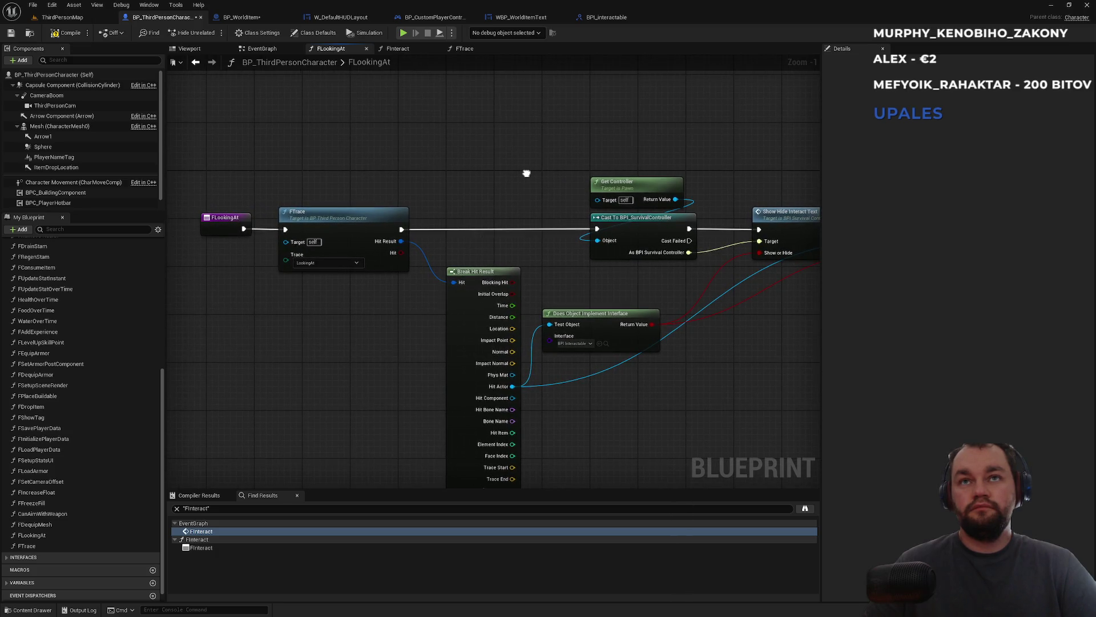
{"action": "left_click_drag", "start_coordinate": [526, 173], "coordinate": [479, 137]}
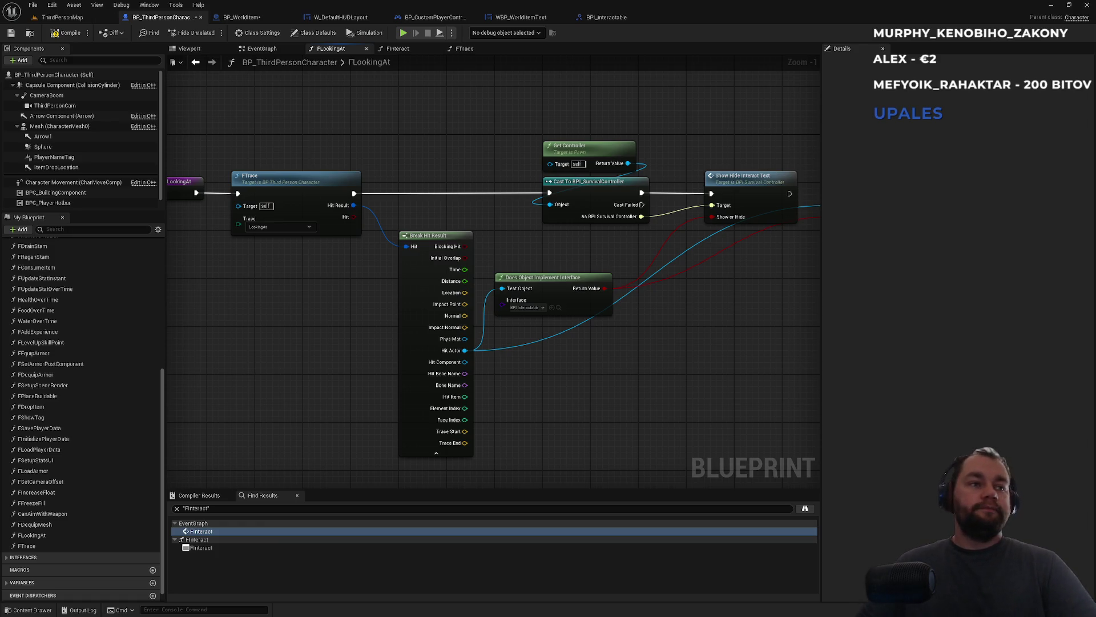
- Nudge BP_WorldItem's lower Print String, recheck FLookingAt, and start a ThirdPersonMap playtest
{"action": "left_click", "coordinate": [267, 20]}
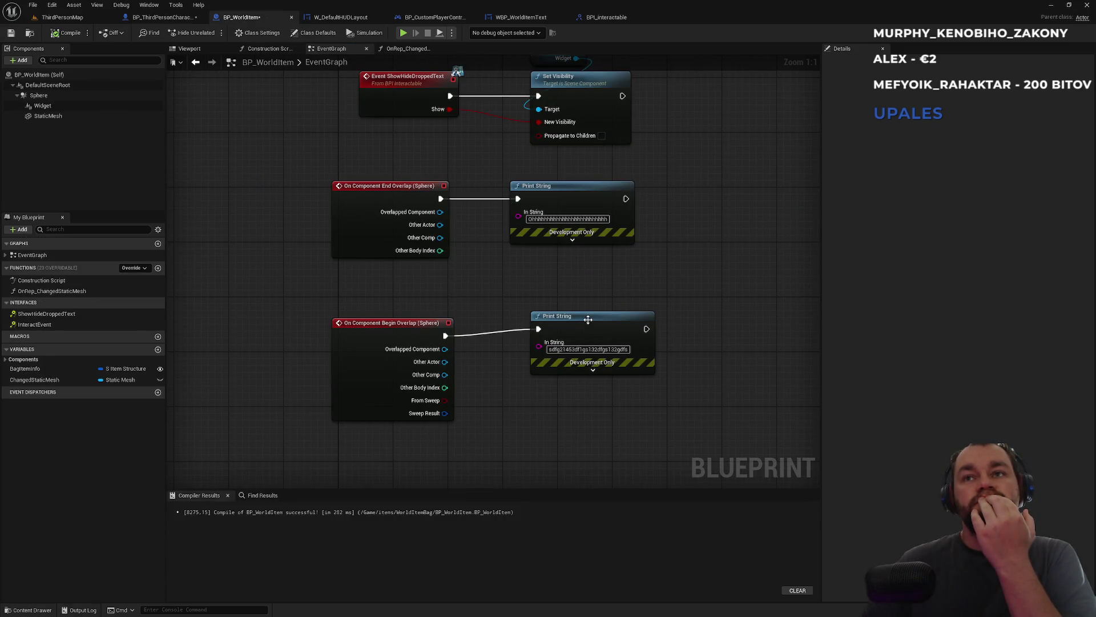
{"action": "left_click_drag", "start_coordinate": [585, 318], "coordinate": [582, 326]}
{"action": "left_click", "coordinate": [550, 299]}
{"action": "left_click", "coordinate": [170, 17]}
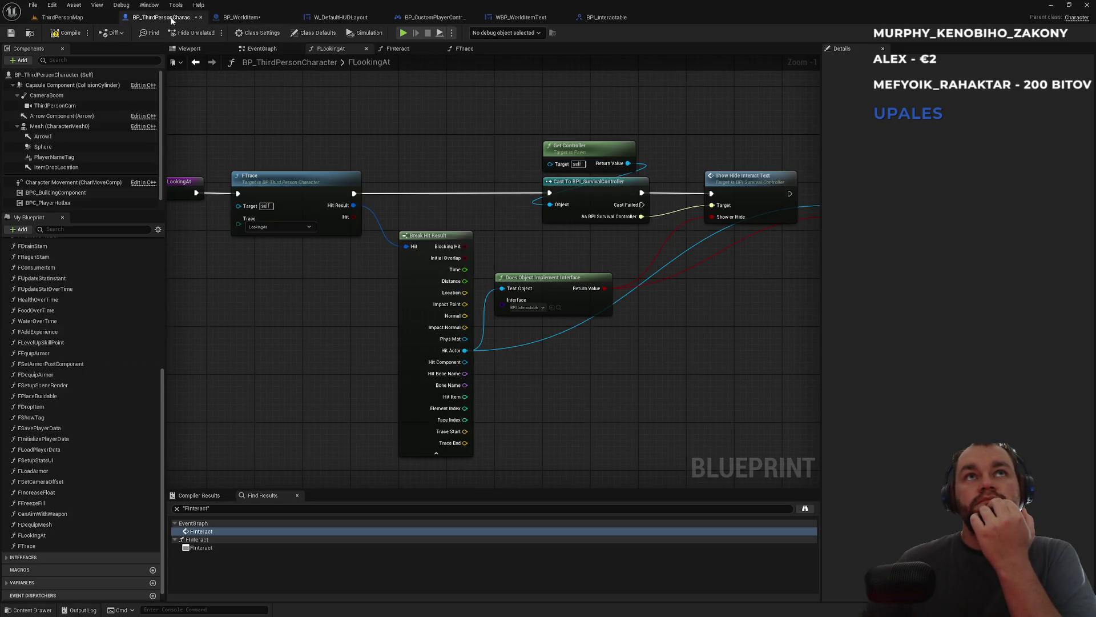
{"action": "left_click_drag", "start_coordinate": [464, 232], "coordinate": [272, 244]}
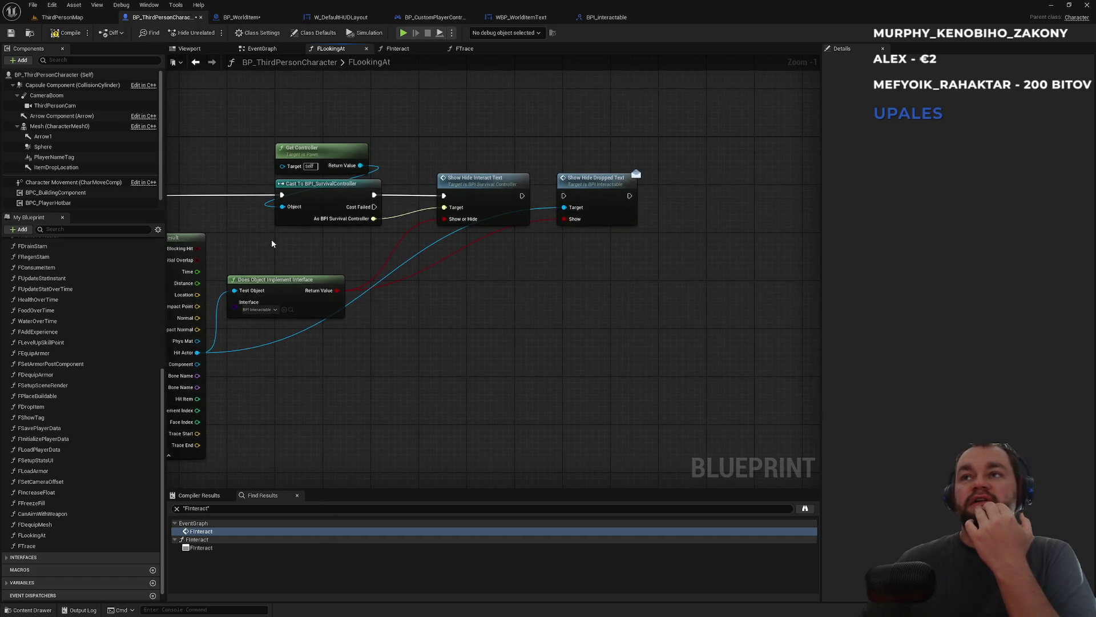
{"action": "left_click_drag", "start_coordinate": [443, 267], "coordinate": [535, 286]}
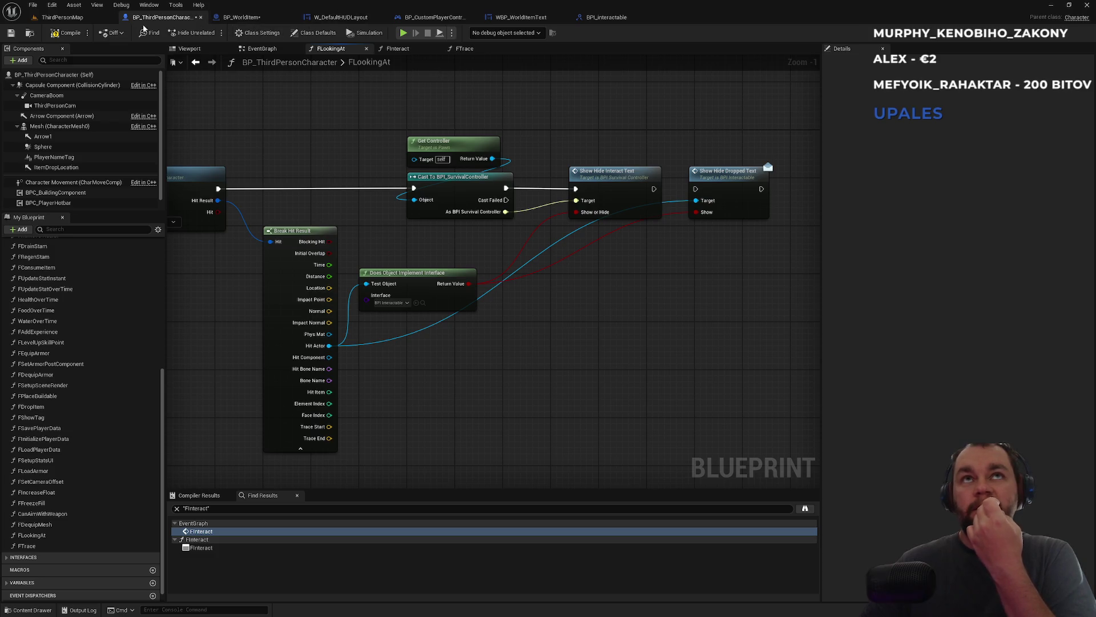
{"action": "left_click", "coordinate": [61, 17]}
{"action": "left_click", "coordinate": [210, 33]}
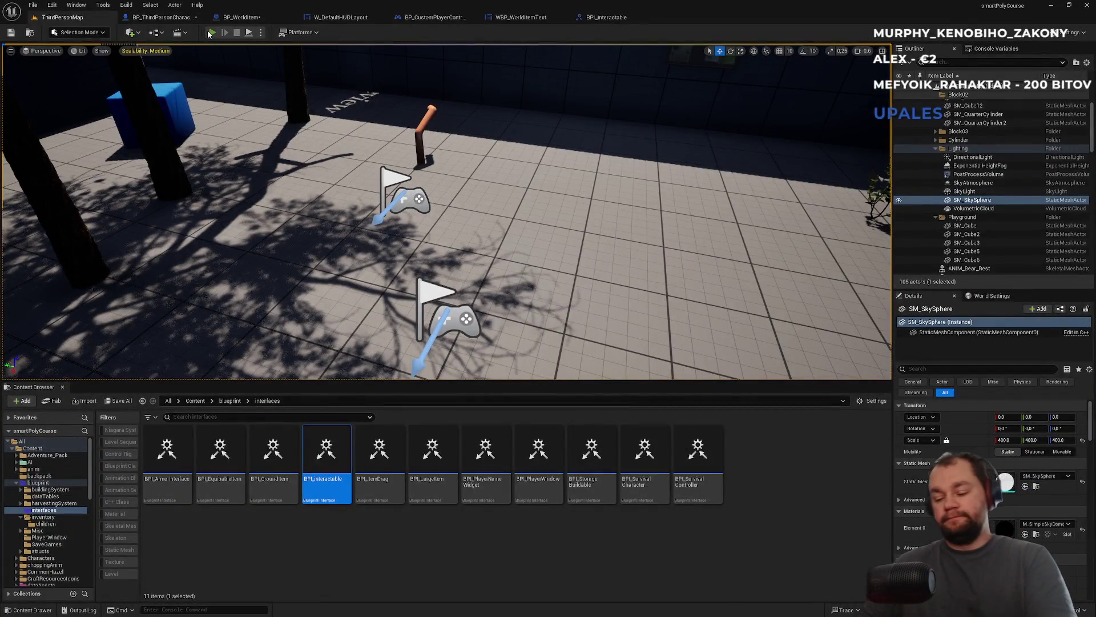
- Playtest fullscreen: open the inventory, walk to the campfire and pick up the nearby item
{"action": "key", "text": "F11"}
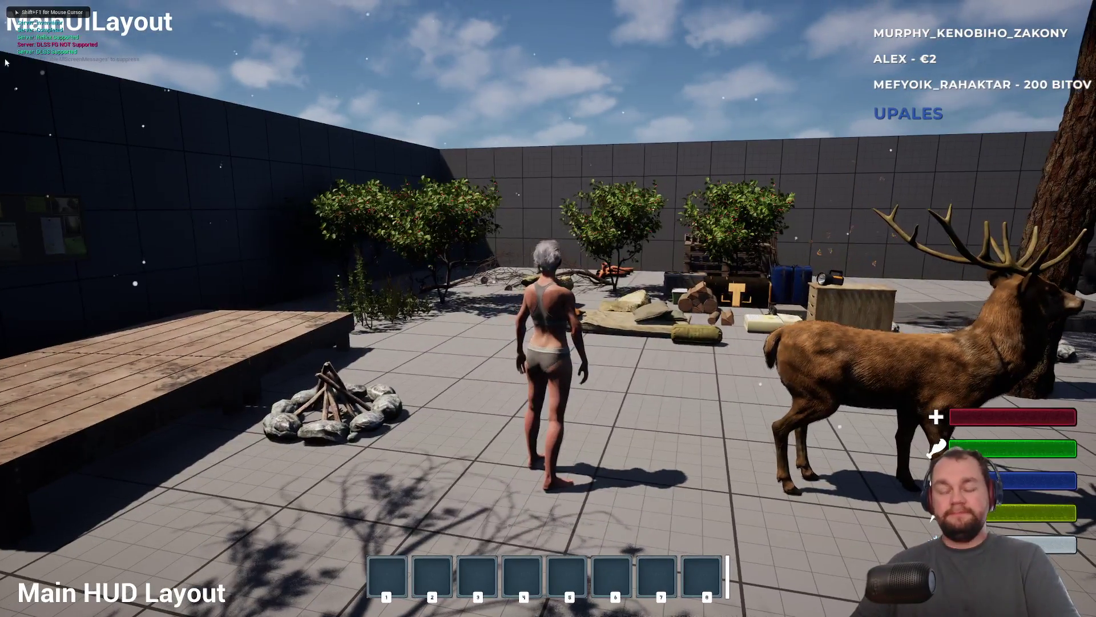
{"action": "key", "text": "Tab"}
{"action": "right_click", "coordinate": [92, 250]}
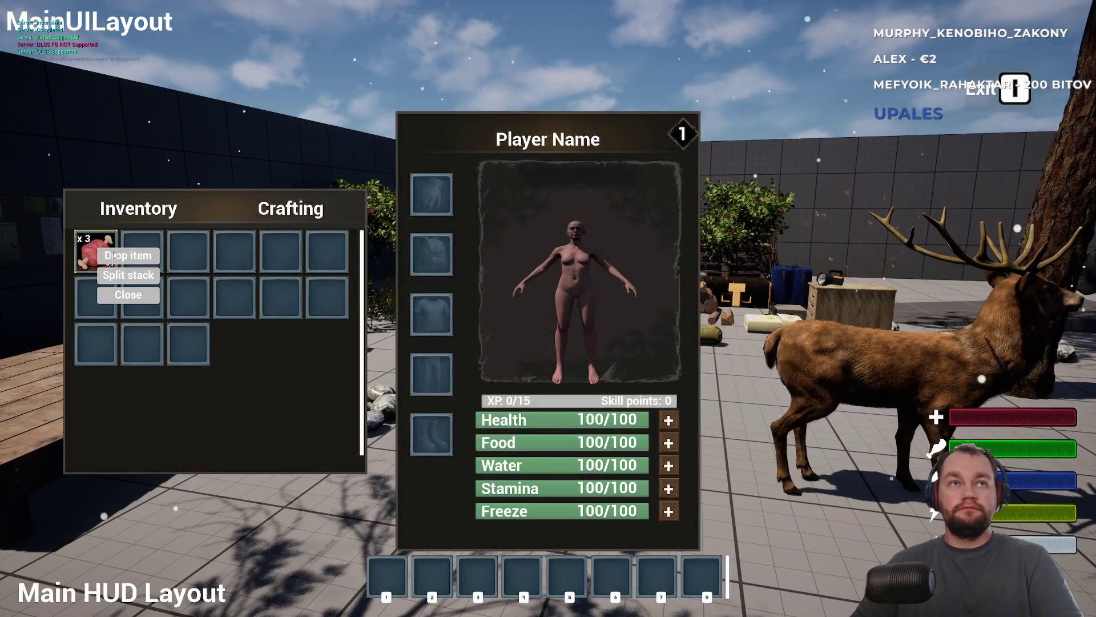
{"action": "key", "text": "Tab"}
{"action": "key", "text": "w"}
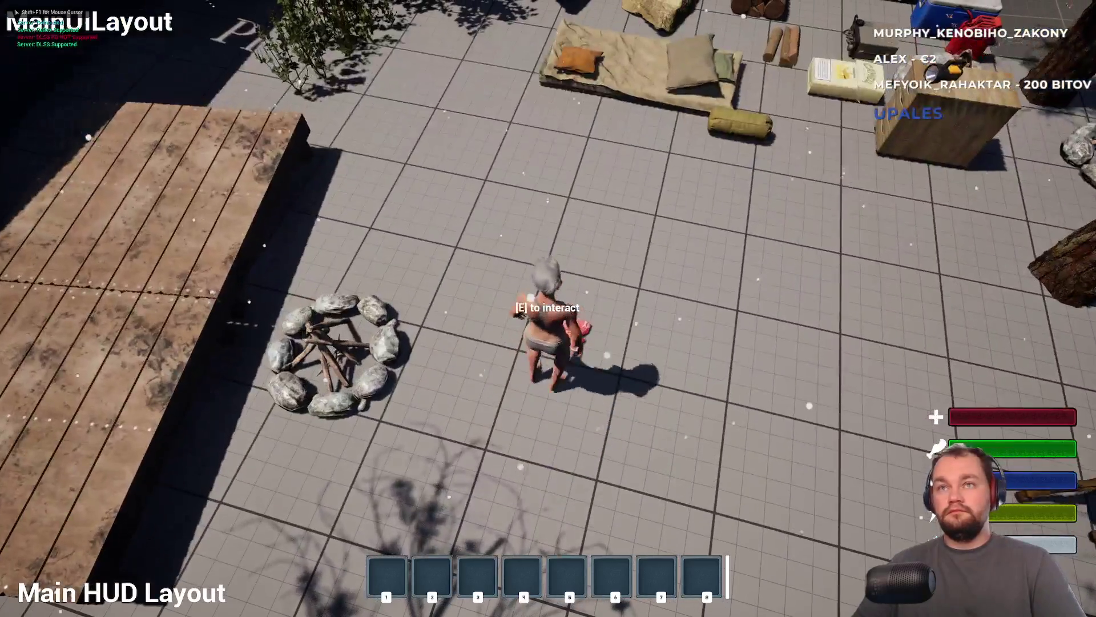
{"action": "key", "text": "e"}
{"action": "key", "text": "F11"}
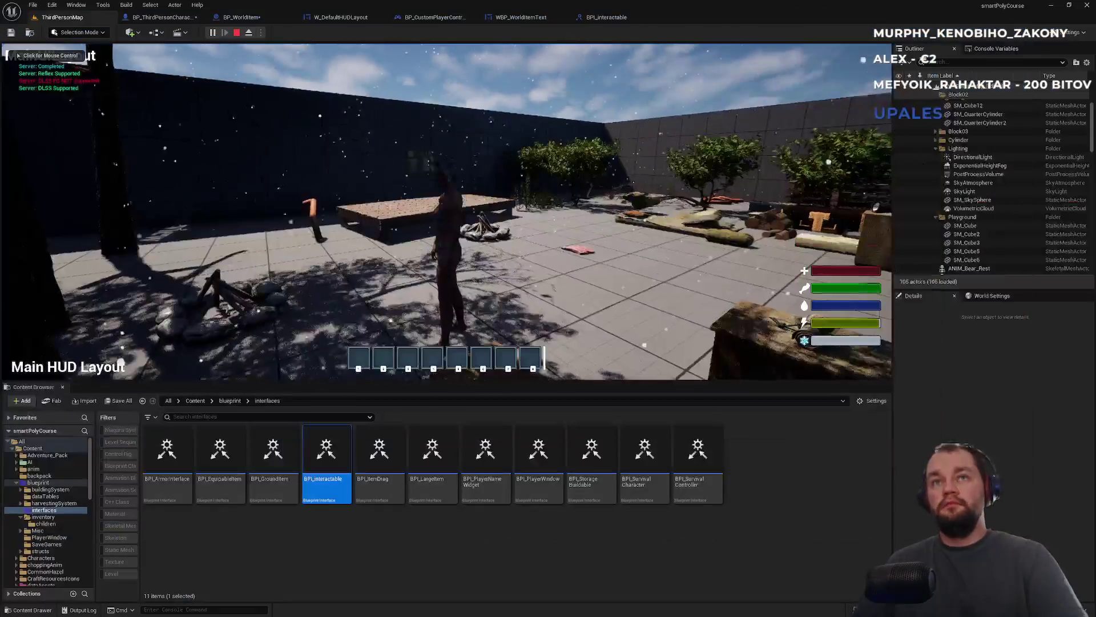
{"action": "key", "text": "Escape"}
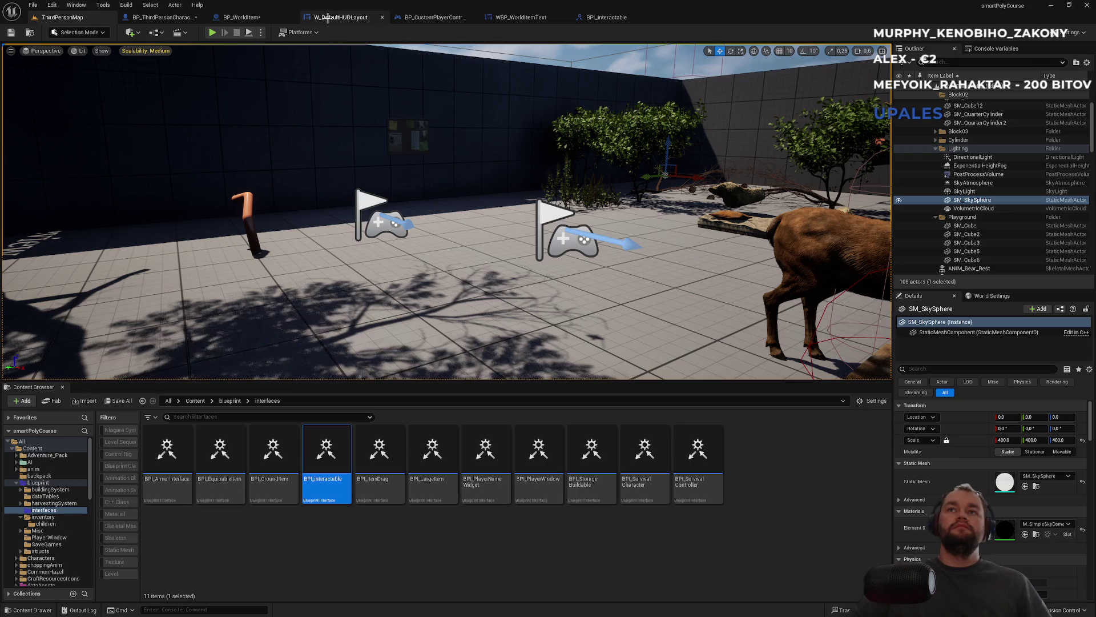
- Show BP_ThirdPersonCharacter's 3D preview with its large collision sphere
{"action": "left_click", "coordinate": [606, 17]}
{"action": "left_click", "coordinate": [525, 18]}
{"action": "left_click", "coordinate": [432, 17]}
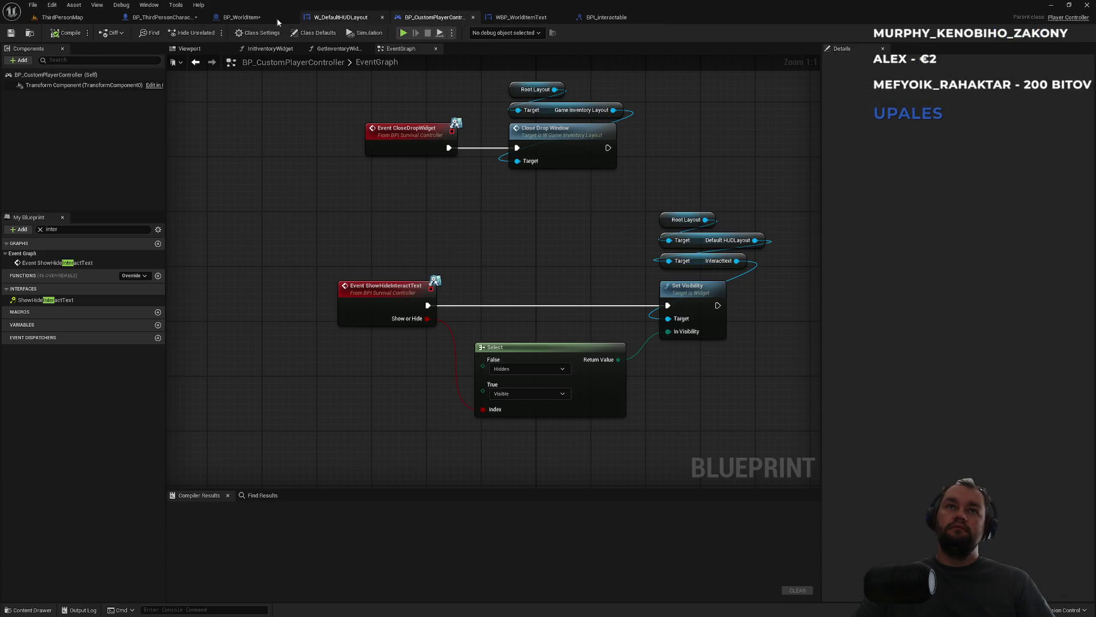
{"action": "left_click", "coordinate": [162, 18]}
{"action": "left_click", "coordinate": [206, 48]}
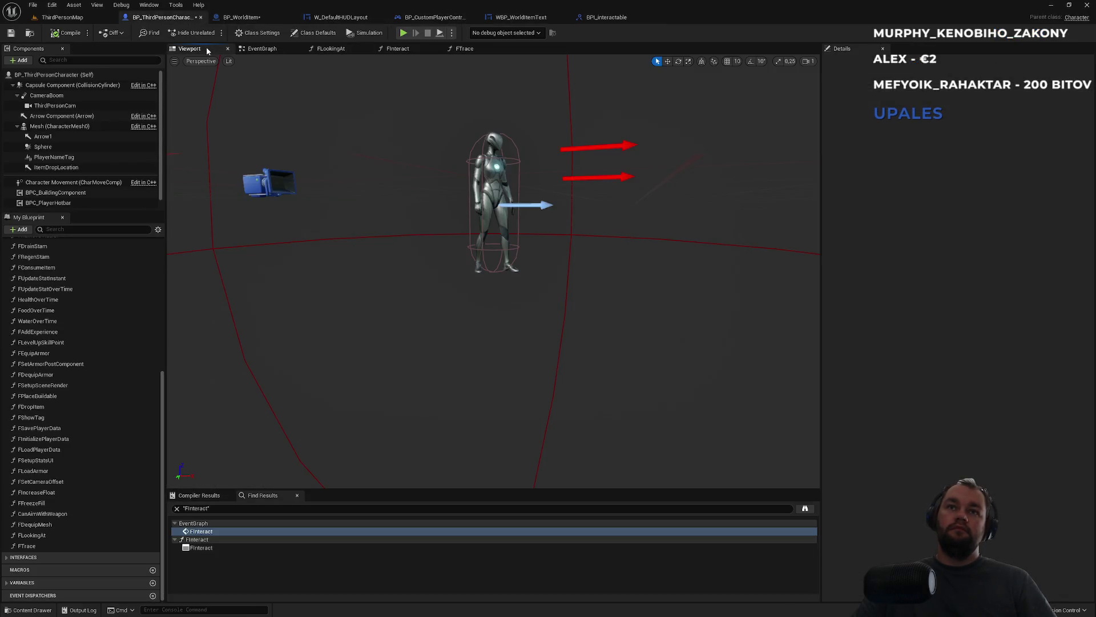
{"action": "scroll", "coordinate": [474, 227], "scroll_direction": "up", "scroll_amount": 6}
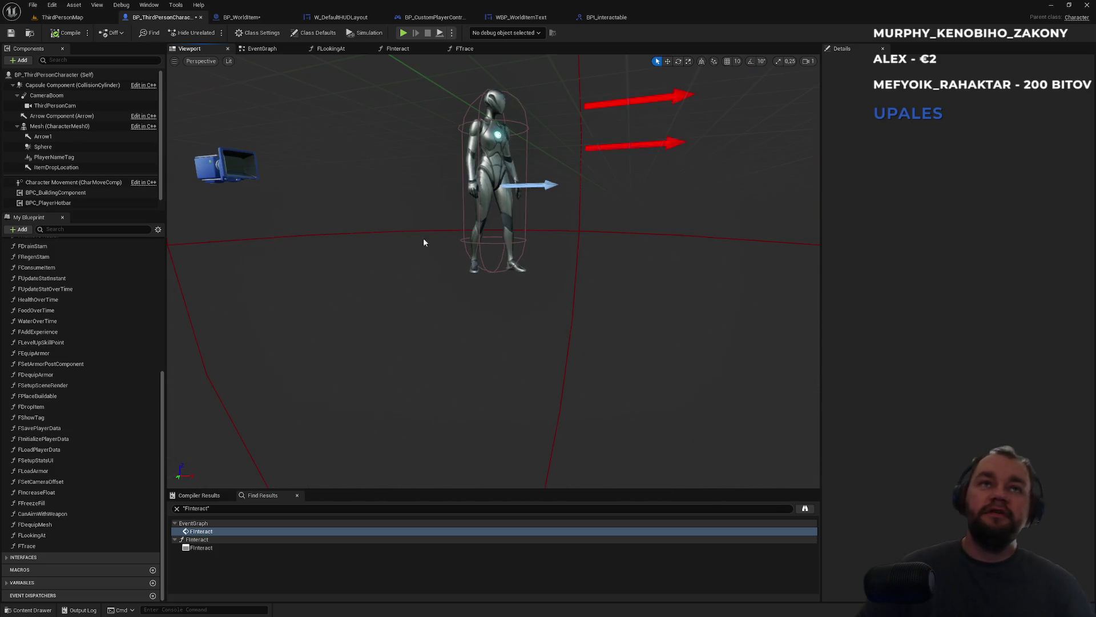
{"action": "scroll", "coordinate": [423, 242], "scroll_direction": "down", "scroll_amount": 5}
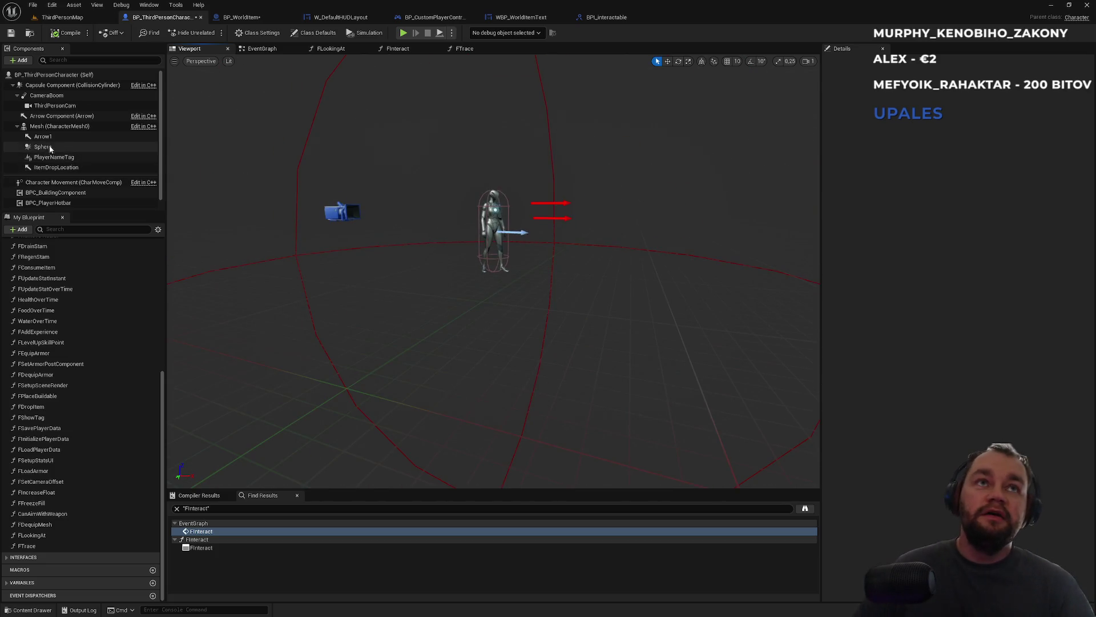
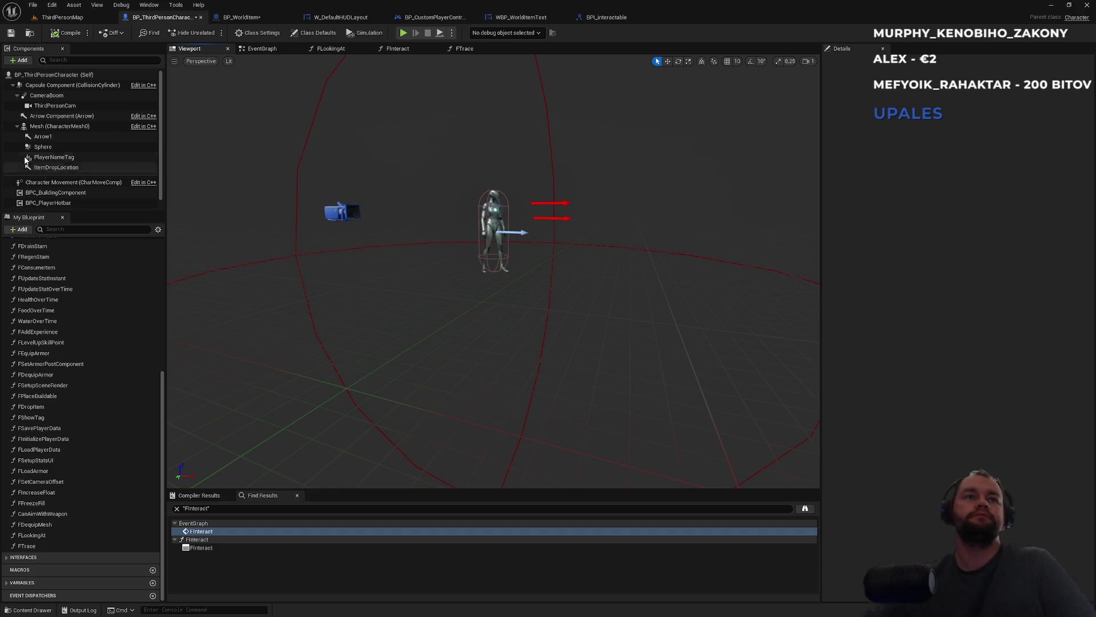
- Duplicate the Sphere collision component under the character's mesh
{"action": "scroll", "coordinate": [93, 170], "scroll_direction": "down", "scroll_amount": 1}
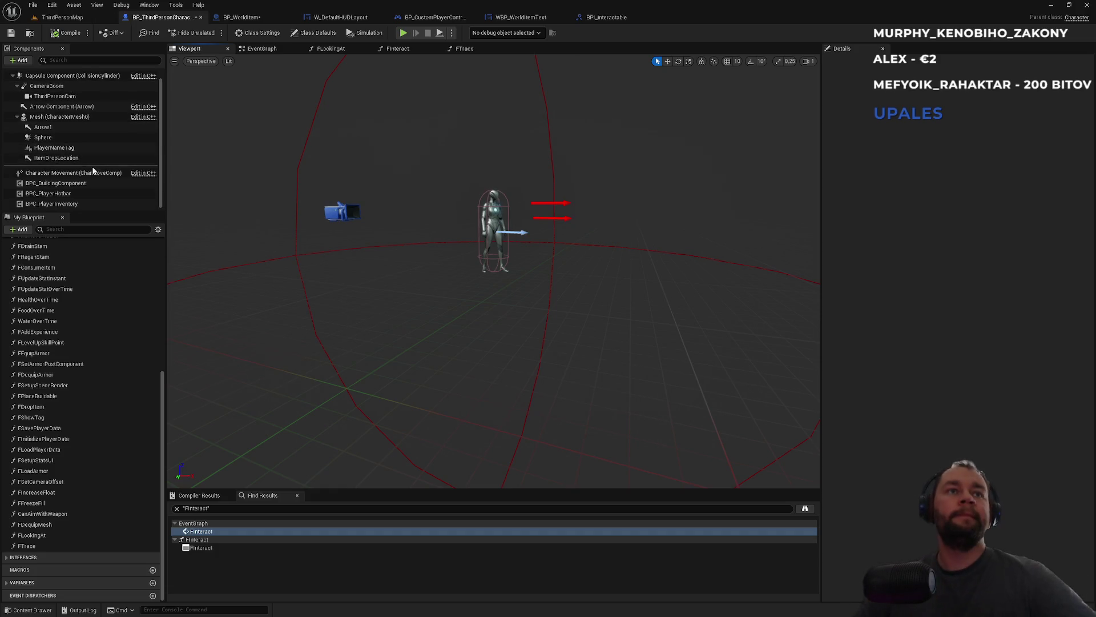
{"action": "scroll", "coordinate": [74, 143], "scroll_direction": "up", "scroll_amount": 1}
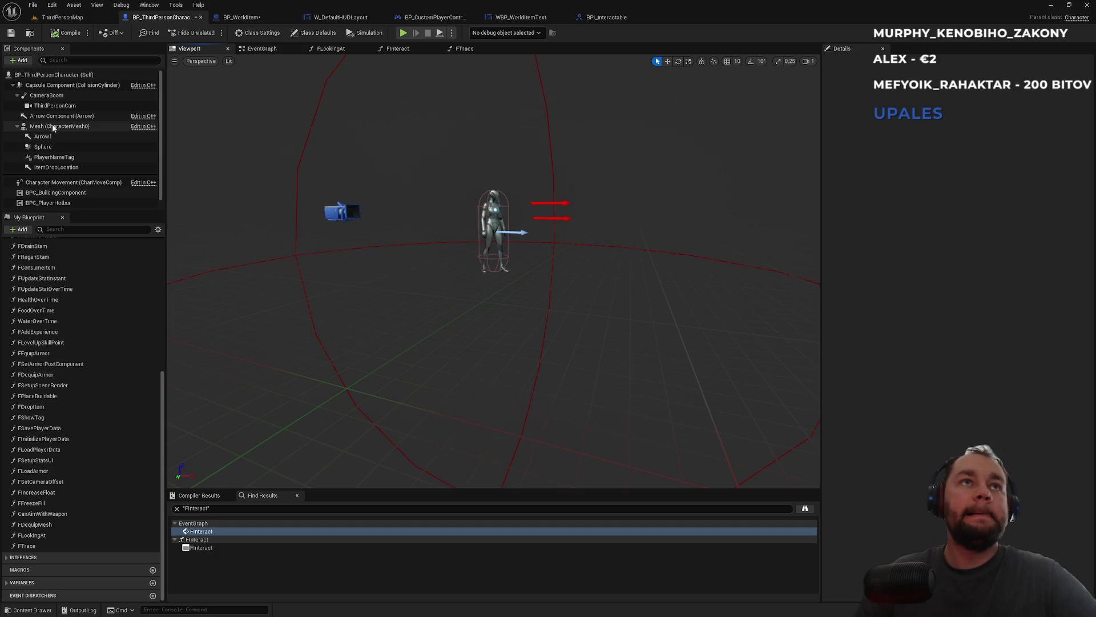
{"action": "left_click", "coordinate": [63, 85]}
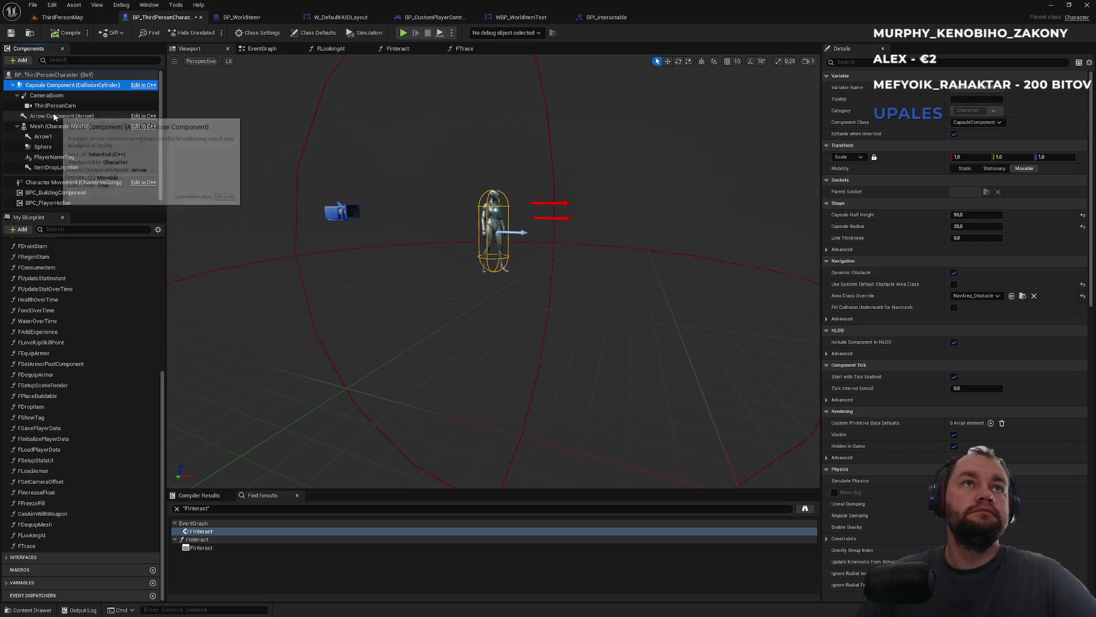
{"action": "left_click", "coordinate": [296, 176]}
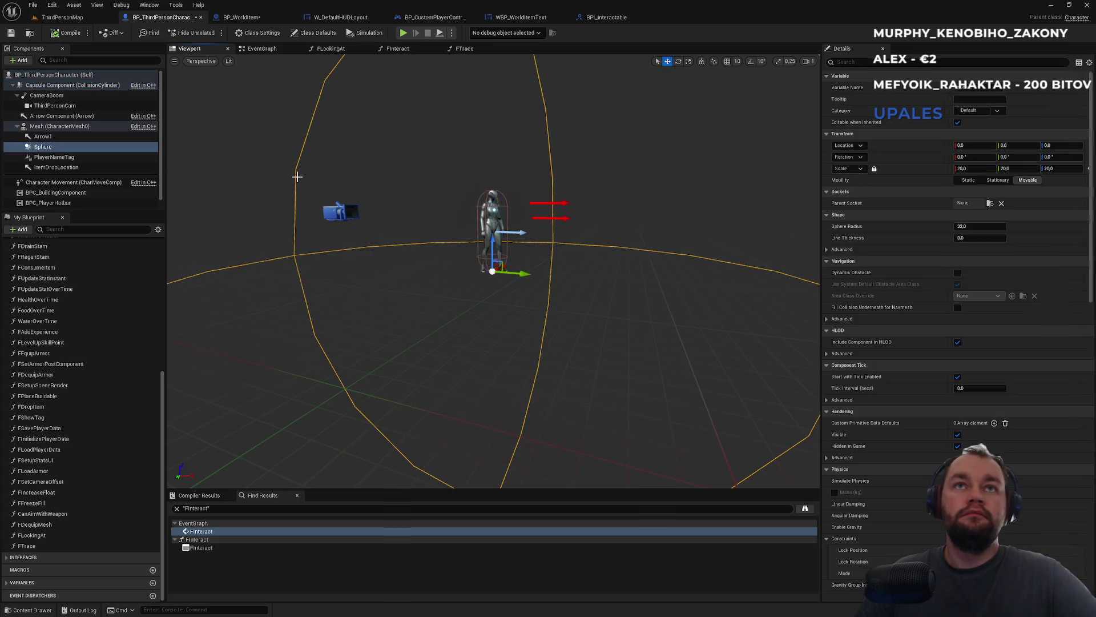
{"action": "left_click", "coordinate": [54, 127]}
{"action": "left_click", "coordinate": [45, 147]}
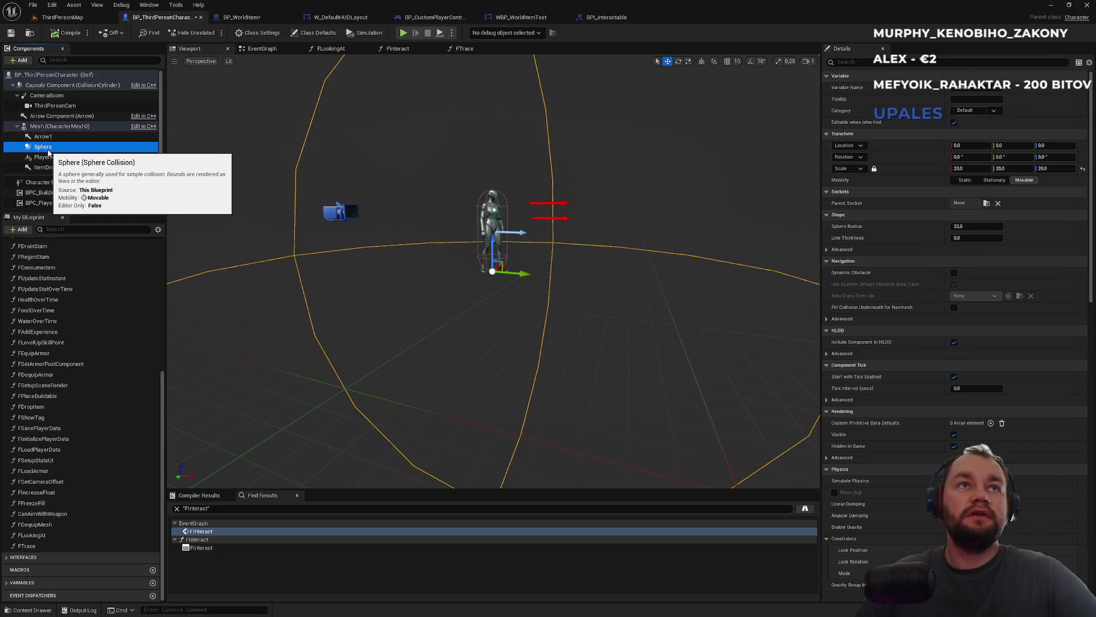
{"action": "key", "text": "ctrl+d"}
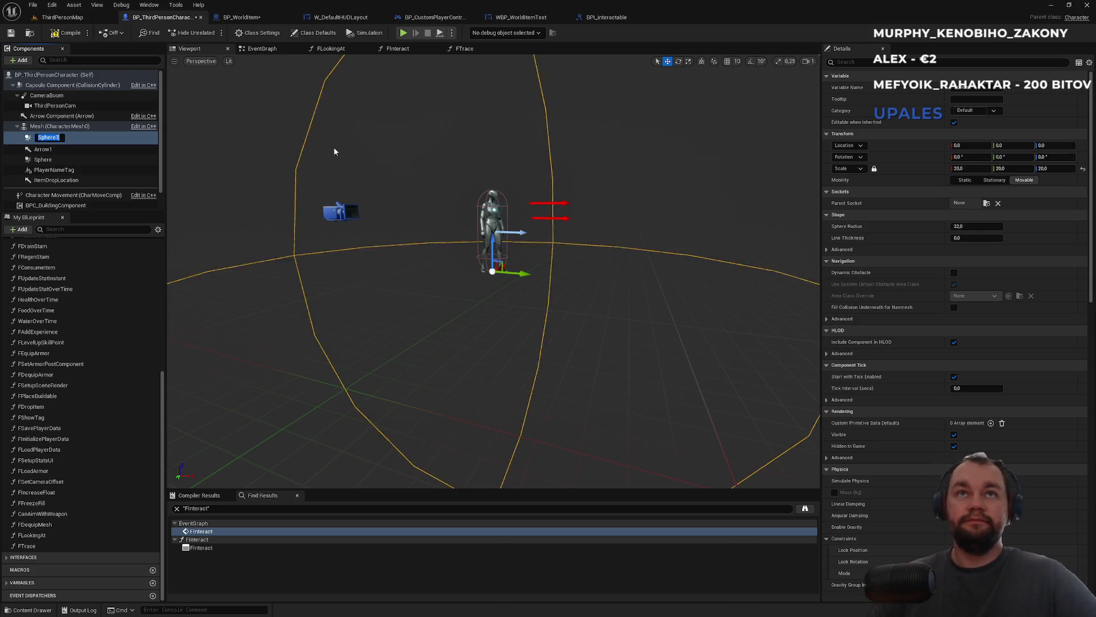
- Rename the duplicated sphere to InteractSphere, fixing the typos
{"action": "type", "text": "Inter"}
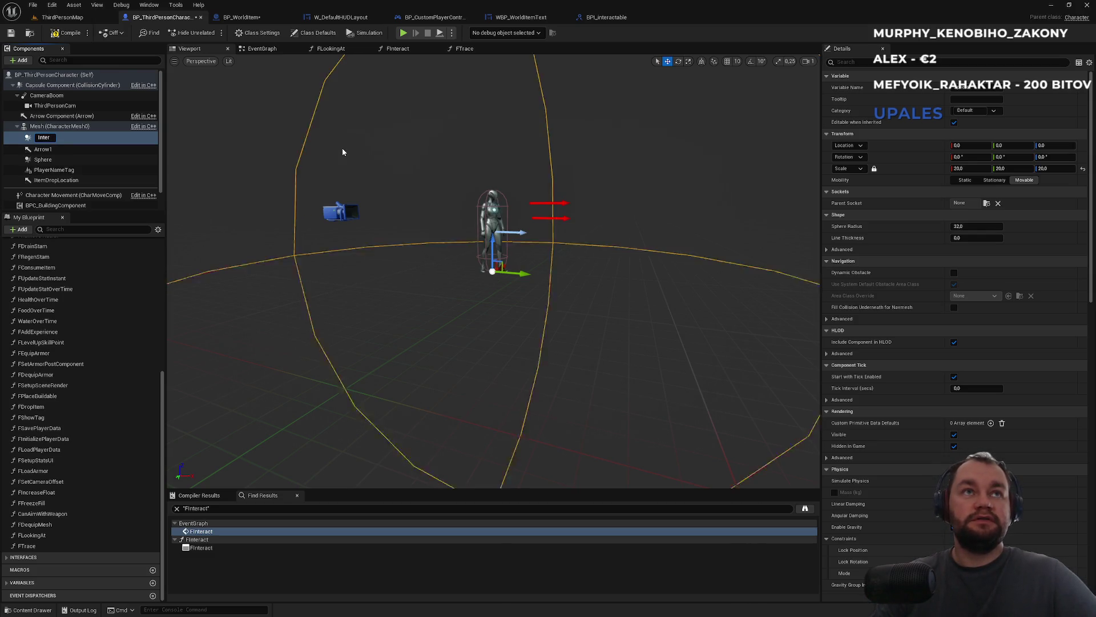
{"action": "type", "text": "actShe"}
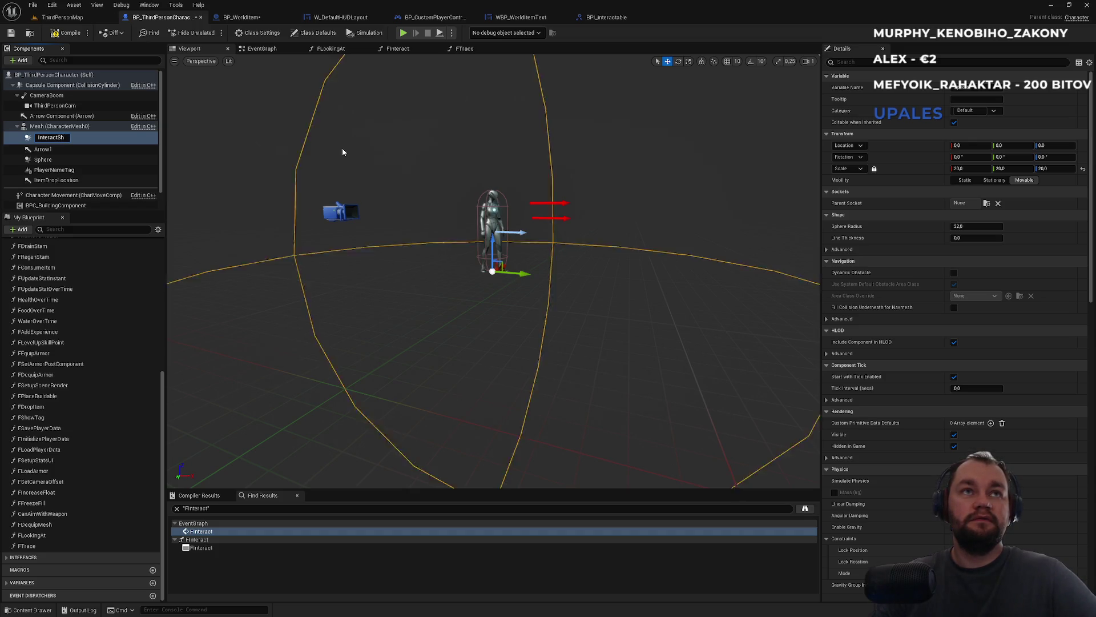
{"action": "key", "text": "BackSpace"}
{"action": "type", "text": "pere"}
{"action": "key", "text": "Return"}
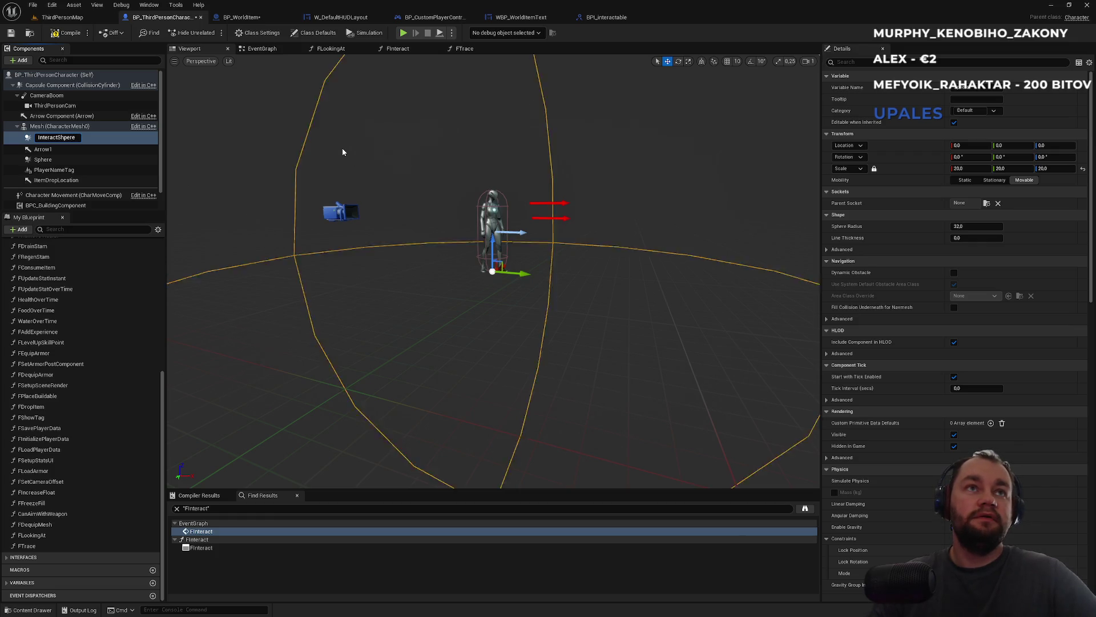
{"action": "key", "text": "BackSpace"}
{"action": "key", "text": "BackSpace"}
{"action": "key", "text": "BackSpace"}
{"action": "type", "text": "phere"}
{"action": "key", "text": "Return"}
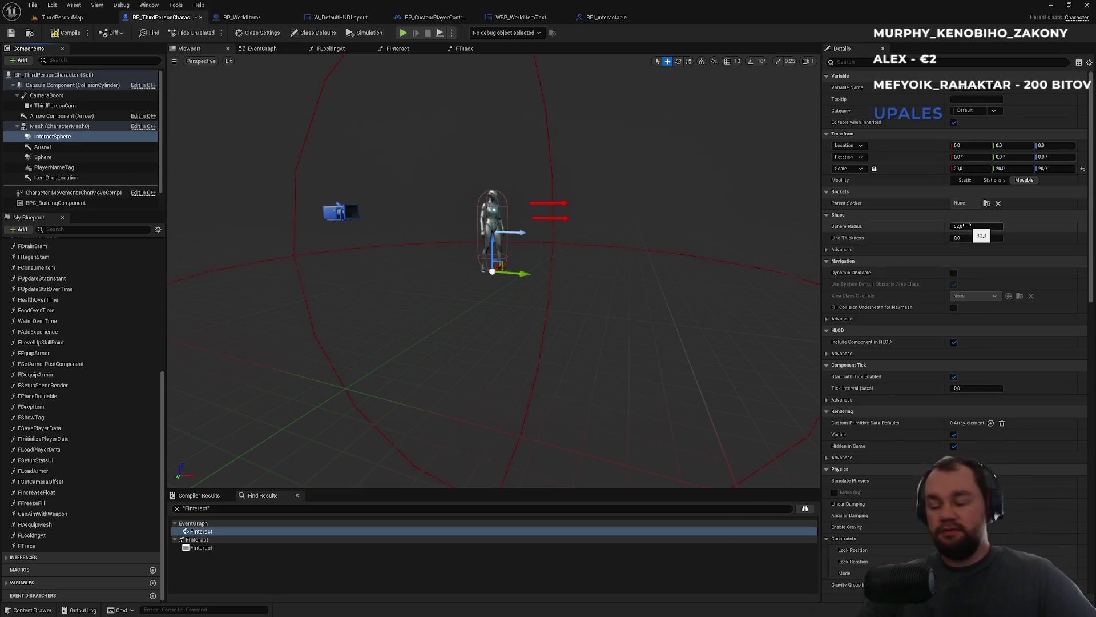
- Close an unrelated browser tab and return to the sphere radius field in Details
{"action": "key", "text": "super"}
{"action": "left_click", "coordinate": [464, 606]}
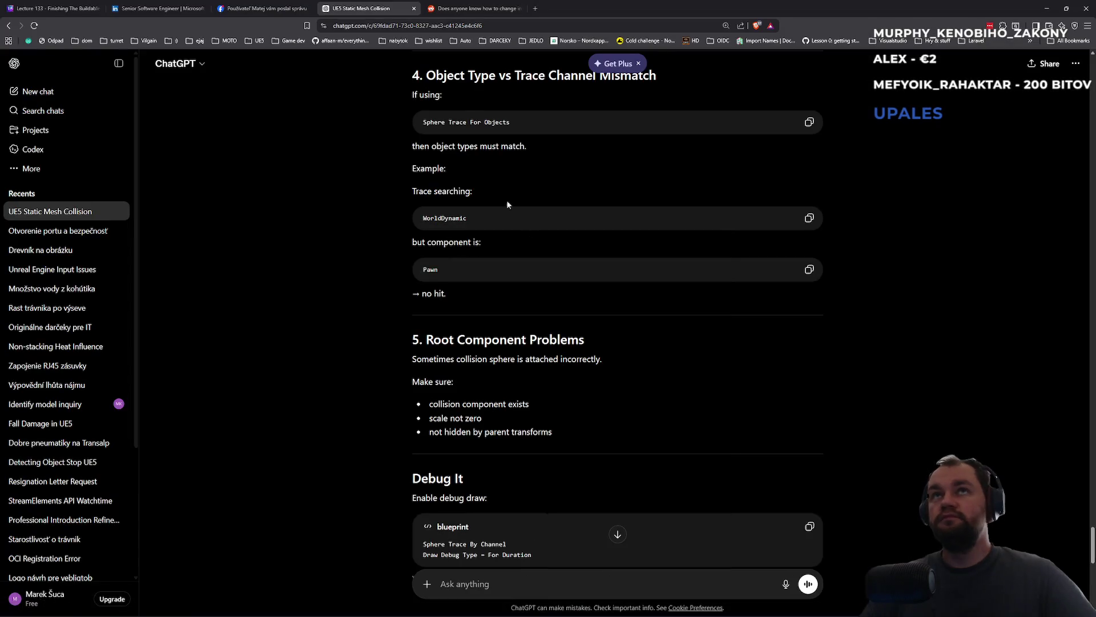
{"action": "left_click", "coordinate": [308, 8]}
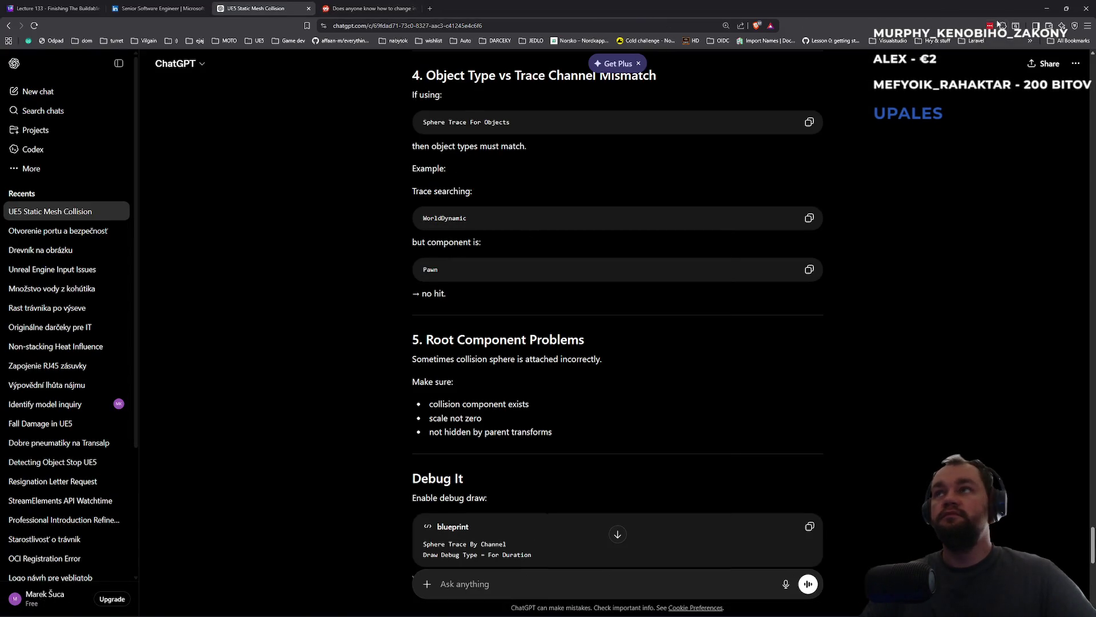
{"action": "left_click", "coordinate": [1043, 10]}
{"action": "left_click", "coordinate": [965, 228]}
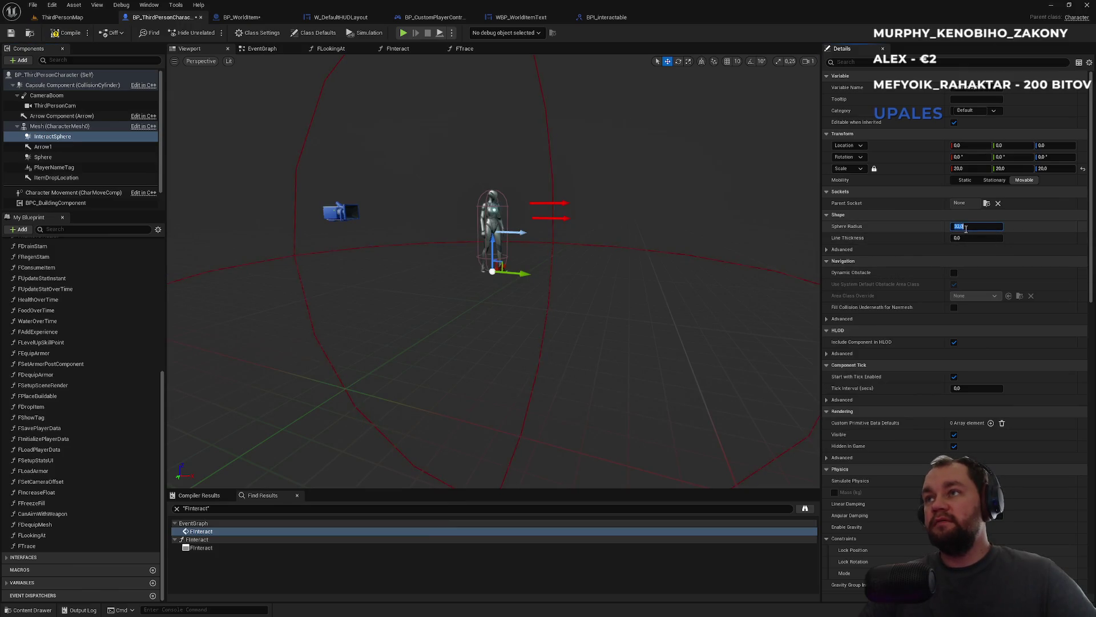
- Set InteractSphere's radius to 16, check it in the viewport, and search Details for collision
{"action": "type", "text": "16"}
{"action": "key", "text": "Return"}
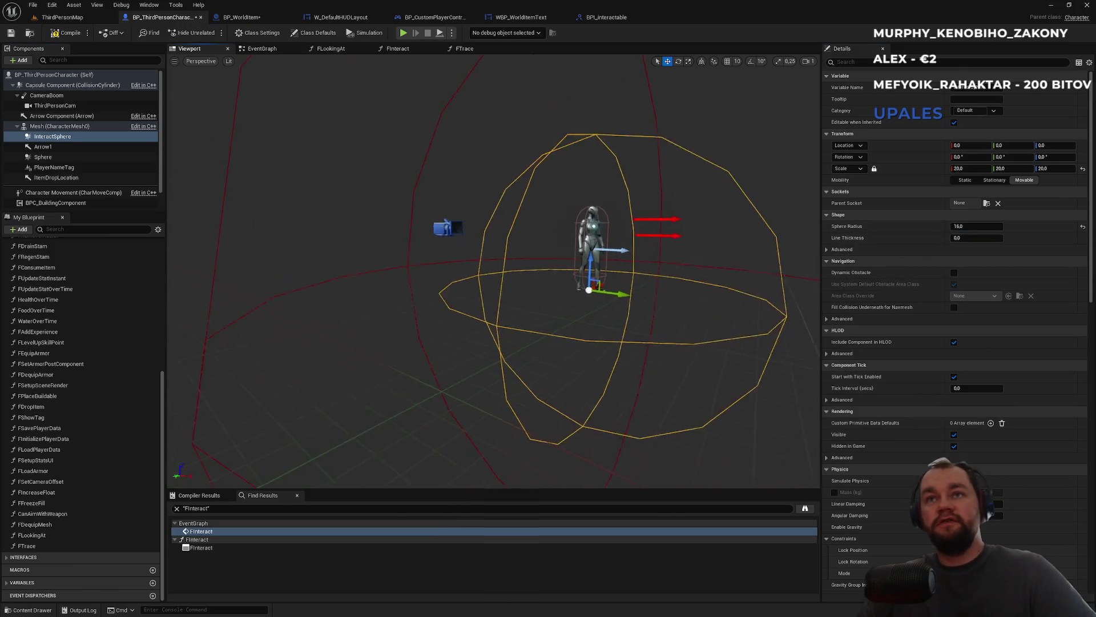
{"action": "mouse_move", "coordinate": [493, 271]}
{"action": "left_mouse_down"}
{"action": "mouse_move", "coordinate": [517, 228]}
{"action": "mouse_move", "coordinate": [472, 274]}
{"action": "left_mouse_up"}
{"action": "mouse_move", "coordinate": [567, 230]}
{"action": "left_mouse_down"}
{"action": "mouse_move", "coordinate": [568, 240]}
{"action": "mouse_move", "coordinate": [567, 229]}
{"action": "left_mouse_up"}
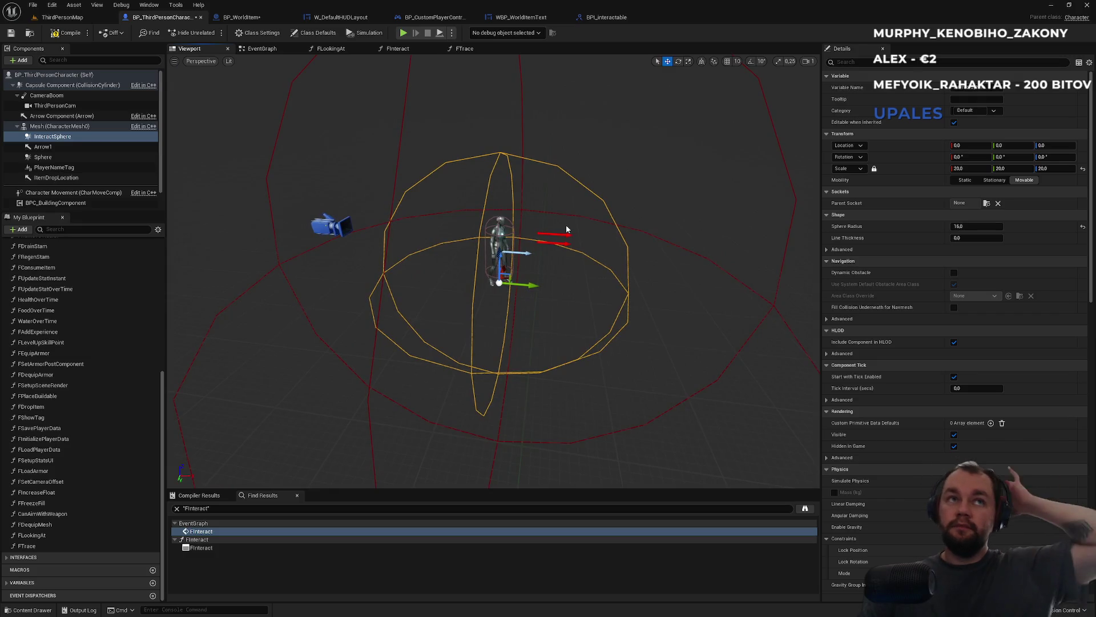
{"action": "left_click", "coordinate": [862, 63]}
{"action": "type", "text": "dol"}
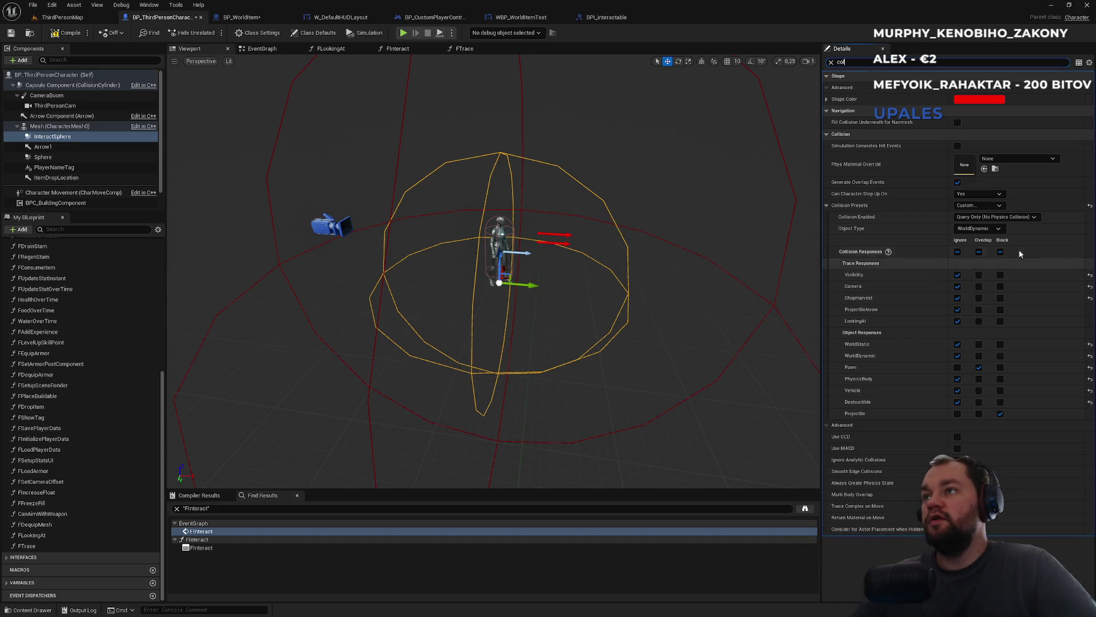
{"action": "left_click", "coordinate": [988, 231]}
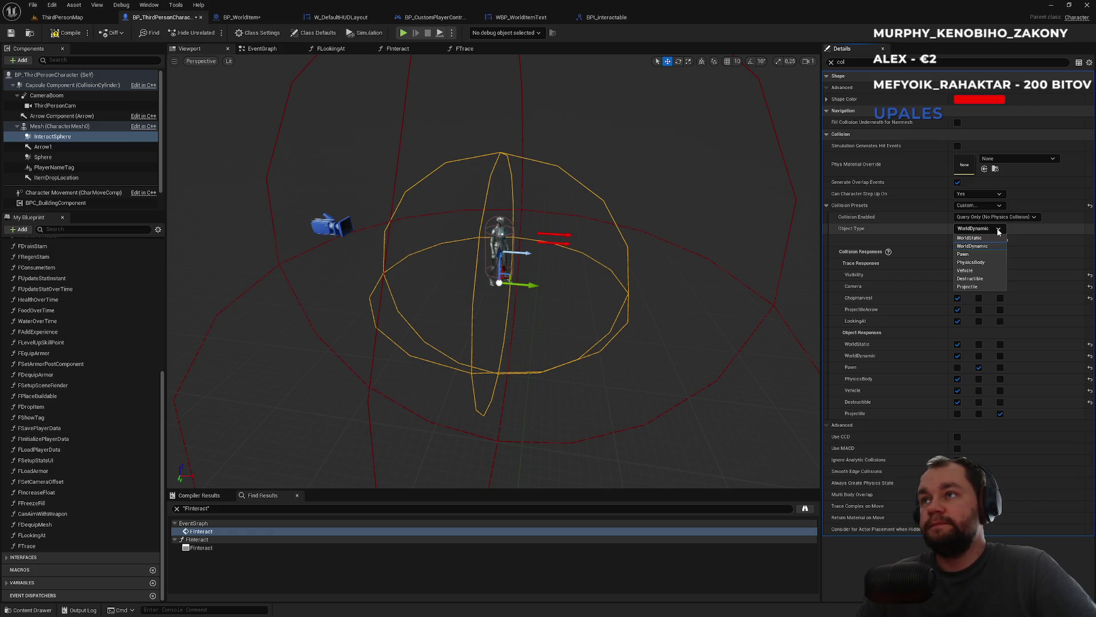
{"action": "left_click", "coordinate": [998, 230]}
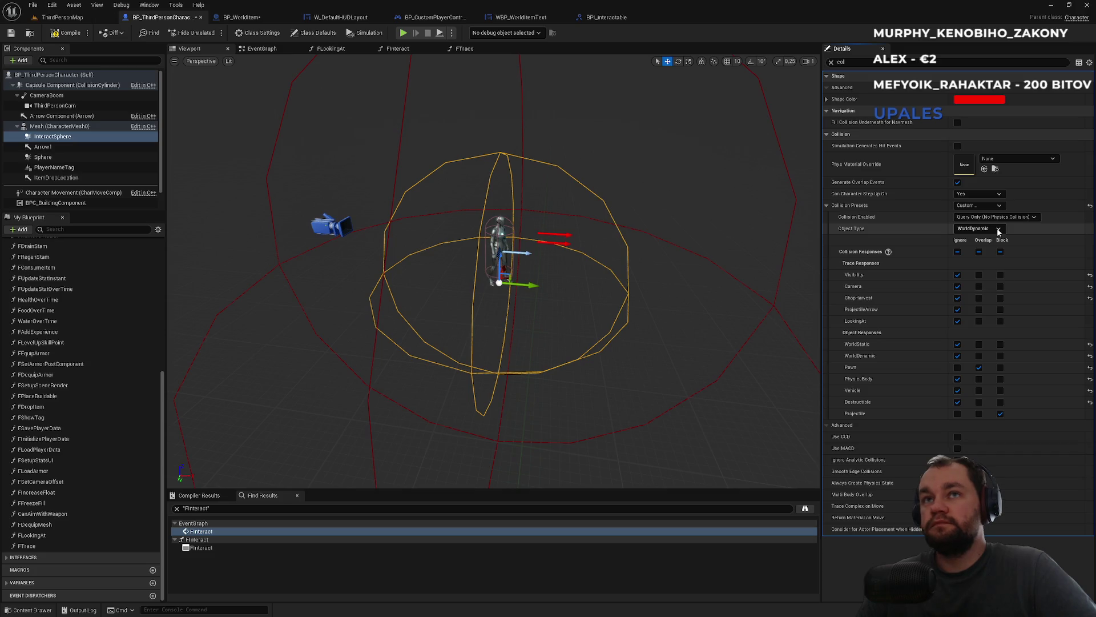
{"action": "left_click", "coordinate": [998, 229]}
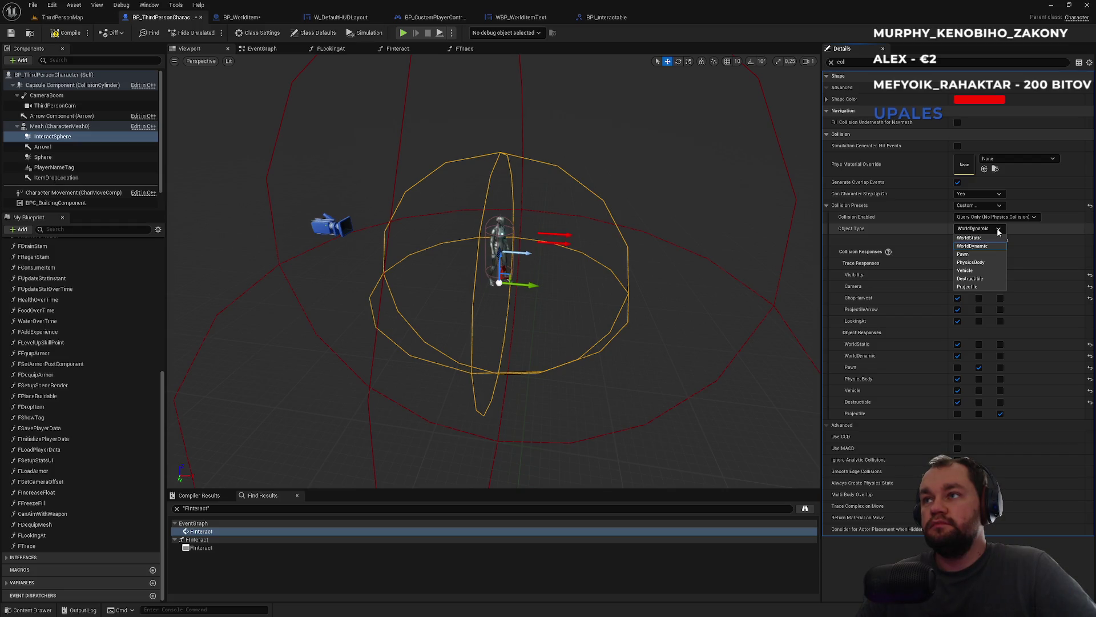
{"action": "left_click", "coordinate": [999, 230]}
{"action": "left_click", "coordinate": [993, 229]}
{"action": "left_click", "coordinate": [984, 230]}
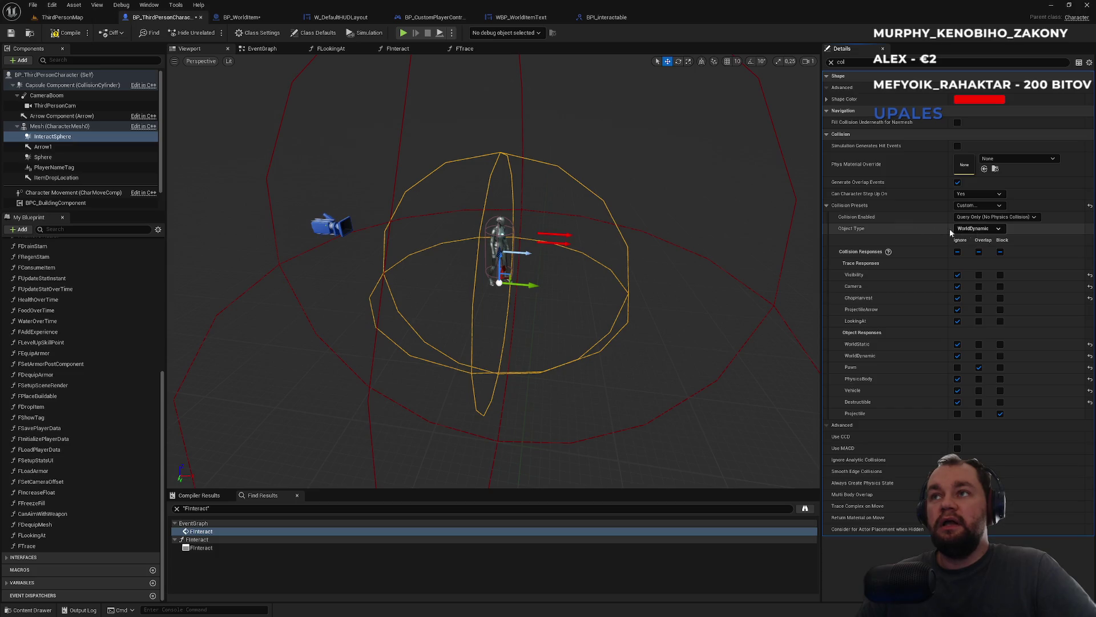
{"action": "left_click", "coordinate": [52, 5]}
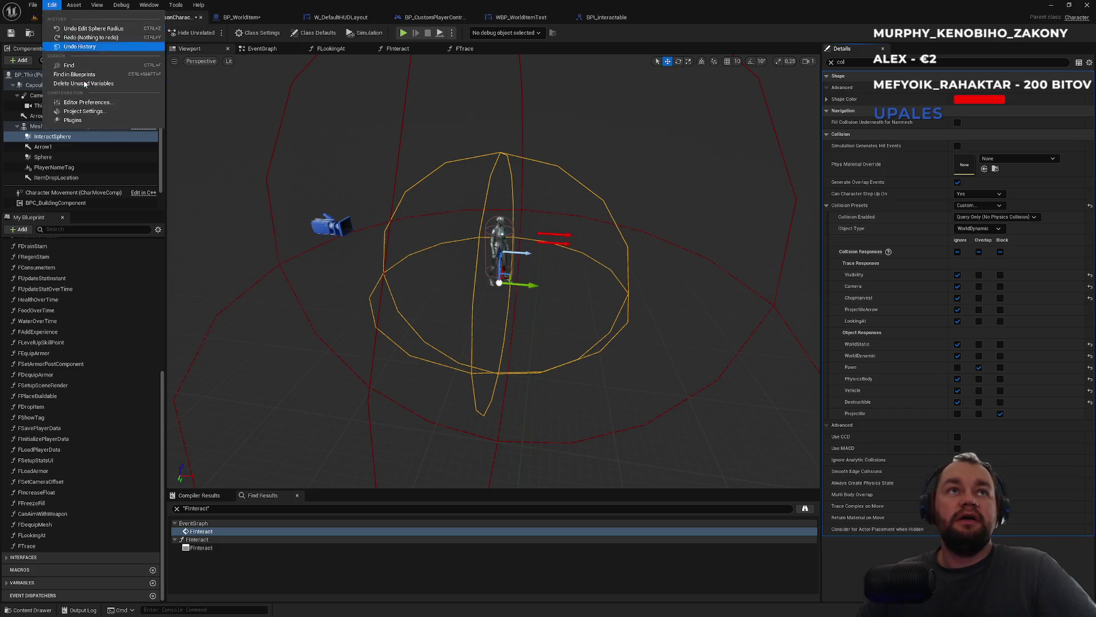
{"action": "left_click", "coordinate": [73, 112]}
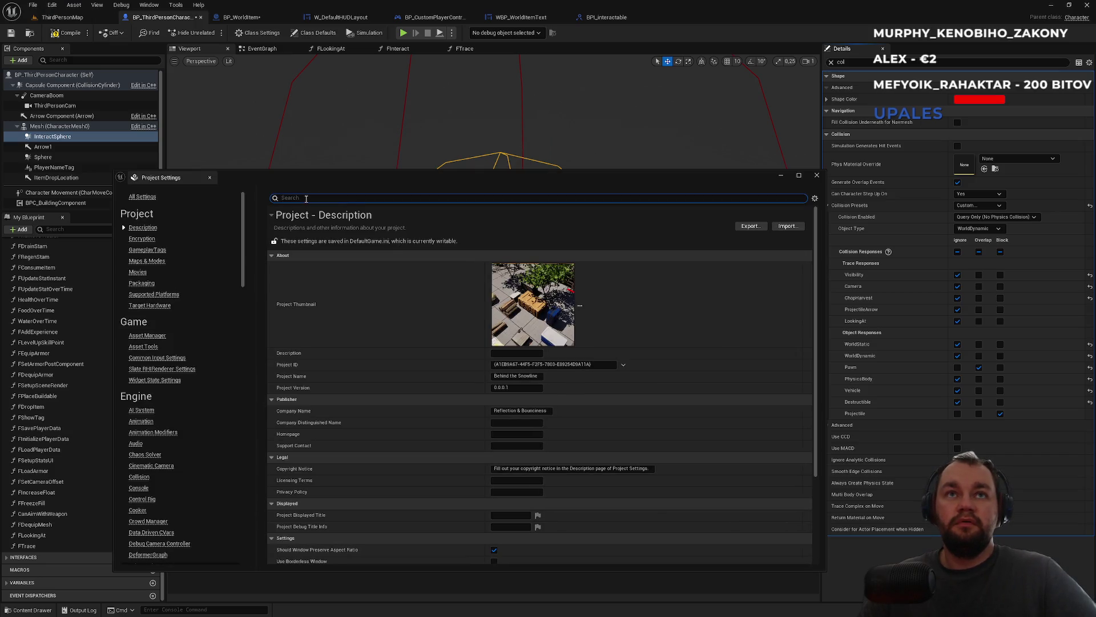
- Search Project Settings for trace channels and cancel a new trace channel
{"action": "left_click", "coordinate": [306, 198]}
{"action": "type", "text": "trace"}
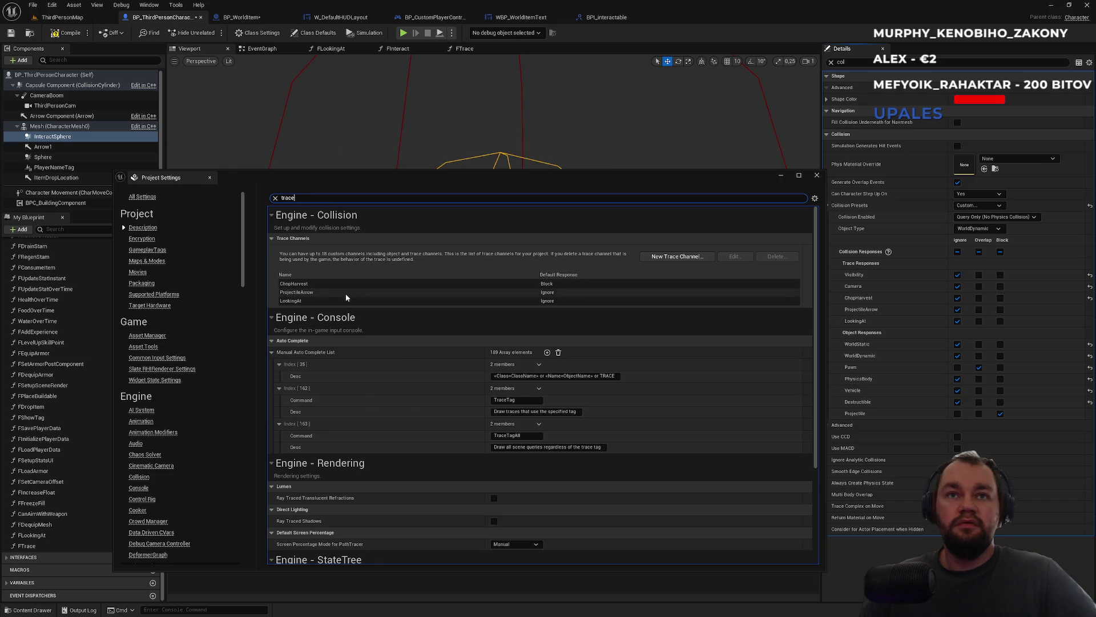
{"action": "left_click", "coordinate": [660, 261]}
{"action": "left_click", "coordinate": [579, 328]}
{"action": "scroll", "coordinate": [347, 302], "scroll_direction": "down", "scroll_amount": 2}
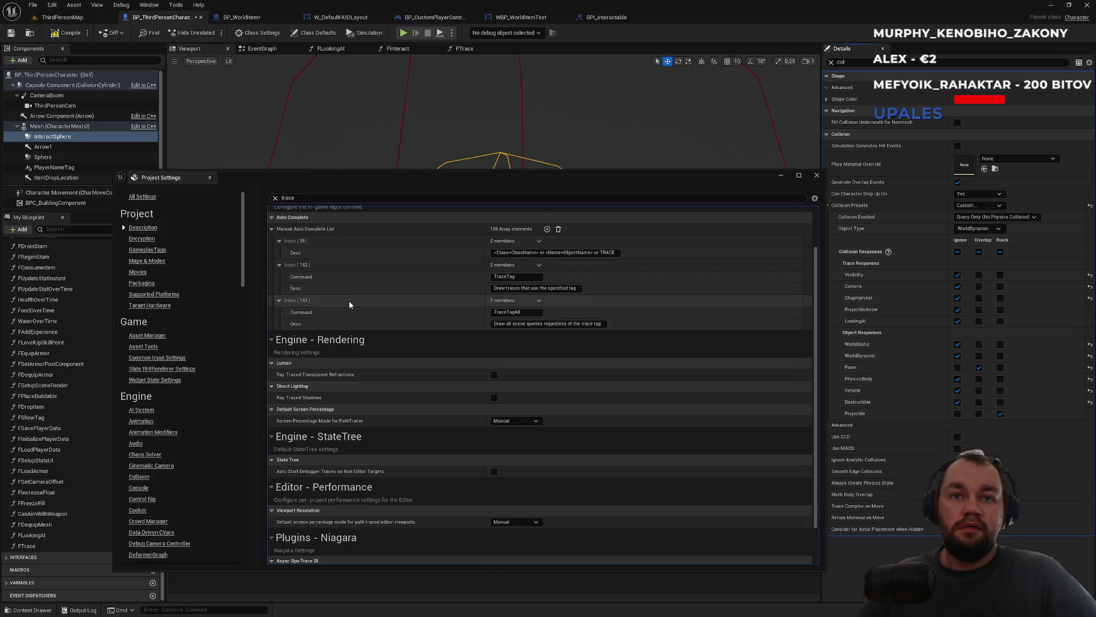
{"action": "scroll", "coordinate": [367, 286], "scroll_direction": "up", "scroll_amount": 4}
- Add the InteractAround object channel with default response Ignore and save
{"action": "double_click", "coordinate": [300, 197]}
{"action": "type", "text": "object t"}
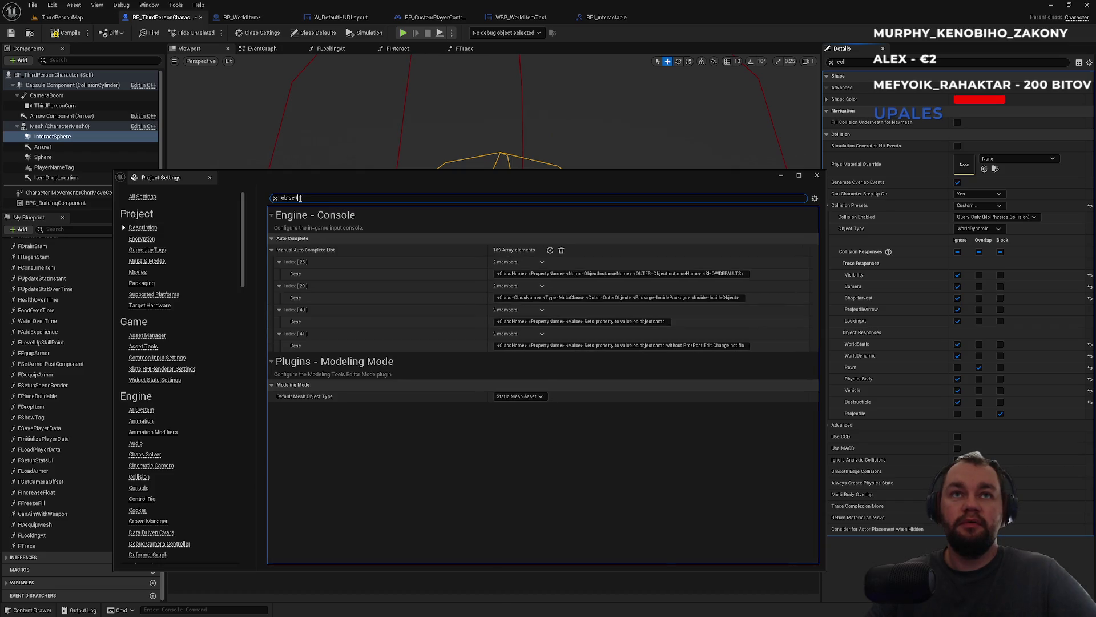
{"action": "left_click", "coordinate": [684, 258]}
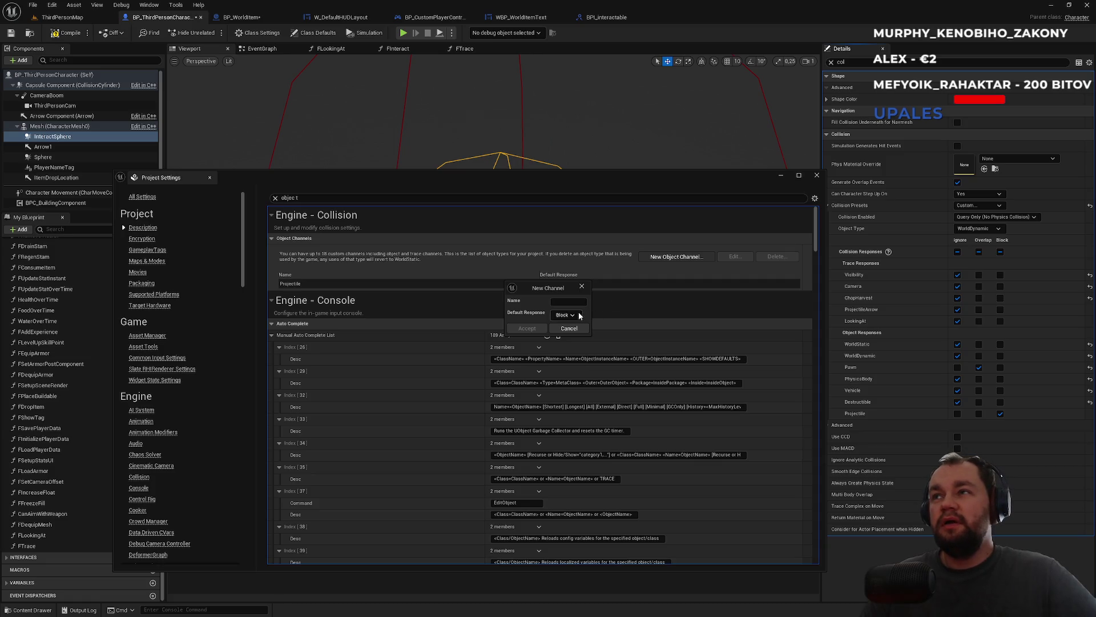
{"action": "left_click", "coordinate": [575, 318]}
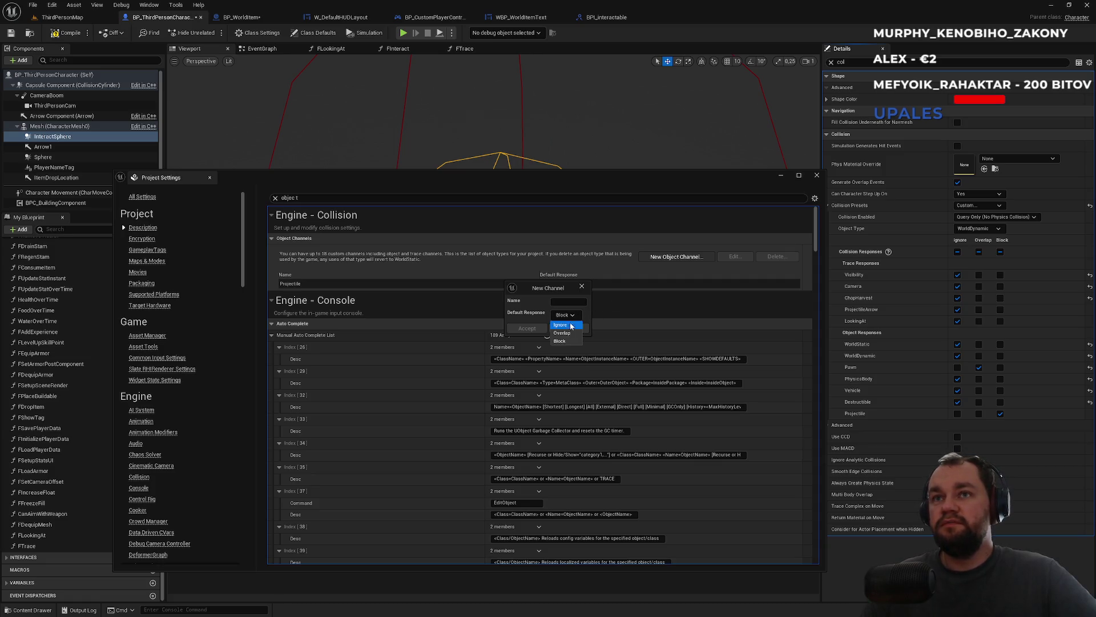
{"action": "left_click", "coordinate": [566, 325]}
{"action": "type", "text": "InteractAround"}
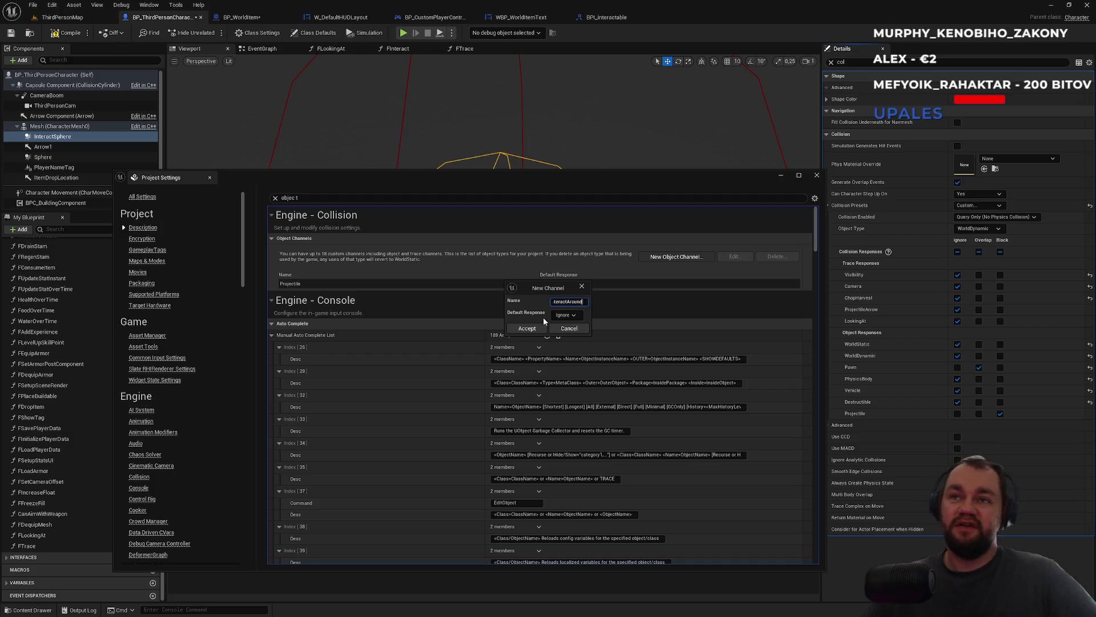
{"action": "left_click", "coordinate": [527, 329]}
{"action": "key", "text": "ctrl+s"}
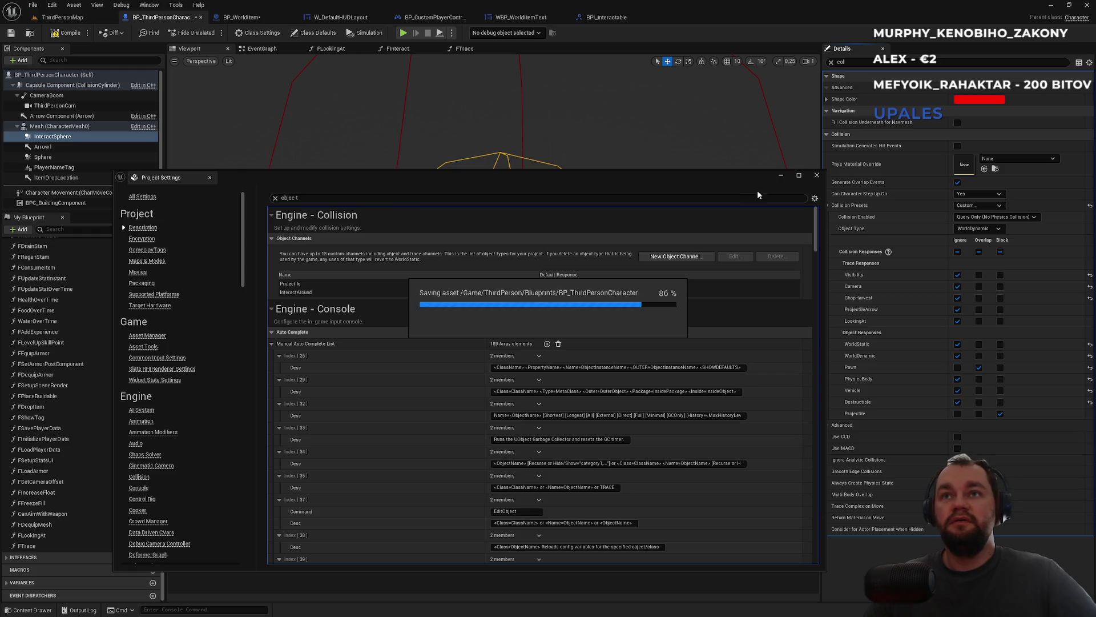
{"action": "left_click", "coordinate": [817, 176]}
- Compile the character Blueprint and set InteractSphere's Object Type to InteractAround
{"action": "left_click", "coordinate": [971, 229]}
{"action": "left_click", "coordinate": [972, 246]}
{"action": "left_click", "coordinate": [66, 33]}
{"action": "left_click", "coordinate": [977, 229]}
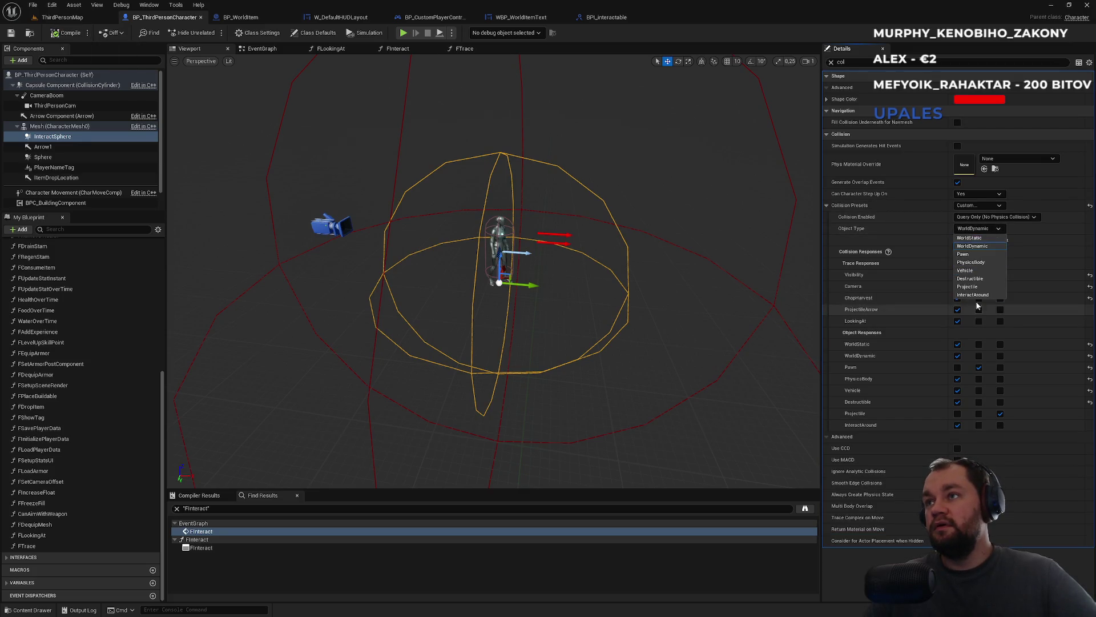
{"action": "left_click", "coordinate": [973, 294]}
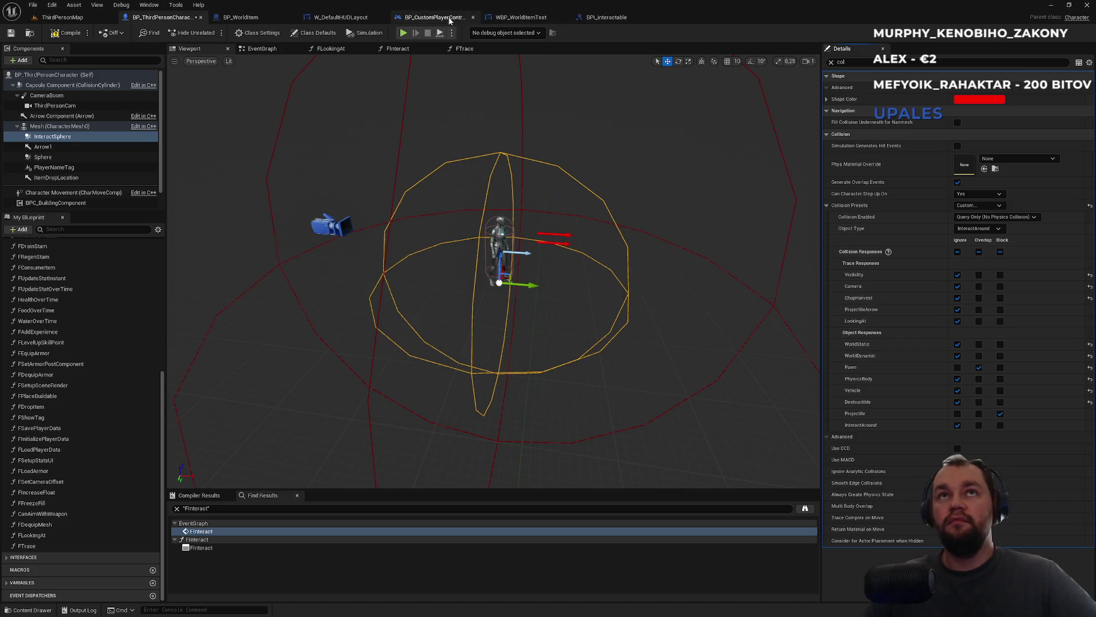
{"action": "left_click", "coordinate": [261, 20]}
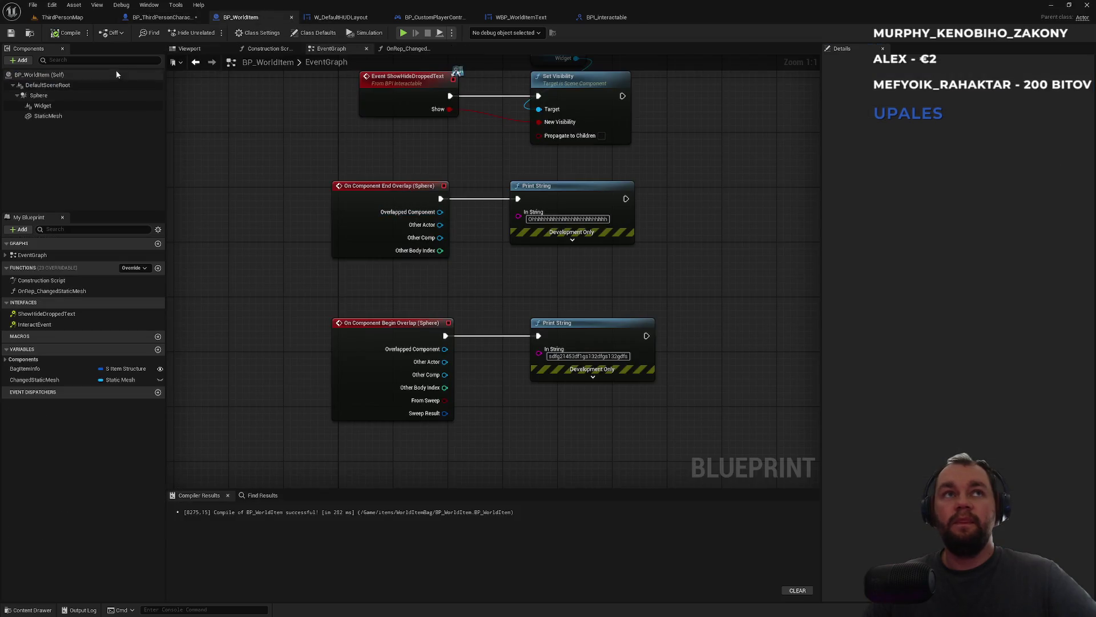
- Set InteractSphere to overlap WorldDynamic and the item's Sphere to overlap InteractAround
{"action": "left_click", "coordinate": [162, 17]}
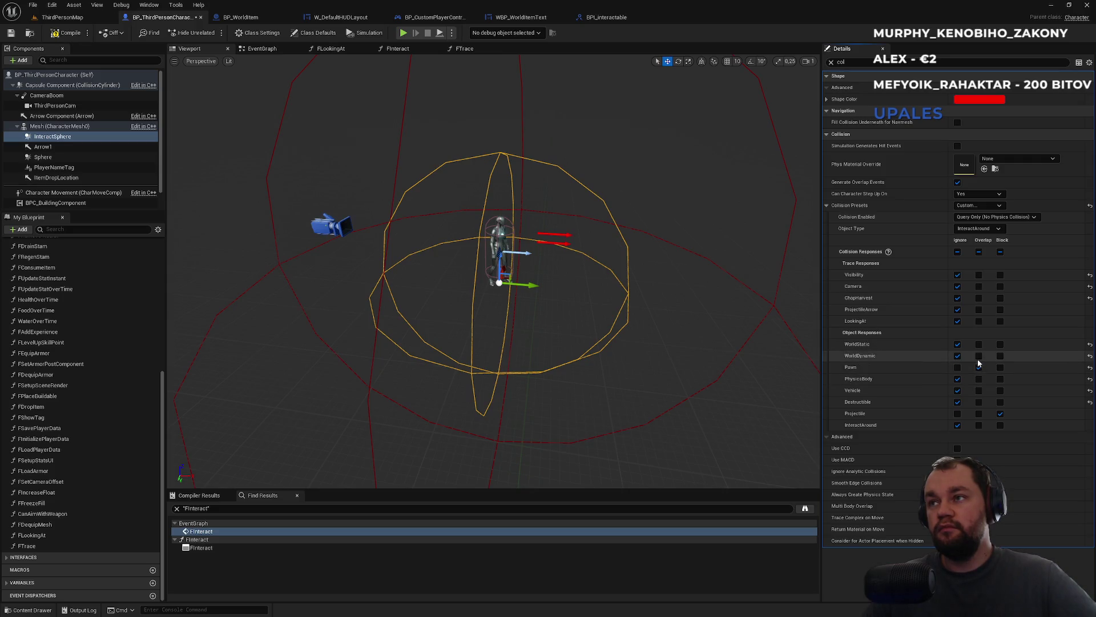
{"action": "left_click", "coordinate": [257, 18]}
{"action": "left_click", "coordinate": [38, 95]}
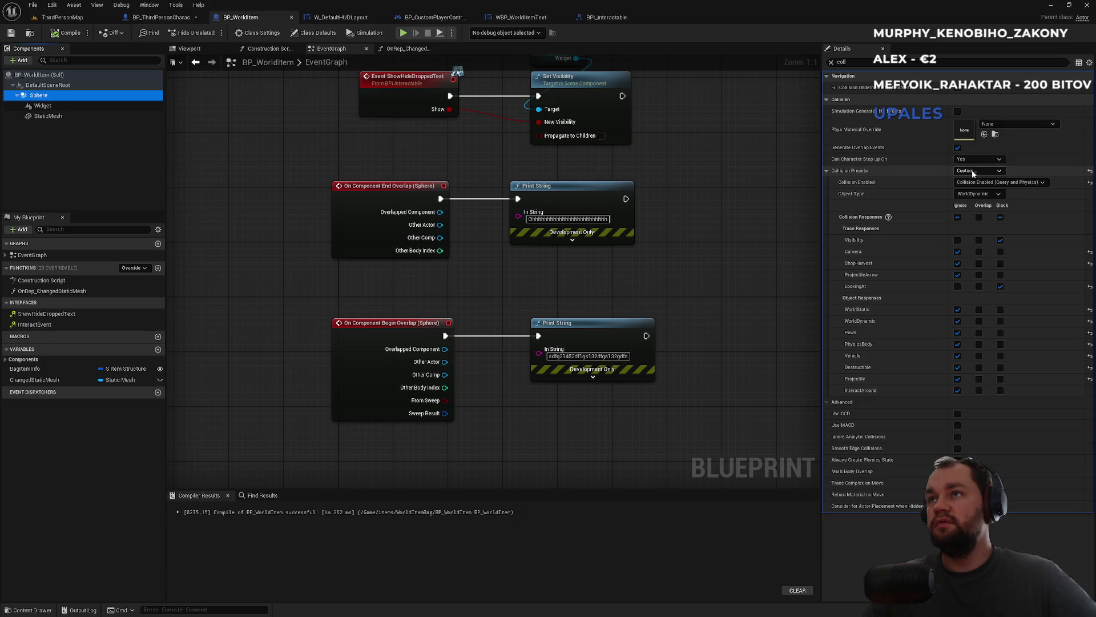
{"action": "left_click", "coordinate": [163, 17]}
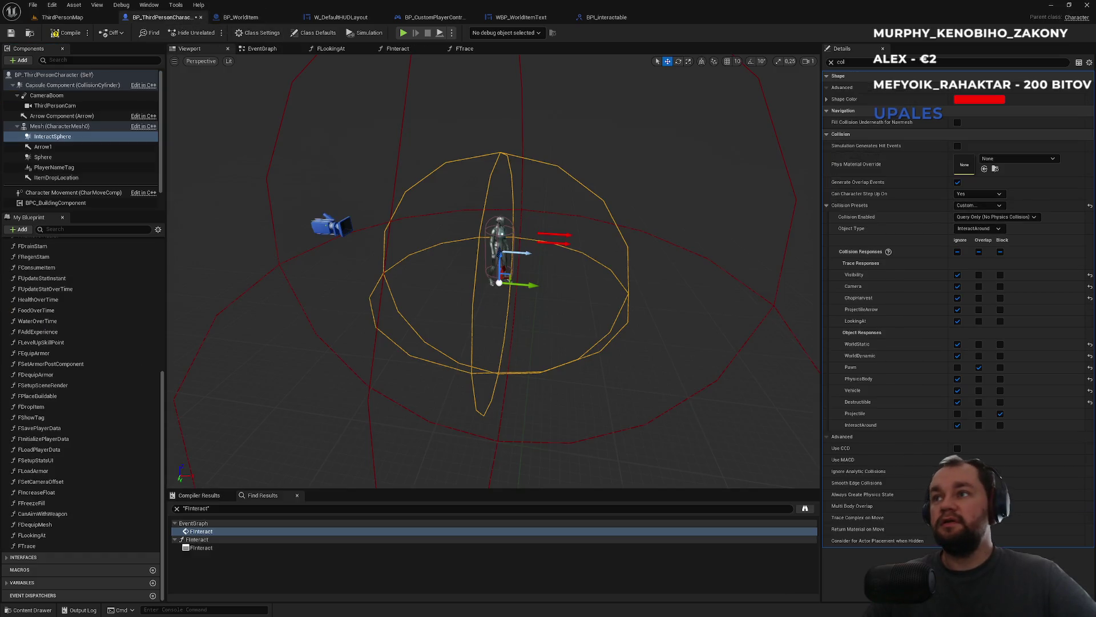
{"action": "left_click", "coordinate": [978, 356]}
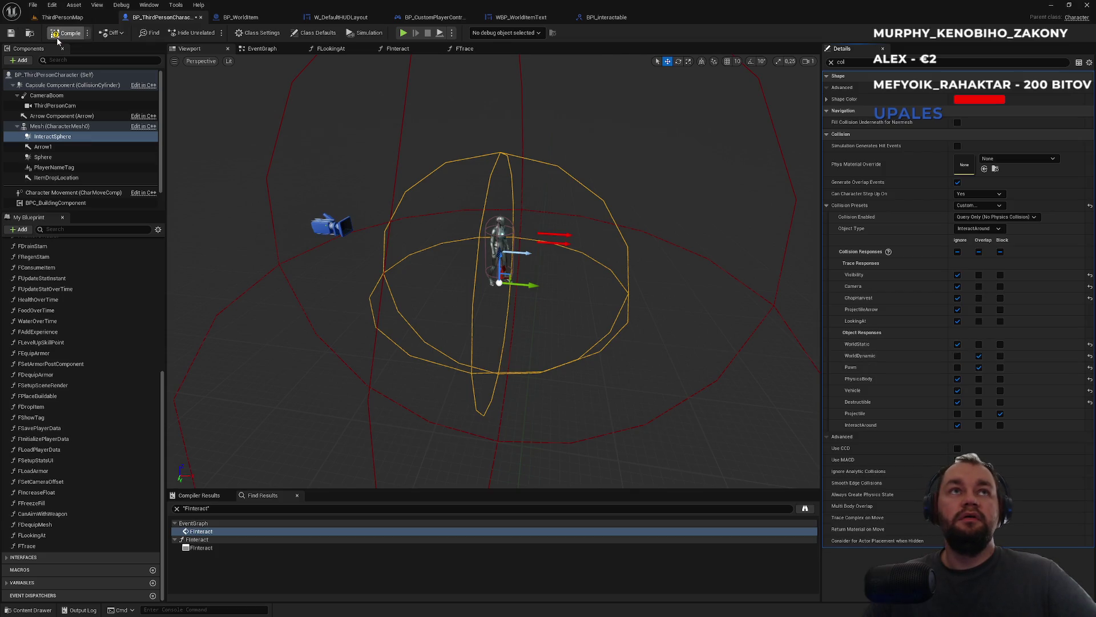
{"action": "left_click", "coordinate": [245, 18]}
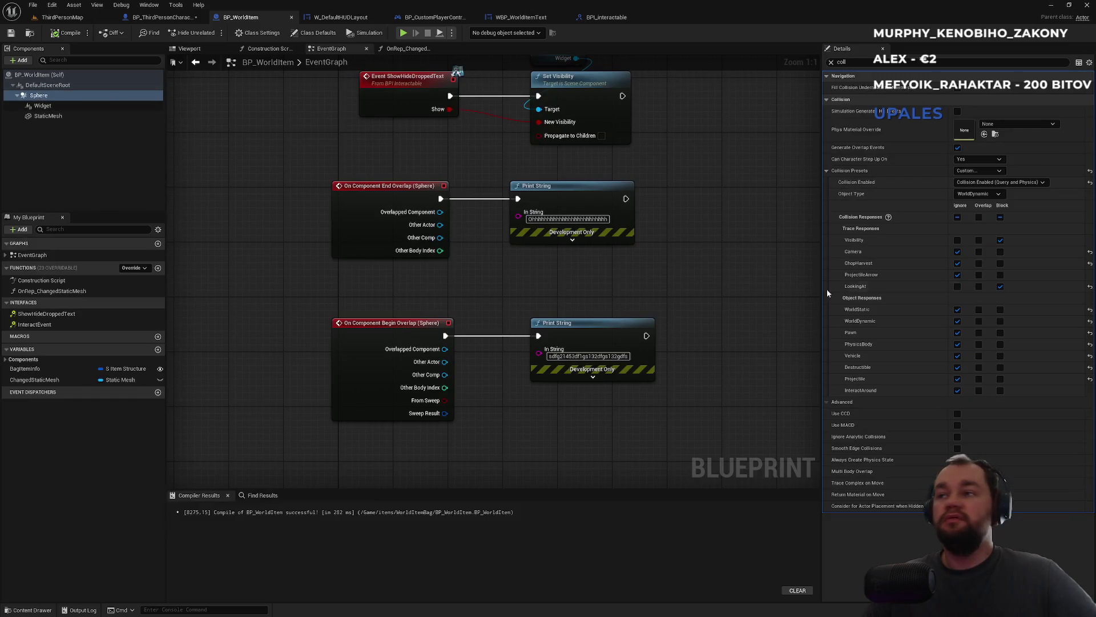
{"action": "left_click", "coordinate": [979, 391]}
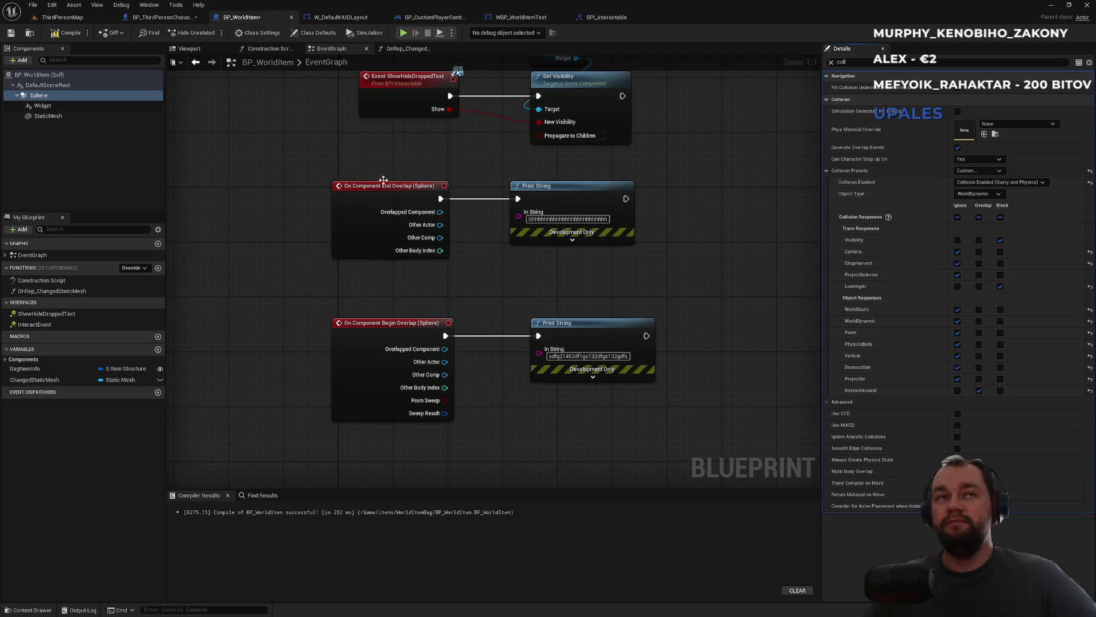
- Play-test ThirdPersonMap by dropping an inventory item and walking around it
{"action": "left_click", "coordinate": [63, 17]}
{"action": "left_click", "coordinate": [212, 33]}
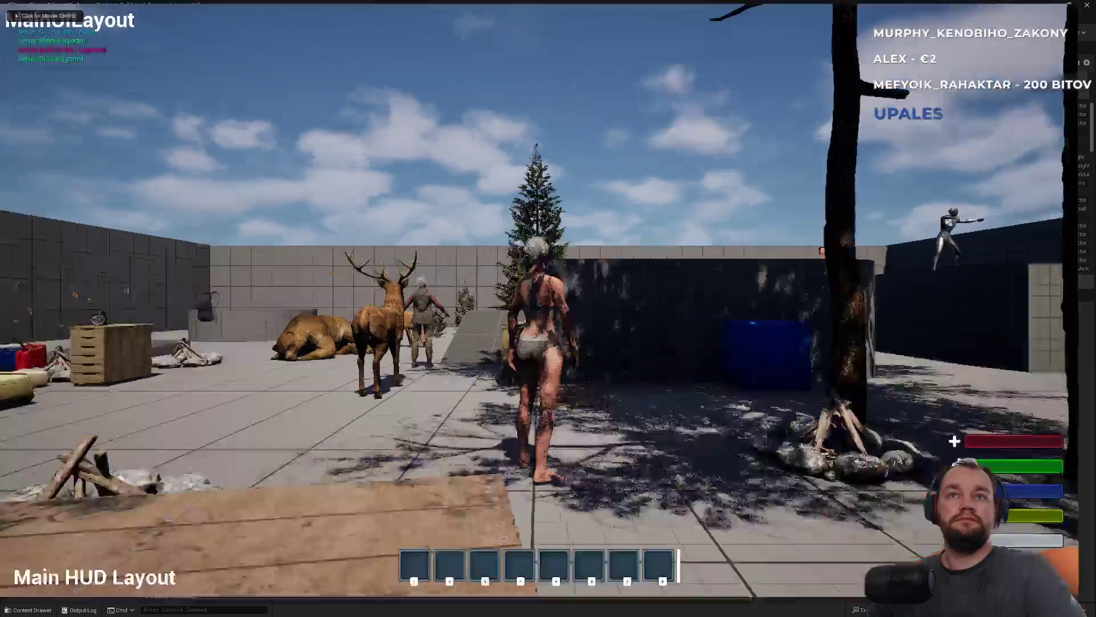
{"action": "left_click", "coordinate": [548, 309]}
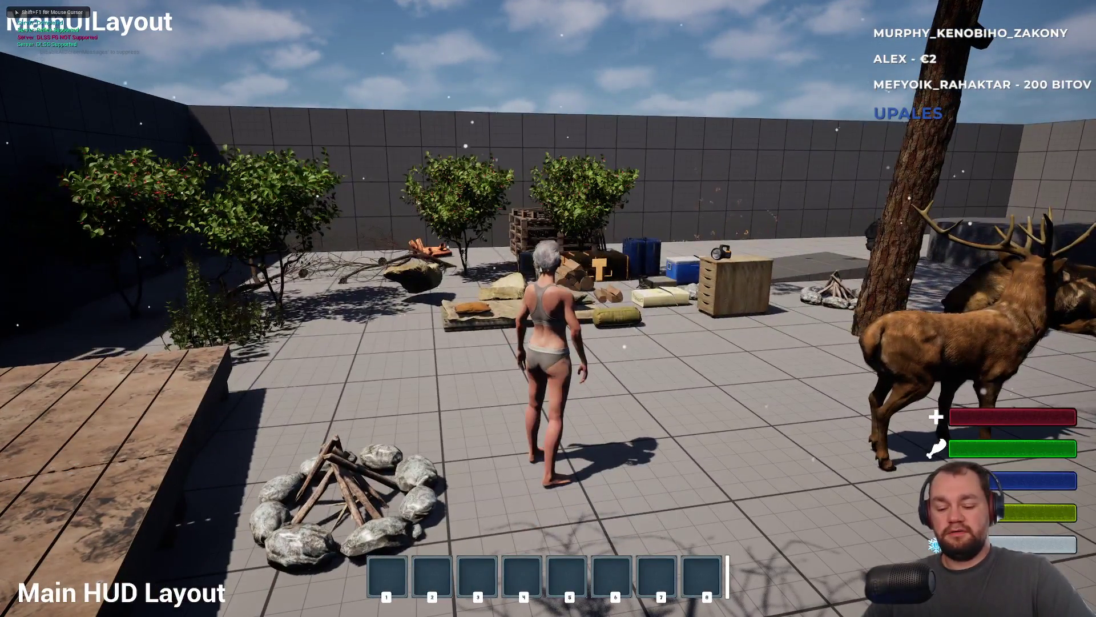
{"action": "key", "text": "i"}
{"action": "right_click", "coordinate": [93, 247]}
{"action": "left_click", "coordinate": [125, 307]}
{"action": "key", "text": "i"}
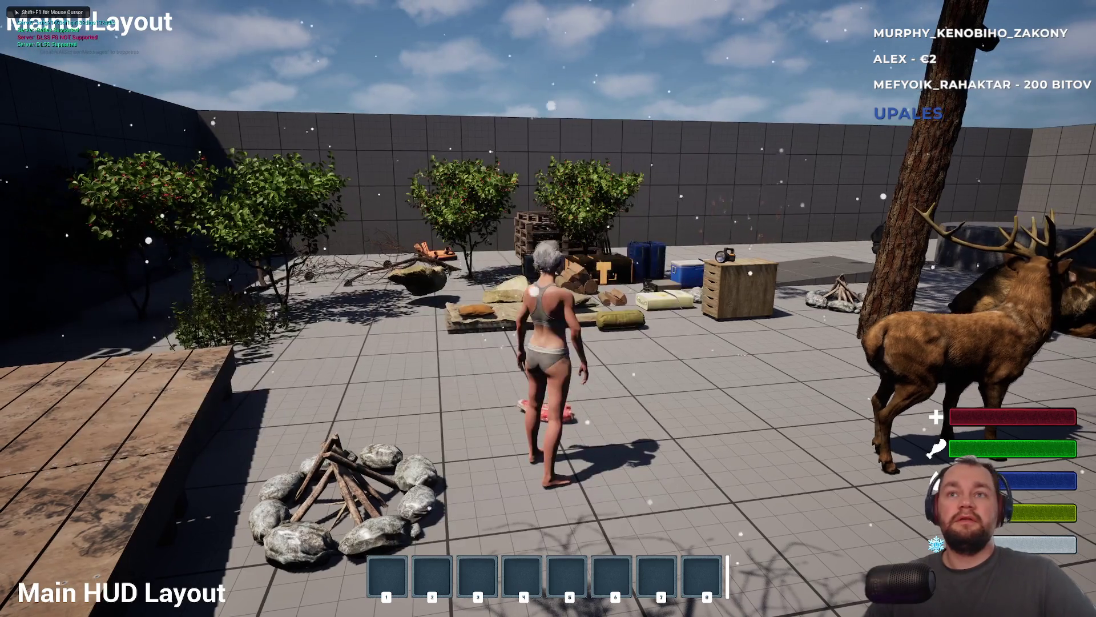
{"action": "key", "text": "s"}
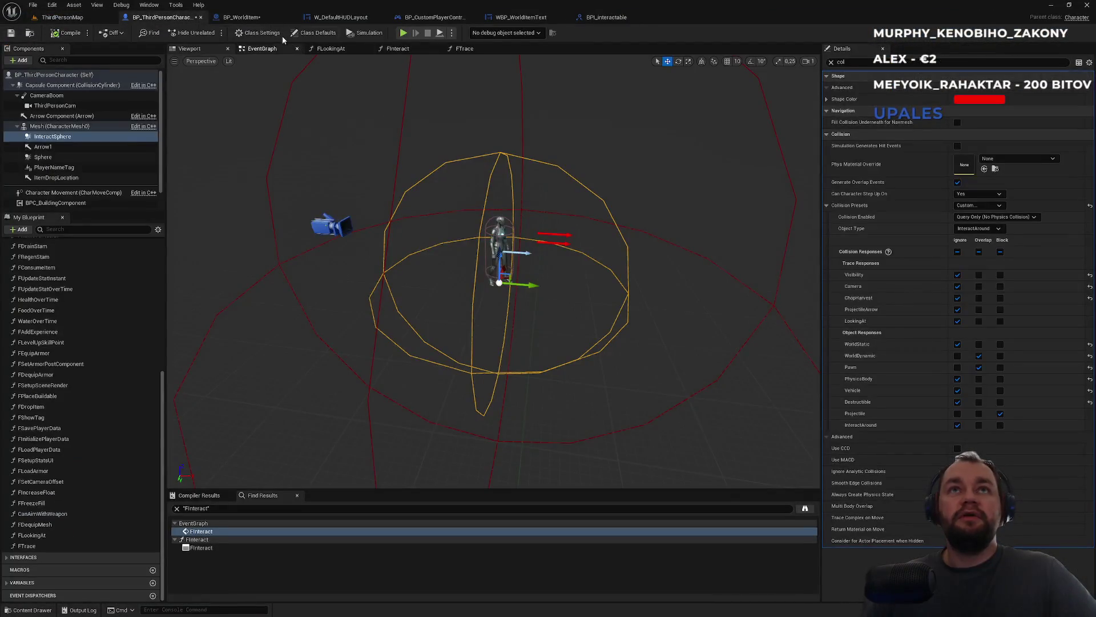
{"action": "left_click", "coordinate": [262, 18]}
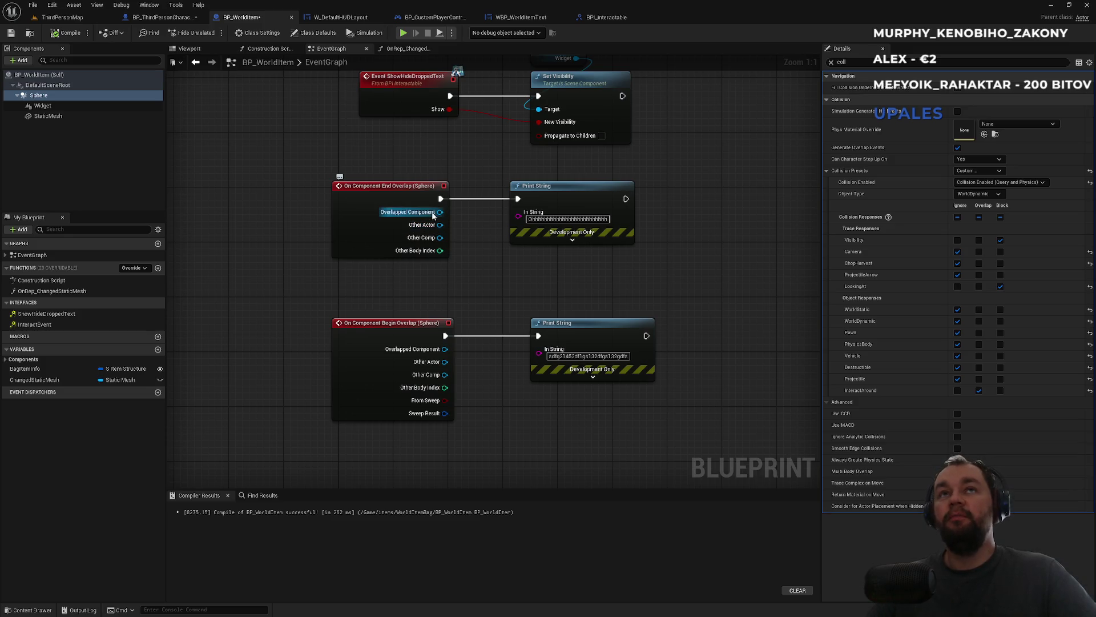
- Add a Get Collision Object Type == InteractAround check driving a Branch on End Overlap
{"action": "mouse_move", "coordinate": [433, 216]}
{"action": "left_mouse_down"}
{"action": "mouse_move", "coordinate": [539, 263]}
{"action": "mouse_move", "coordinate": [495, 278]}
{"action": "left_mouse_up"}
{"action": "type", "text": "type"}
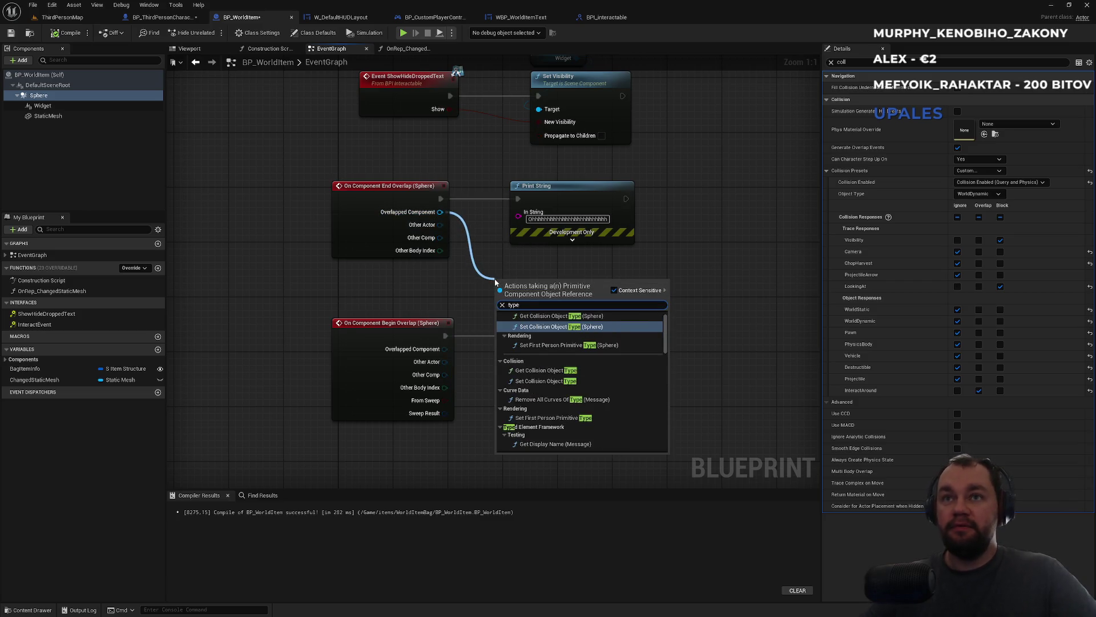
{"action": "scroll", "coordinate": [572, 365], "scroll_direction": "down", "scroll_amount": 2}
{"action": "scroll", "coordinate": [597, 371], "scroll_direction": "up", "scroll_amount": 2}
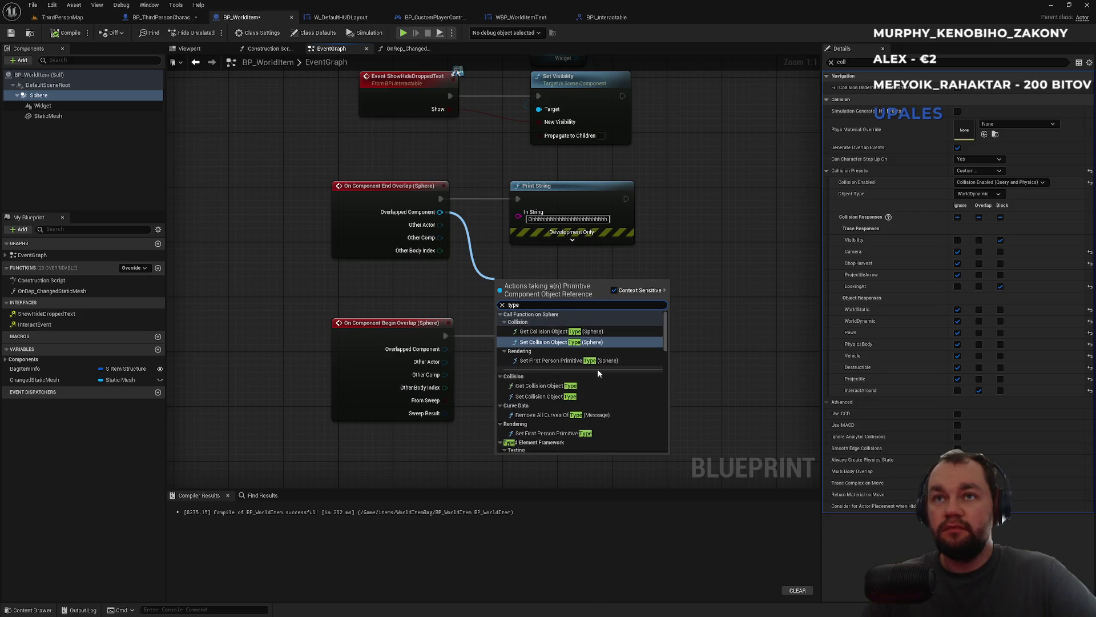
{"action": "left_click", "coordinate": [555, 332]}
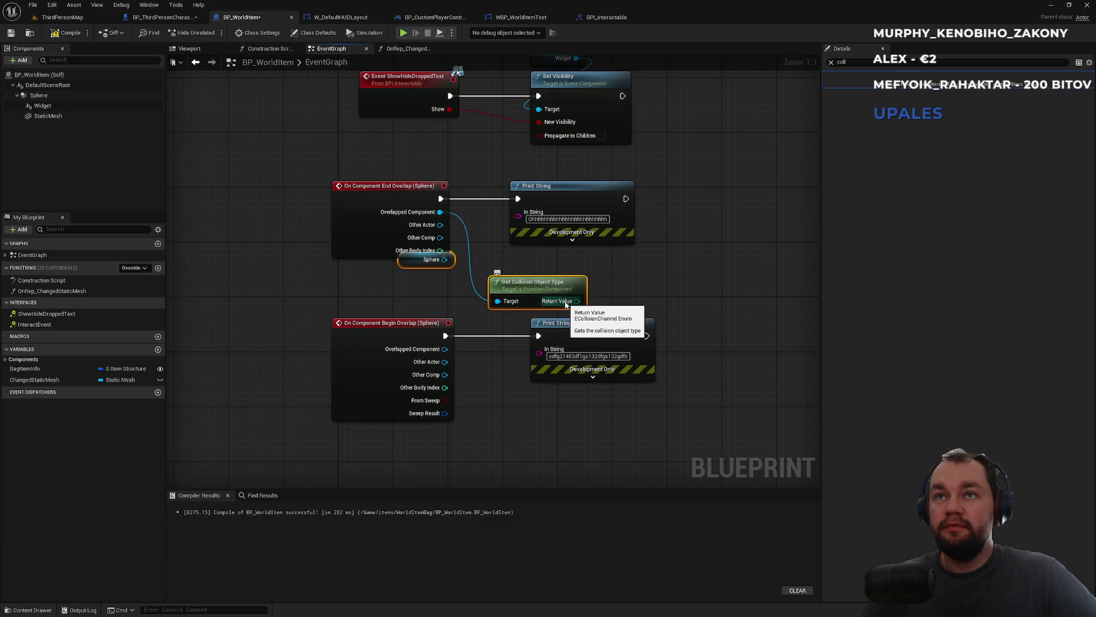
{"action": "left_click_drag", "start_coordinate": [565, 304], "coordinate": [643, 280]}
{"action": "type", "text": "=="}
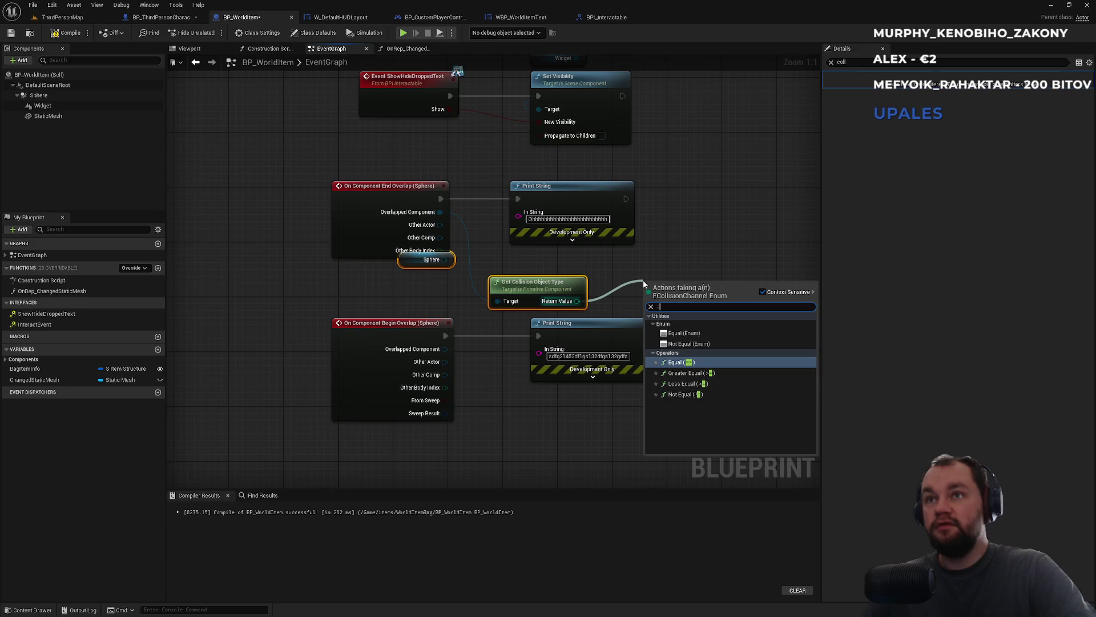
{"action": "key", "text": "Return"}
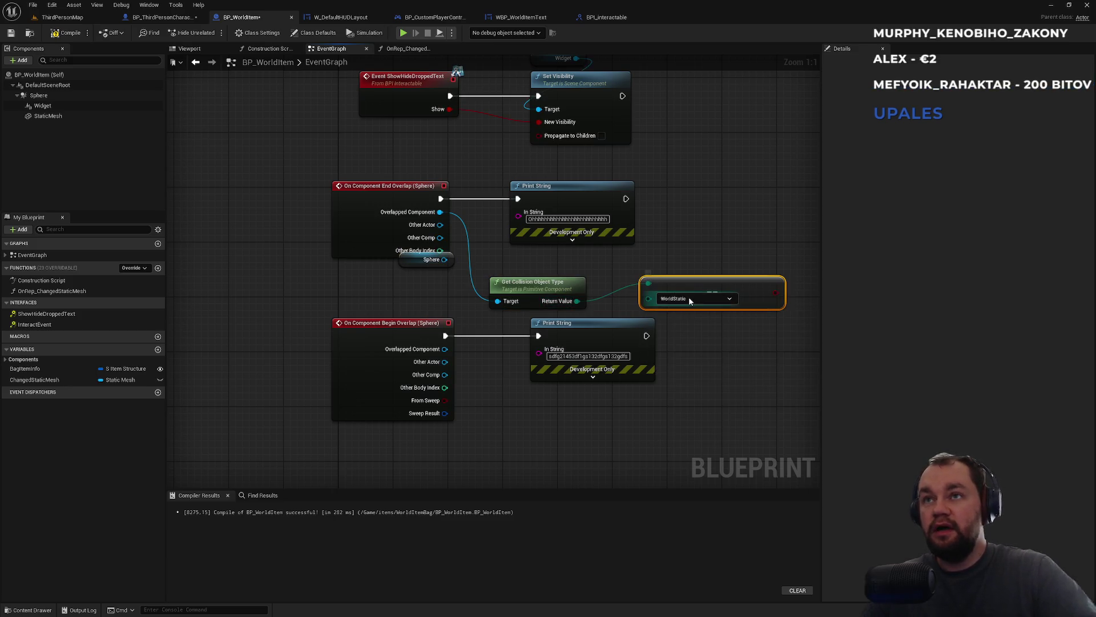
{"action": "left_click", "coordinate": [689, 298]}
{"action": "left_click", "coordinate": [676, 374]}
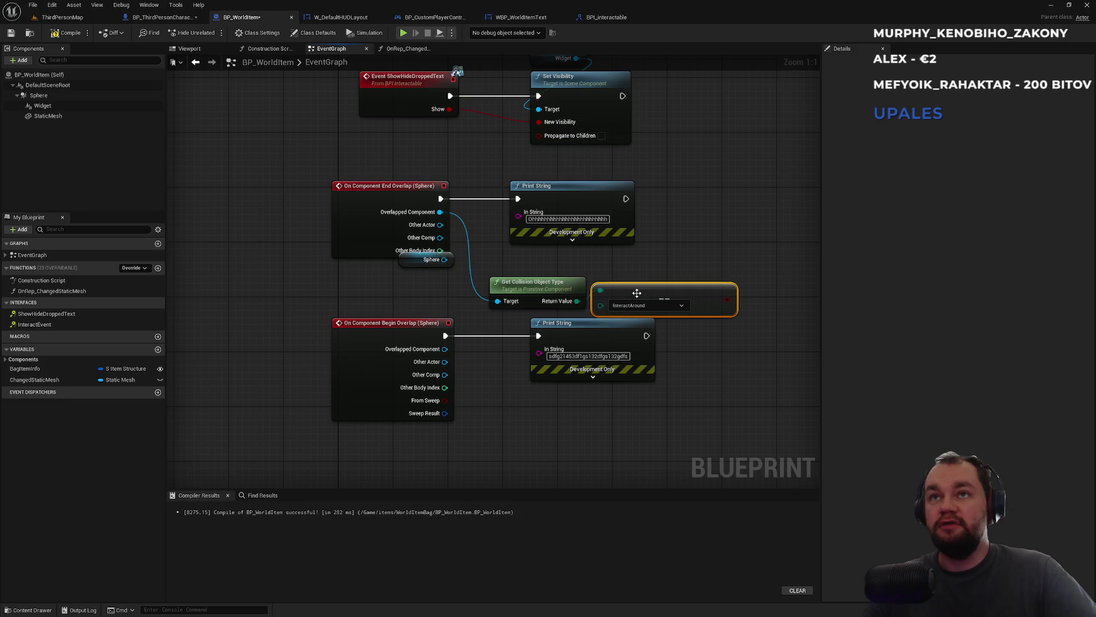
{"action": "left_click_drag", "start_coordinate": [693, 246], "coordinate": [538, 286]}
{"action": "mouse_move", "coordinate": [585, 334]}
{"action": "left_mouse_down"}
{"action": "mouse_move", "coordinate": [577, 354]}
{"action": "mouse_move", "coordinate": [618, 304]}
{"action": "mouse_move", "coordinate": [357, 237]}
{"action": "mouse_move", "coordinate": [291, 241]}
{"action": "mouse_move", "coordinate": [364, 243]}
{"action": "mouse_move", "coordinate": [624, 320]}
{"action": "mouse_move", "coordinate": [736, 325]}
{"action": "mouse_move", "coordinate": [363, 239]}
{"action": "mouse_move", "coordinate": [755, 231]}
{"action": "mouse_move", "coordinate": [770, 220]}
{"action": "left_mouse_up"}
{"action": "left_click", "coordinate": [647, 326]}
- Copy the InteractAround check to Begin Overlap, route Print String through its Branch, and play-test
{"action": "mouse_move", "coordinate": [378, 218]}
{"action": "left_mouse_down"}
{"action": "mouse_move", "coordinate": [561, 286]}
{"action": "mouse_move", "coordinate": [533, 249]}
{"action": "left_mouse_up"}
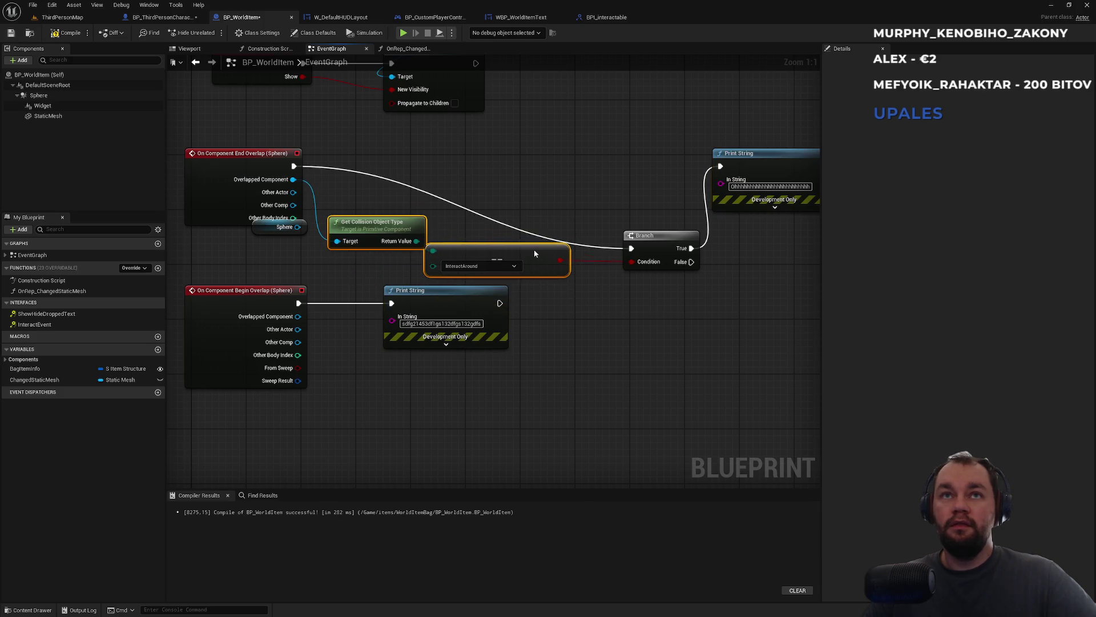
{"action": "left_click", "coordinate": [564, 211]}
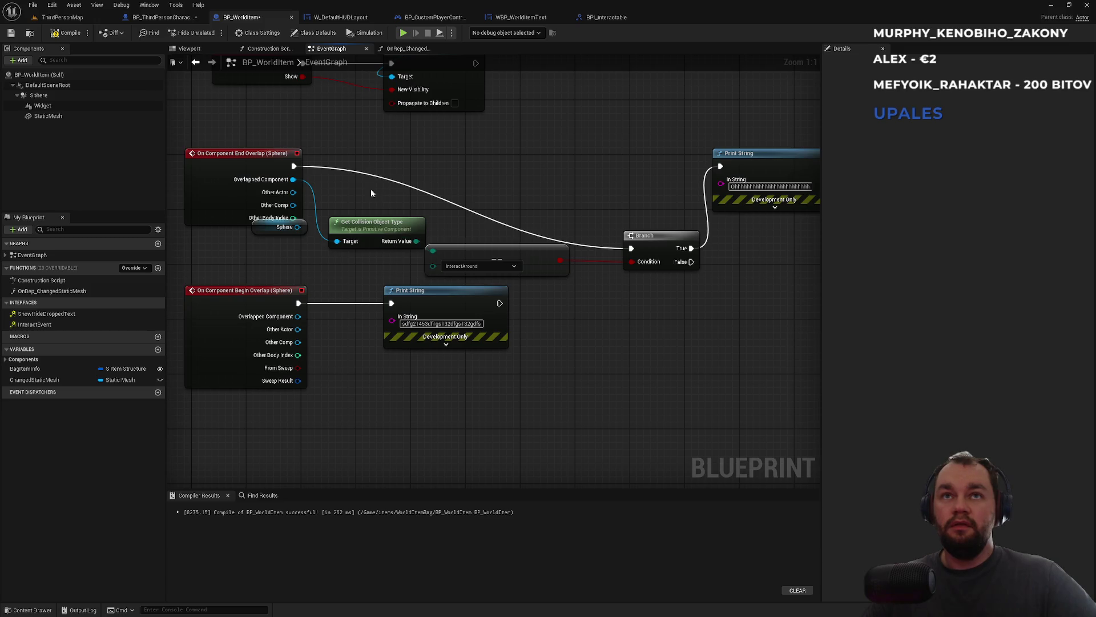
{"action": "left_click_drag", "start_coordinate": [371, 193], "coordinate": [529, 258]}
{"action": "left_click", "coordinate": [337, 448]}
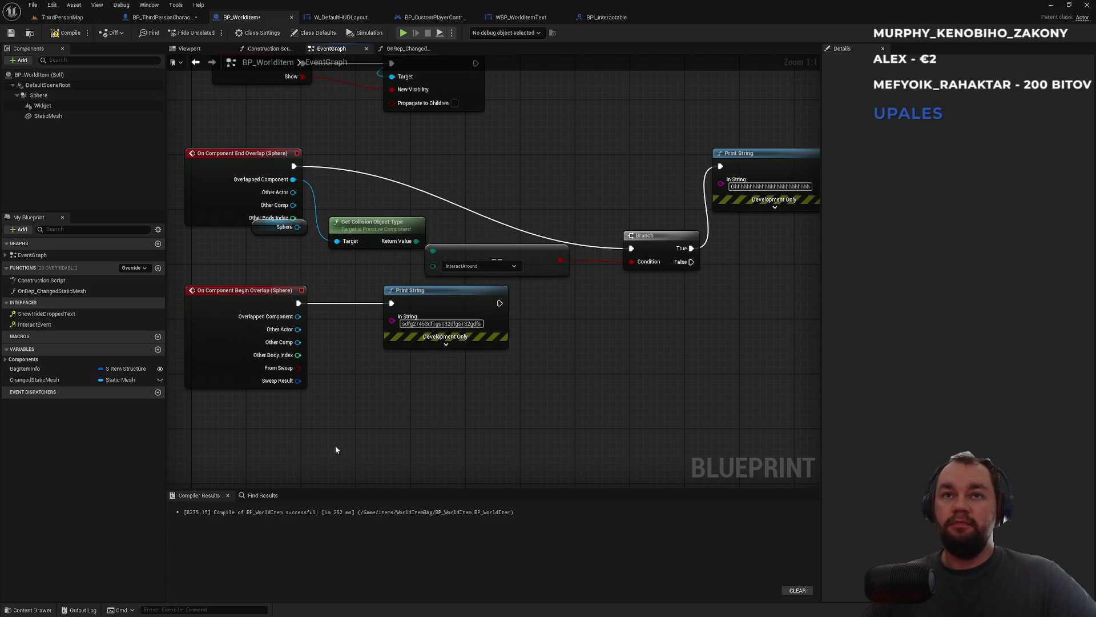
{"action": "left_click_drag", "start_coordinate": [320, 447], "coordinate": [389, 343]}
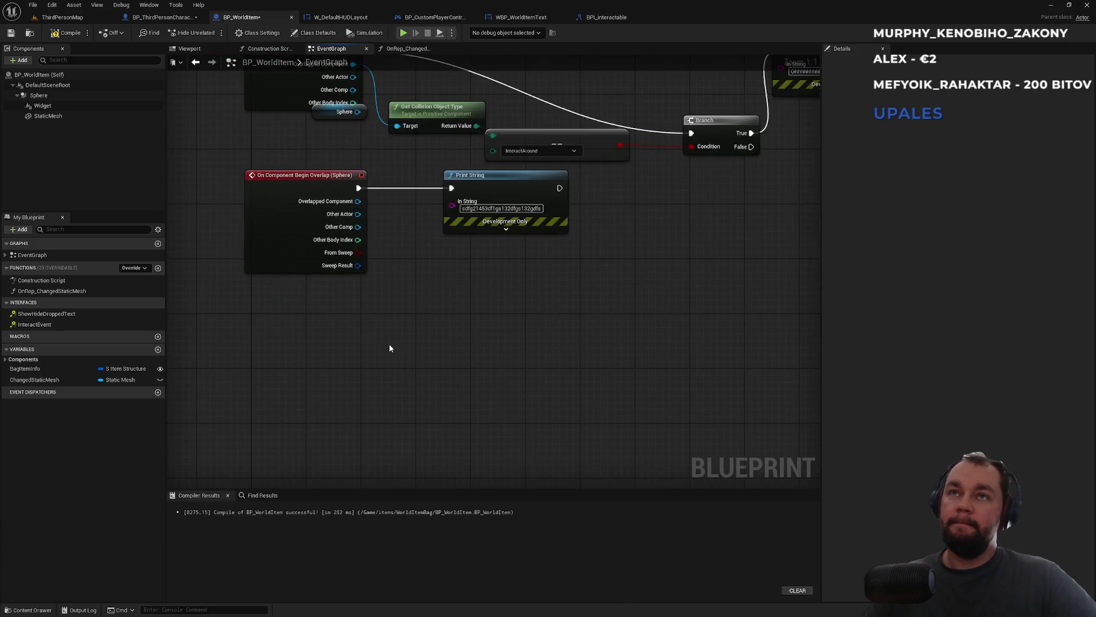
{"action": "key", "text": "ctrl+v"}
{"action": "left_click", "coordinate": [420, 299]}
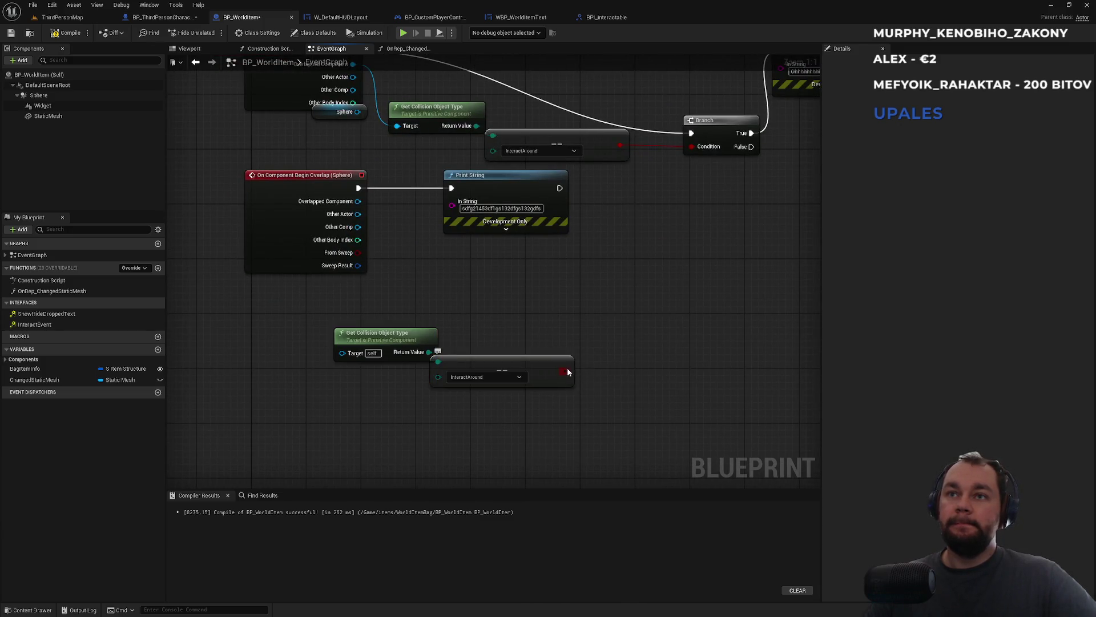
{"action": "left_click_drag", "start_coordinate": [567, 372], "coordinate": [622, 283]}
{"action": "type", "text": "branch"}
{"action": "key", "text": "Return"}
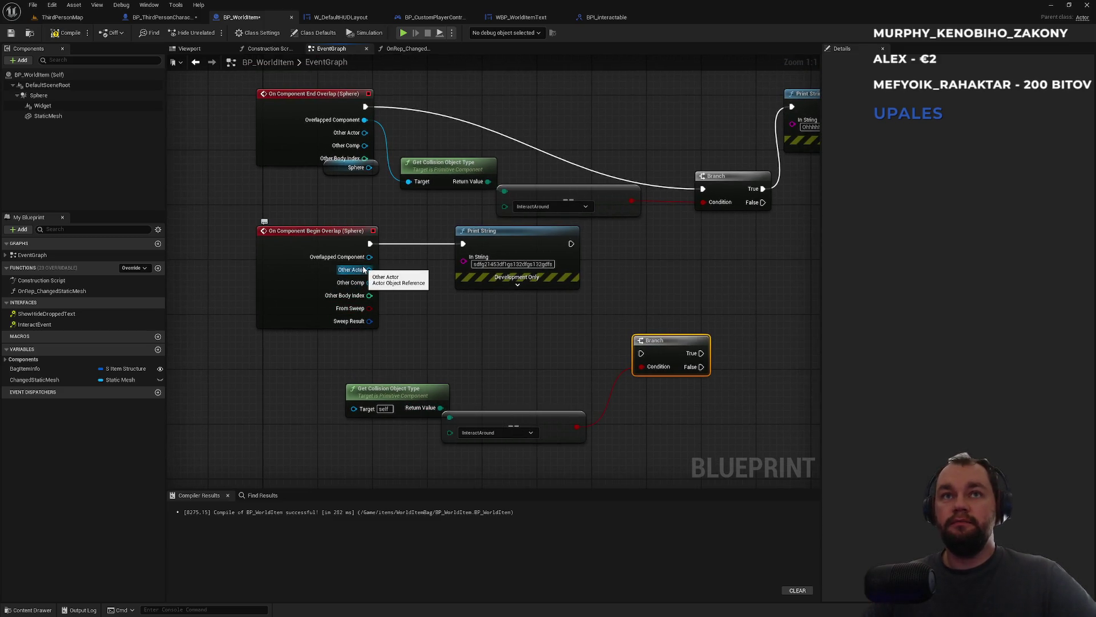
{"action": "mouse_move", "coordinate": [370, 256]}
{"action": "left_mouse_down"}
{"action": "mouse_move", "coordinate": [346, 419]}
{"action": "mouse_move", "coordinate": [360, 410]}
{"action": "left_mouse_up"}
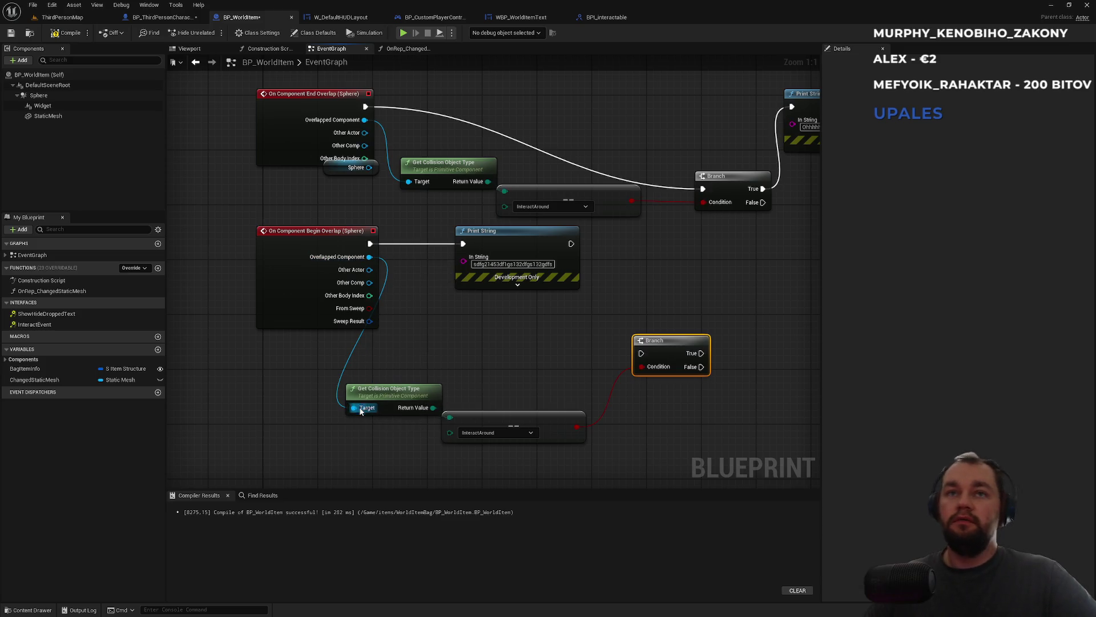
{"action": "left_click_drag", "start_coordinate": [642, 352], "coordinate": [370, 244]}
{"action": "left_click_drag", "start_coordinate": [701, 352], "coordinate": [463, 244]}
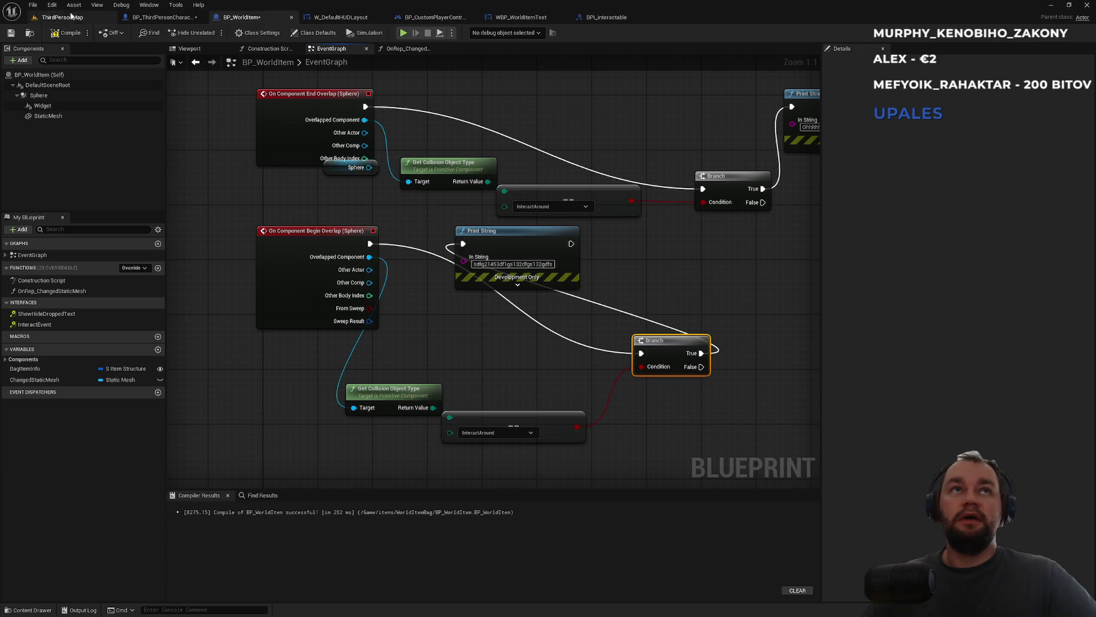
{"action": "left_click", "coordinate": [62, 17]}
{"action": "left_click", "coordinate": [213, 33]}
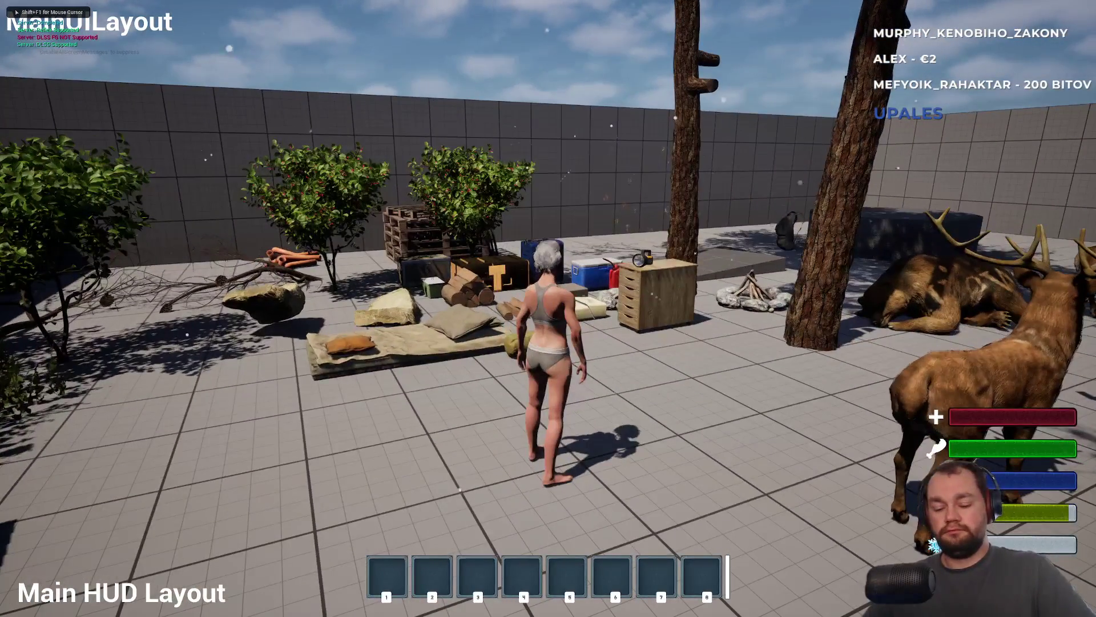
- Drop the meat stack in-game, walk away and back, then stop and reopen BP_WorldItem
{"action": "key", "text": "i"}
{"action": "right_click", "coordinate": [91, 253]}
{"action": "left_click", "coordinate": [109, 260]}
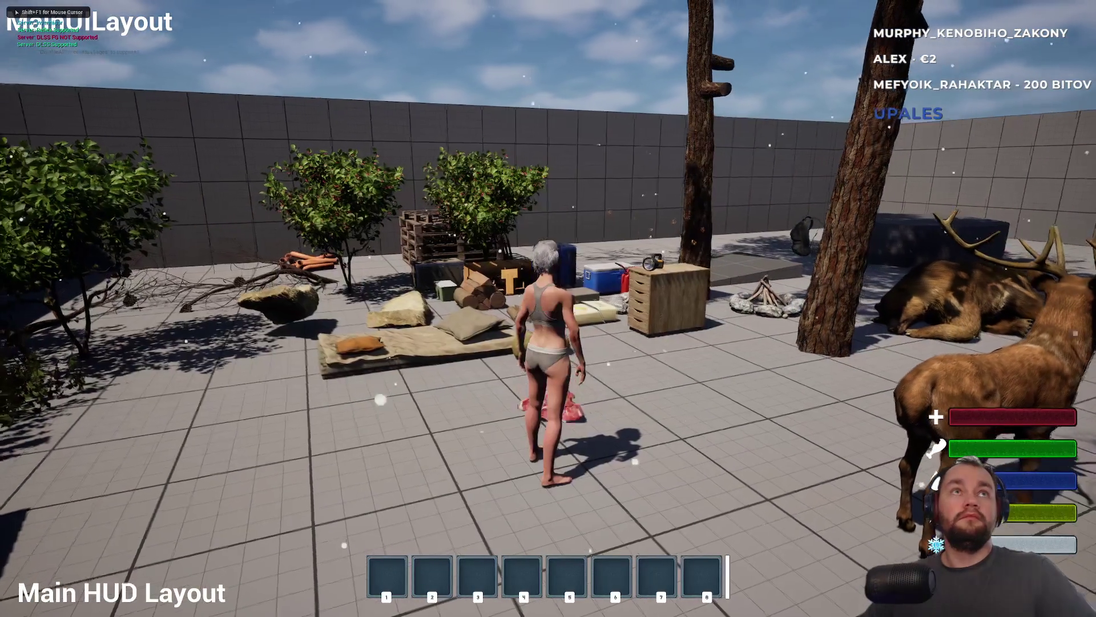
{"action": "key", "text": "w"}
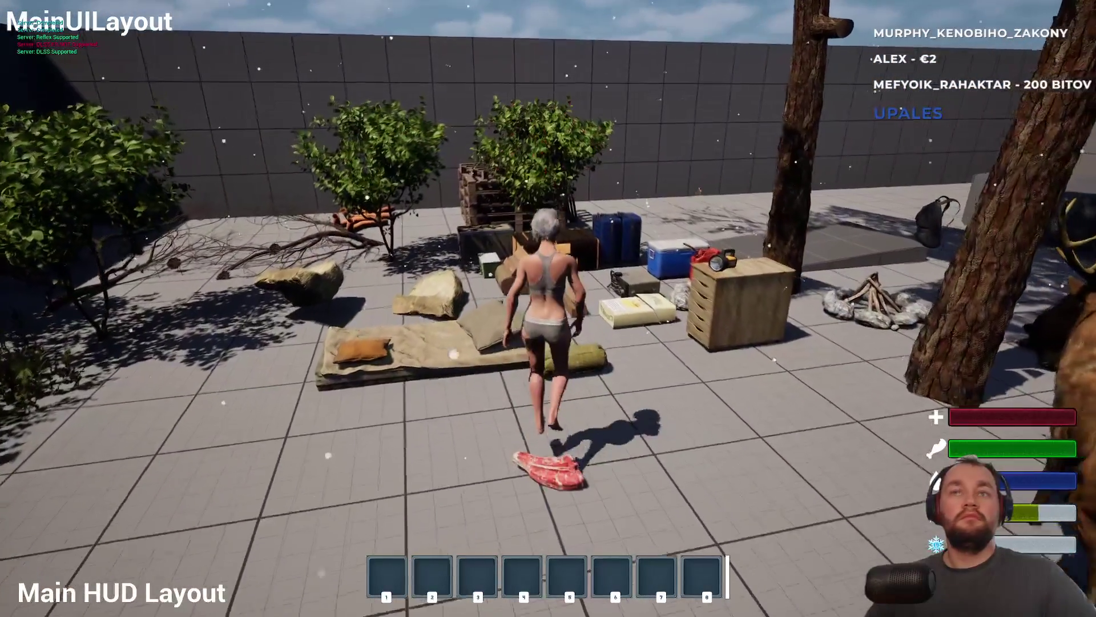
{"action": "key", "text": "s"}
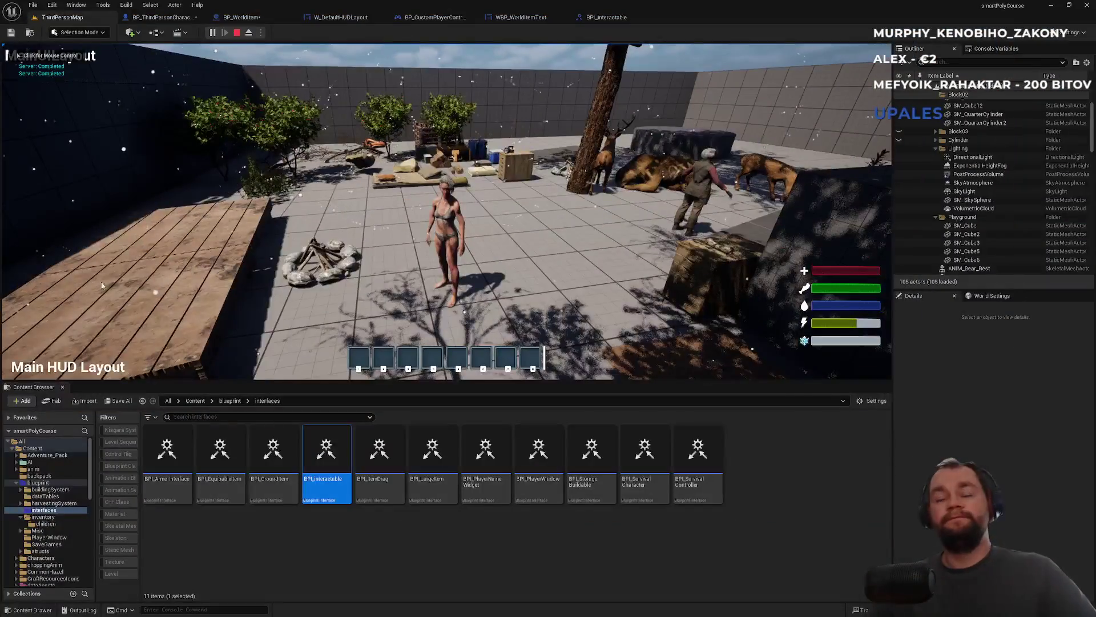
{"action": "key", "text": "Escape"}
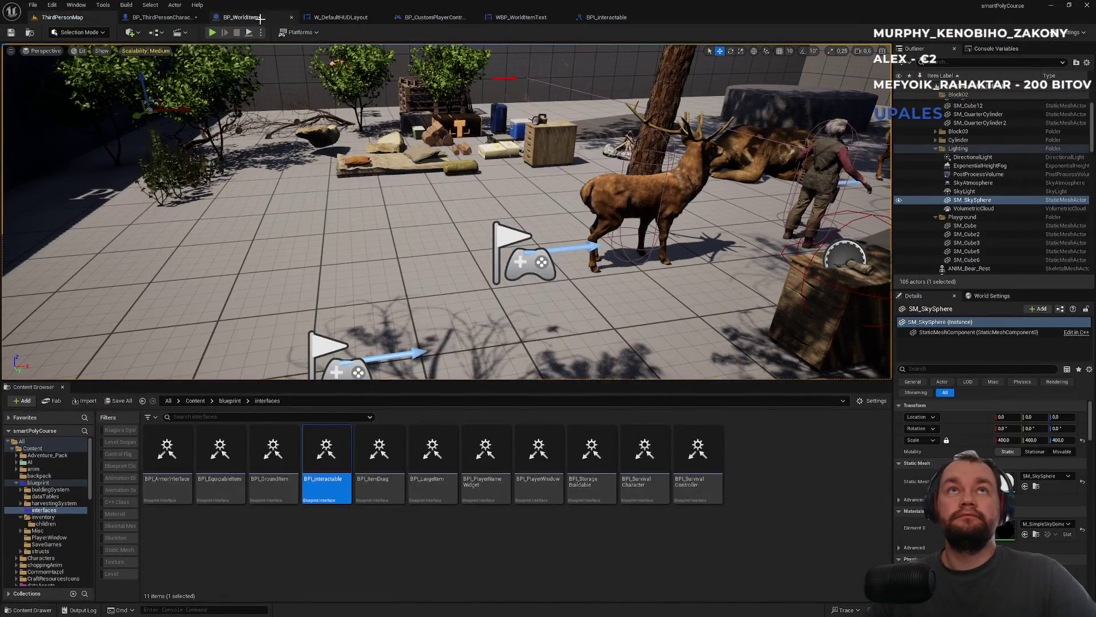
{"action": "left_click", "coordinate": [261, 20]}
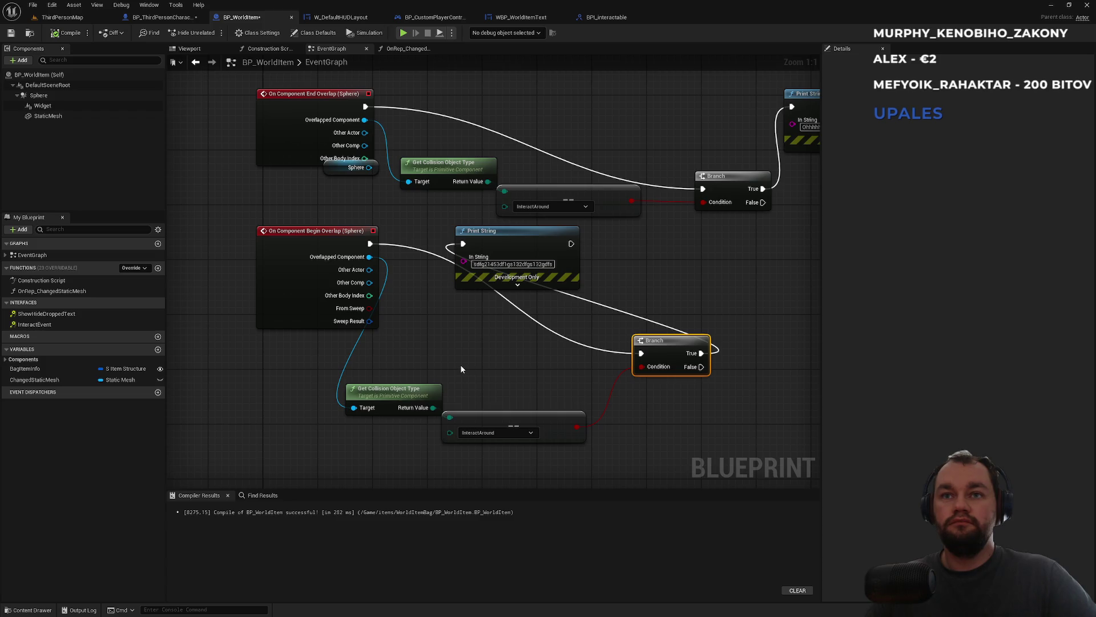
{"action": "left_click_drag", "start_coordinate": [513, 362], "coordinate": [506, 445]}
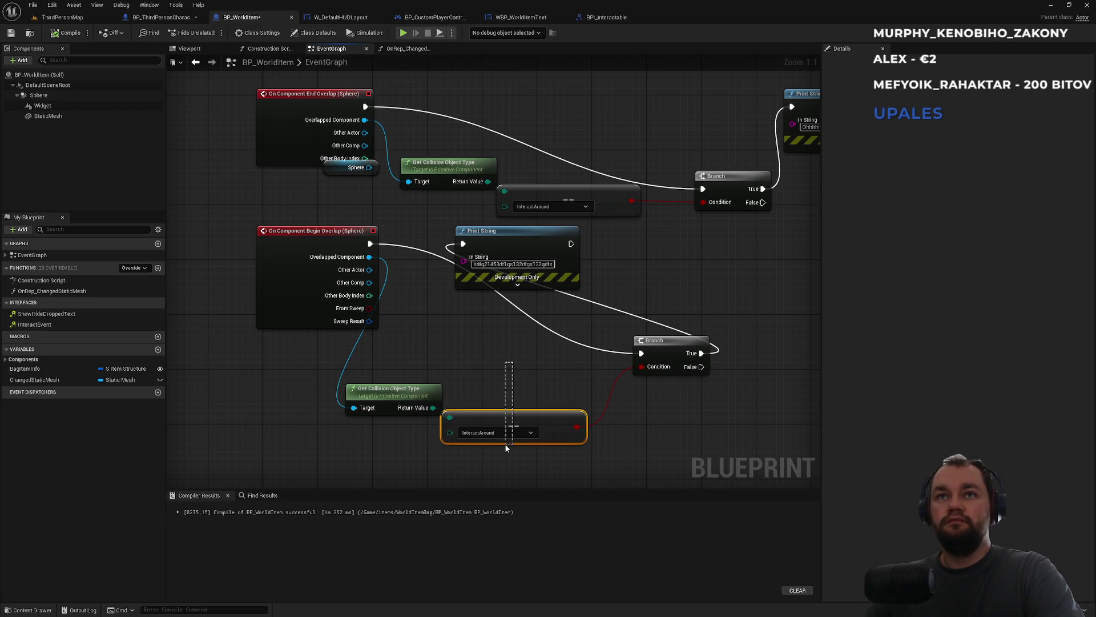
- Disconnect the Branch and have End Overlap print the collision object type via Print String
{"action": "left_click", "coordinate": [641, 353], "text": "alt"}
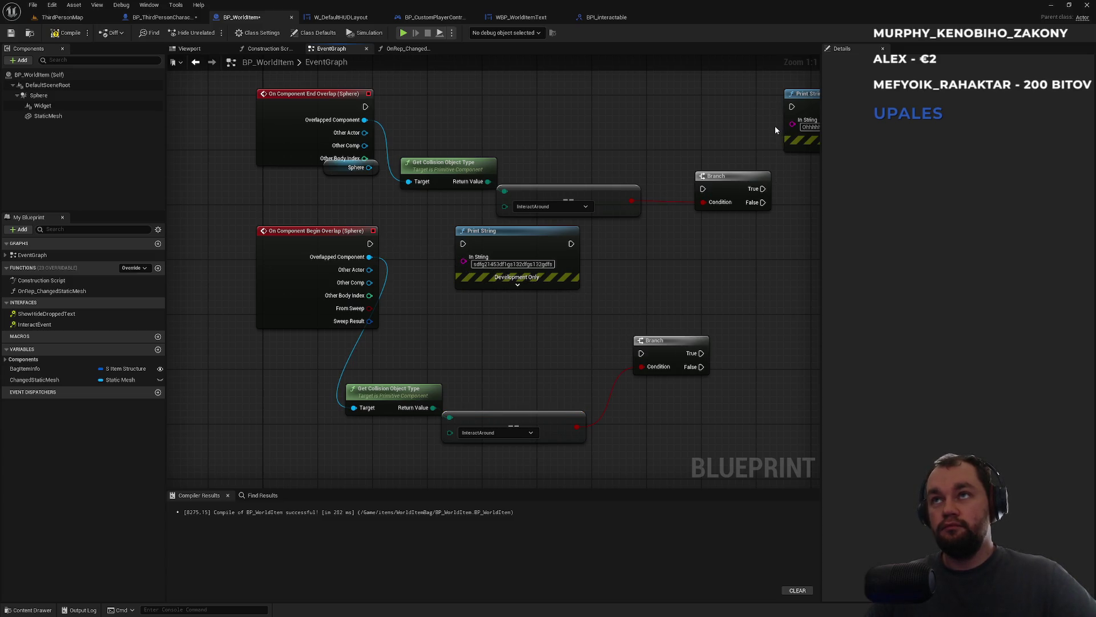
{"action": "left_click_drag", "start_coordinate": [489, 181], "coordinate": [551, 140]}
{"action": "type", "text": "print"}
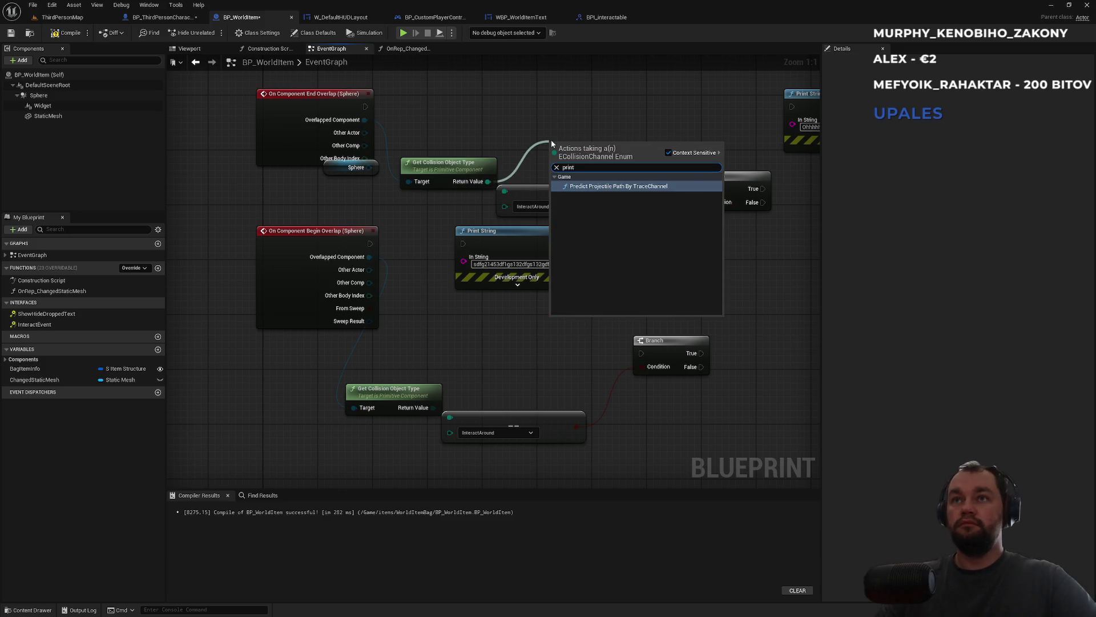
{"action": "key", "text": "Escape"}
{"action": "right_click", "coordinate": [551, 140]}
{"action": "type", "text": "print"}
{"action": "key", "text": "Return"}
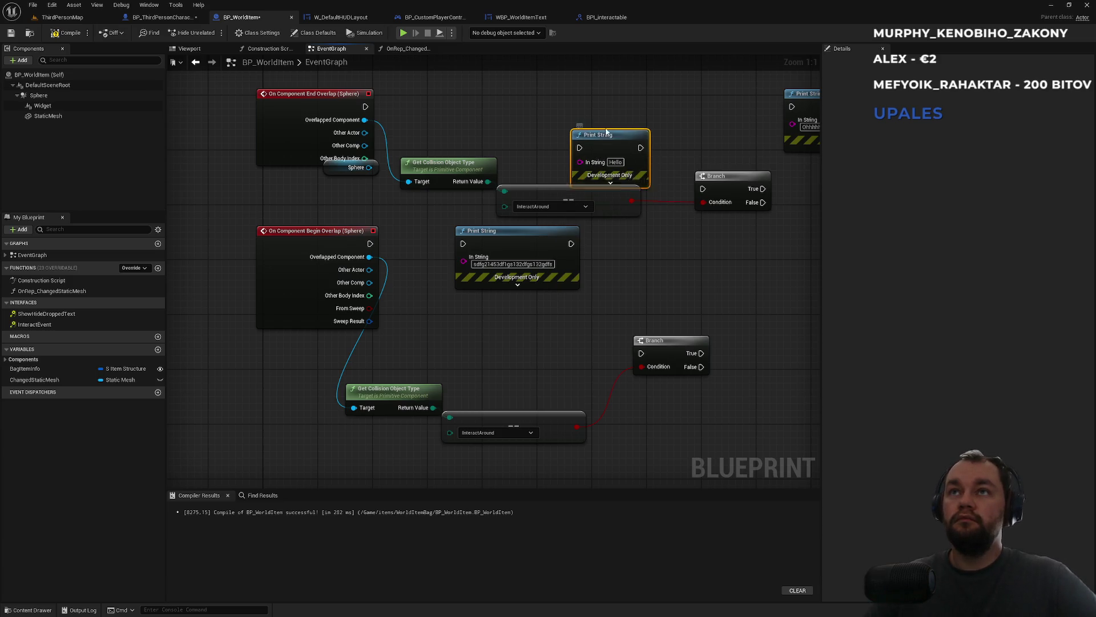
{"action": "left_click_drag", "start_coordinate": [599, 139], "coordinate": [629, 112]}
{"action": "mouse_move", "coordinate": [488, 181]}
{"action": "left_mouse_down"}
{"action": "mouse_move", "coordinate": [602, 134]}
{"action": "mouse_move", "coordinate": [601, 120]}
{"action": "mouse_move", "coordinate": [364, 107]}
{"action": "left_mouse_up"}
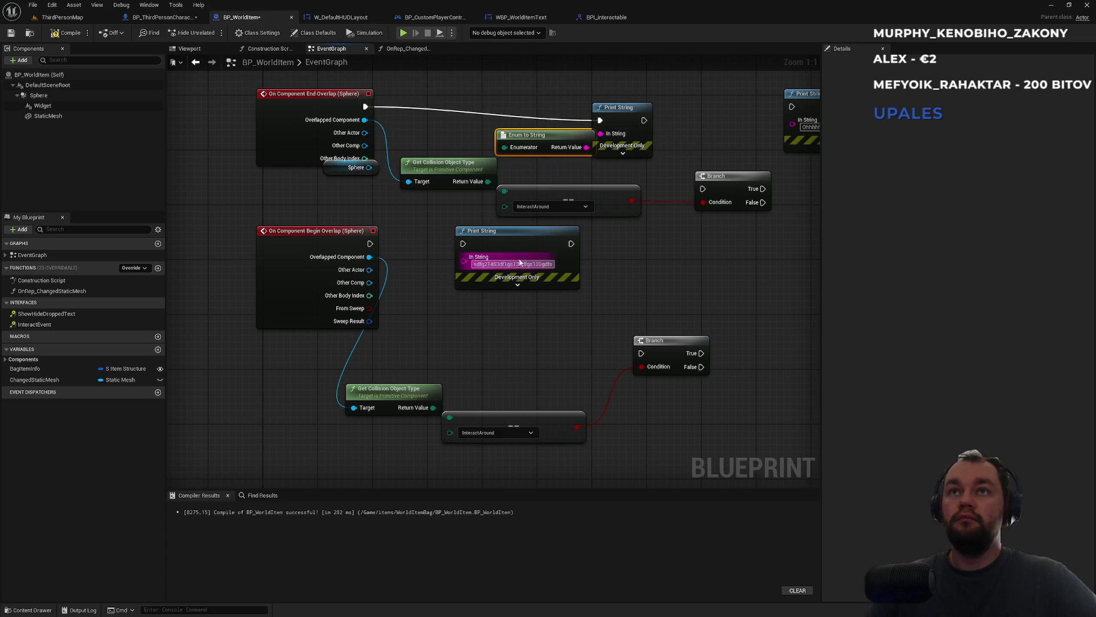
{"action": "left_click_drag", "start_coordinate": [502, 371], "coordinate": [553, 307]}
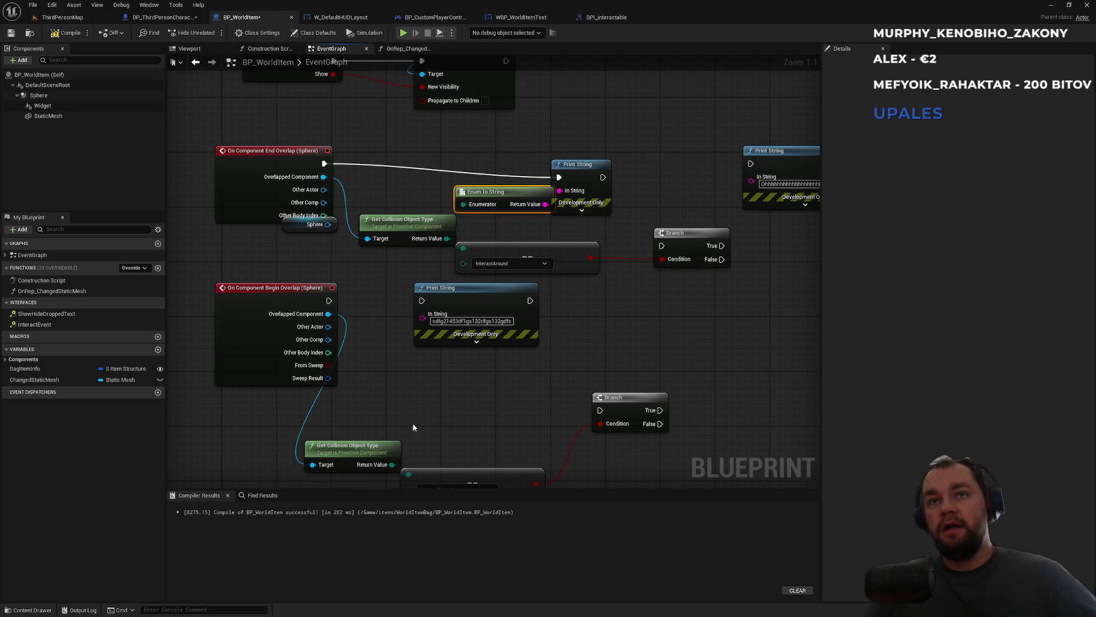
{"action": "left_click_drag", "start_coordinate": [436, 454], "coordinate": [475, 385]}
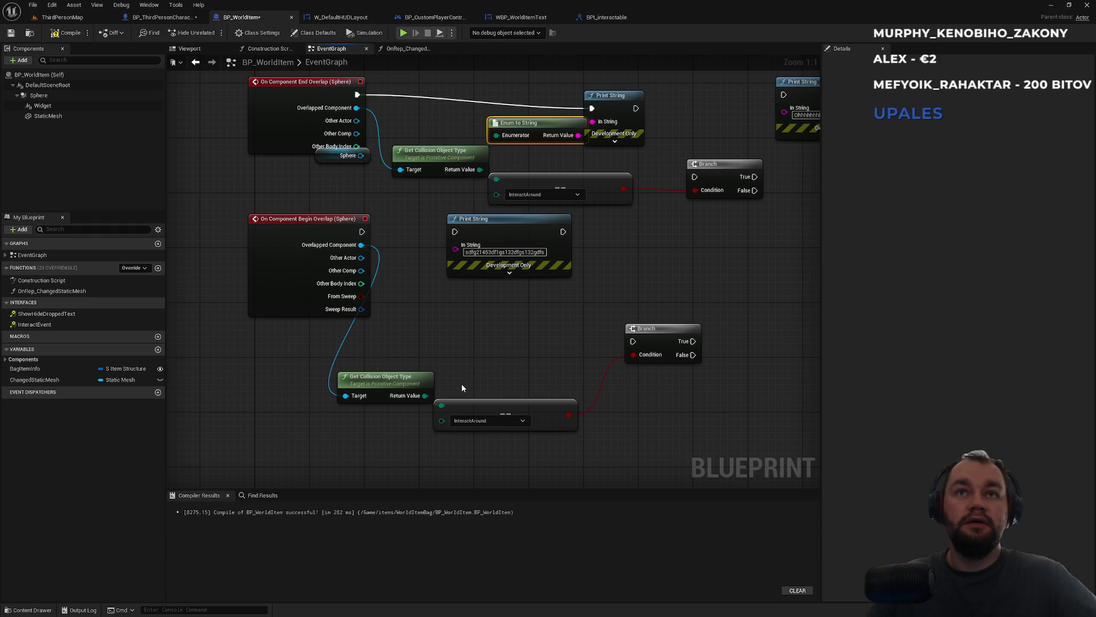
{"action": "left_click", "coordinate": [427, 381]}
- Copy the Enum to String and Print String pair to Begin Overlap and wire it up
{"action": "left_click_drag", "start_coordinate": [646, 78], "coordinate": [575, 136]}
{"action": "key", "text": "ctrl+c"}
{"action": "key", "text": "ctrl+v"}
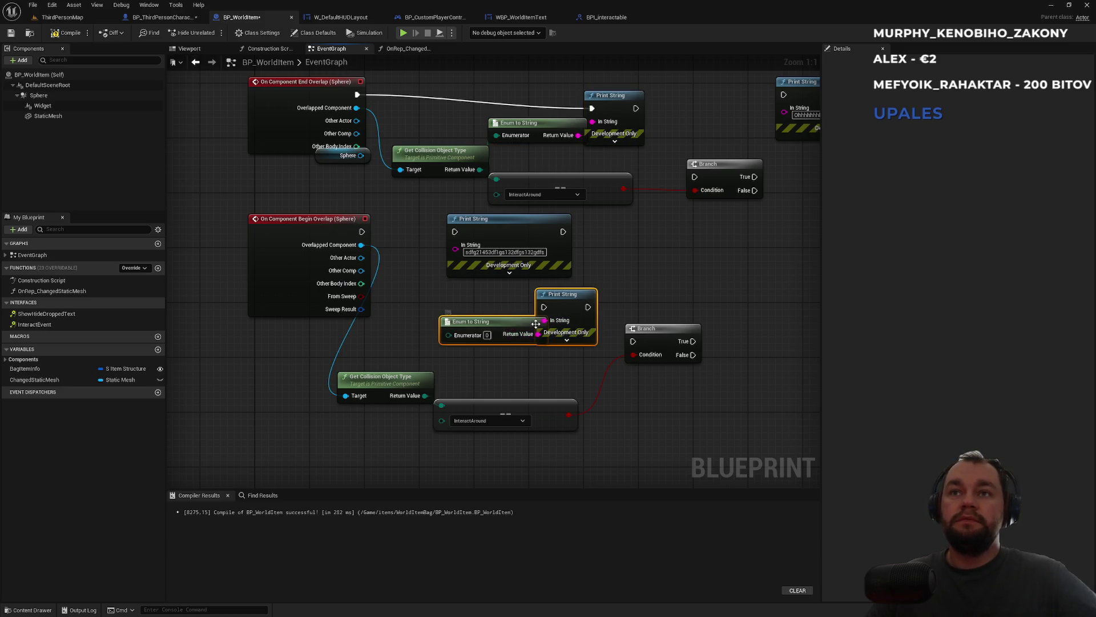
{"action": "left_click_drag", "start_coordinate": [449, 334], "coordinate": [425, 395]}
{"action": "mouse_move", "coordinate": [544, 307]}
{"action": "left_mouse_down"}
{"action": "mouse_move", "coordinate": [392, 265]}
{"action": "mouse_move", "coordinate": [464, 273]}
{"action": "mouse_move", "coordinate": [361, 232]}
{"action": "left_mouse_up"}
{"action": "left_click", "coordinate": [61, 17]}
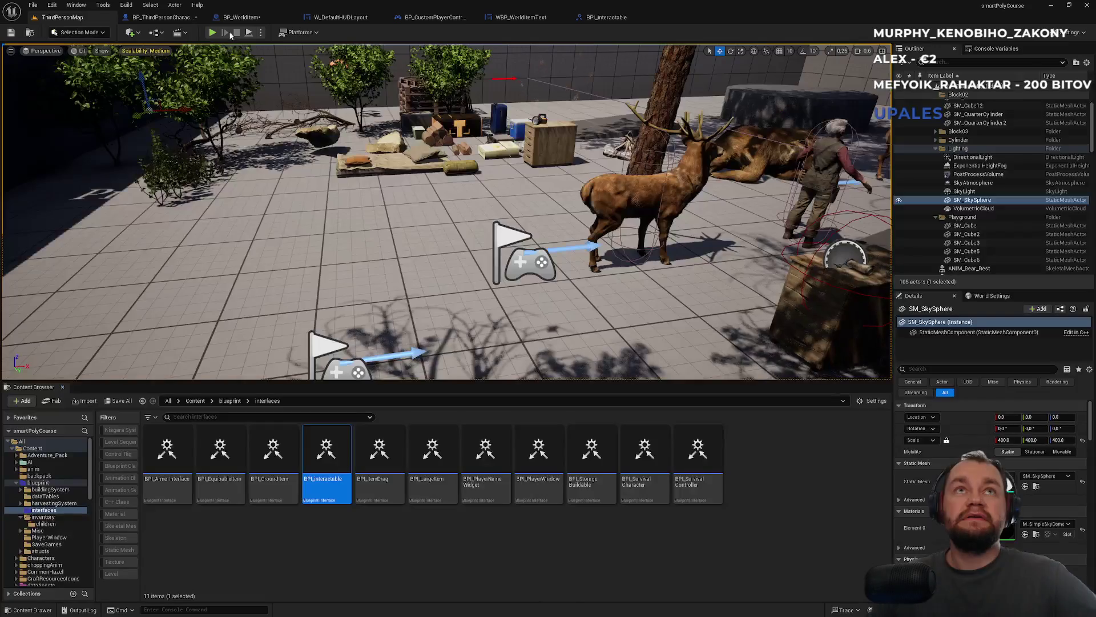
- Play-test dropping the meat stack to see the WorldDynamic overlap messages
{"action": "left_click", "coordinate": [210, 35]}
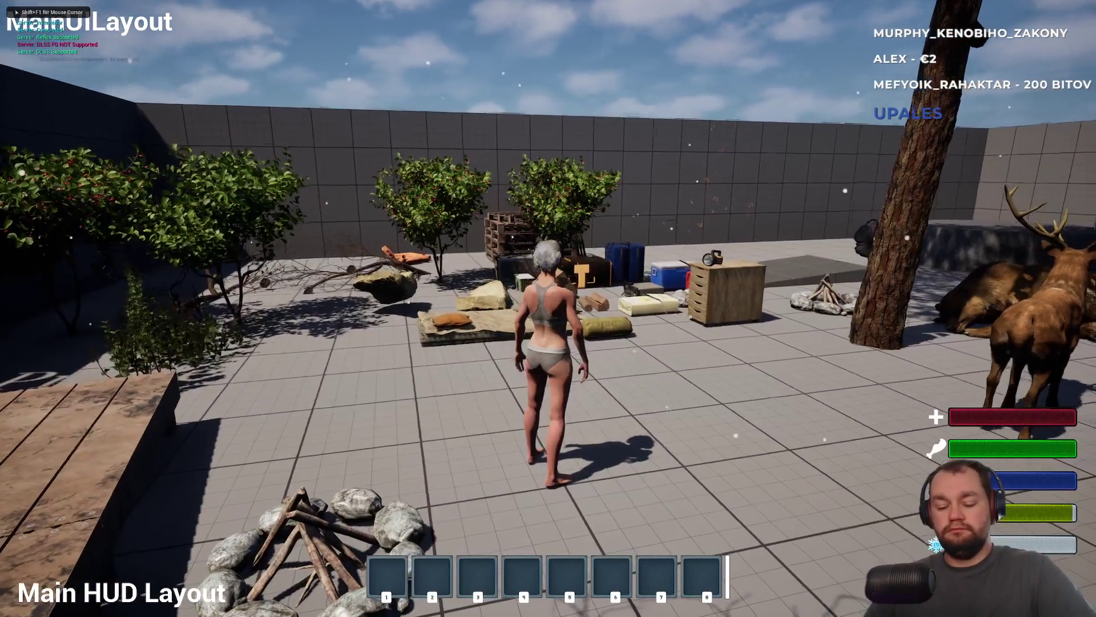
{"action": "key", "text": "i"}
{"action": "right_click", "coordinate": [114, 268]}
{"action": "left_click", "coordinate": [118, 276]}
{"action": "key", "text": "i"}
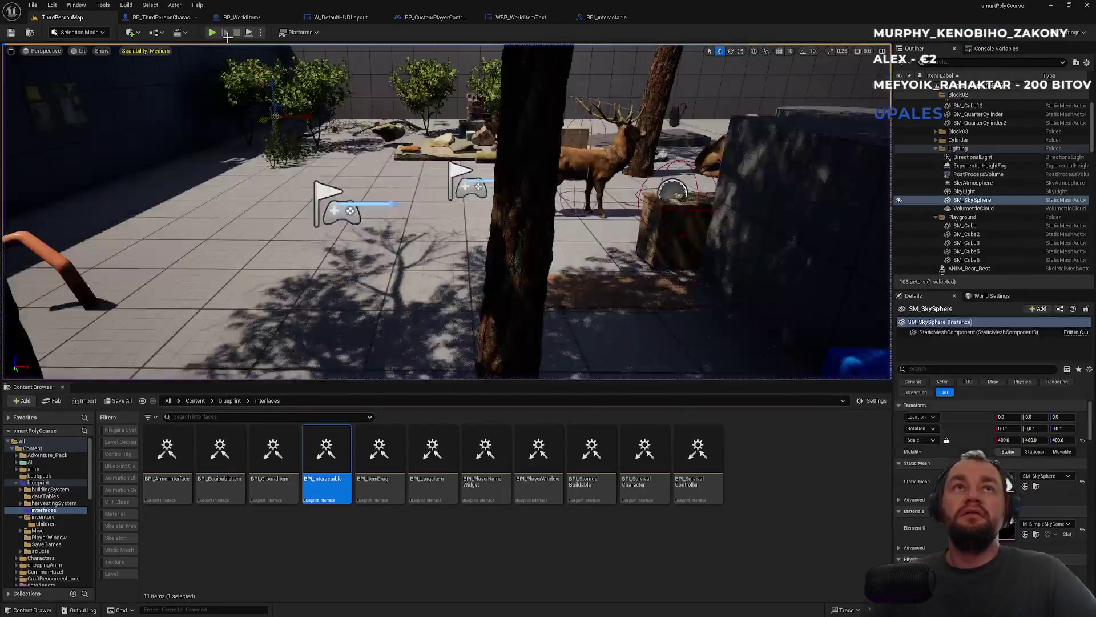
{"action": "left_click", "coordinate": [242, 17]}
{"action": "left_click", "coordinate": [163, 17]}
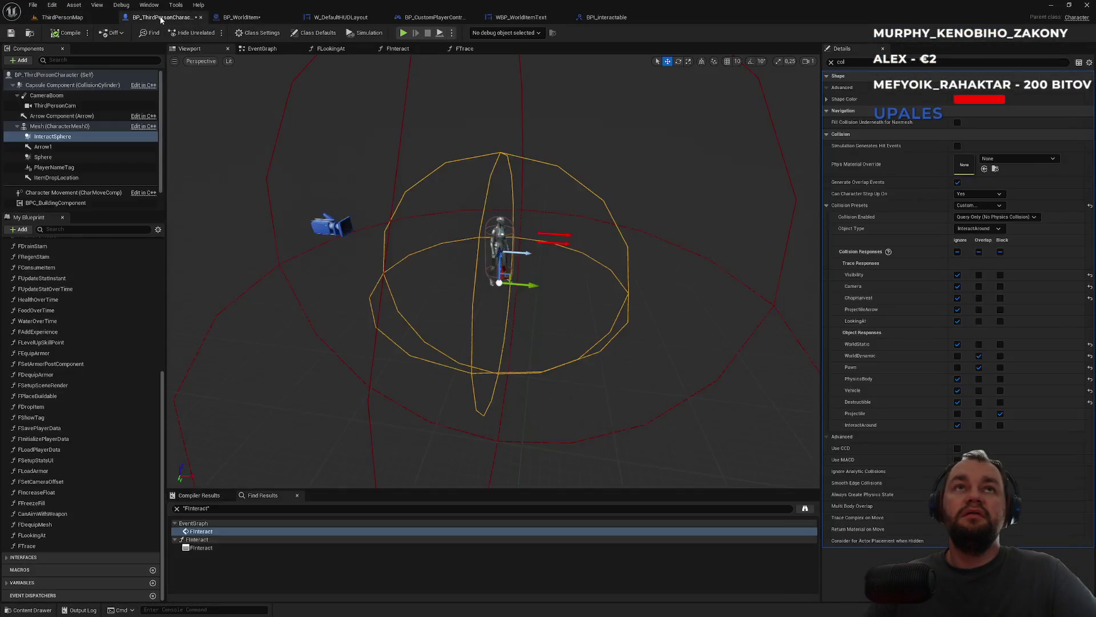
- Check the Object Type of the character's Sphere and InteractSphere, then return to BP_WorldItem
{"action": "mouse_move", "coordinate": [532, 275]}
{"action": "left_mouse_down"}
{"action": "mouse_move", "coordinate": [503, 273]}
{"action": "mouse_move", "coordinate": [532, 276]}
{"action": "left_mouse_up"}
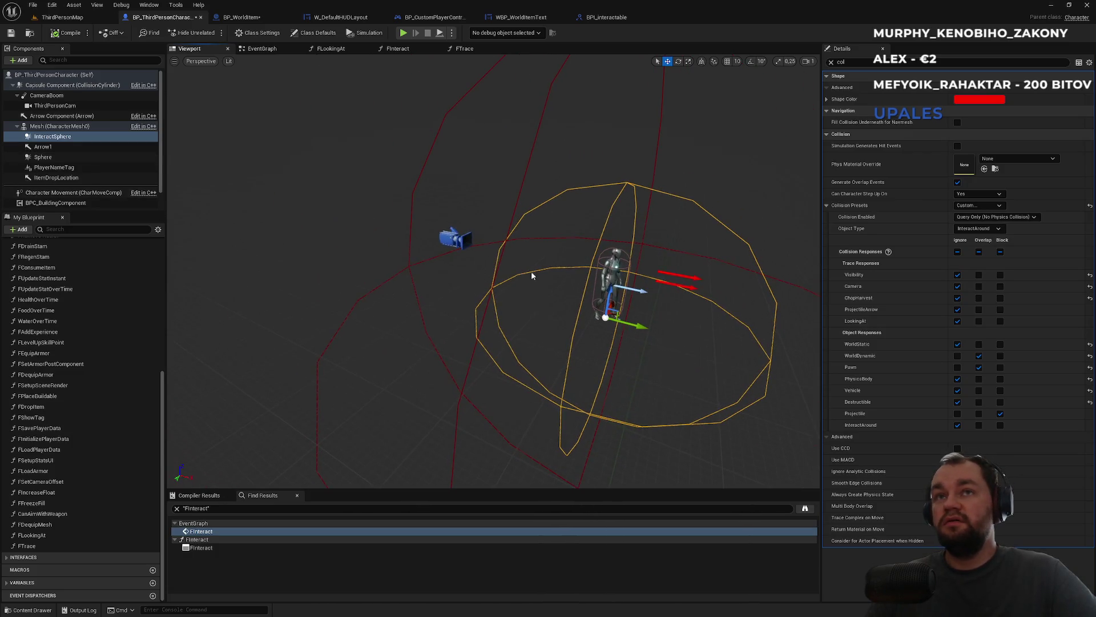
{"action": "left_click", "coordinate": [501, 250]}
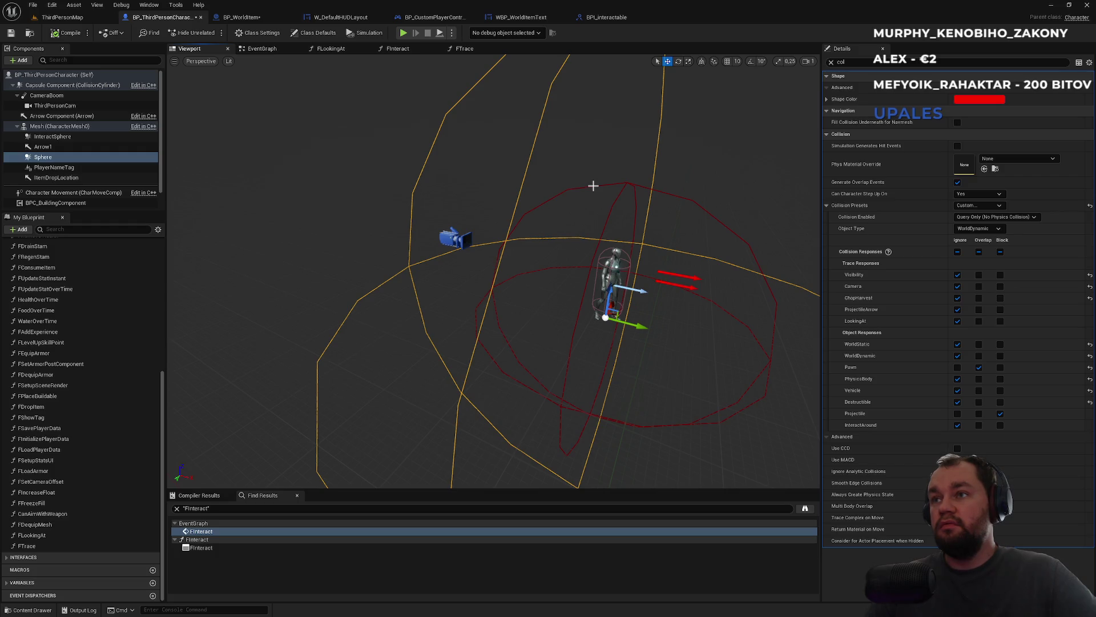
{"action": "left_click", "coordinate": [593, 185]}
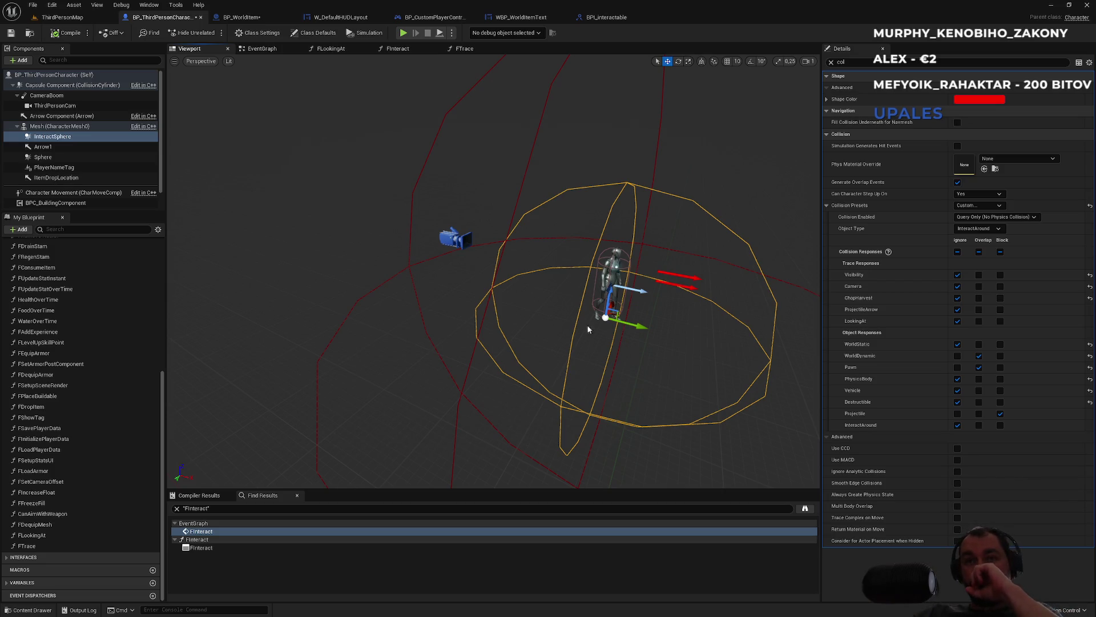
{"action": "left_click", "coordinate": [246, 17]}
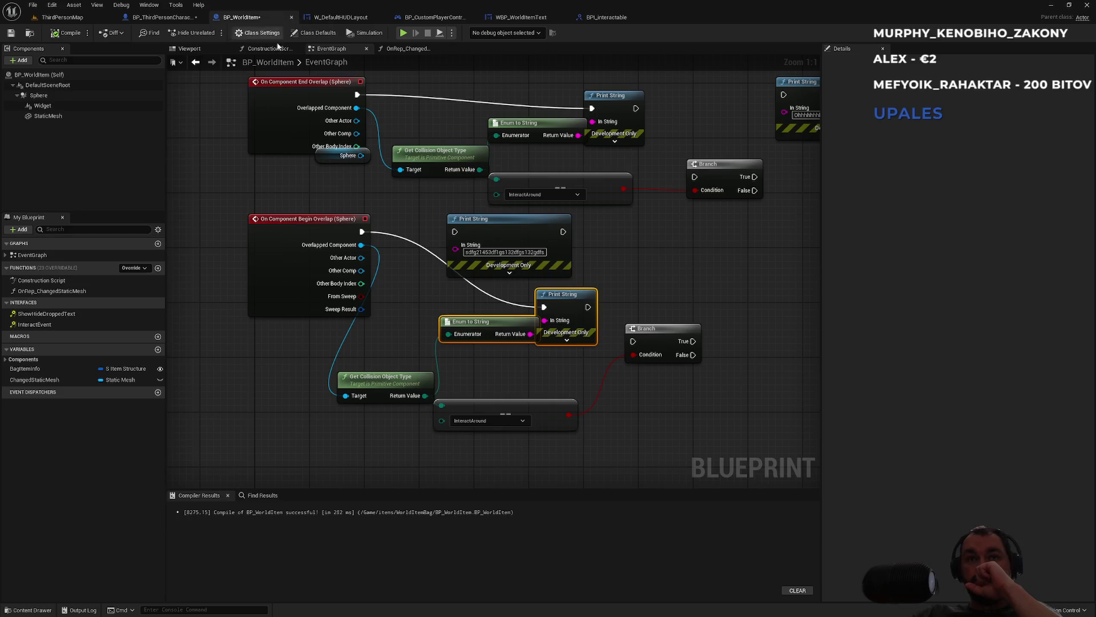
- Wire End Overlap's Other Comp into Get Collision Object Type's Target, then play ThirdPersonMap
{"action": "left_click_drag", "start_coordinate": [371, 216], "coordinate": [386, 242]}
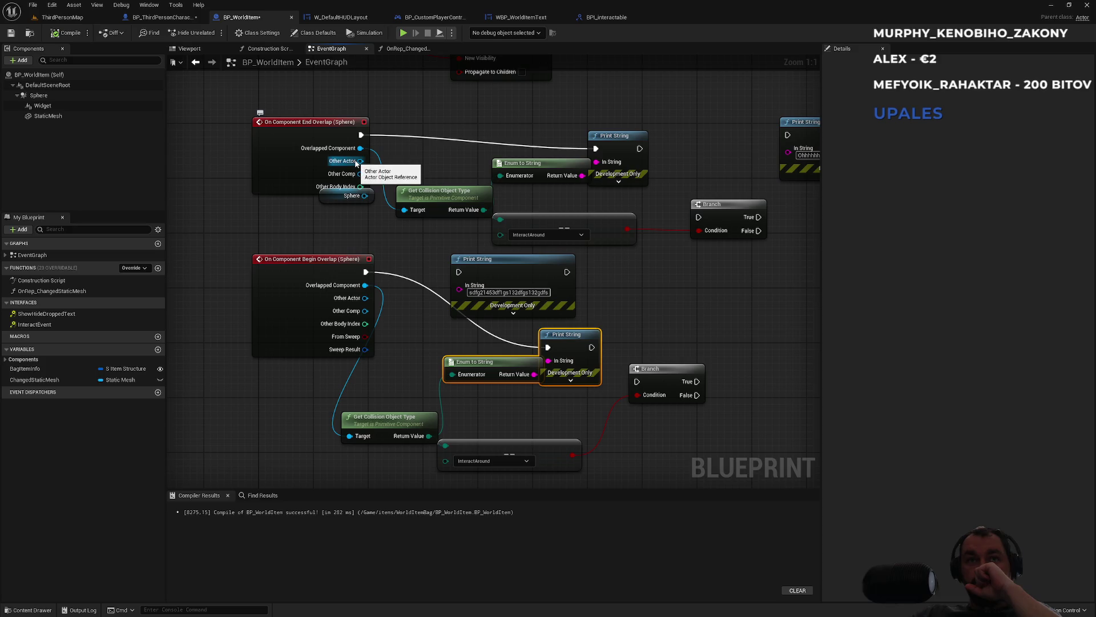
{"action": "left_click_drag", "start_coordinate": [358, 163], "coordinate": [406, 214]}
{"action": "key", "text": "Escape"}
{"action": "left_click_drag", "start_coordinate": [360, 174], "coordinate": [397, 211]}
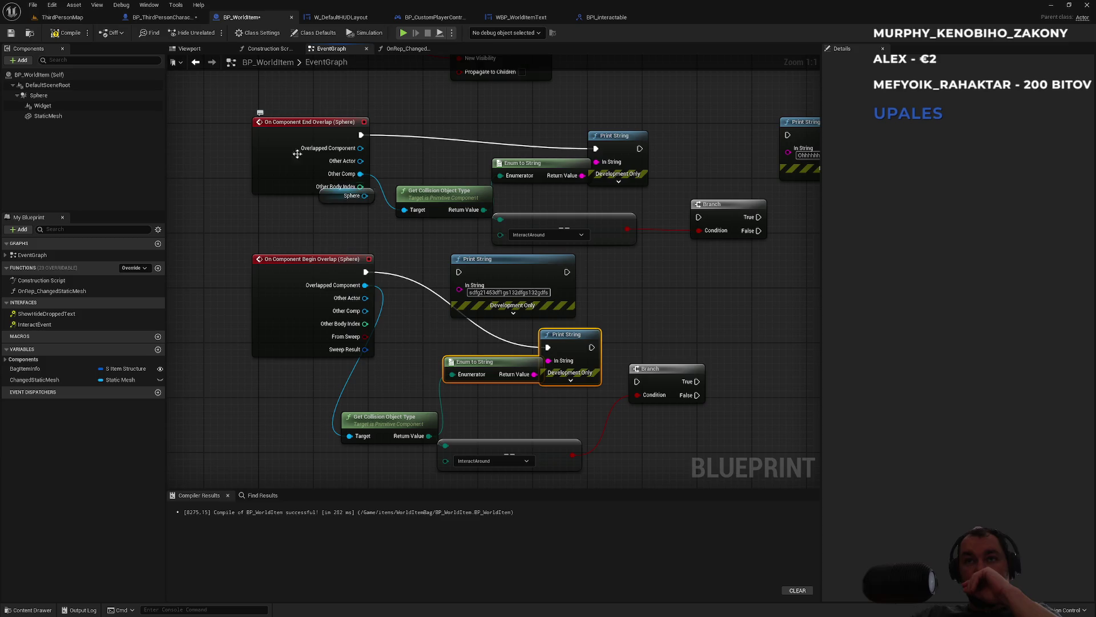
{"action": "left_click", "coordinate": [63, 17]}
{"action": "left_click", "coordinate": [212, 32]}
- In the running game, open the inventory with I and drop the meat item
{"action": "left_click", "coordinate": [548, 308]}
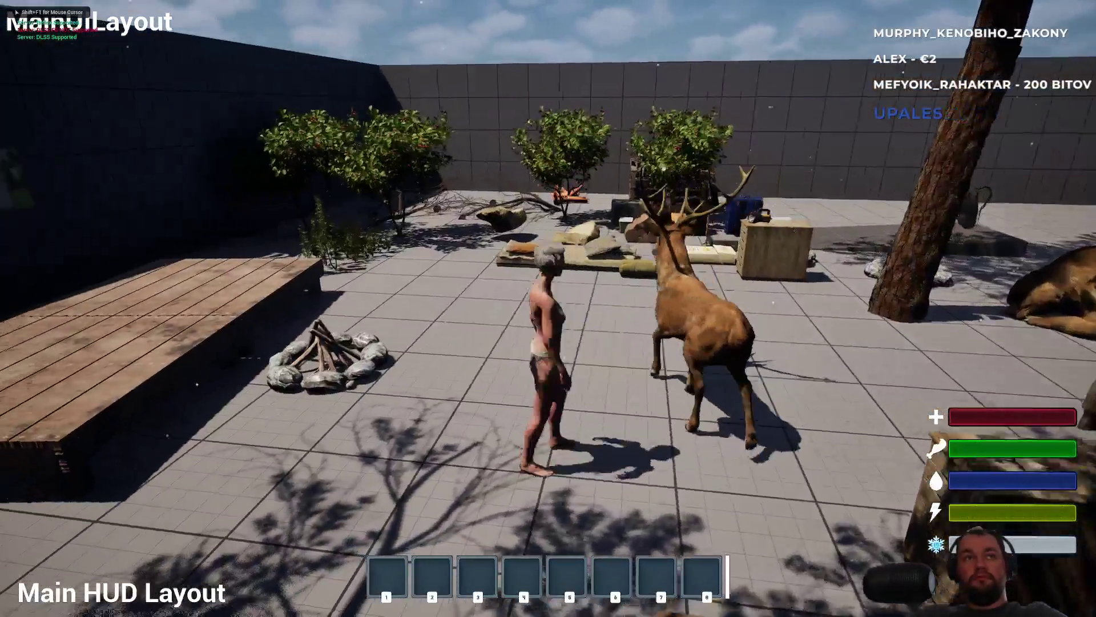
{"action": "key", "text": "i"}
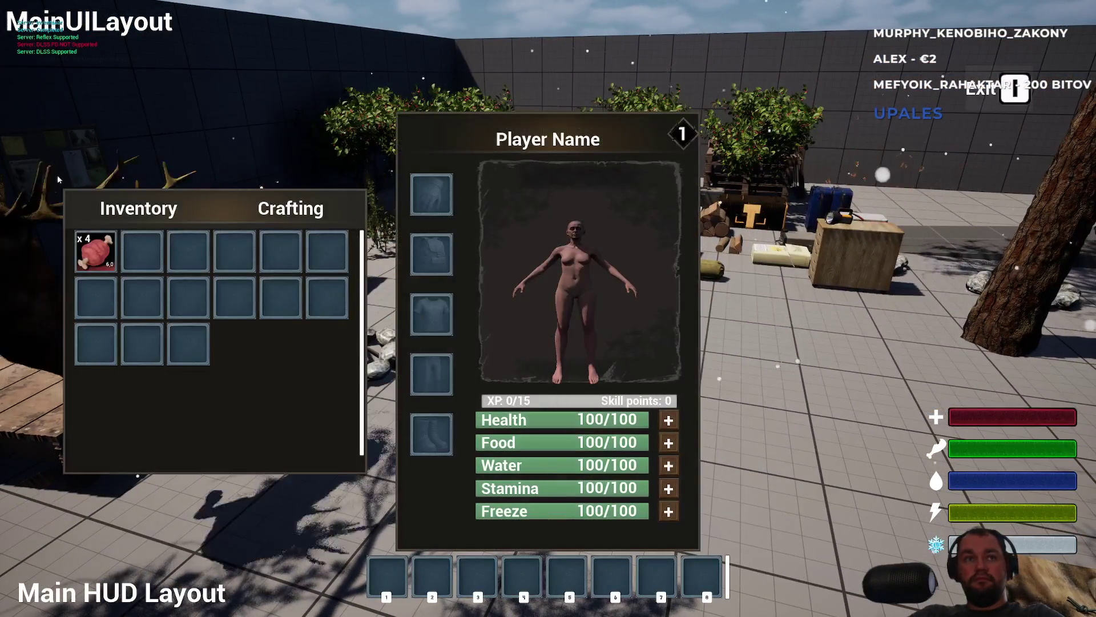
{"action": "right_click", "coordinate": [108, 250]}
{"action": "left_click", "coordinate": [133, 252]}
{"action": "key", "text": "i"}
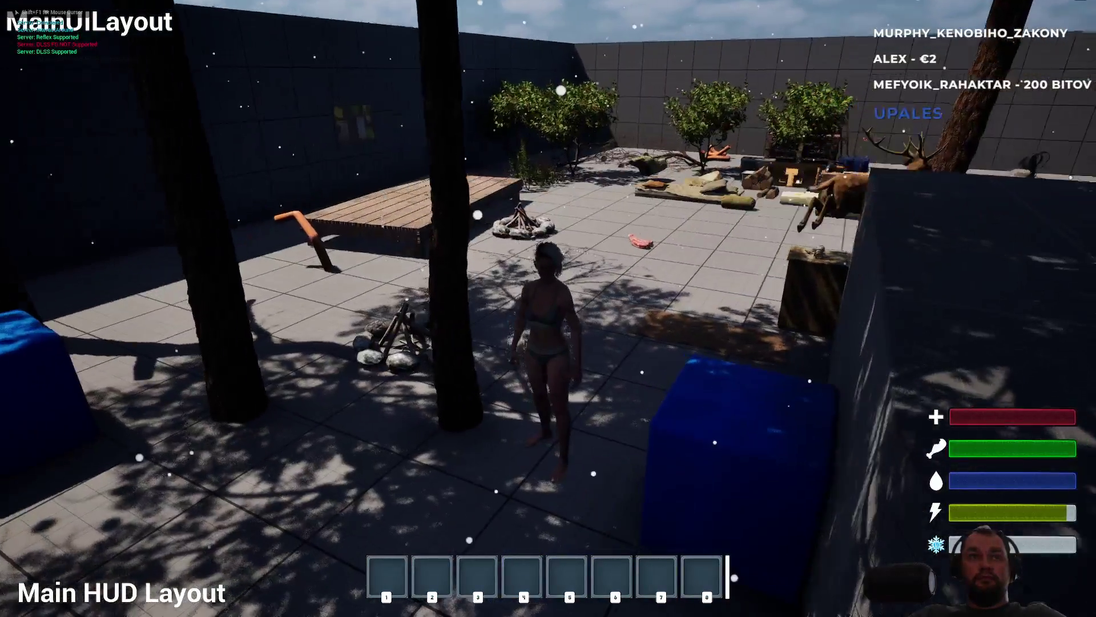
- Walk the character around the dropped meat, stop the play test, and open BP_ThirdPersonCharacter
{"action": "key", "text": "w"}
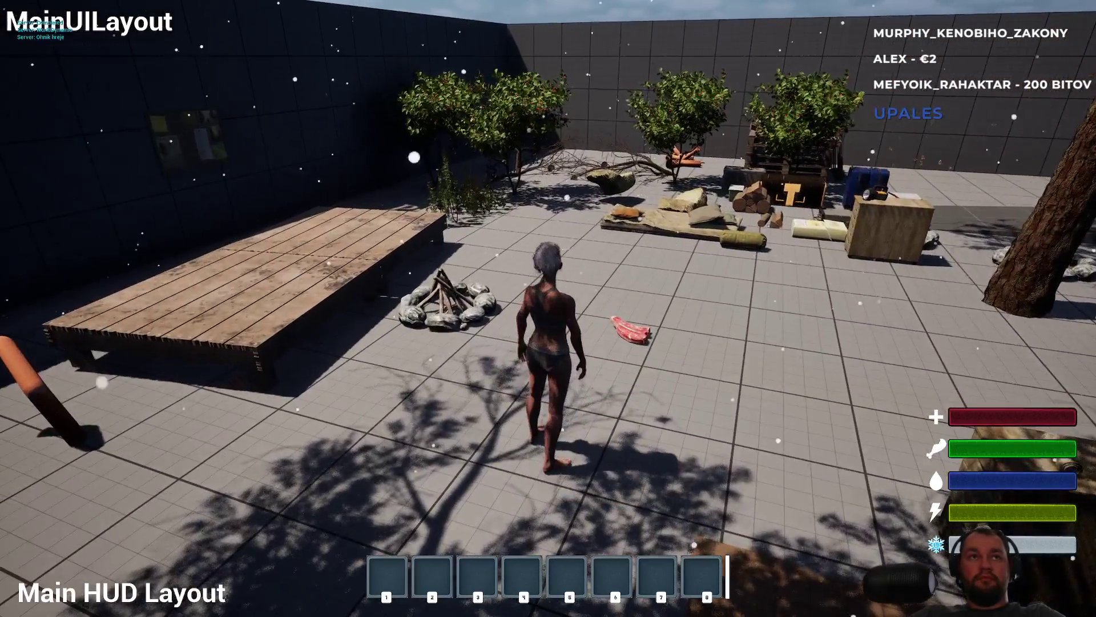
{"action": "key", "text": "d"}
{"action": "key", "text": "s"}
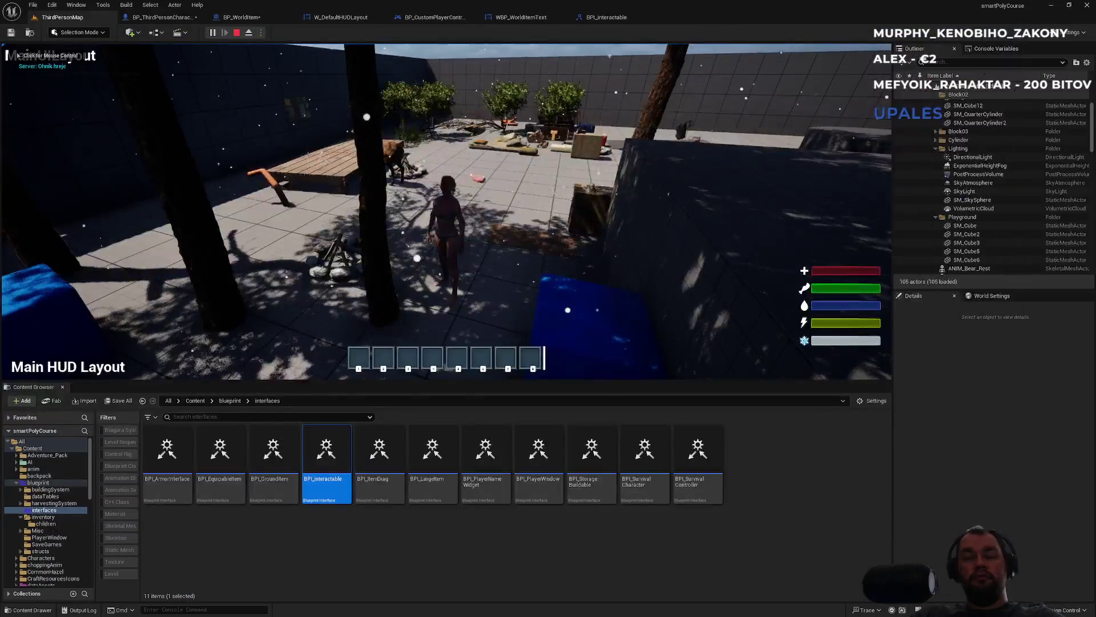
{"action": "key", "text": "Escape"}
{"action": "left_click", "coordinate": [178, 18]}
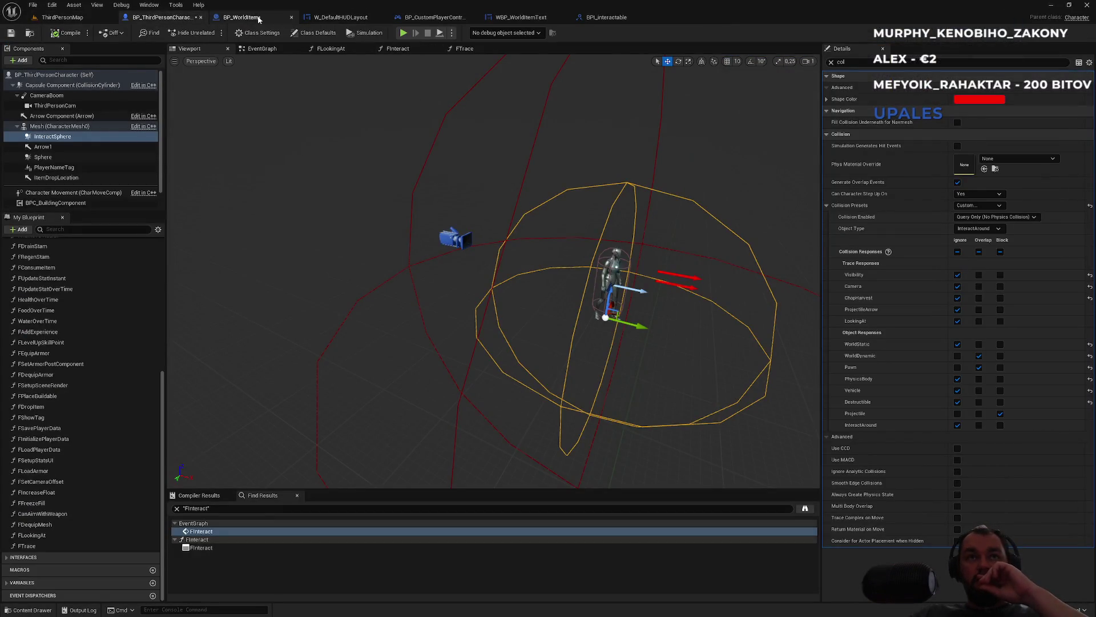
- In BP_WorldItem, pull the Sphere getter off End Overlap's collision check and return to the level
{"action": "left_click", "coordinate": [258, 18]}
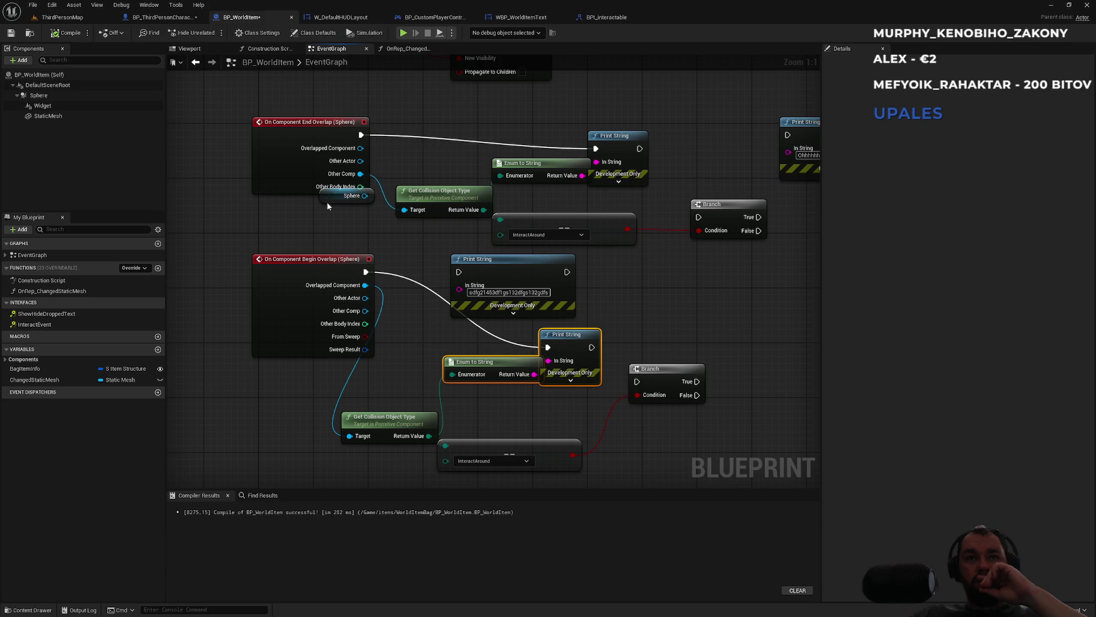
{"action": "left_click_drag", "start_coordinate": [328, 204], "coordinate": [284, 221]}
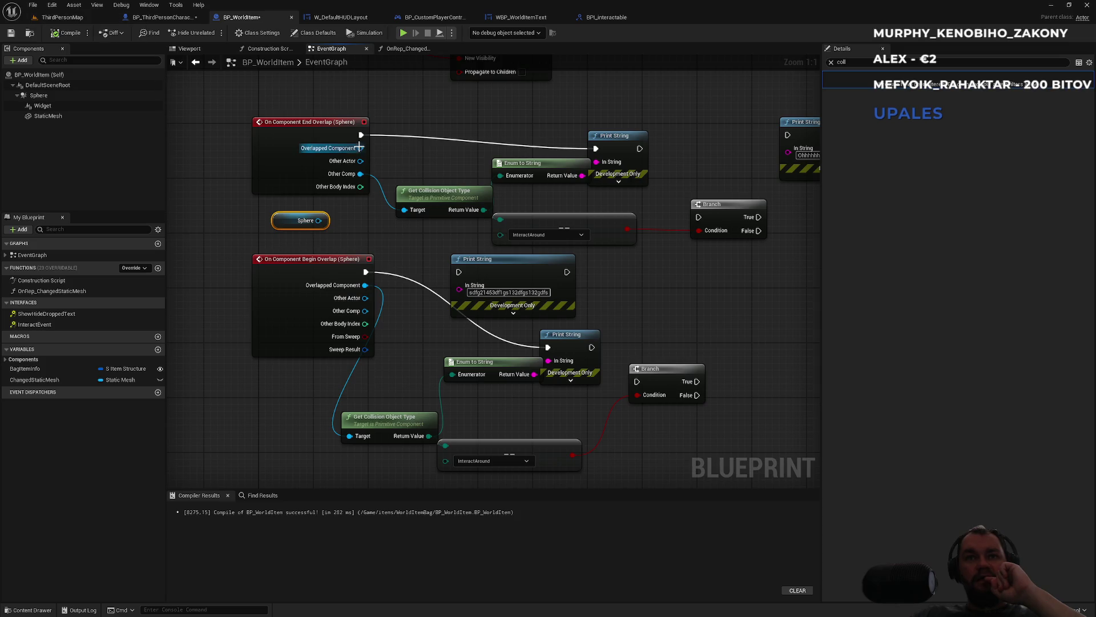
{"action": "left_click", "coordinate": [76, 22]}
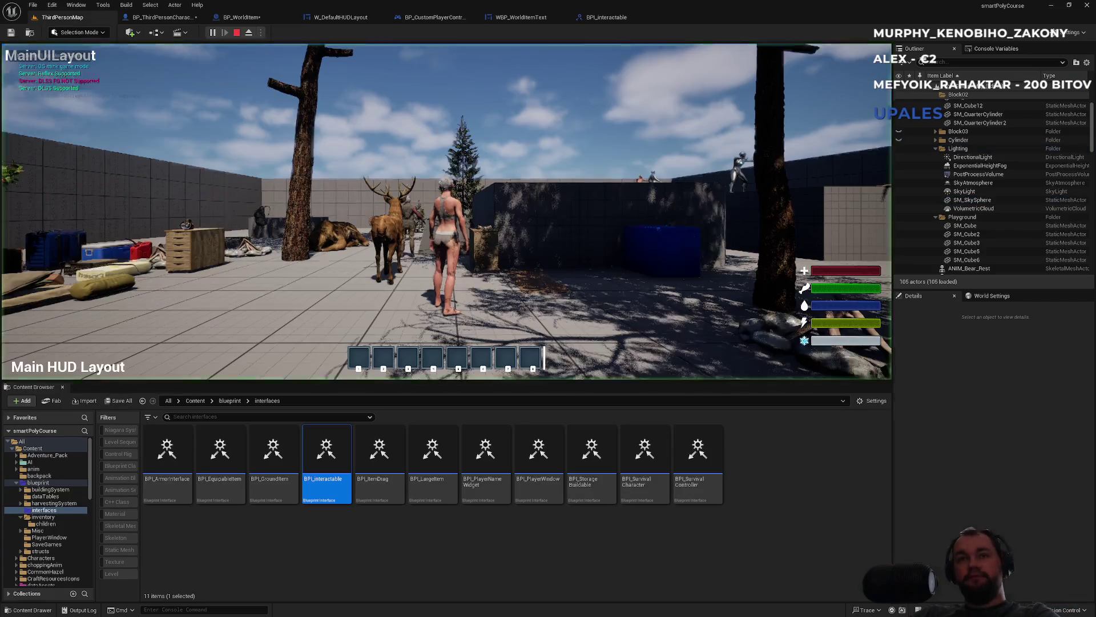
- Go fullscreen with F11, open the inventory with Tab, and drop the meat item
{"action": "key", "text": "F11"}
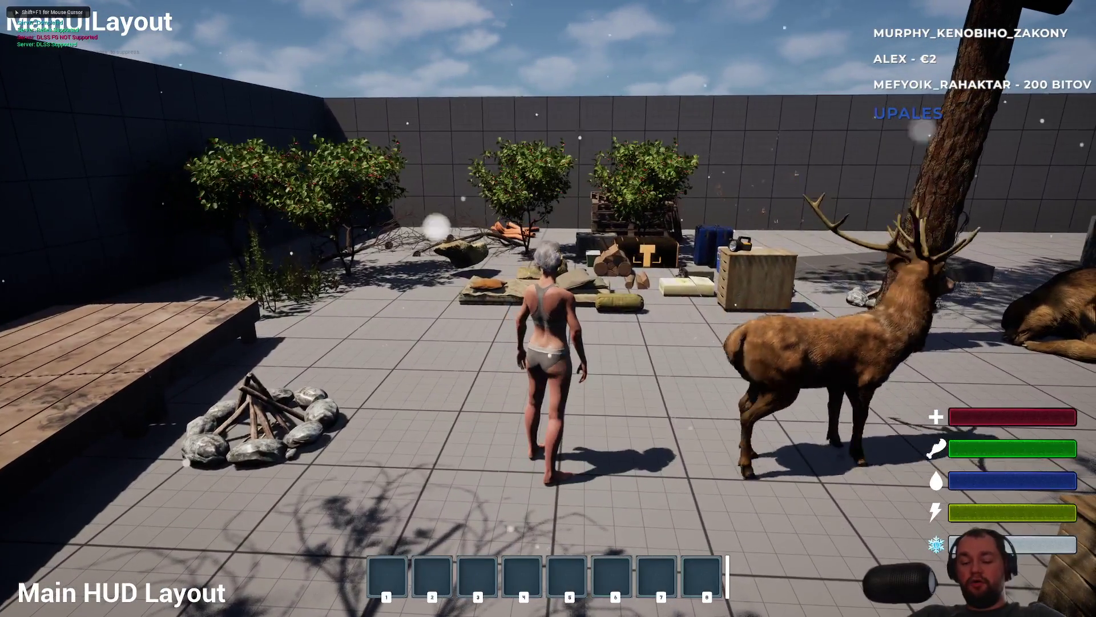
{"action": "key", "text": "Tab"}
{"action": "right_click", "coordinate": [93, 252]}
{"action": "left_click", "coordinate": [133, 275]}
{"action": "key", "text": "Tab"}
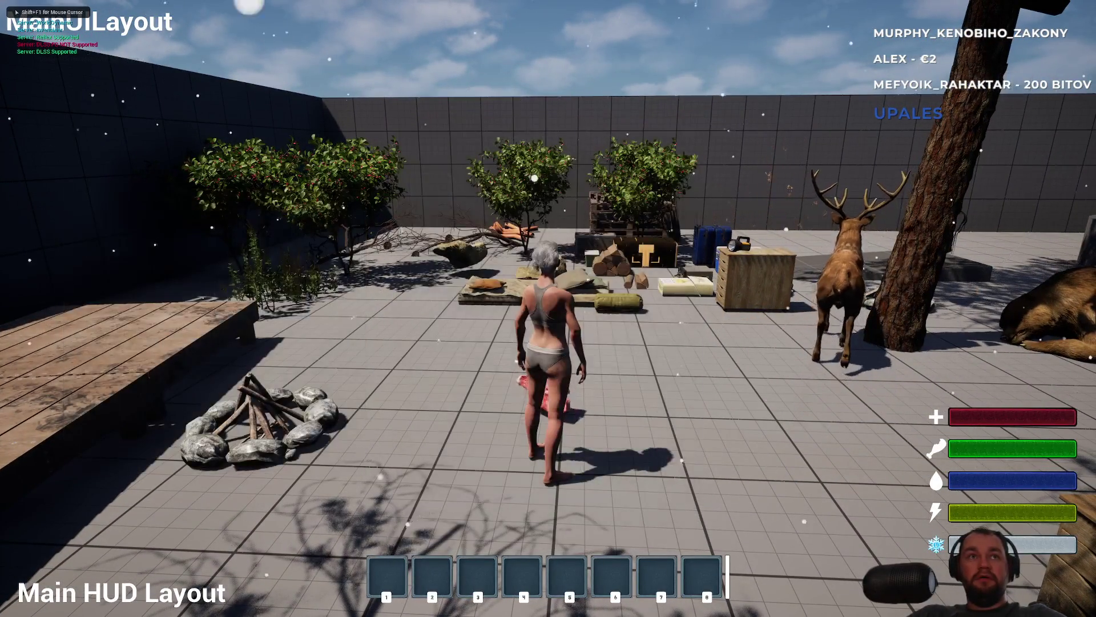
- Walk toward and away from the dropped meat, stop playing, and open BP_WorldItem's graph
{"action": "key", "text": "w"}
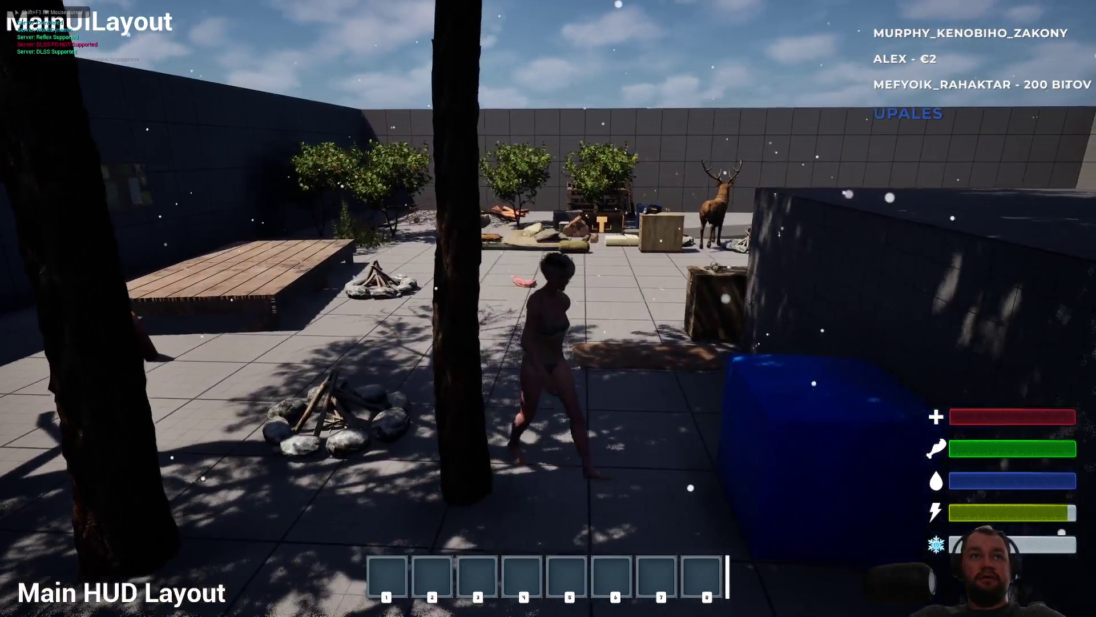
{"action": "key", "text": "w"}
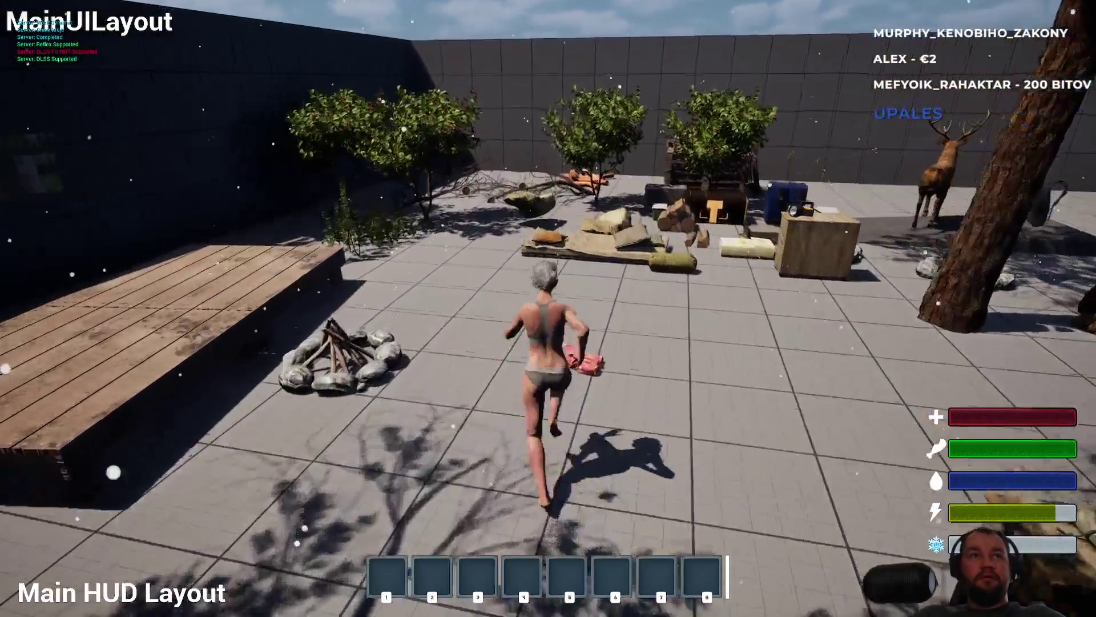
{"action": "key", "text": "s"}
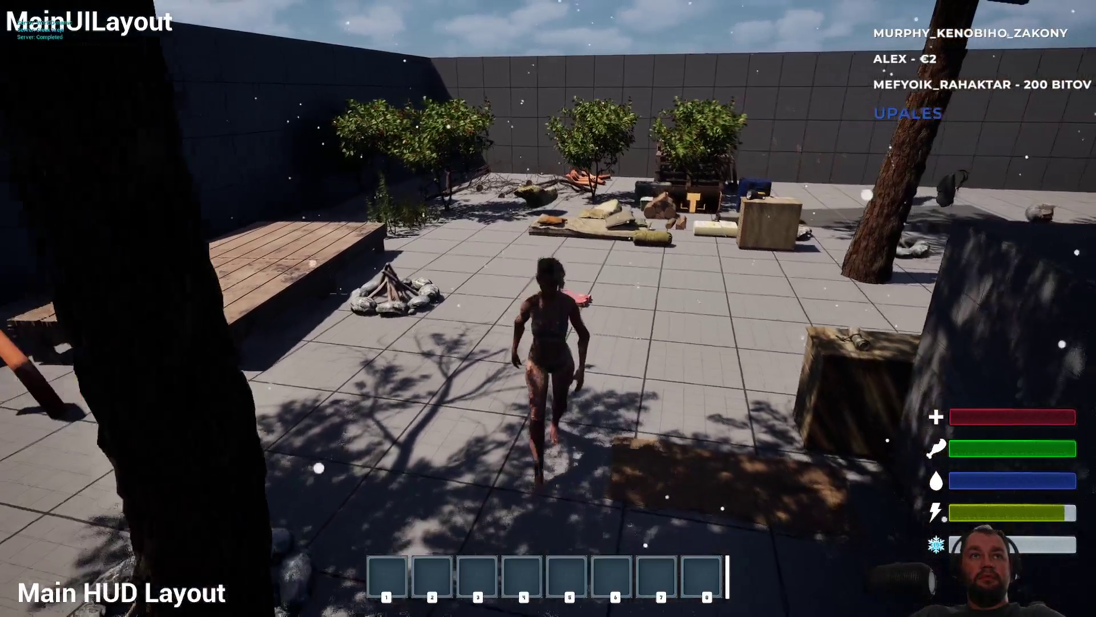
{"action": "key", "text": "s"}
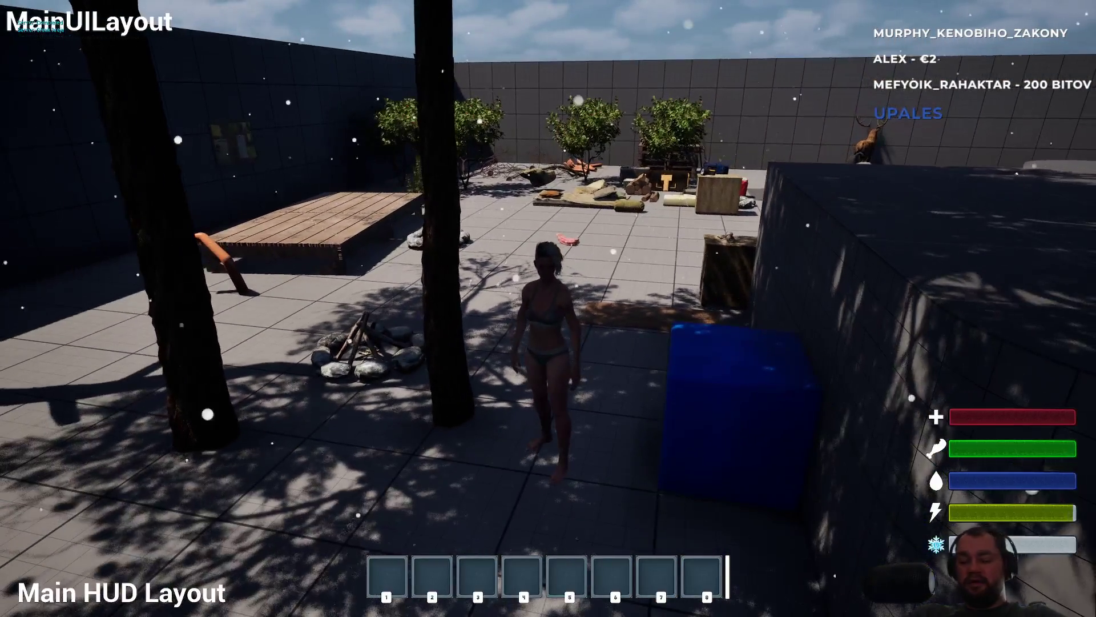
{"action": "key", "text": "Escape"}
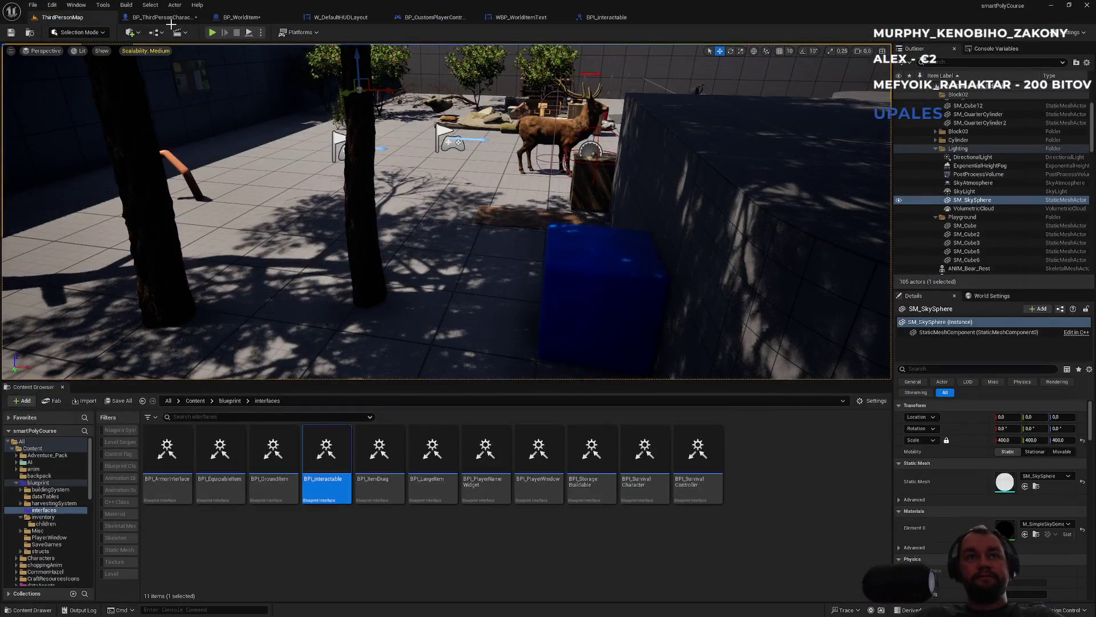
{"action": "left_click", "coordinate": [165, 17]}
- Rearrange the End Overlap nodes and replace Overlapped Component with Other Comp on Get Collision Object Type
{"action": "left_click", "coordinate": [239, 18]}
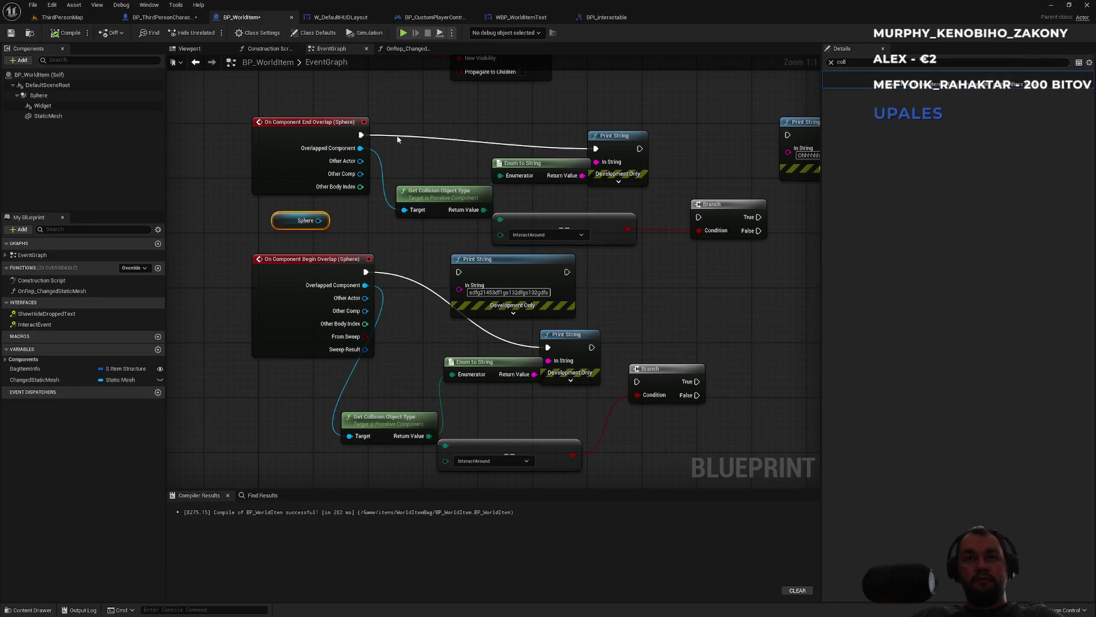
{"action": "left_click_drag", "start_coordinate": [430, 186], "coordinate": [371, 200]}
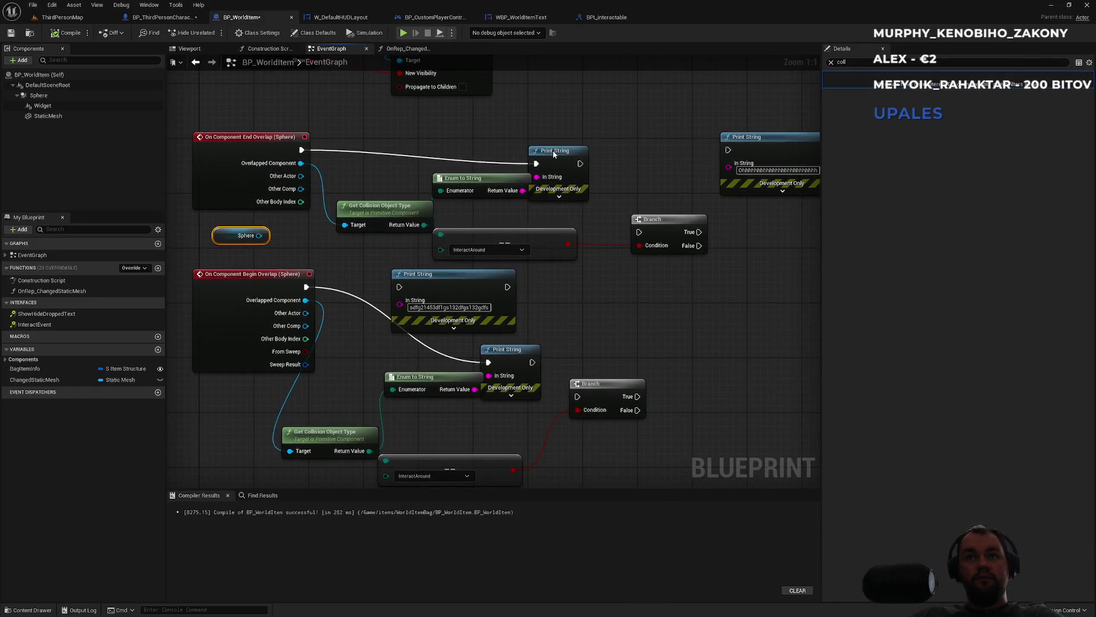
{"action": "left_click_drag", "start_coordinate": [554, 153], "coordinate": [584, 141]}
{"action": "left_click_drag", "start_coordinate": [420, 211], "coordinate": [414, 204]}
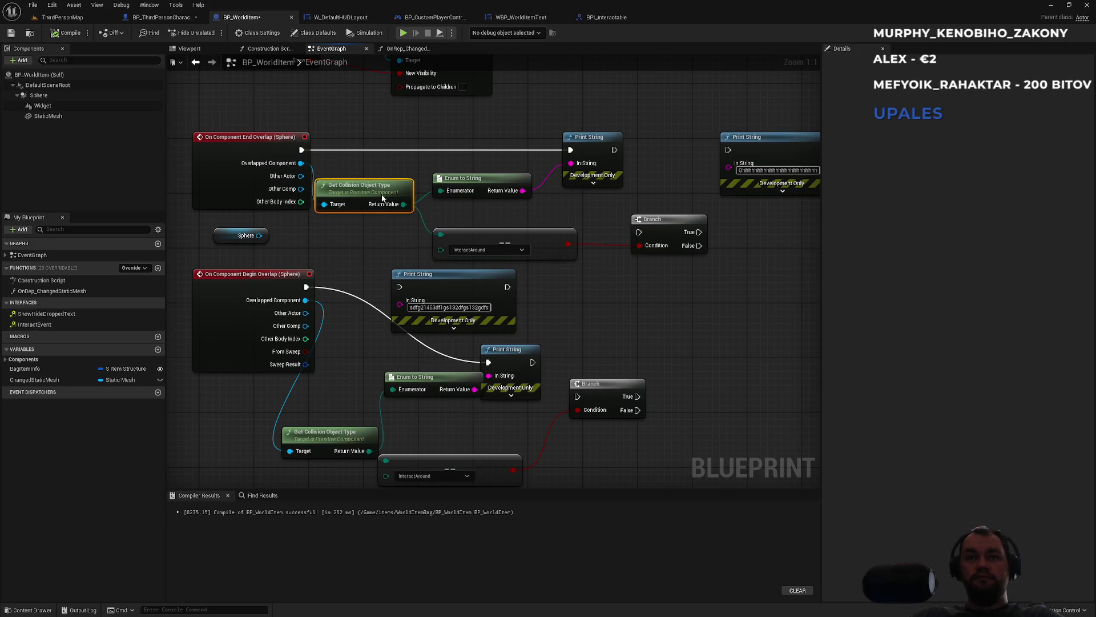
{"action": "left_click", "coordinate": [301, 163], "text": "alt"}
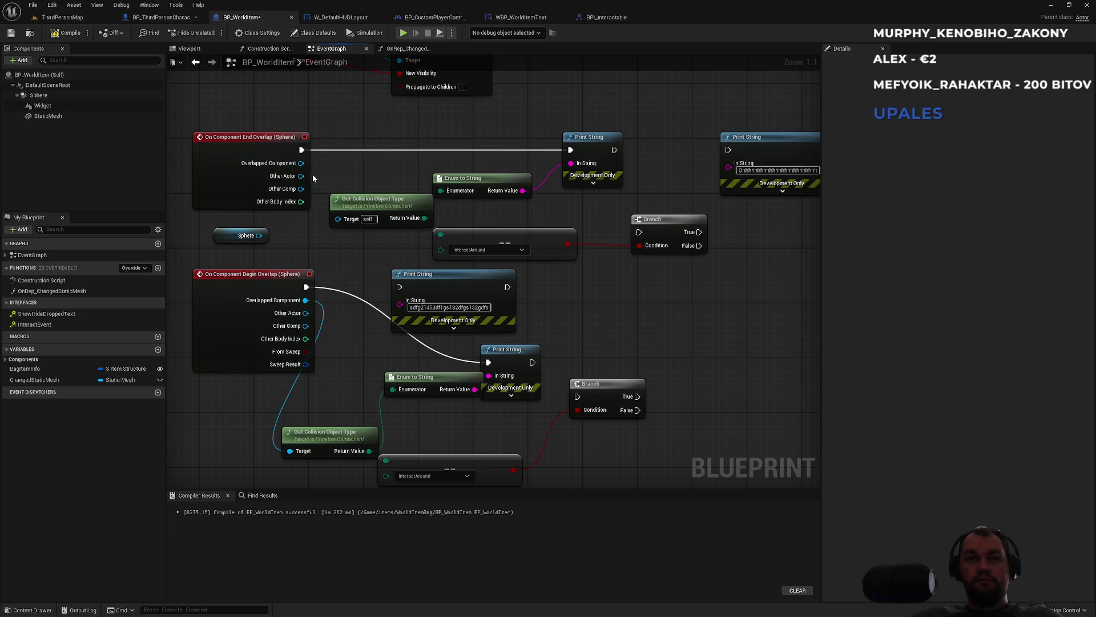
{"action": "left_click_drag", "start_coordinate": [301, 189], "coordinate": [338, 218]}
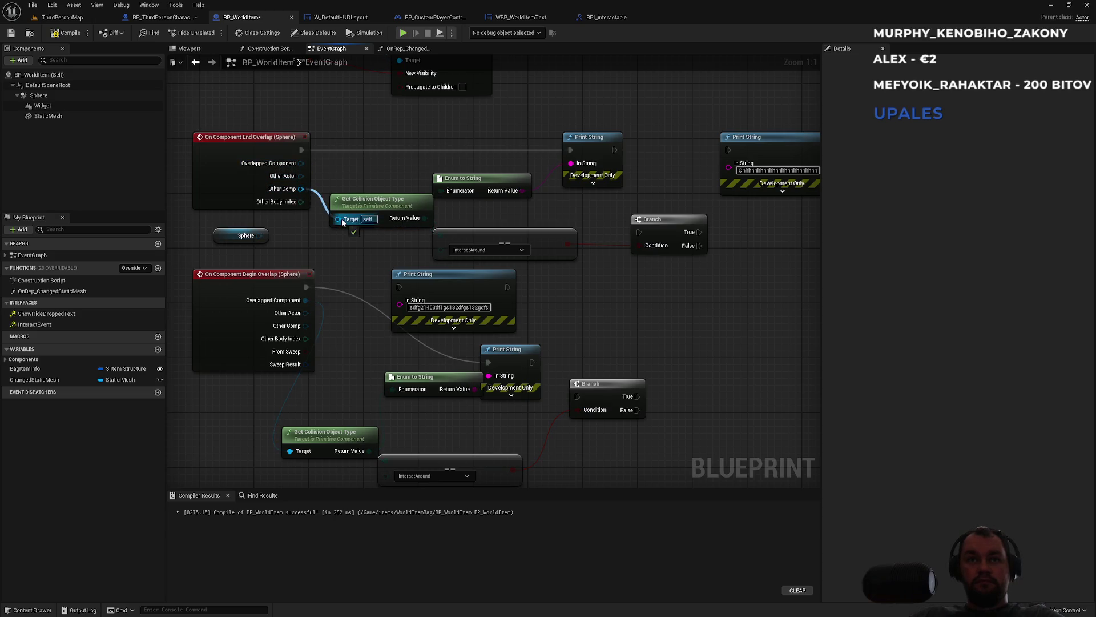
- Run a brief play test in ThirdPersonMap, then return to BP_WorldItem and select End Overlap
{"action": "left_click", "coordinate": [62, 17]}
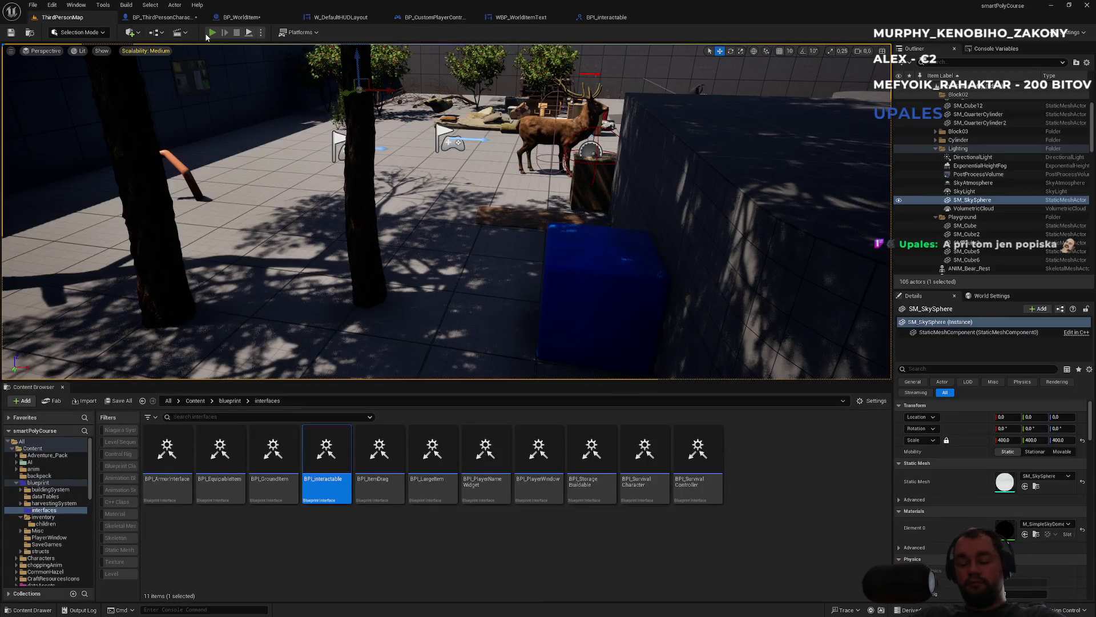
{"action": "left_click", "coordinate": [209, 33]}
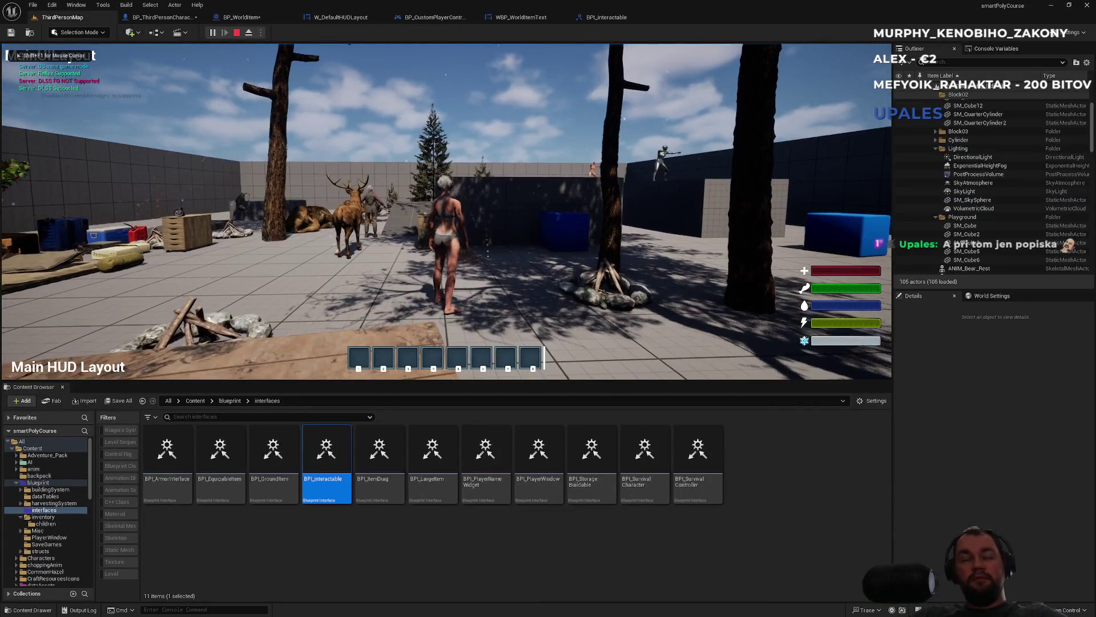
{"action": "key", "text": "Escape"}
{"action": "left_click", "coordinate": [166, 17]}
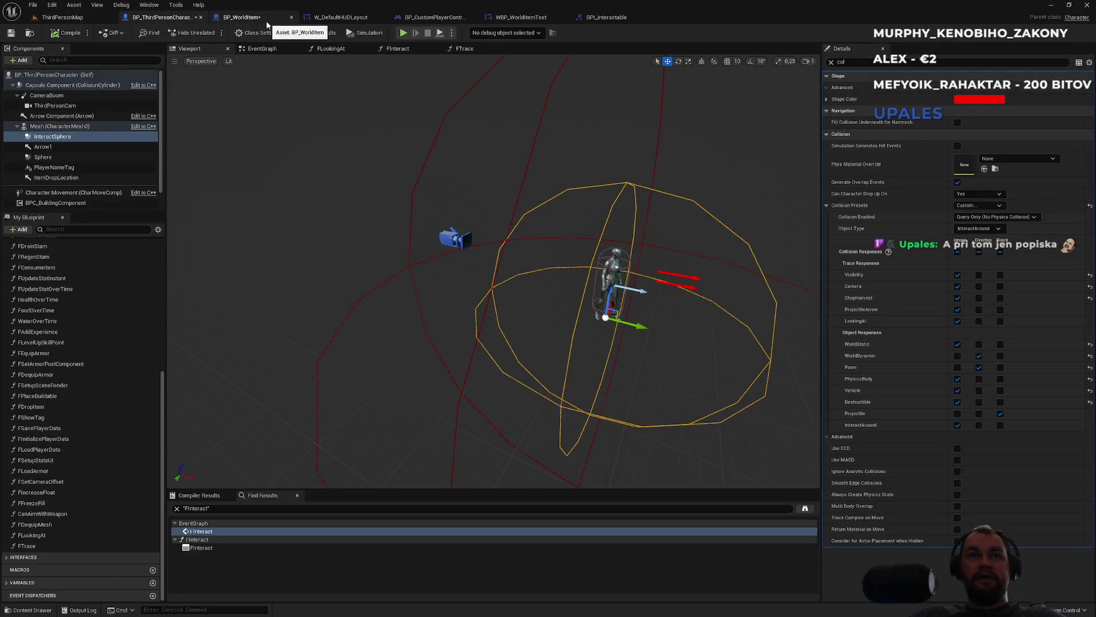
{"action": "left_click", "coordinate": [266, 22]}
{"action": "left_click_drag", "start_coordinate": [273, 114], "coordinate": [377, 193]}
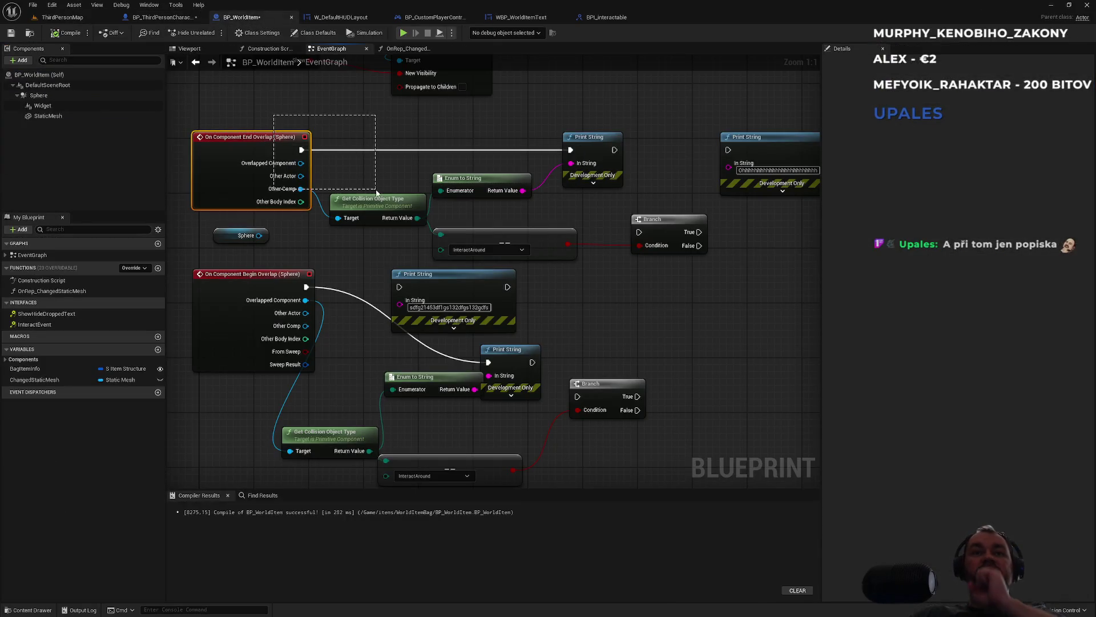
- Feed Begin Overlap's Other Comp into its Get Collision Object Type Target
{"action": "left_click", "coordinate": [355, 191]}
{"action": "left_click_drag", "start_coordinate": [345, 371], "coordinate": [378, 332]}
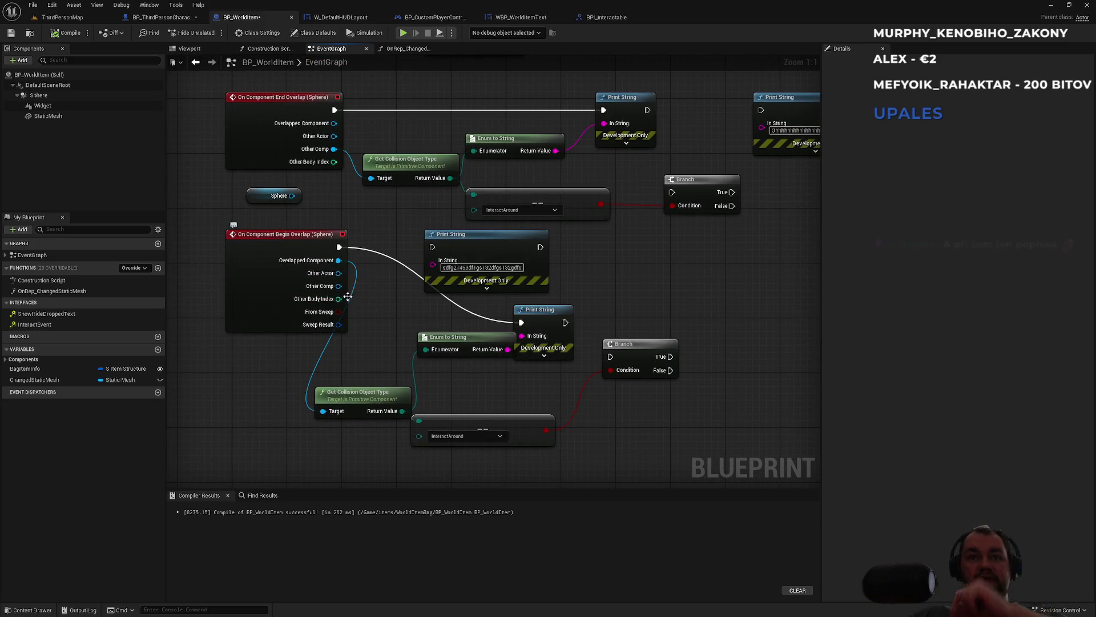
{"action": "left_click_drag", "start_coordinate": [339, 285], "coordinate": [323, 411]}
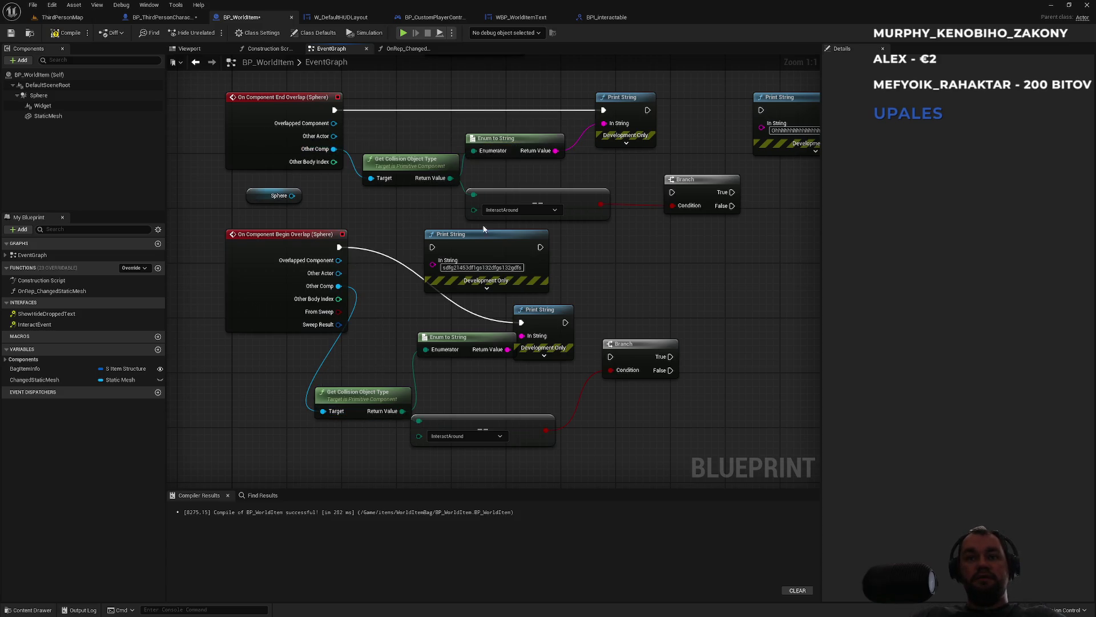
- Chain each type Print String into its Branch and Branch True into the message Print String
{"action": "mouse_move", "coordinate": [632, 188]}
{"action": "left_mouse_down"}
{"action": "mouse_move", "coordinate": [569, 262]}
{"action": "mouse_move", "coordinate": [604, 178]}
{"action": "mouse_move", "coordinate": [572, 193]}
{"action": "left_mouse_up"}
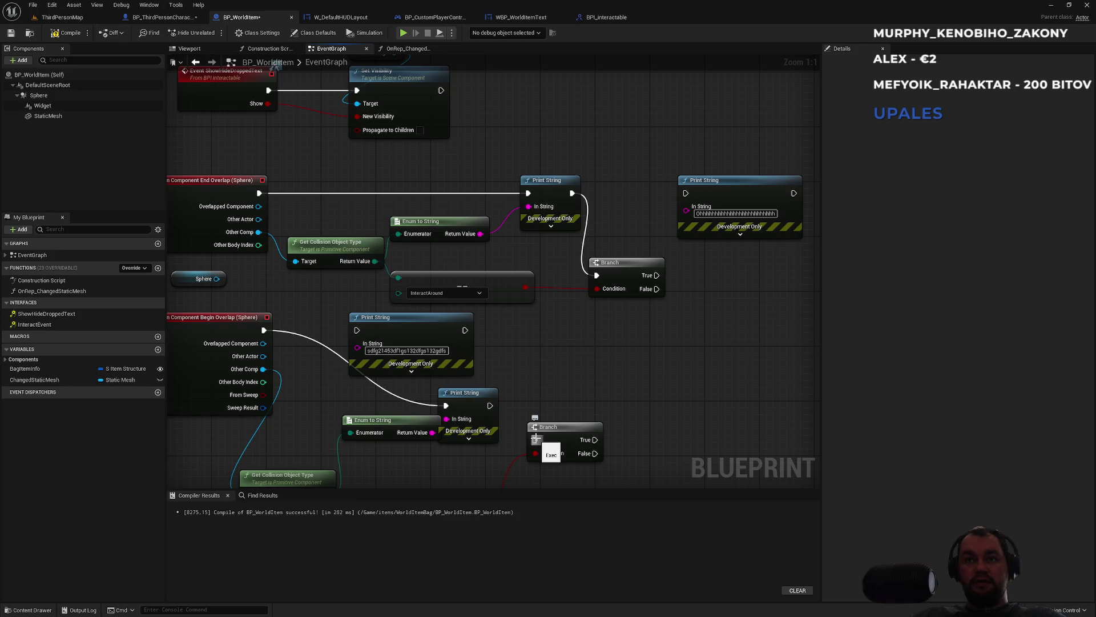
{"action": "left_click_drag", "start_coordinate": [535, 439], "coordinate": [490, 406]}
{"action": "left_click_drag", "start_coordinate": [443, 341], "coordinate": [750, 389]}
{"action": "mouse_move", "coordinate": [665, 378]}
{"action": "left_mouse_down"}
{"action": "mouse_move", "coordinate": [628, 445]}
{"action": "mouse_move", "coordinate": [595, 440]}
{"action": "left_mouse_up"}
{"action": "left_click_drag", "start_coordinate": [655, 277], "coordinate": [685, 193]}
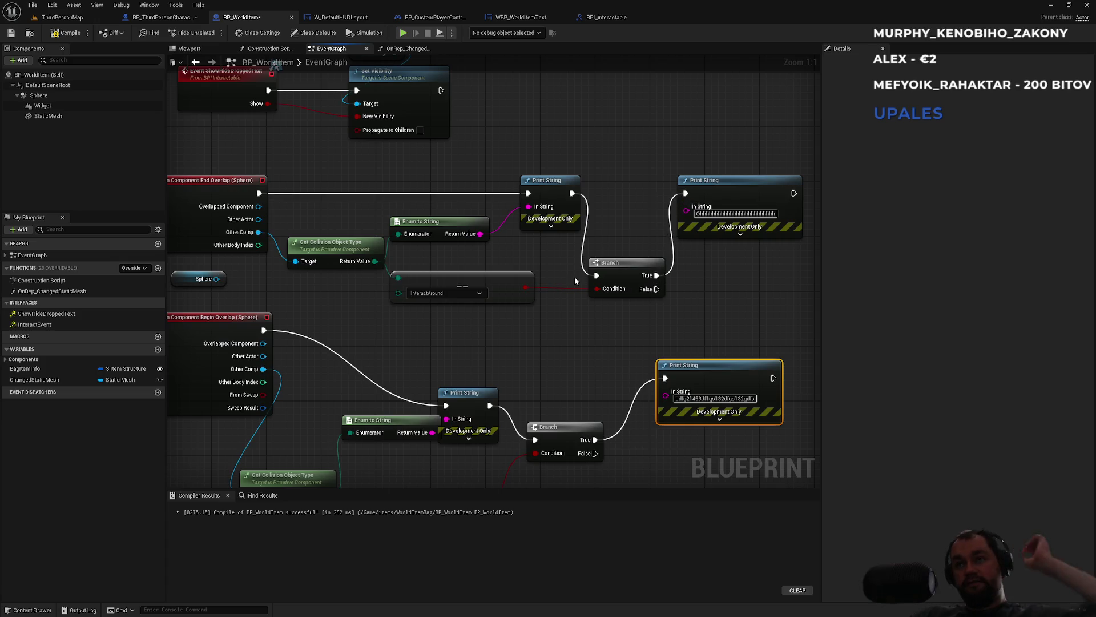
{"action": "left_click_drag", "start_coordinate": [552, 346], "coordinate": [642, 338]}
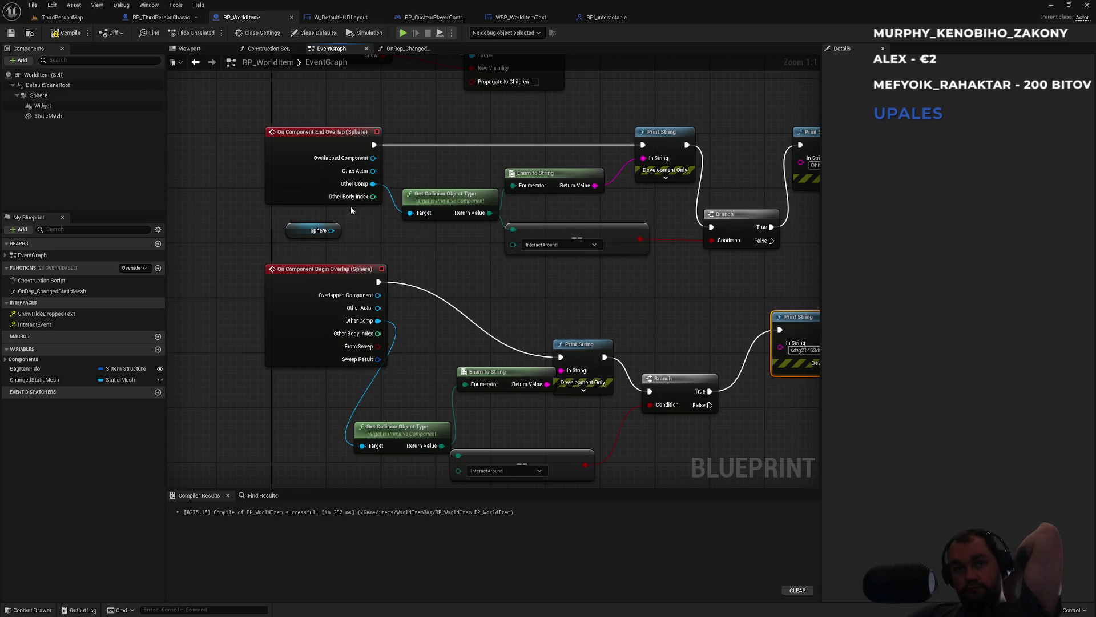
{"action": "left_click", "coordinate": [63, 17]}
- Start a play test, walk forward, and drop the x3 meat stack from the inventory
{"action": "left_click", "coordinate": [212, 33]}
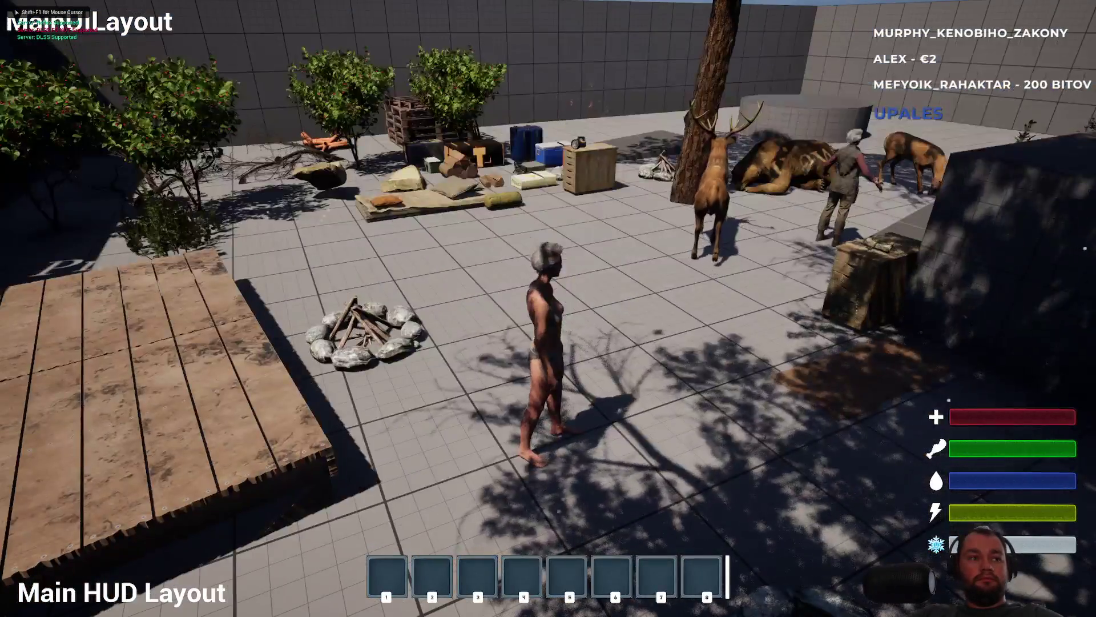
{"action": "key", "text": "w"}
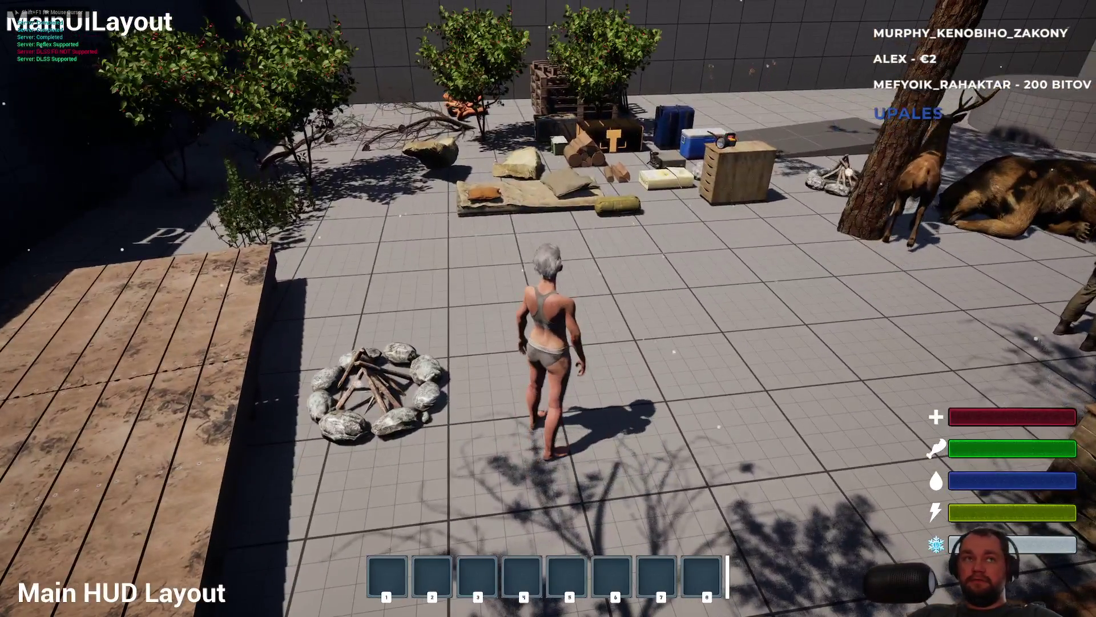
{"action": "key", "text": "i"}
{"action": "right_click", "coordinate": [117, 260]}
{"action": "left_click", "coordinate": [117, 260]}
{"action": "key", "text": "i"}
- Walk past and back toward the dropped meat, end the session, and open BP_ThirdPersonCharacter
{"action": "key", "text": "s"}
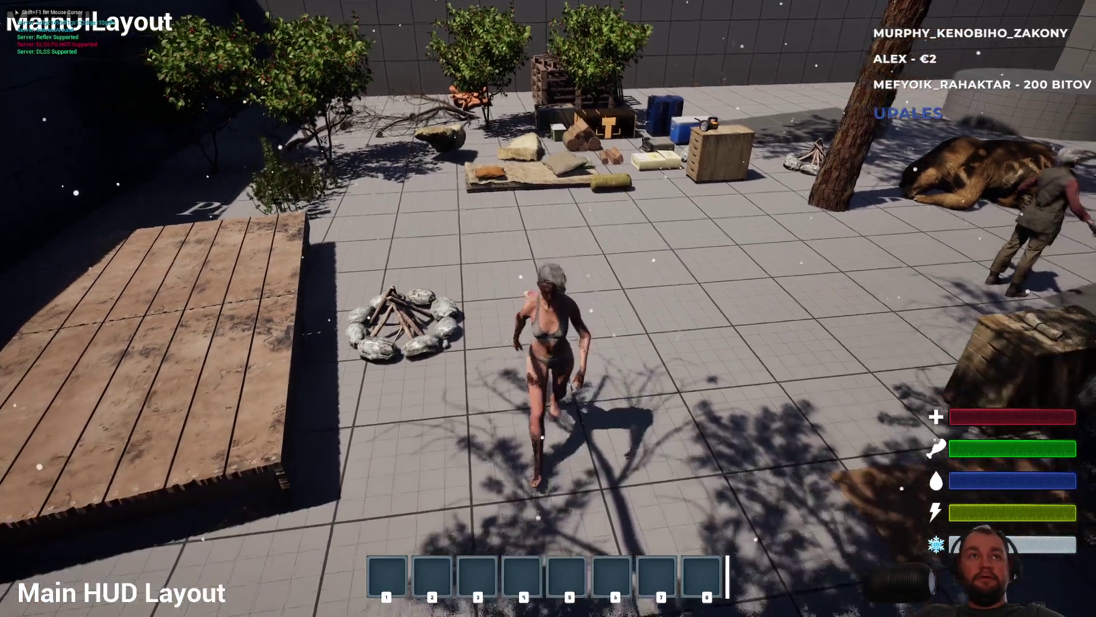
{"action": "key", "text": "s"}
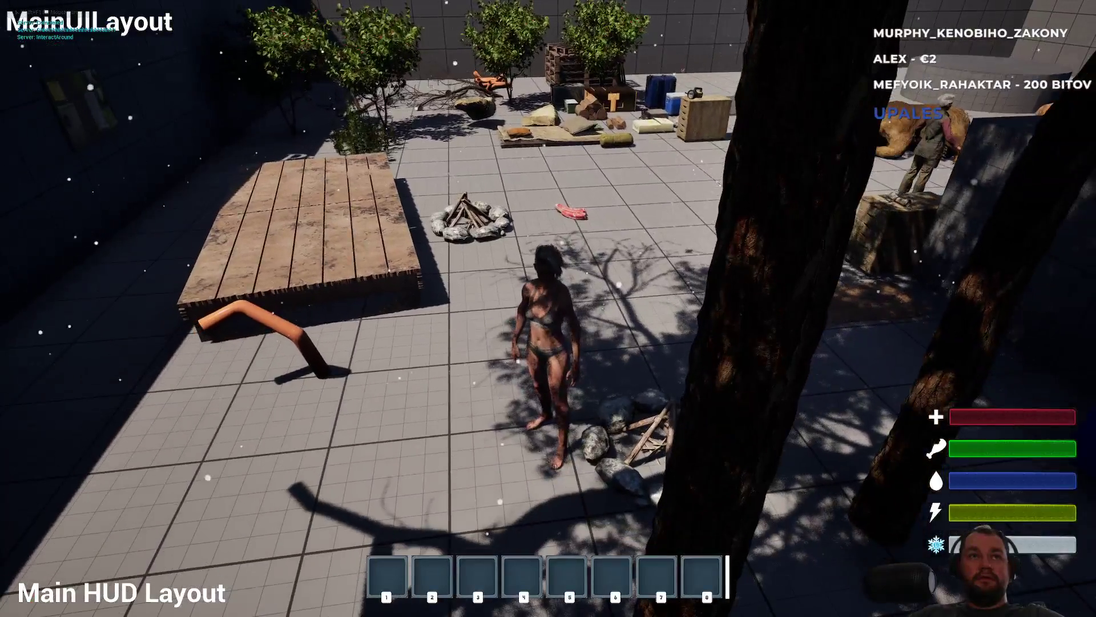
{"action": "key", "text": "w"}
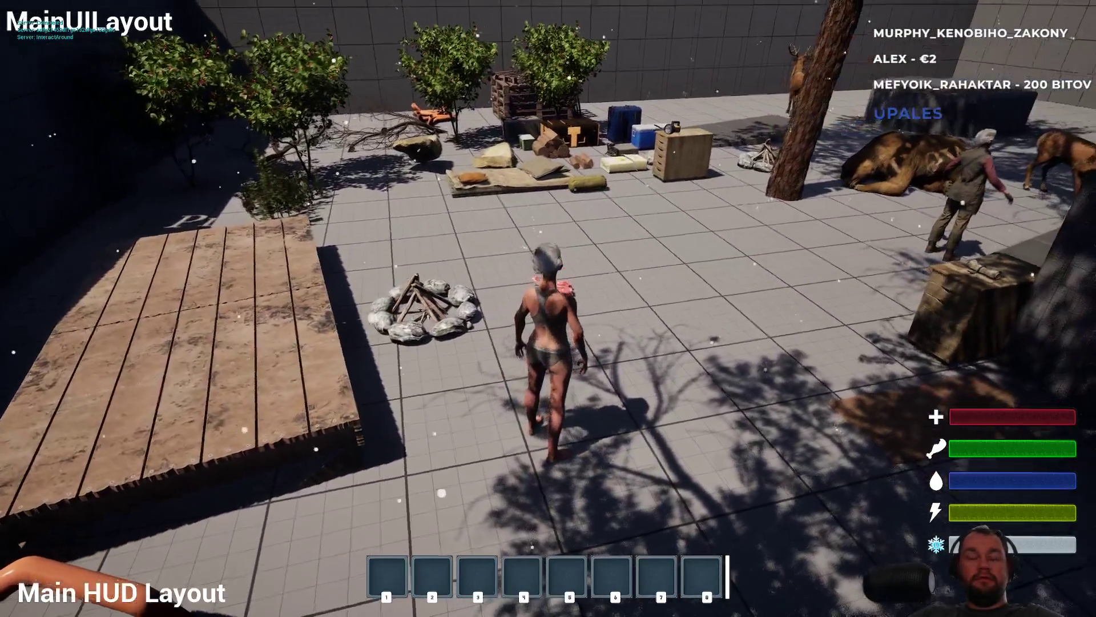
{"action": "key", "text": "s"}
{"action": "key", "text": "F11"}
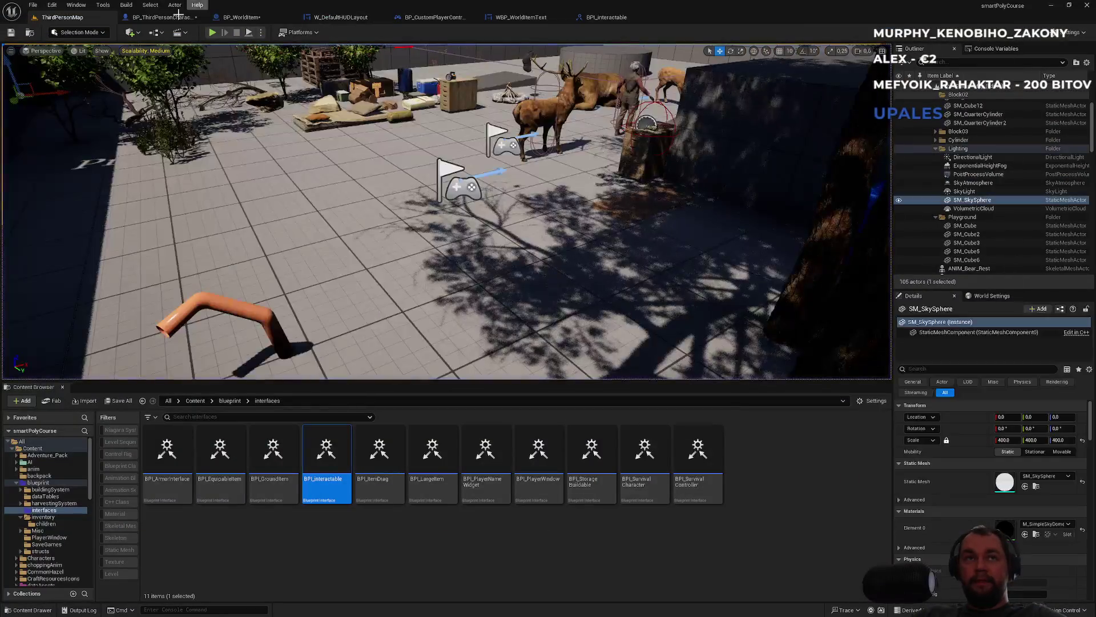
{"action": "left_click", "coordinate": [172, 18]}
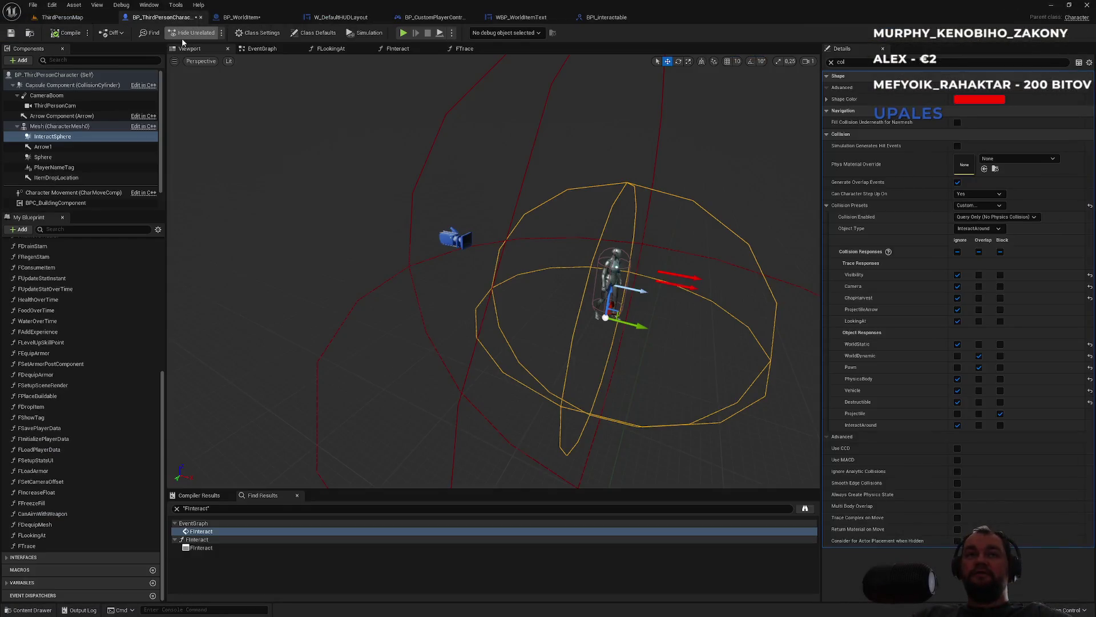
- Save all with Ctrl+Shift+S, review EventGraph, FLookingAt, FInteract and FTrace, then return to BP_WorldItem
{"action": "key", "text": "ctrl+shift+s"}
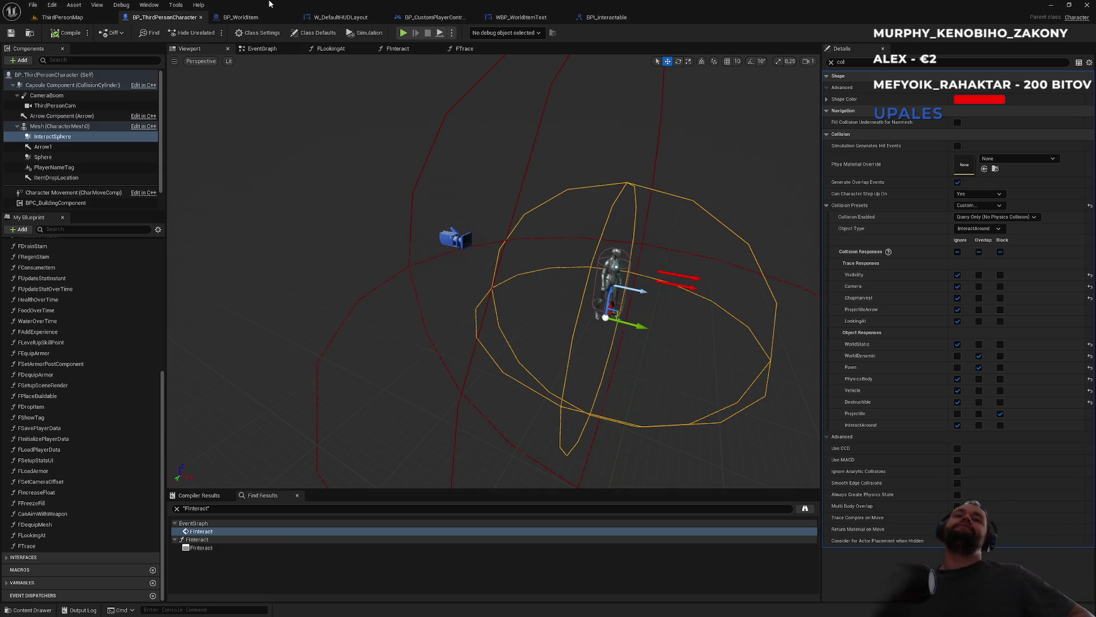
{"action": "left_click", "coordinate": [265, 52]}
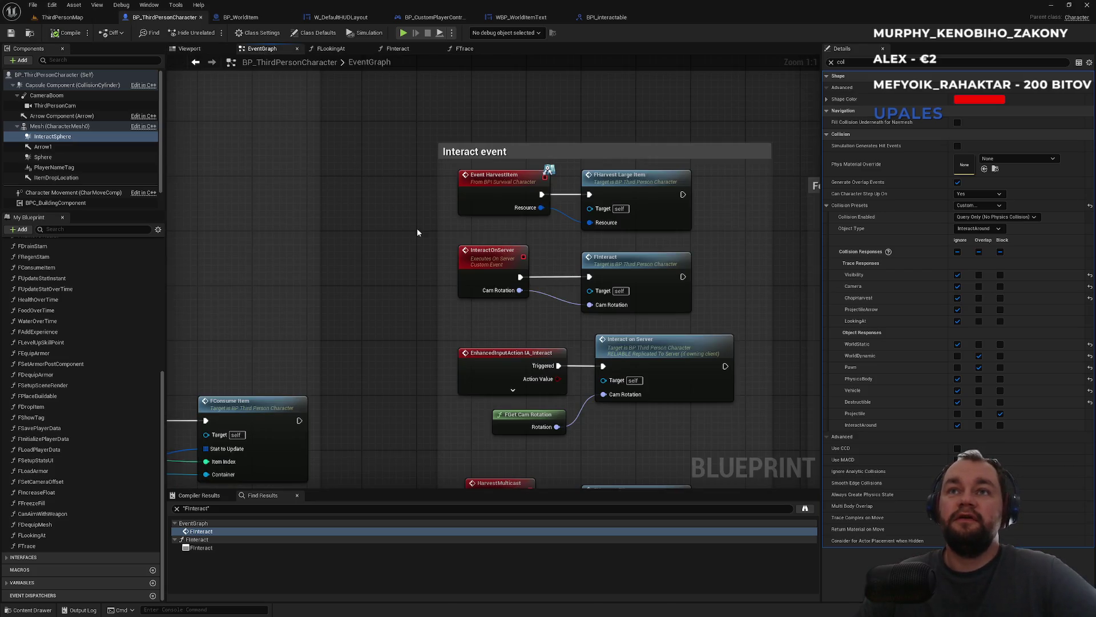
{"action": "left_click", "coordinate": [338, 52]}
{"action": "left_click", "coordinate": [416, 50]}
{"action": "left_click", "coordinate": [490, 50]}
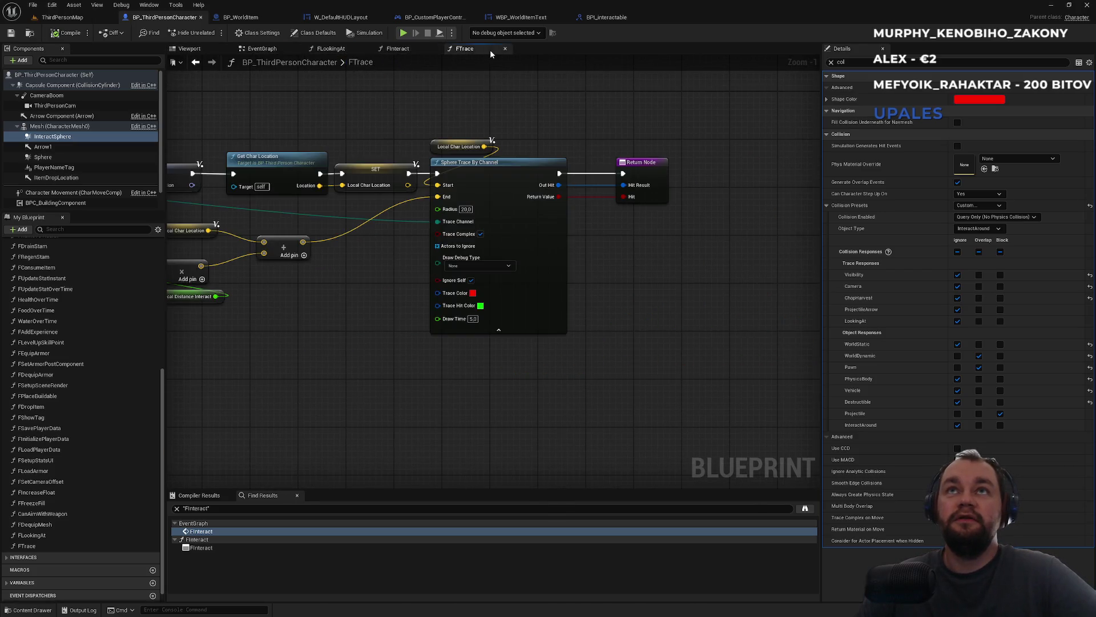
{"action": "left_click", "coordinate": [247, 19]}
{"action": "left_click_drag", "start_coordinate": [491, 280], "coordinate": [350, 271]}
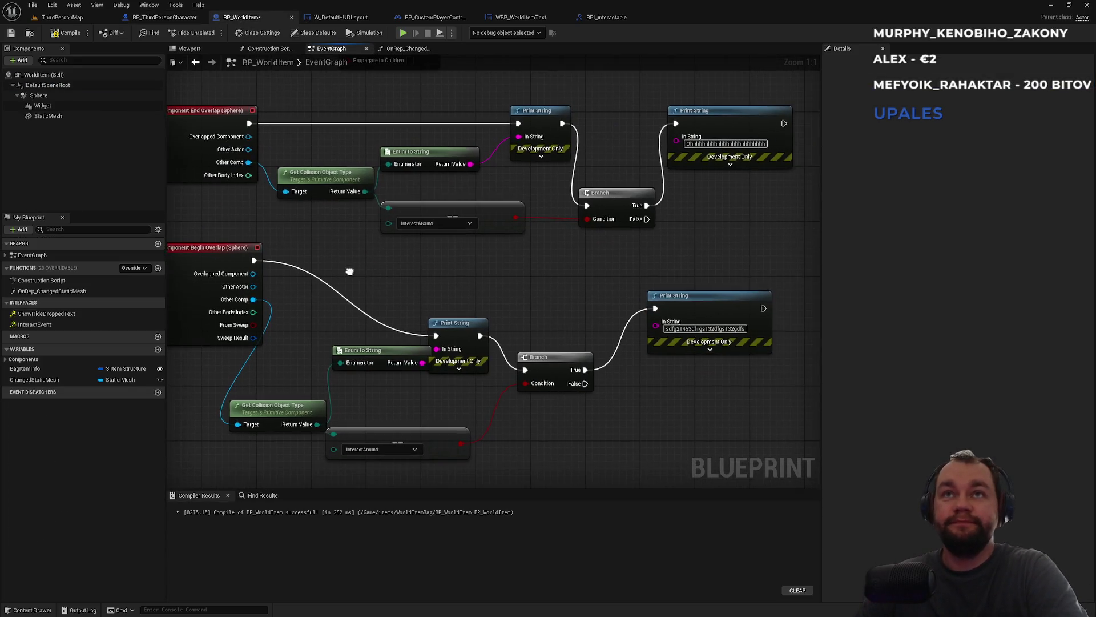
- Move the lower Print String node higher and bring the ShowHideDroppedText event into view
{"action": "left_click_drag", "start_coordinate": [421, 273], "coordinate": [426, 332]}
{"action": "left_click", "coordinate": [327, 241]}
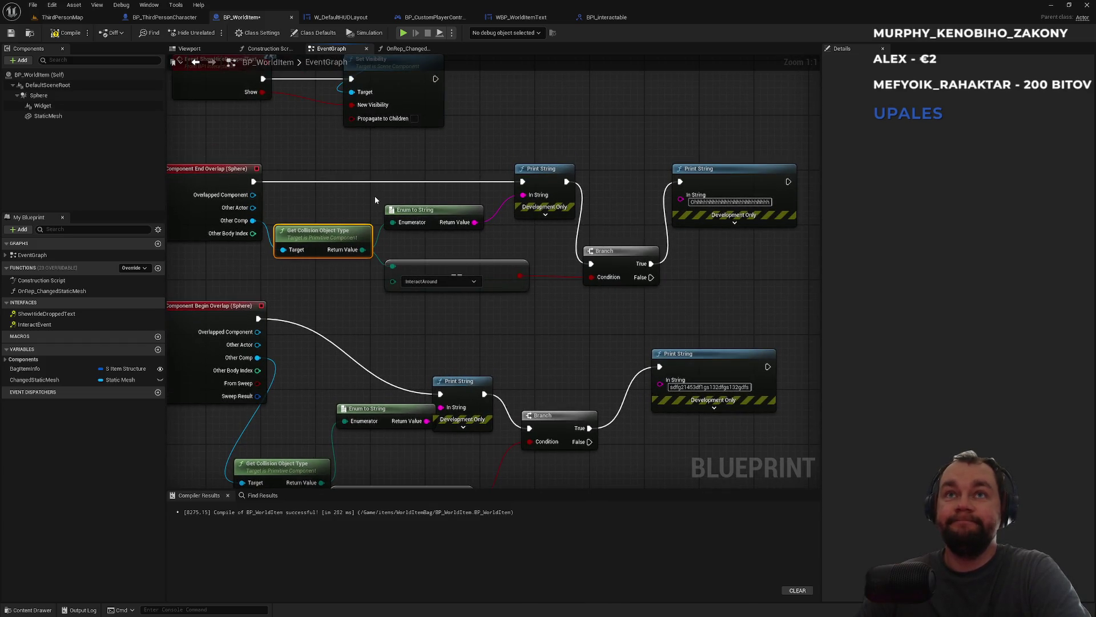
{"action": "left_click_drag", "start_coordinate": [603, 223], "coordinate": [619, 180]}
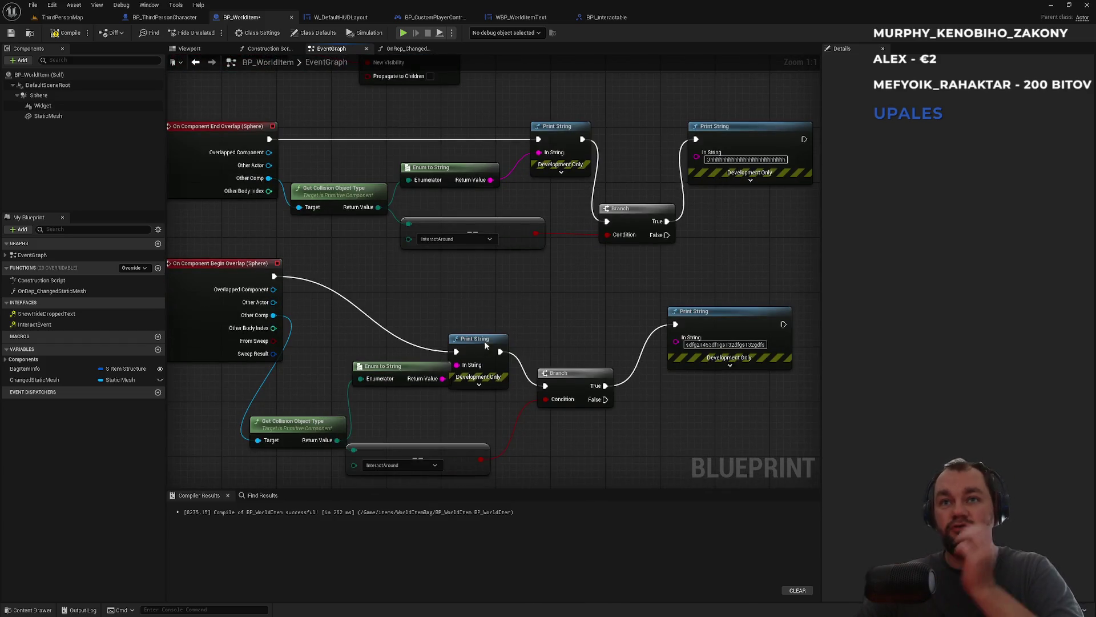
{"action": "left_click_drag", "start_coordinate": [480, 340], "coordinate": [491, 279]}
{"action": "left_click", "coordinate": [489, 374]}
{"action": "scroll", "coordinate": [375, 324], "scroll_direction": "down", "scroll_amount": 2}
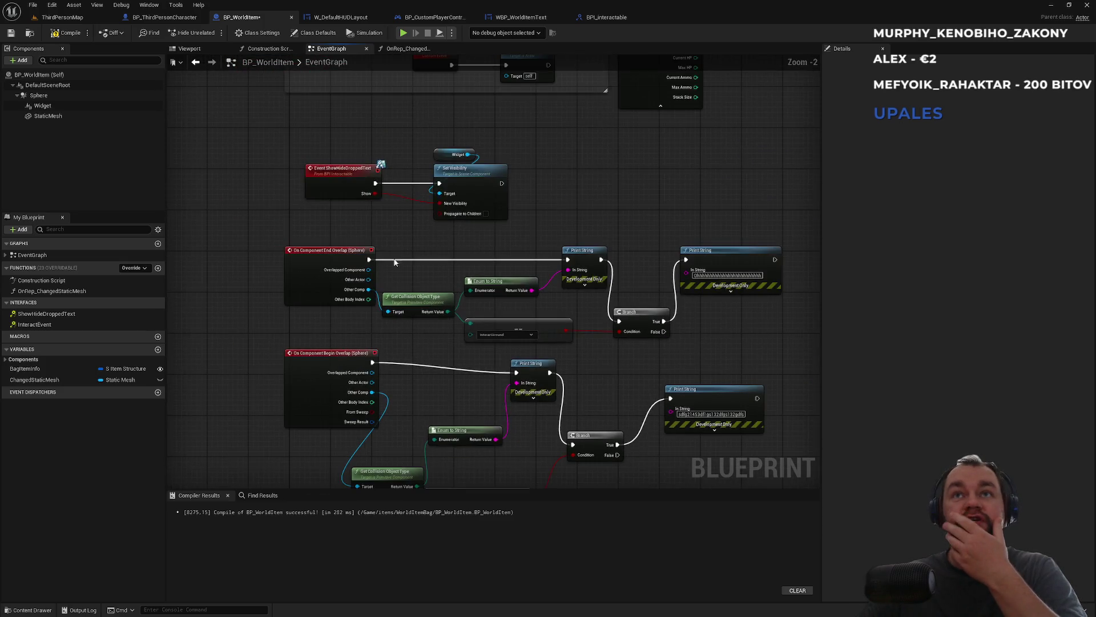
{"action": "left_click_drag", "start_coordinate": [394, 262], "coordinate": [418, 314]}
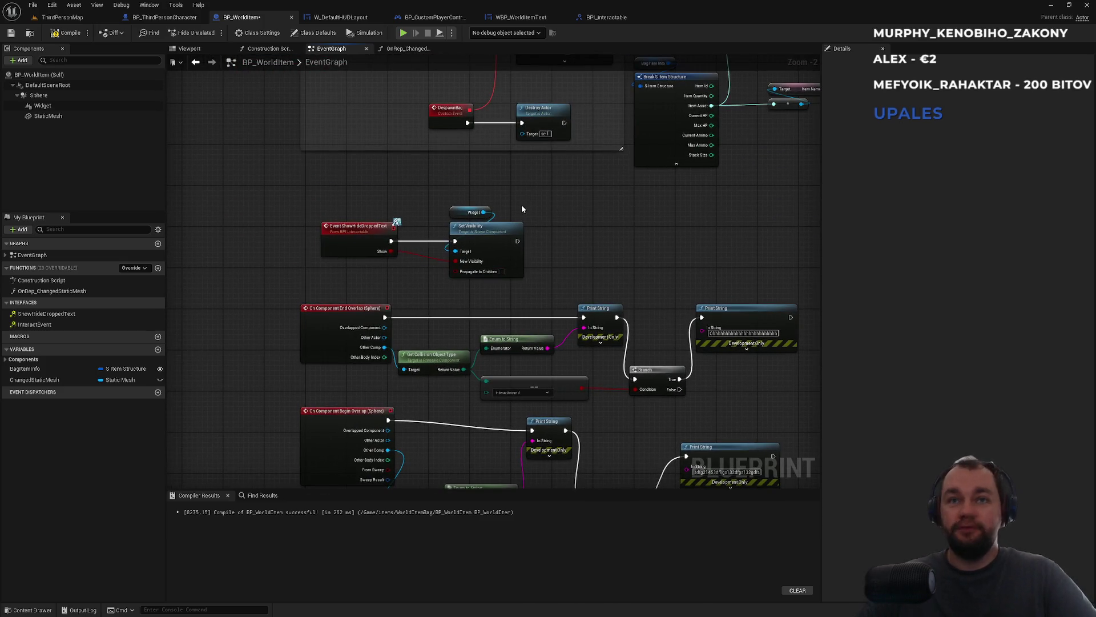
- Paste two Widget/Set Visibility copies, wiring each after a True-branch Print String
{"action": "left_click_drag", "start_coordinate": [515, 207], "coordinate": [482, 236]}
{"action": "left_click_drag", "start_coordinate": [617, 276], "coordinate": [422, 214]}
{"action": "key", "text": "ctrl+v"}
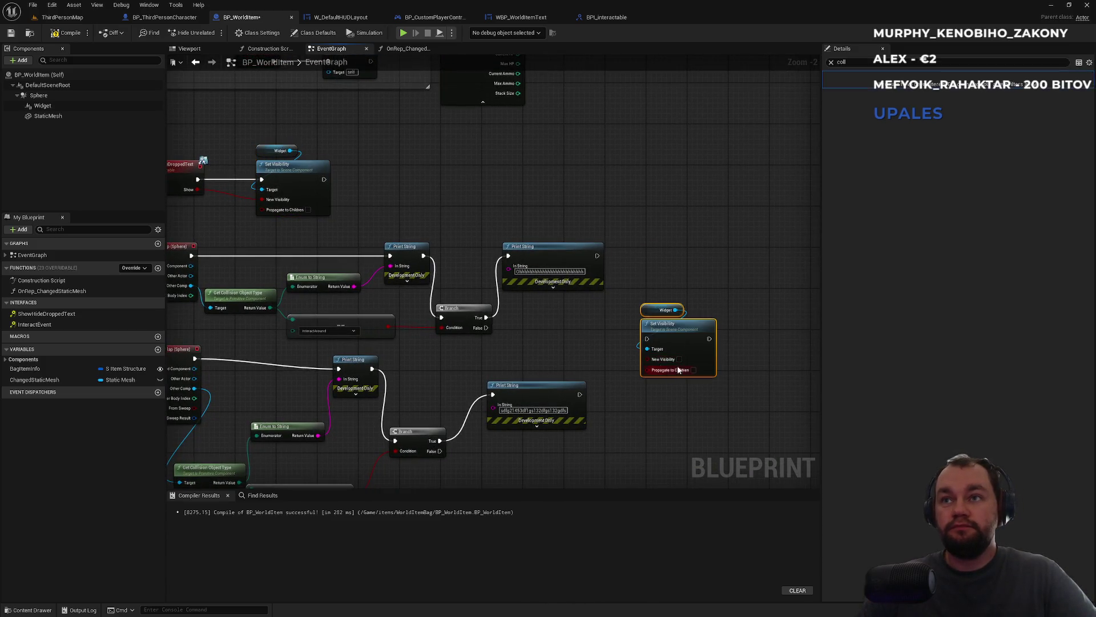
{"action": "mouse_move", "coordinate": [647, 339]}
{"action": "left_mouse_down"}
{"action": "mouse_move", "coordinate": [600, 259]}
{"action": "mouse_move", "coordinate": [581, 394]}
{"action": "left_mouse_up"}
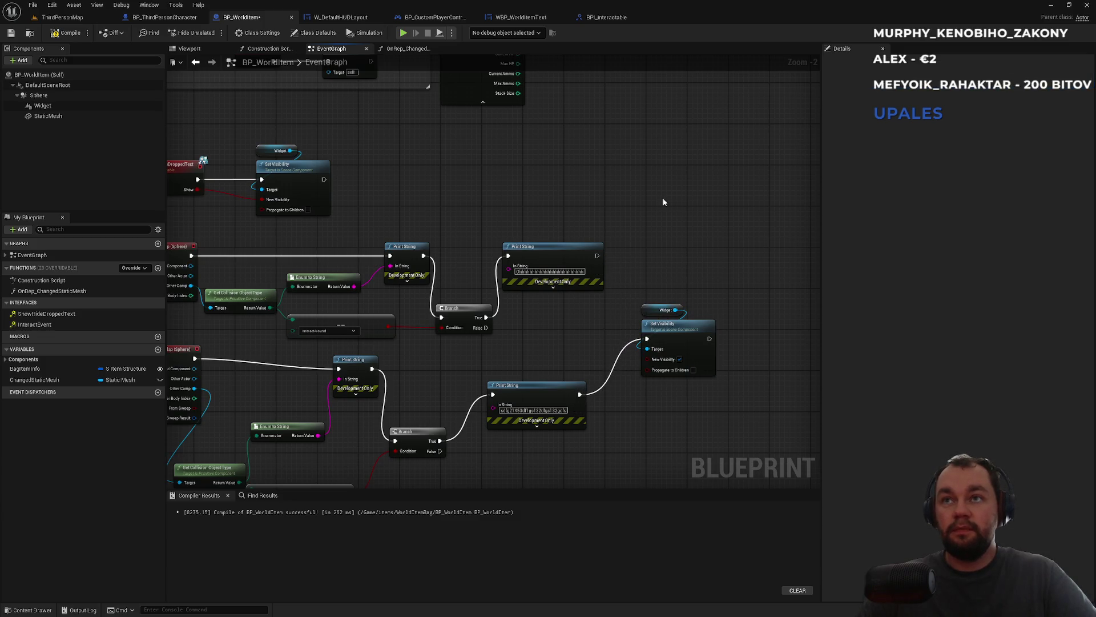
{"action": "key", "text": "ctrl+v"}
{"action": "mouse_move", "coordinate": [668, 221]}
{"action": "left_mouse_down"}
{"action": "mouse_move", "coordinate": [634, 262]}
{"action": "mouse_move", "coordinate": [597, 257]}
{"action": "left_mouse_up"}
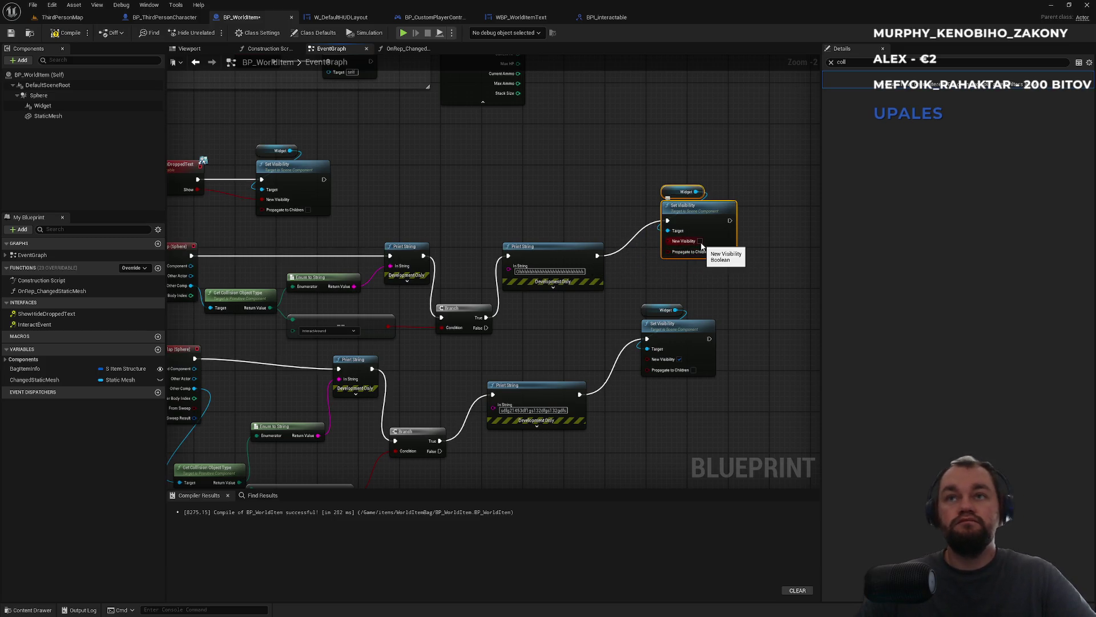
{"action": "left_click", "coordinate": [60, 17]}
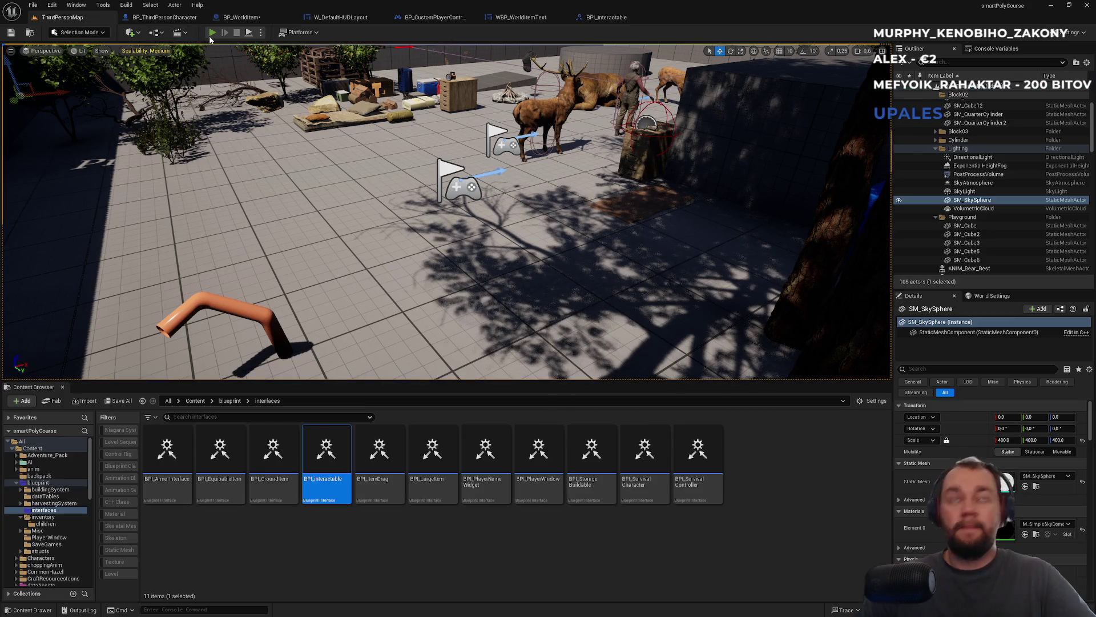
- Start a play test and drop the raw meat stack from the inventory
{"action": "left_click", "coordinate": [211, 33]}
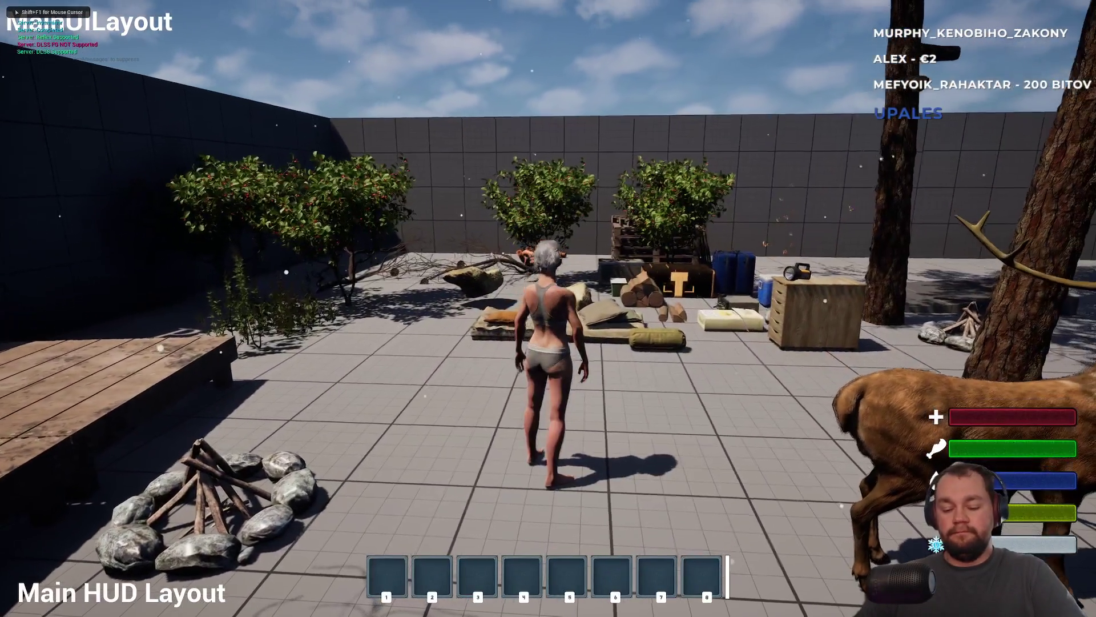
{"action": "key", "text": "i"}
{"action": "right_click", "coordinate": [99, 258]}
{"action": "left_click", "coordinate": [108, 267]}
{"action": "key", "text": "i"}
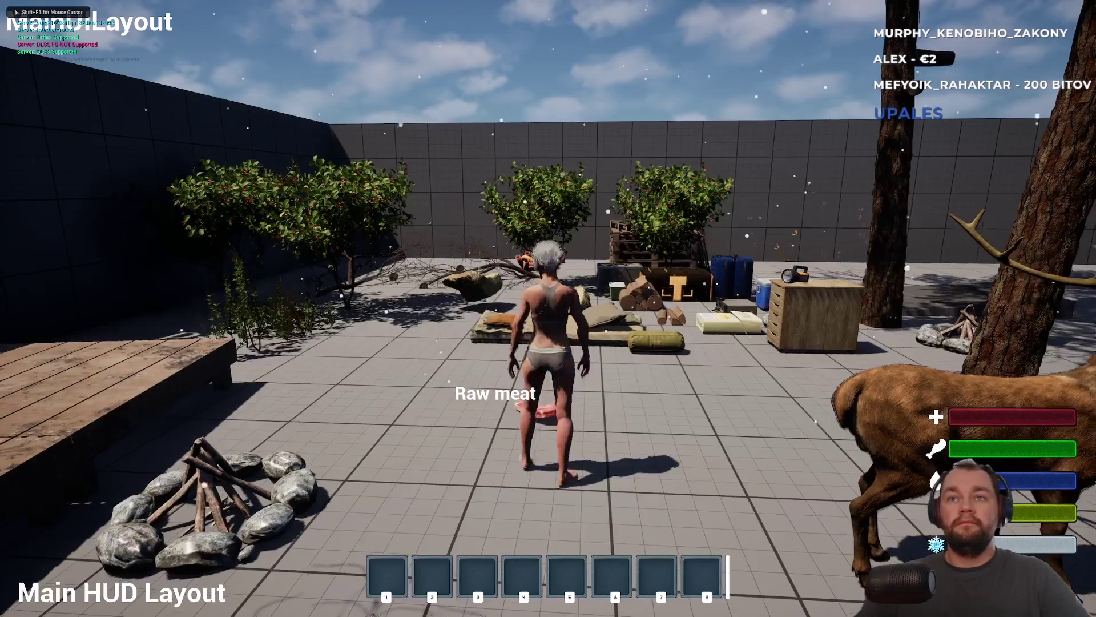
- Run across the courtyard and back to pick up the dropped raw meat by its label
{"action": "key", "text": "w"}
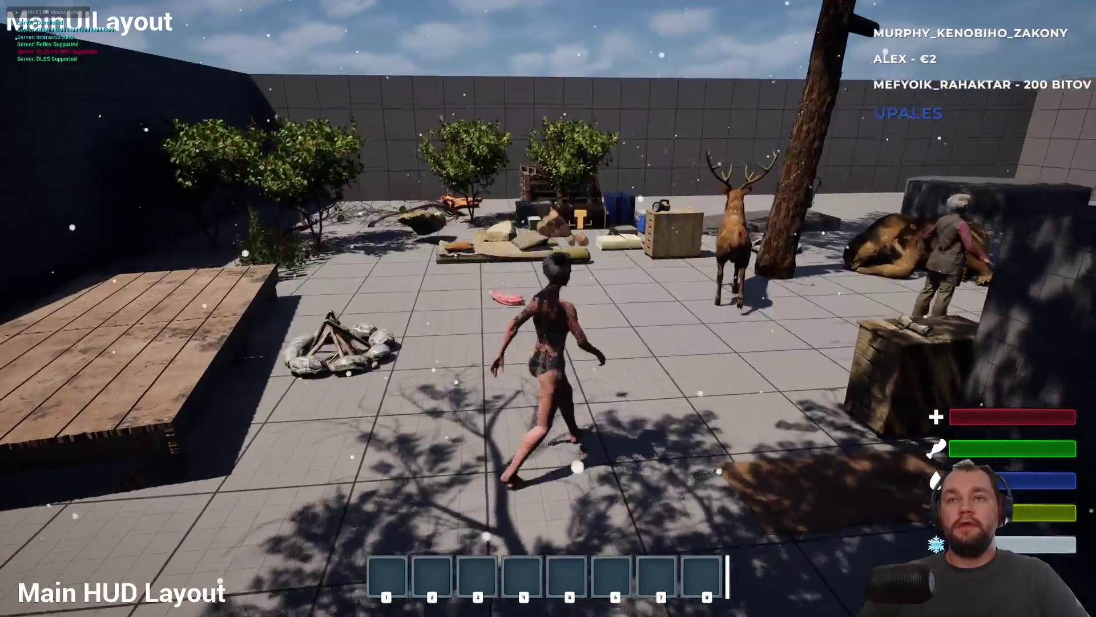
{"action": "key", "text": "w"}
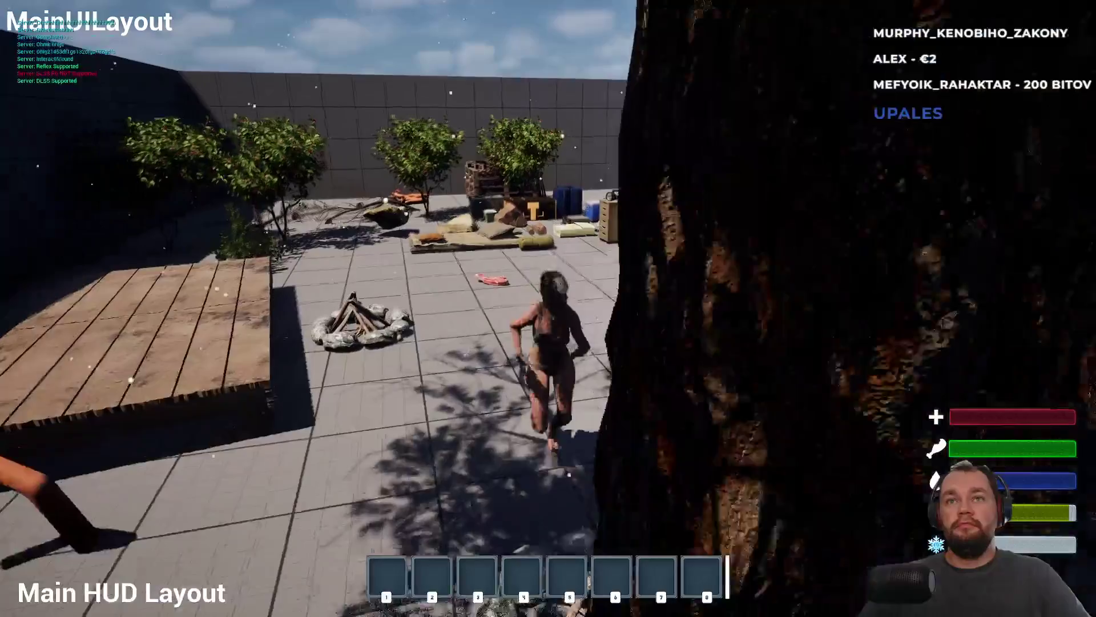
{"action": "key", "text": "w"}
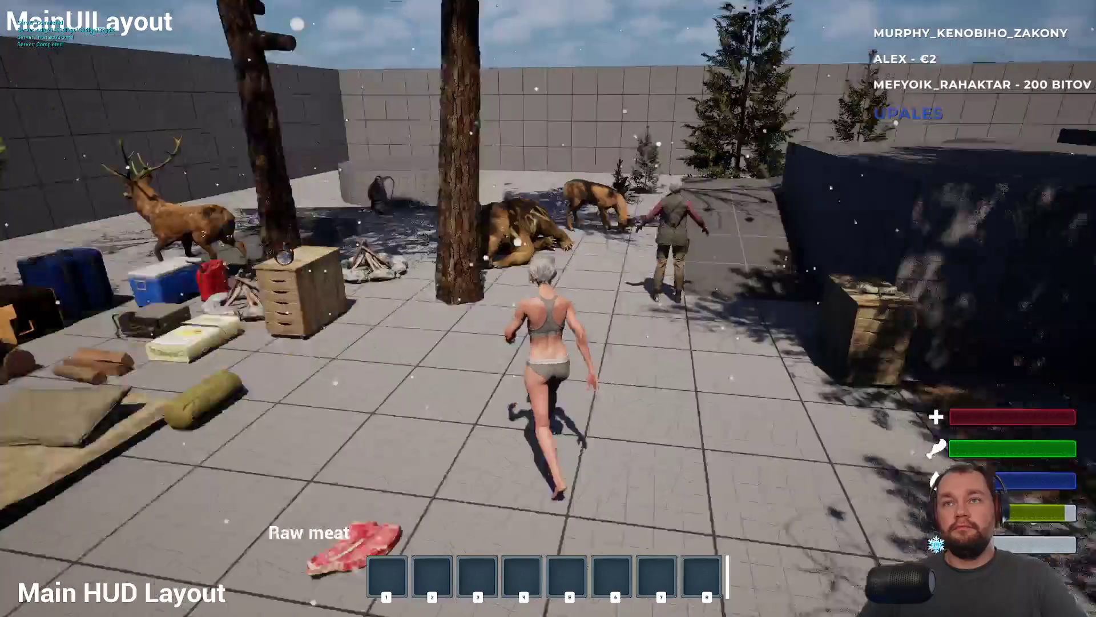
{"action": "key", "text": "w"}
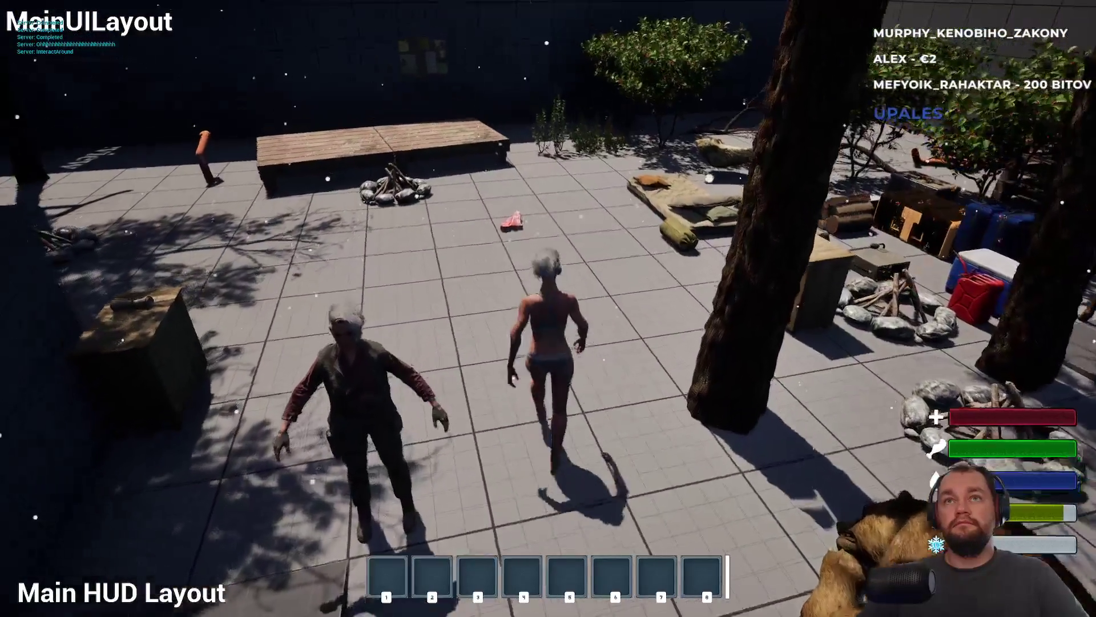
{"action": "key", "text": "w"}
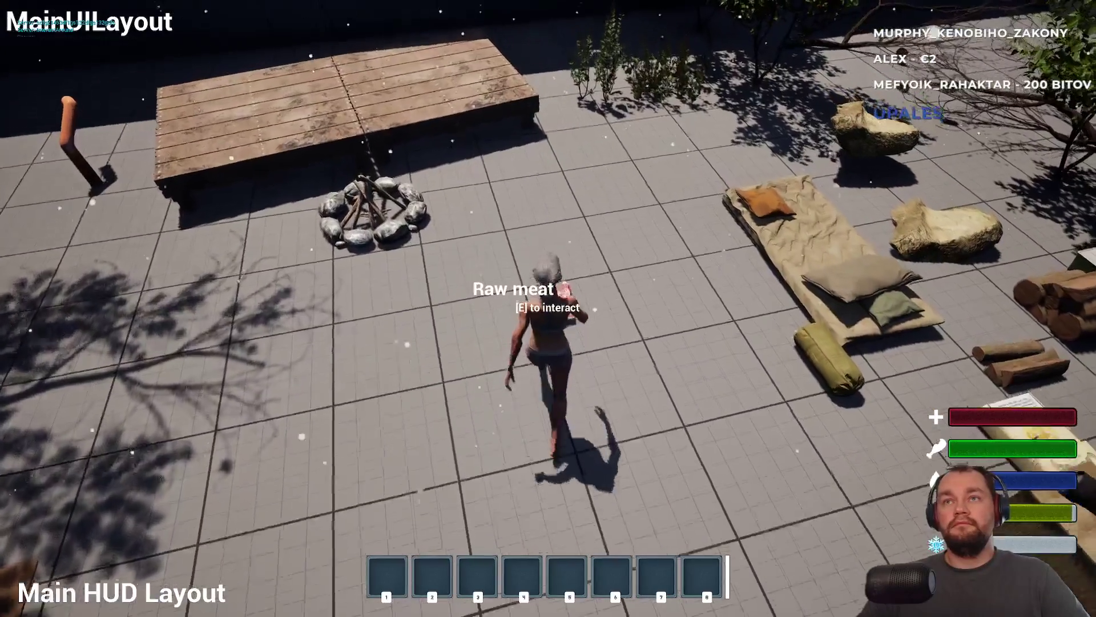
{"action": "key", "text": "e"}
{"action": "key", "text": "w"}
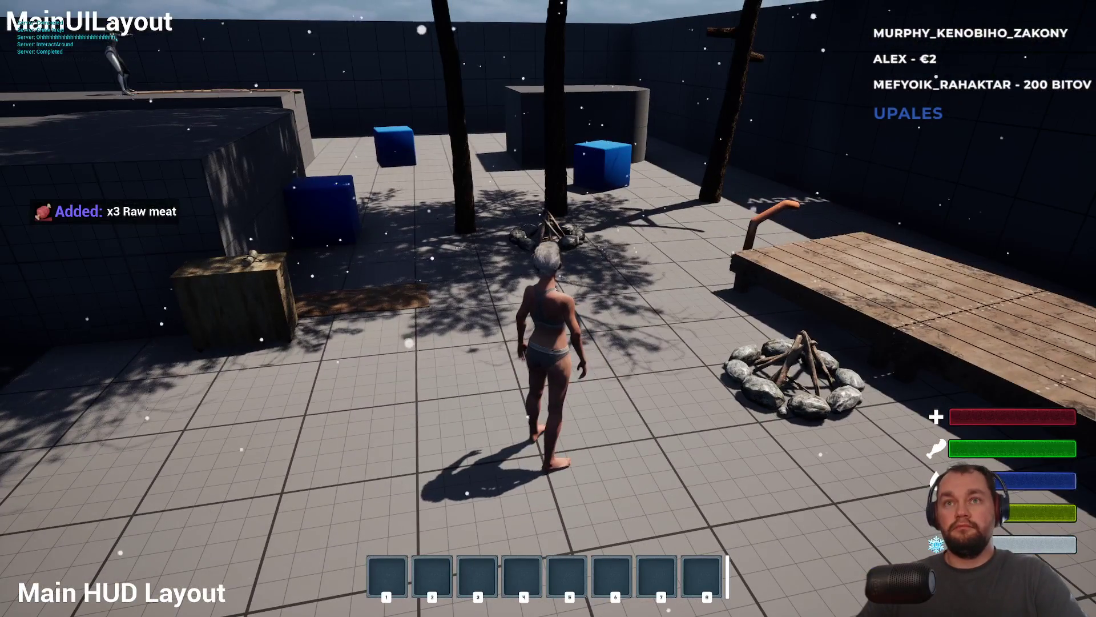
{"action": "key", "text": "w"}
{"action": "key", "text": "w"}
{"action": "key", "text": "e"}
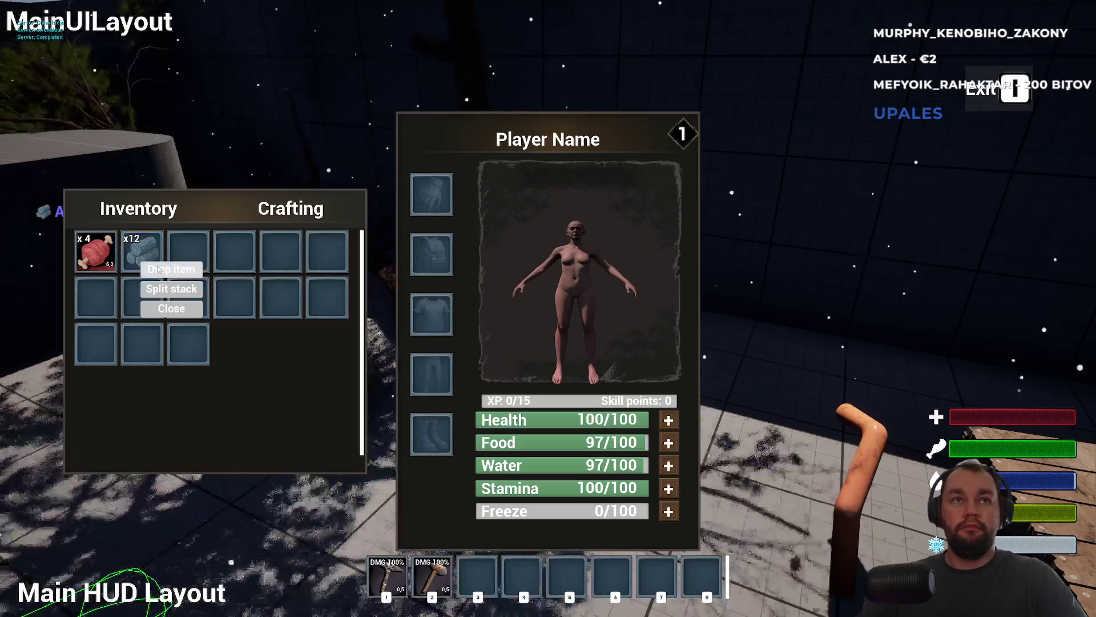
- Drop the wood and raw meat, then re-collect them as x12 Wood and x4 Raw meat
{"action": "left_click", "coordinate": [159, 270]}
{"action": "key", "text": "i"}
{"action": "key", "text": "w"}
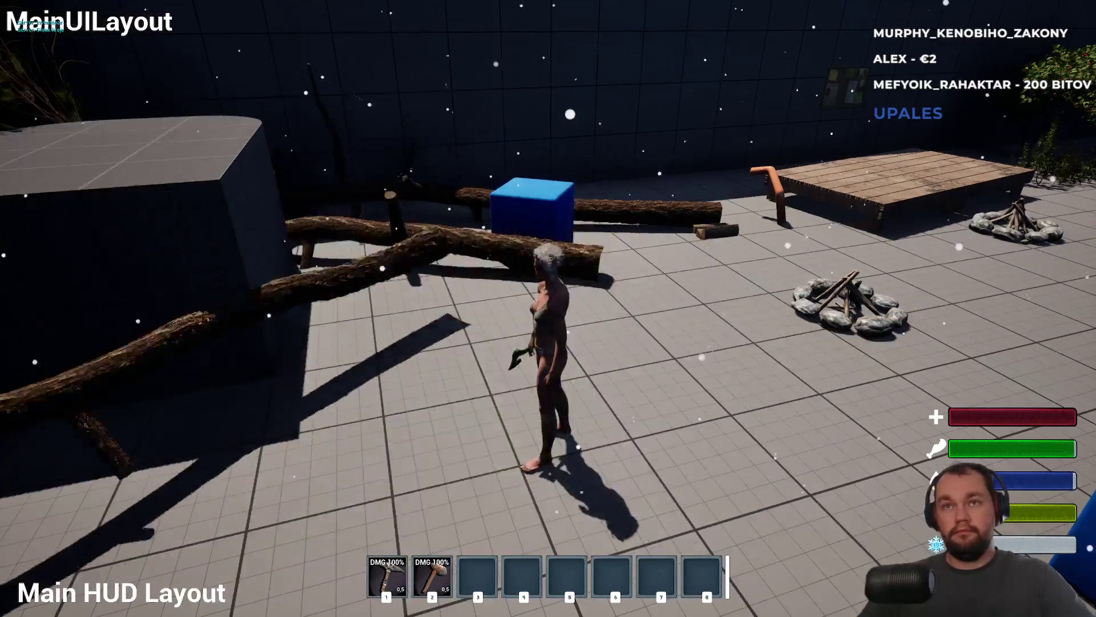
{"action": "key", "text": "i"}
{"action": "left_click", "coordinate": [115, 260]}
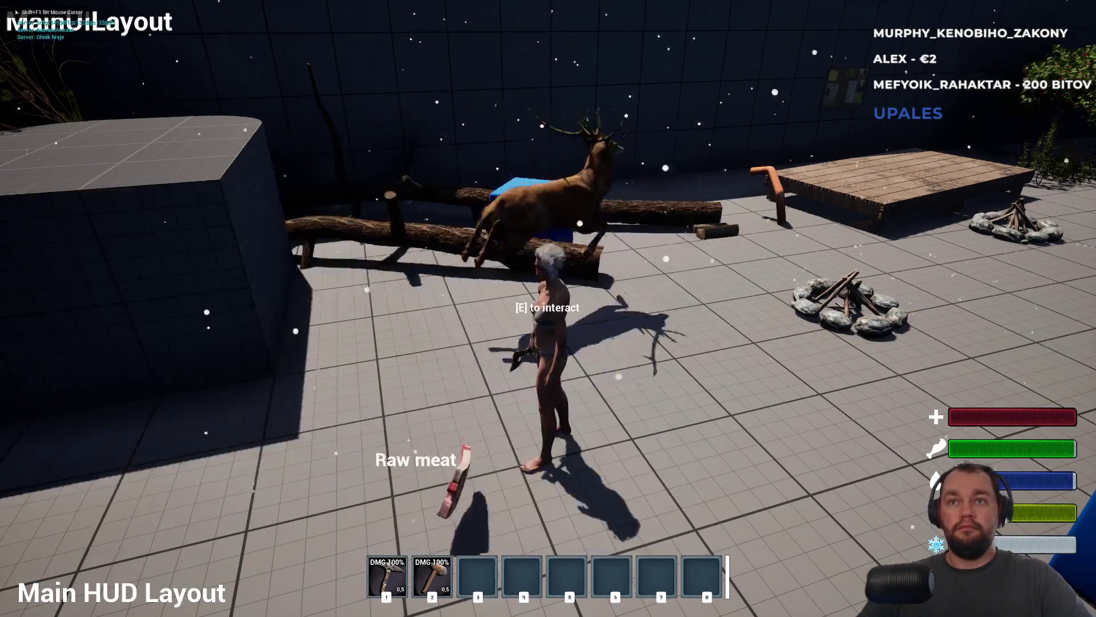
{"action": "key", "text": "w"}
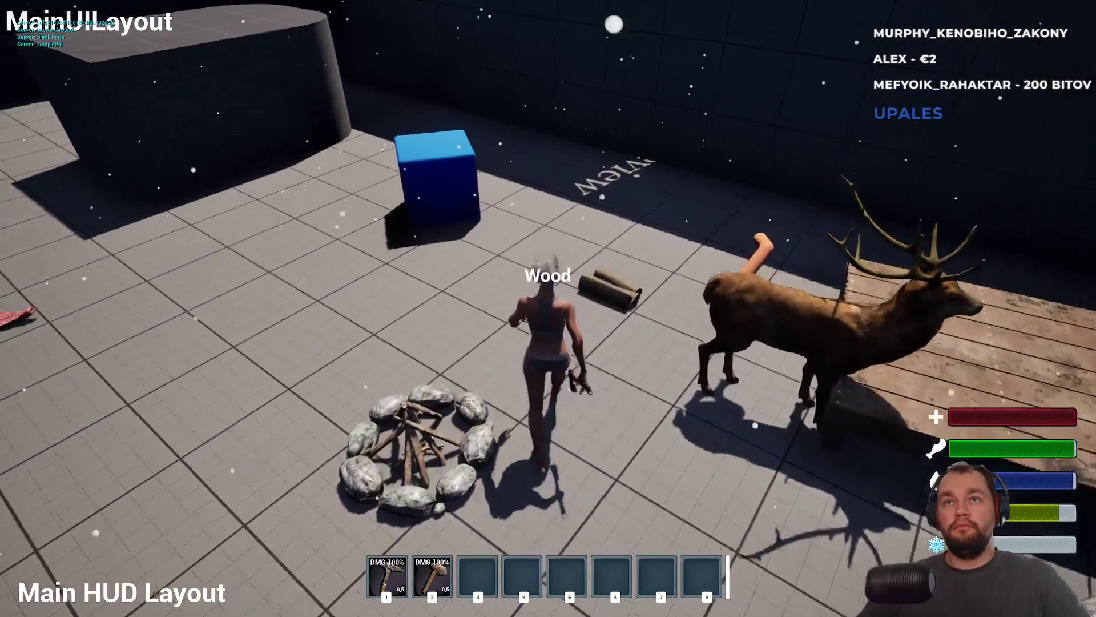
{"action": "key", "text": "e"}
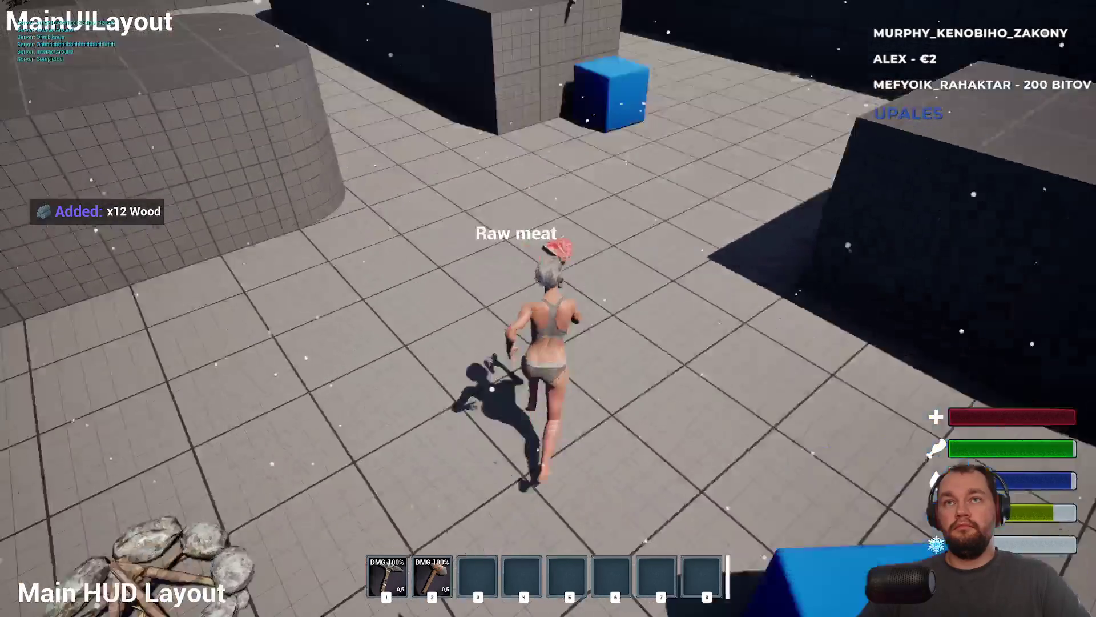
{"action": "key", "text": "e"}
{"action": "key", "text": "w"}
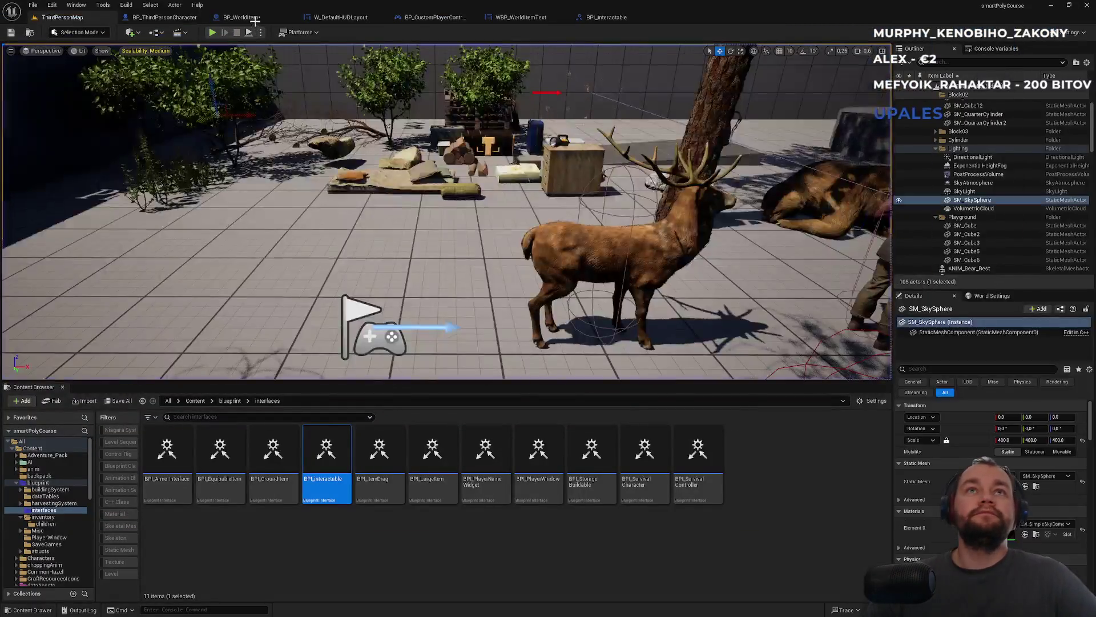
- Delete End Overlap's Print String and Enum to String debug nodes, then tidy the comparison nodes
{"action": "left_click", "coordinate": [258, 19]}
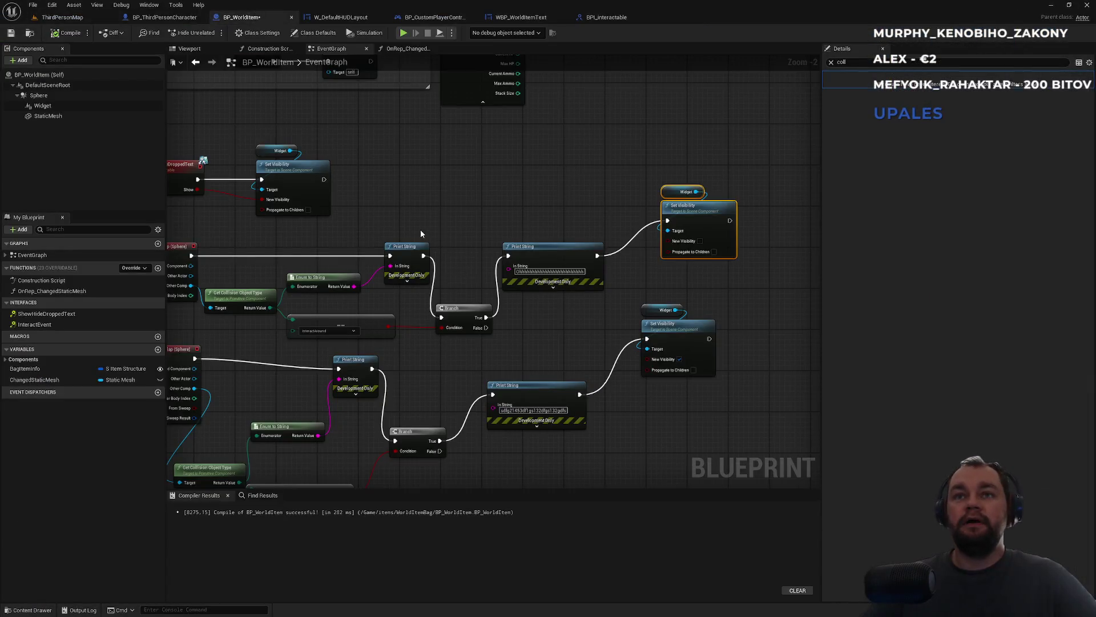
{"action": "scroll", "coordinate": [421, 234], "scroll_direction": "up", "scroll_amount": 2}
{"action": "left_click", "coordinate": [557, 190]}
{"action": "left_click", "coordinate": [443, 230], "text": "ctrl"}
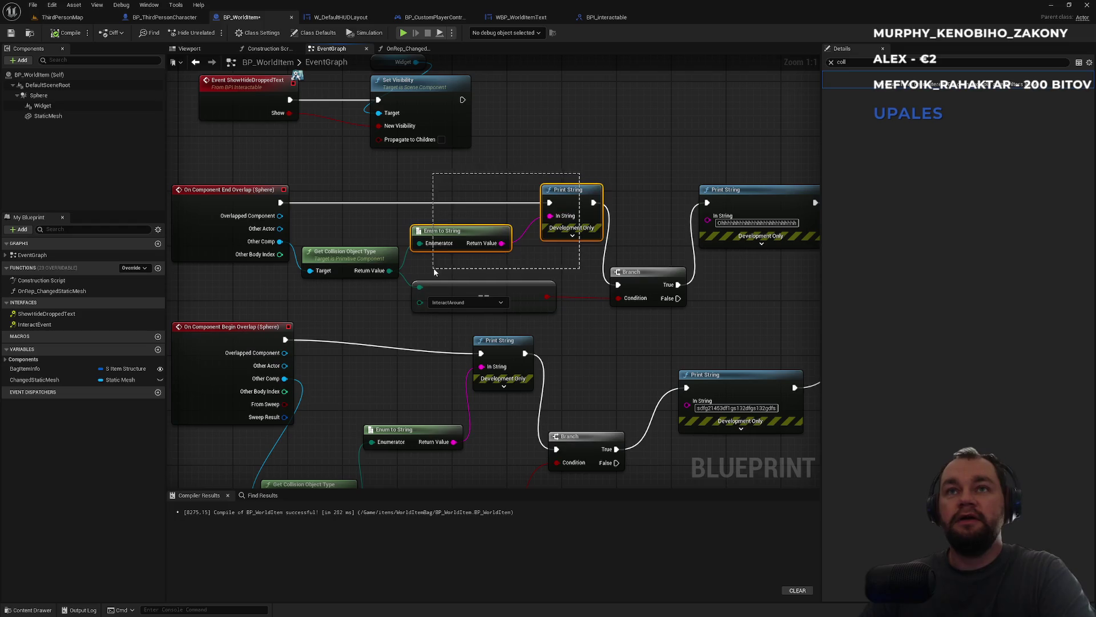
{"action": "key", "text": "Delete"}
{"action": "left_click_drag", "start_coordinate": [351, 259], "coordinate": [351, 252]}
{"action": "mouse_move", "coordinate": [440, 287]}
{"action": "left_mouse_down"}
{"action": "mouse_move", "coordinate": [448, 282]}
{"action": "mouse_move", "coordinate": [367, 282]}
{"action": "mouse_move", "coordinate": [446, 298]}
{"action": "left_mouse_up"}
{"action": "left_click", "coordinate": [580, 275]}
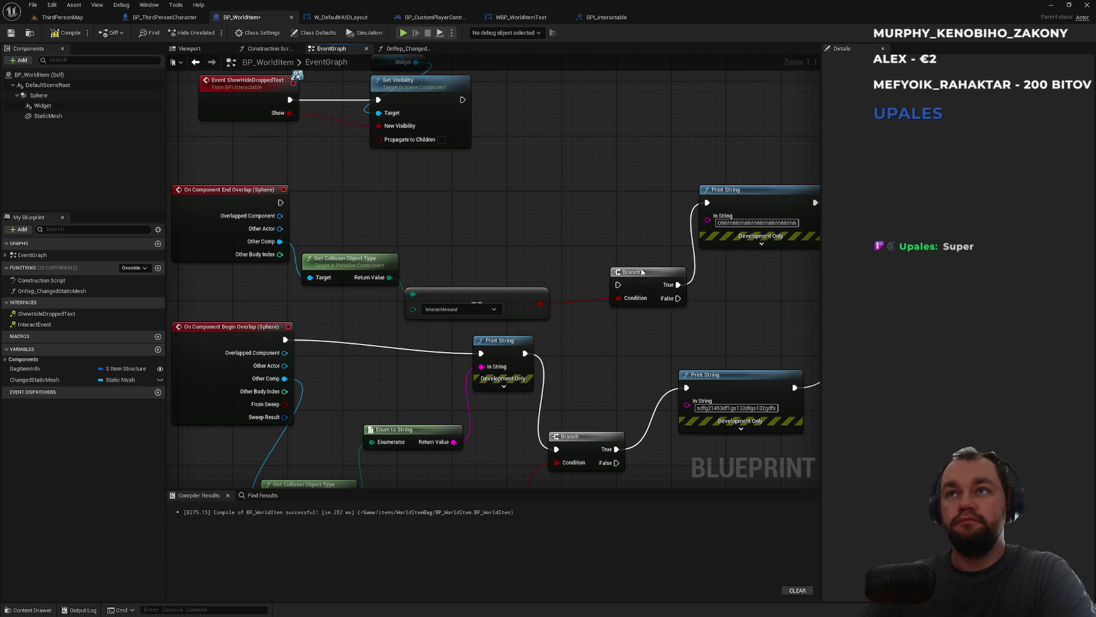
- Remove the leftover Print String and wire End Overlap into its Branch, whose True output drives Set Visibility
{"action": "left_click_drag", "start_coordinate": [608, 202], "coordinate": [430, 235]}
{"action": "left_click", "coordinate": [571, 223]}
{"action": "key", "text": "Delete"}
{"action": "mouse_move", "coordinate": [742, 183]}
{"action": "left_mouse_down"}
{"action": "mouse_move", "coordinate": [463, 249]}
{"action": "mouse_move", "coordinate": [459, 238]}
{"action": "left_mouse_up"}
{"action": "left_click", "coordinate": [748, 179]}
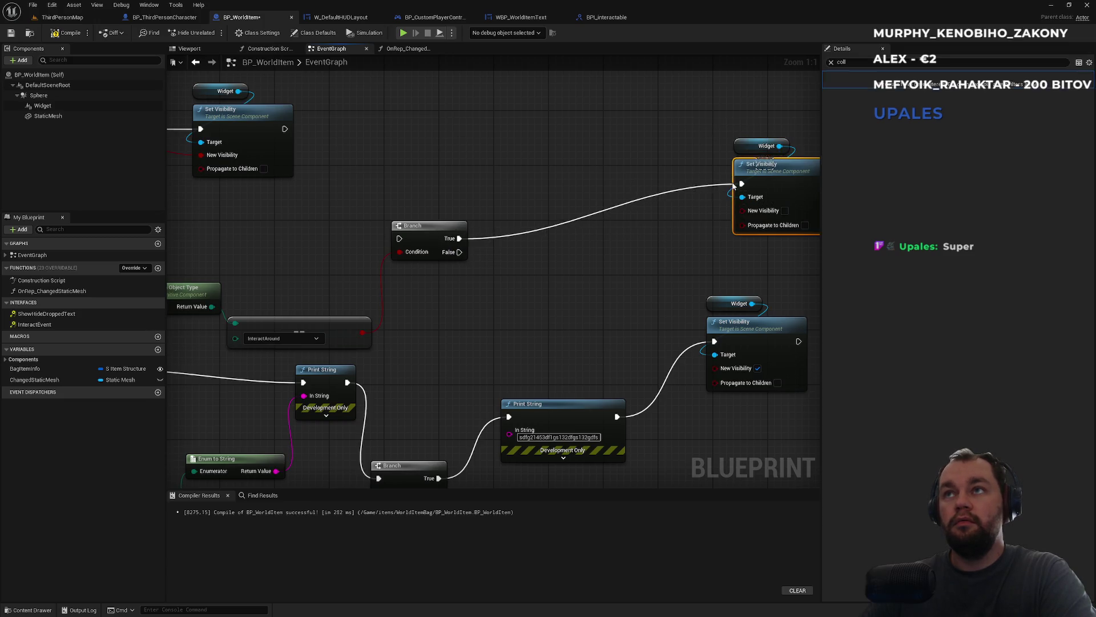
{"action": "left_click_drag", "start_coordinate": [586, 212], "coordinate": [731, 85]}
{"action": "left_click_drag", "start_coordinate": [767, 167], "coordinate": [534, 221]}
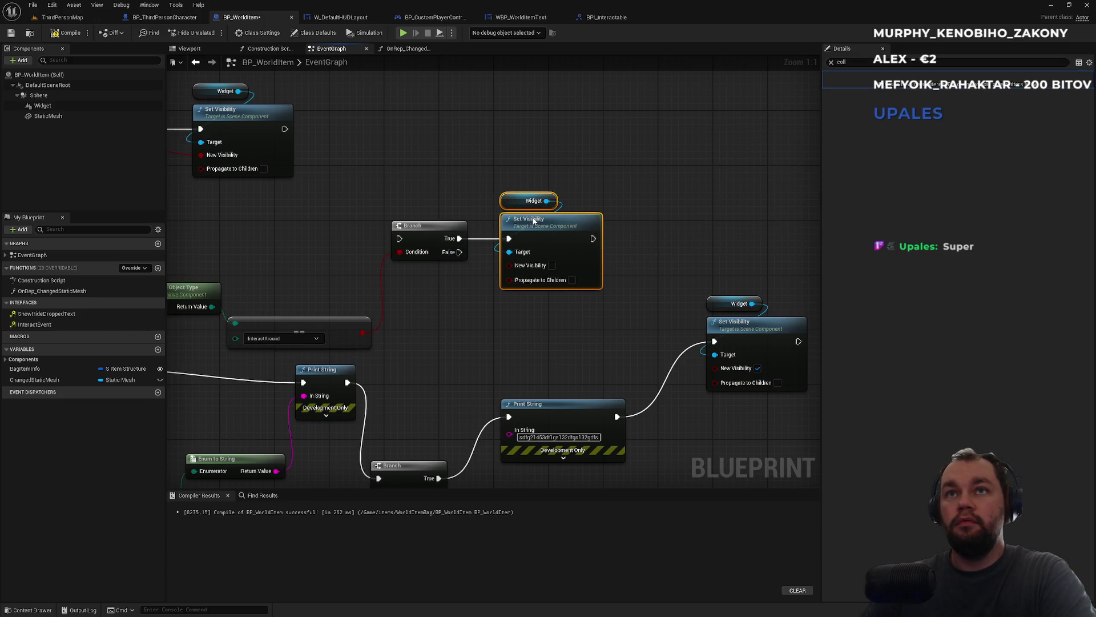
{"action": "left_click", "coordinate": [391, 203]}
{"action": "left_click_drag", "start_coordinate": [392, 203], "coordinate": [500, 223]}
{"action": "left_click_drag", "start_coordinate": [338, 239], "coordinate": [635, 246]}
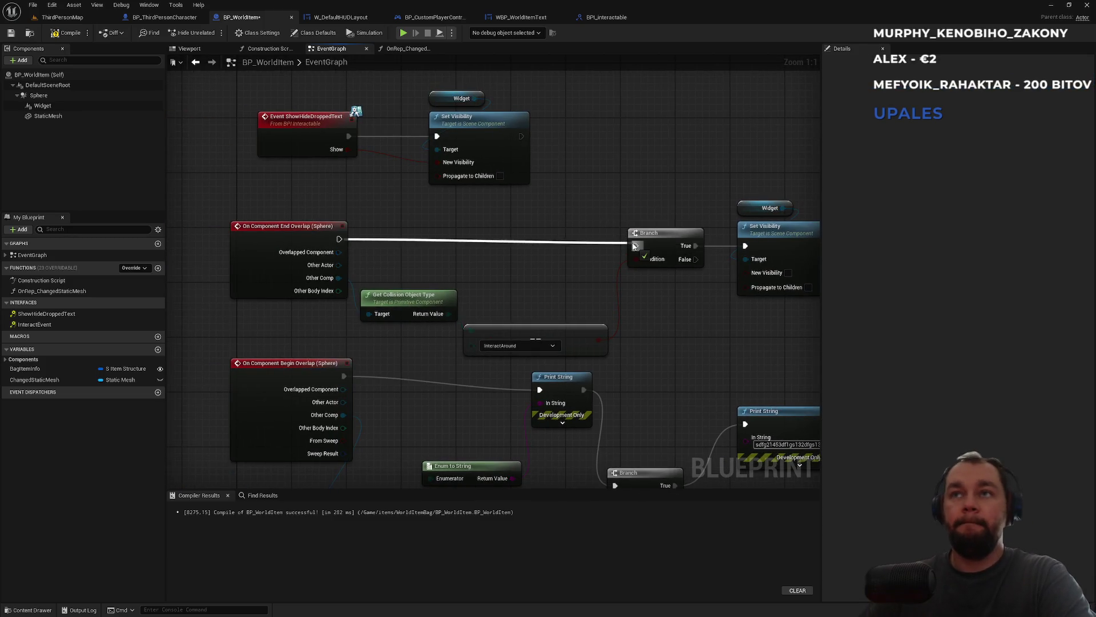
{"action": "left_click_drag", "start_coordinate": [614, 400], "coordinate": [551, 337]}
- Delete Begin Overlap's debug nodes and wire Begin Overlap directly into its Branch
{"action": "left_click_drag", "start_coordinate": [500, 440], "coordinate": [430, 346]}
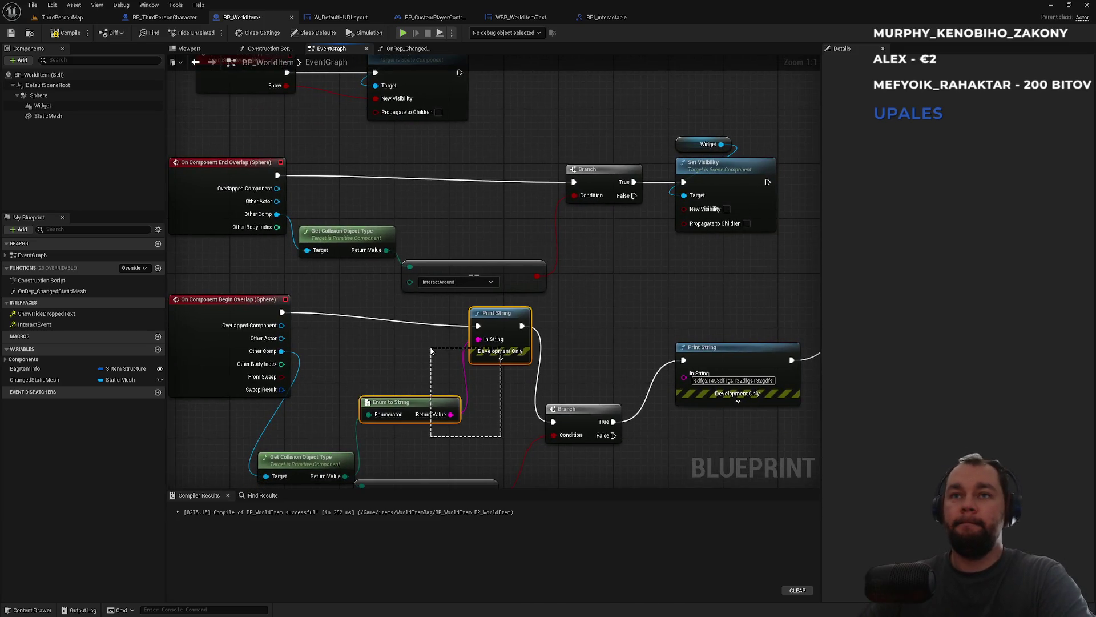
{"action": "key", "text": "Delete"}
{"action": "mouse_move", "coordinate": [316, 466]}
{"action": "left_mouse_down"}
{"action": "mouse_move", "coordinate": [363, 438]}
{"action": "mouse_move", "coordinate": [374, 322]}
{"action": "left_mouse_up"}
{"action": "mouse_move", "coordinate": [441, 374]}
{"action": "left_mouse_down"}
{"action": "mouse_move", "coordinate": [488, 375]}
{"action": "mouse_move", "coordinate": [491, 269]}
{"action": "left_mouse_up"}
{"action": "left_click_drag", "start_coordinate": [589, 300], "coordinate": [595, 213]}
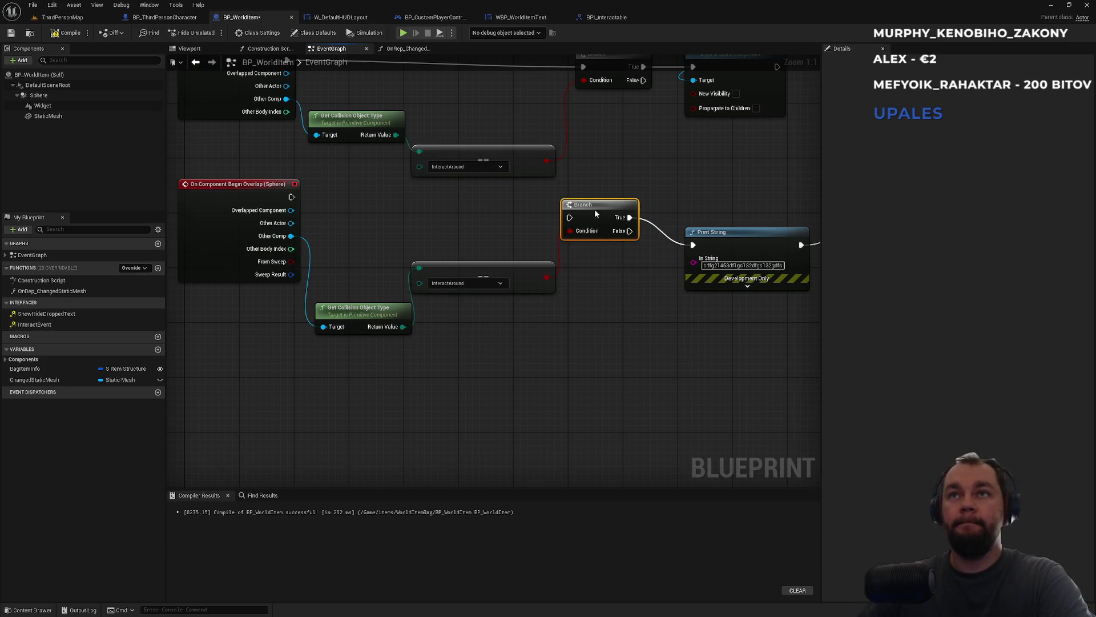
{"action": "mouse_move", "coordinate": [291, 197]}
{"action": "left_mouse_down"}
{"action": "mouse_move", "coordinate": [551, 222]}
{"action": "mouse_move", "coordinate": [599, 195]}
{"action": "left_mouse_up"}
{"action": "left_click", "coordinate": [534, 266]}
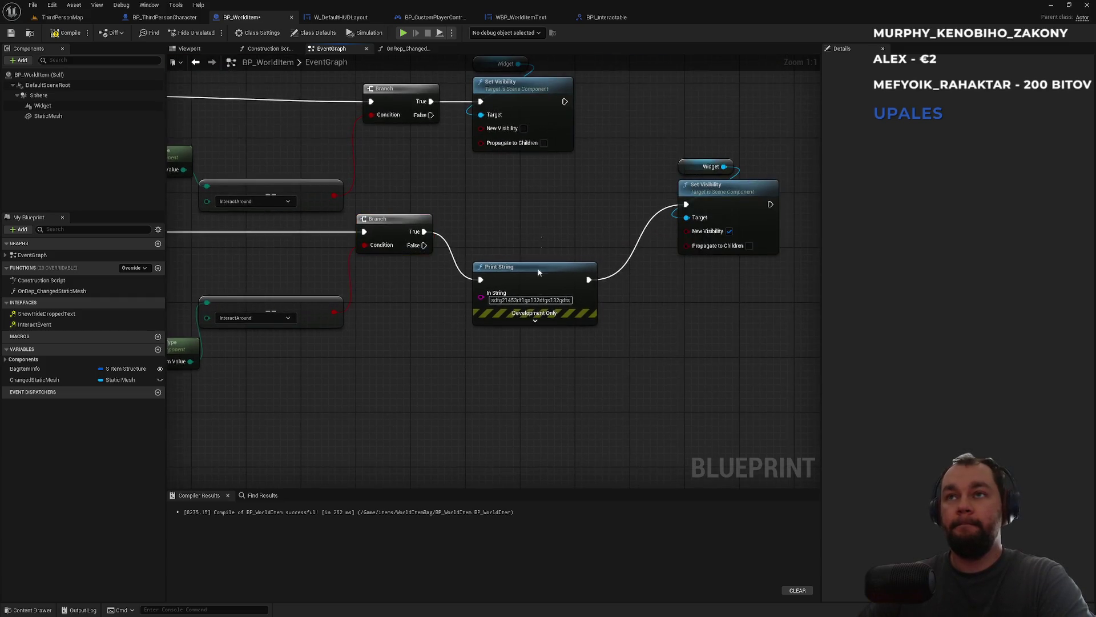